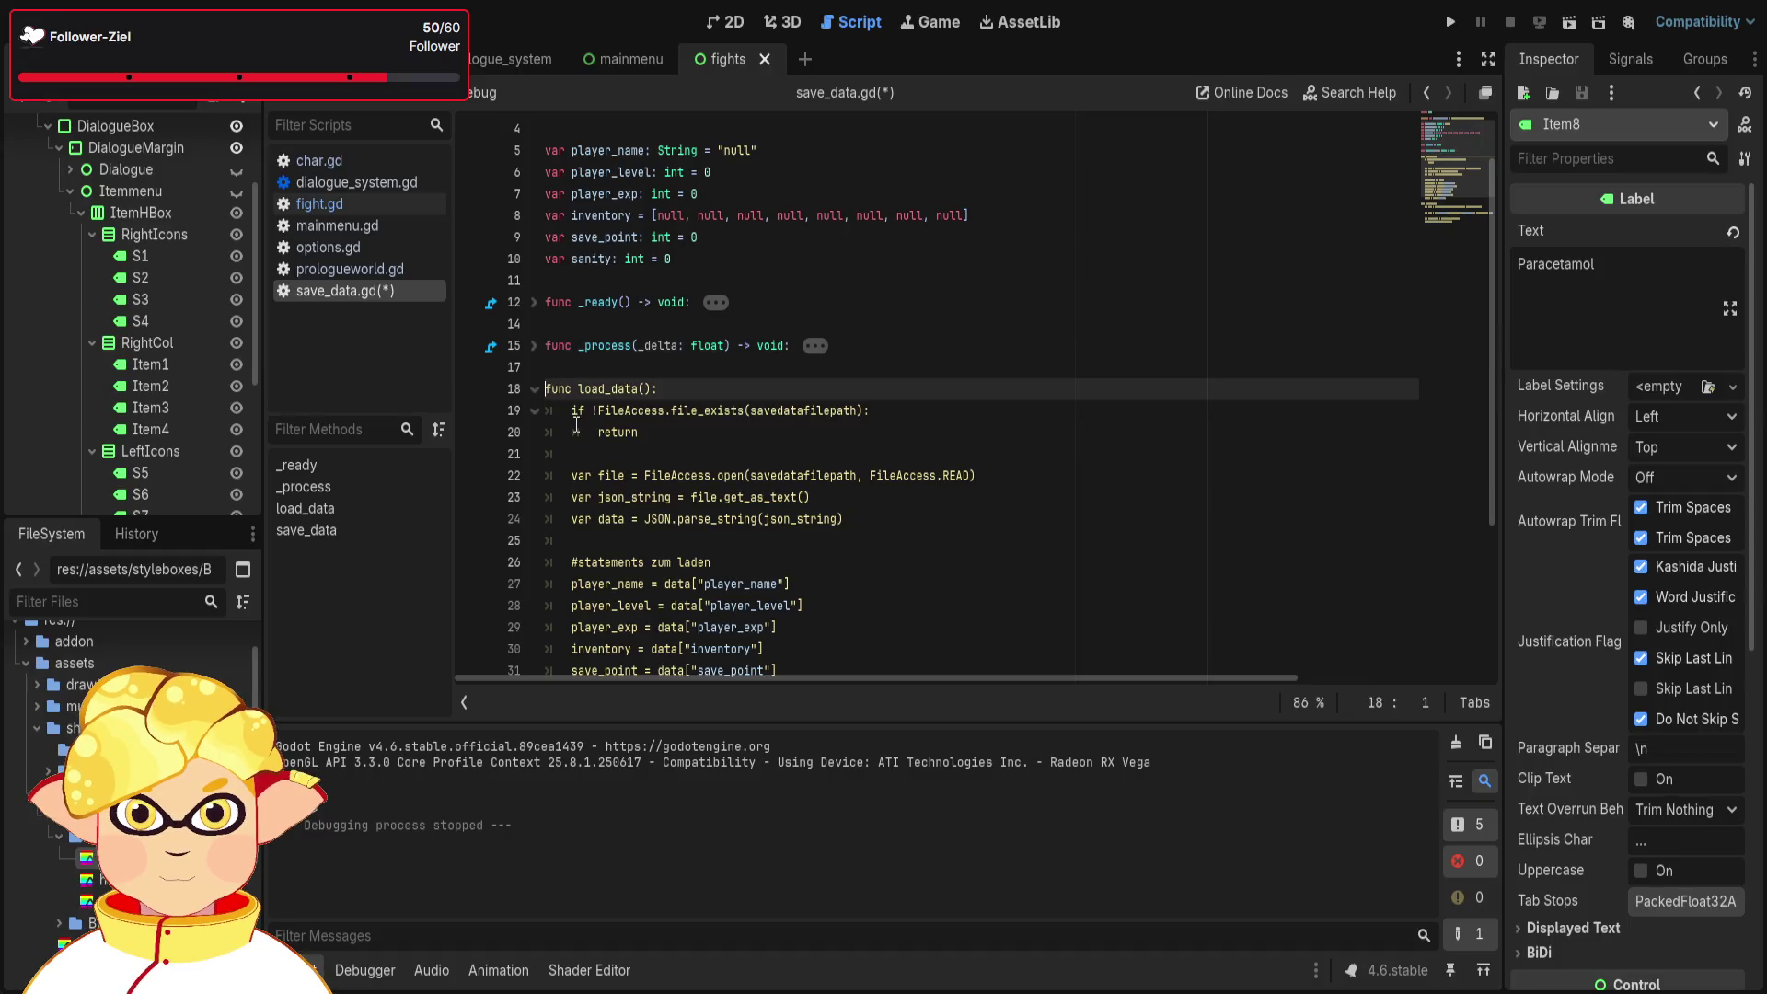
# - Look at the 2D and 3D workspaces, then return to save_data.gd and place the caret in the code
pyautogui.scroll(3, 766, 386)
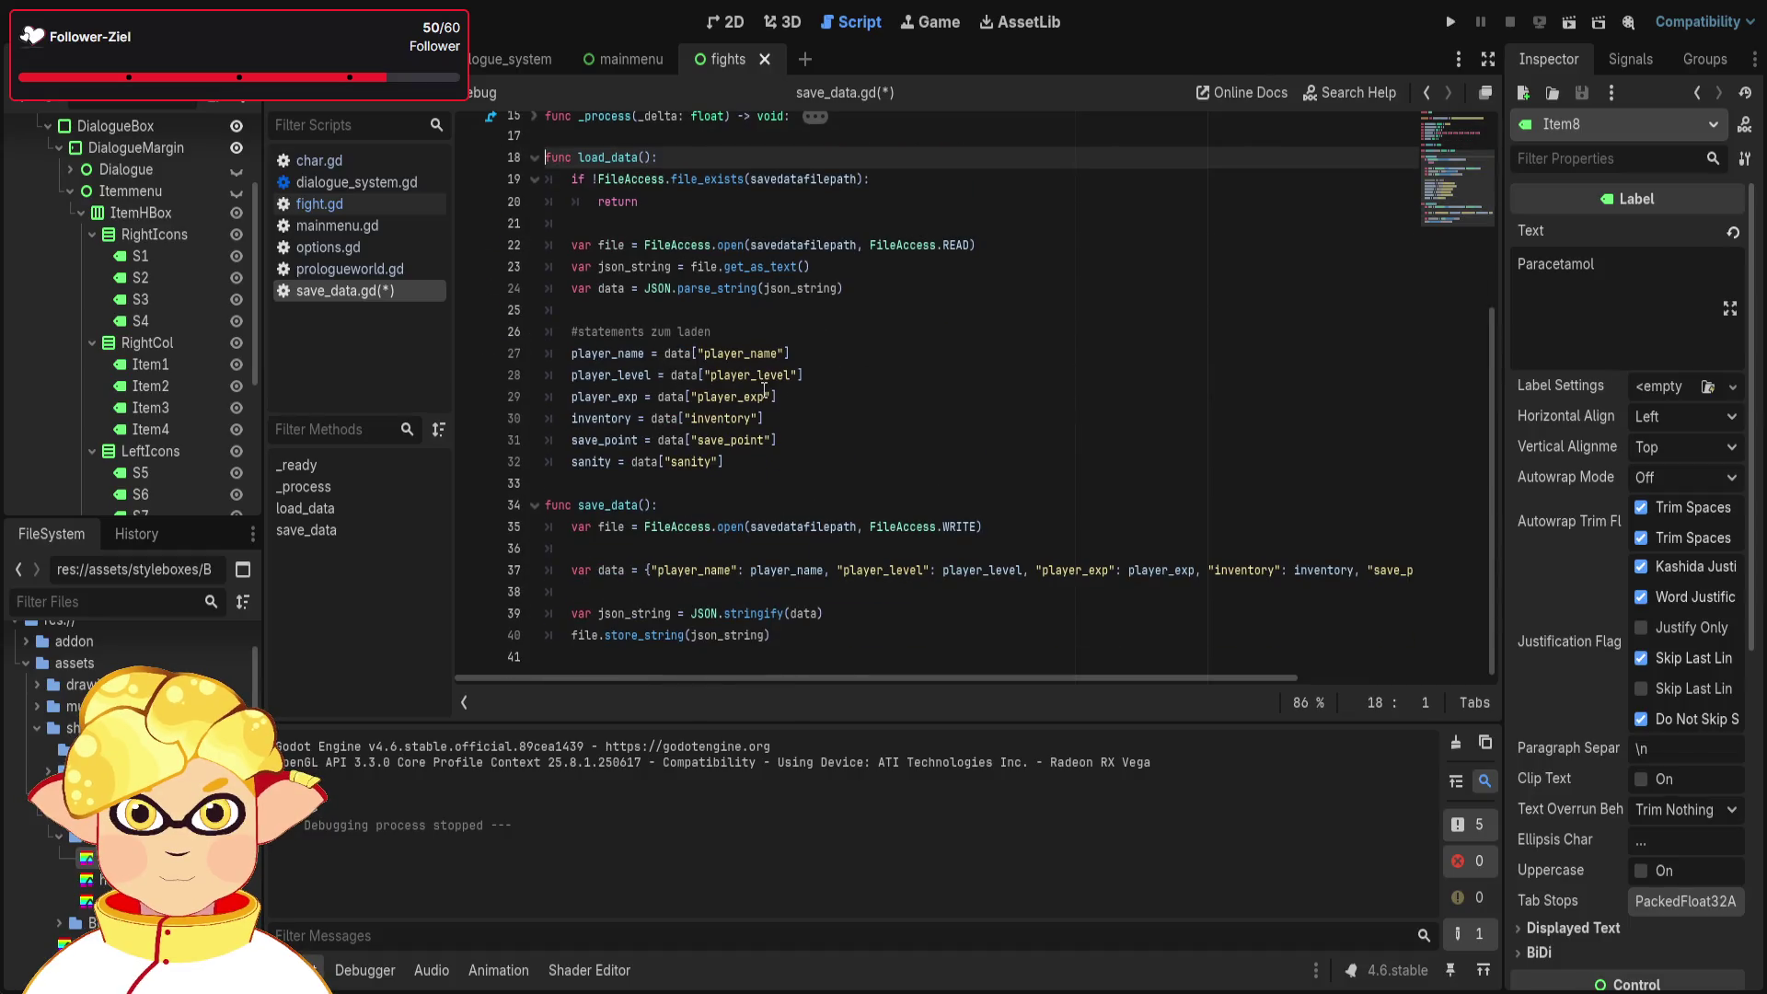
pyautogui.scroll(-5, 814, 386)
pyautogui.scroll(5, 1164, 485)
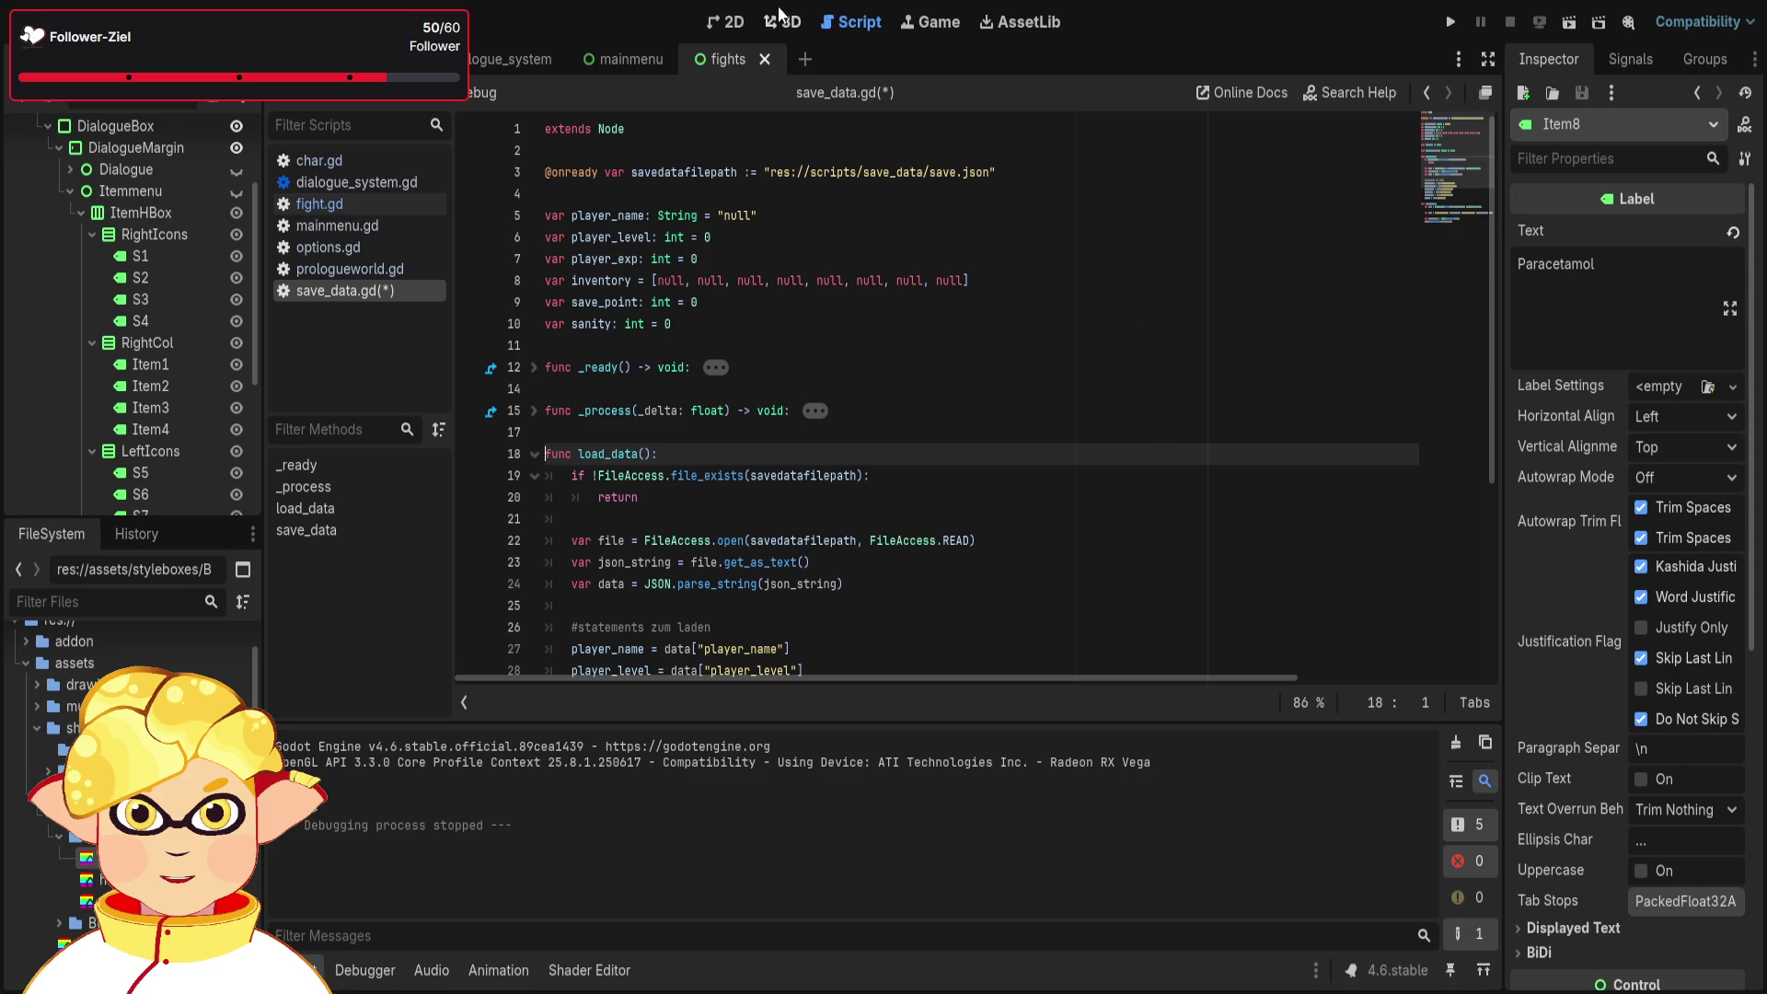
pyautogui.click(727, 22)
pyautogui.click(782, 24)
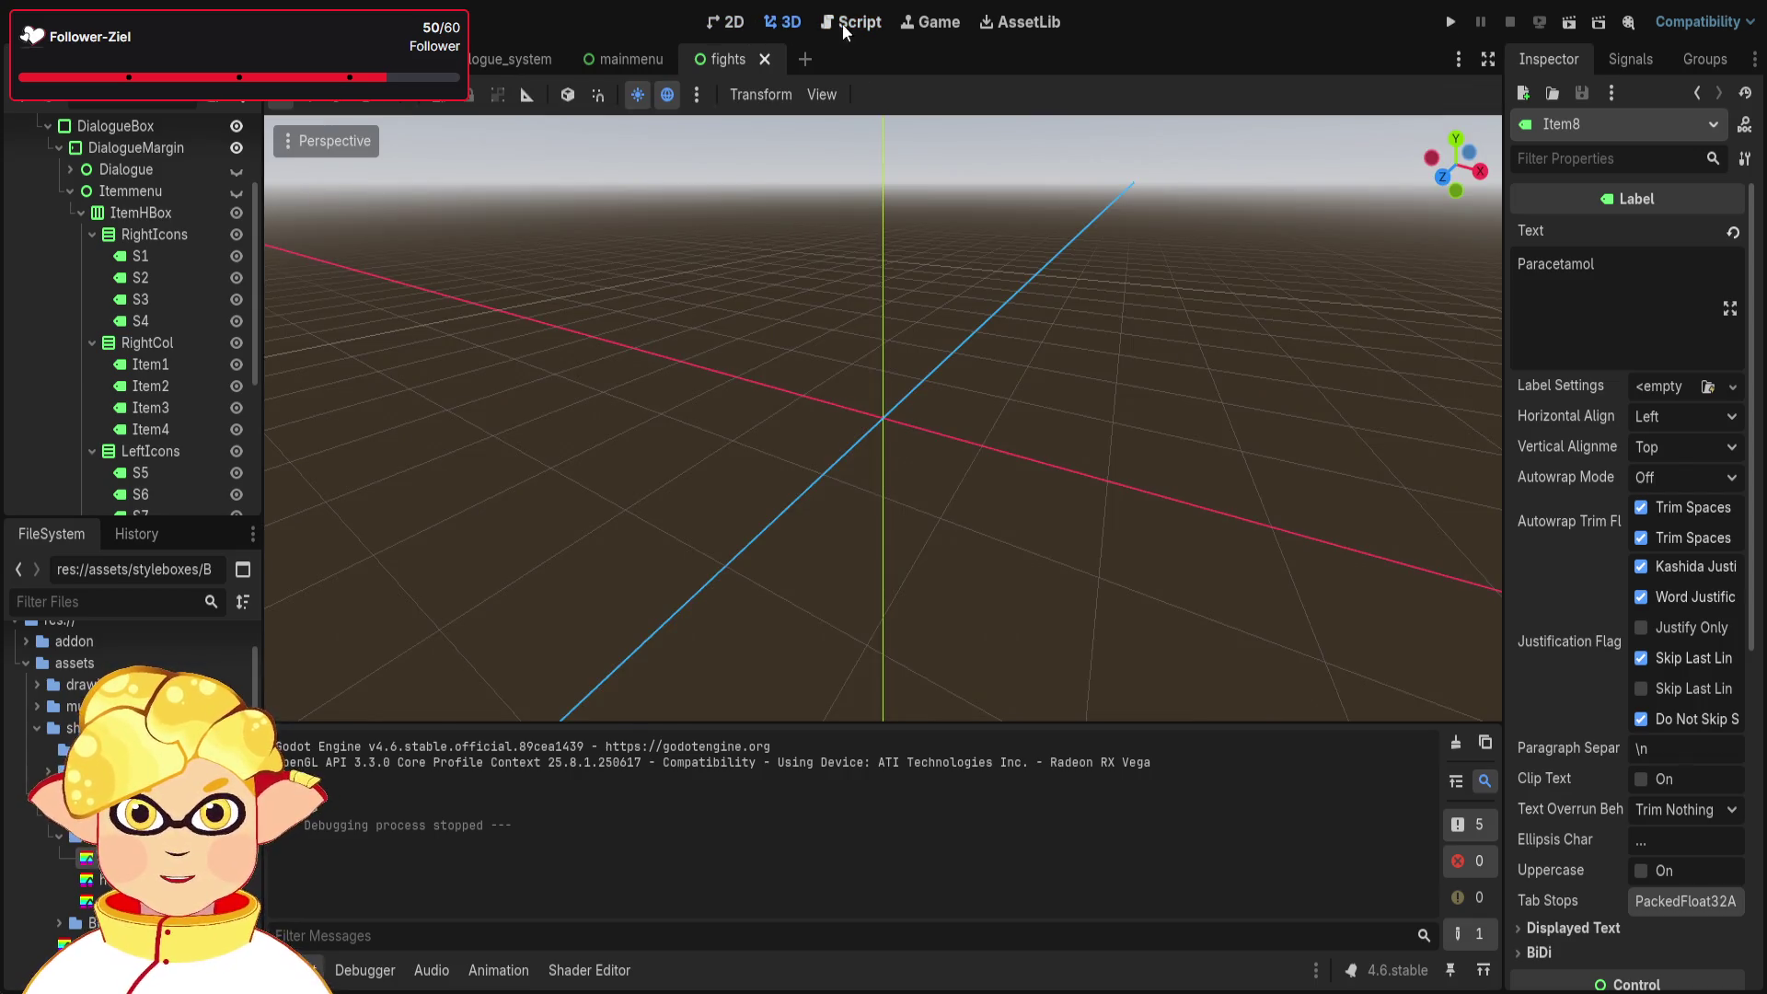
pyautogui.click(842, 24)
pyautogui.click(818, 394)
pyautogui.press('Down')
pyautogui.press('Down')
pyautogui.press('Down')
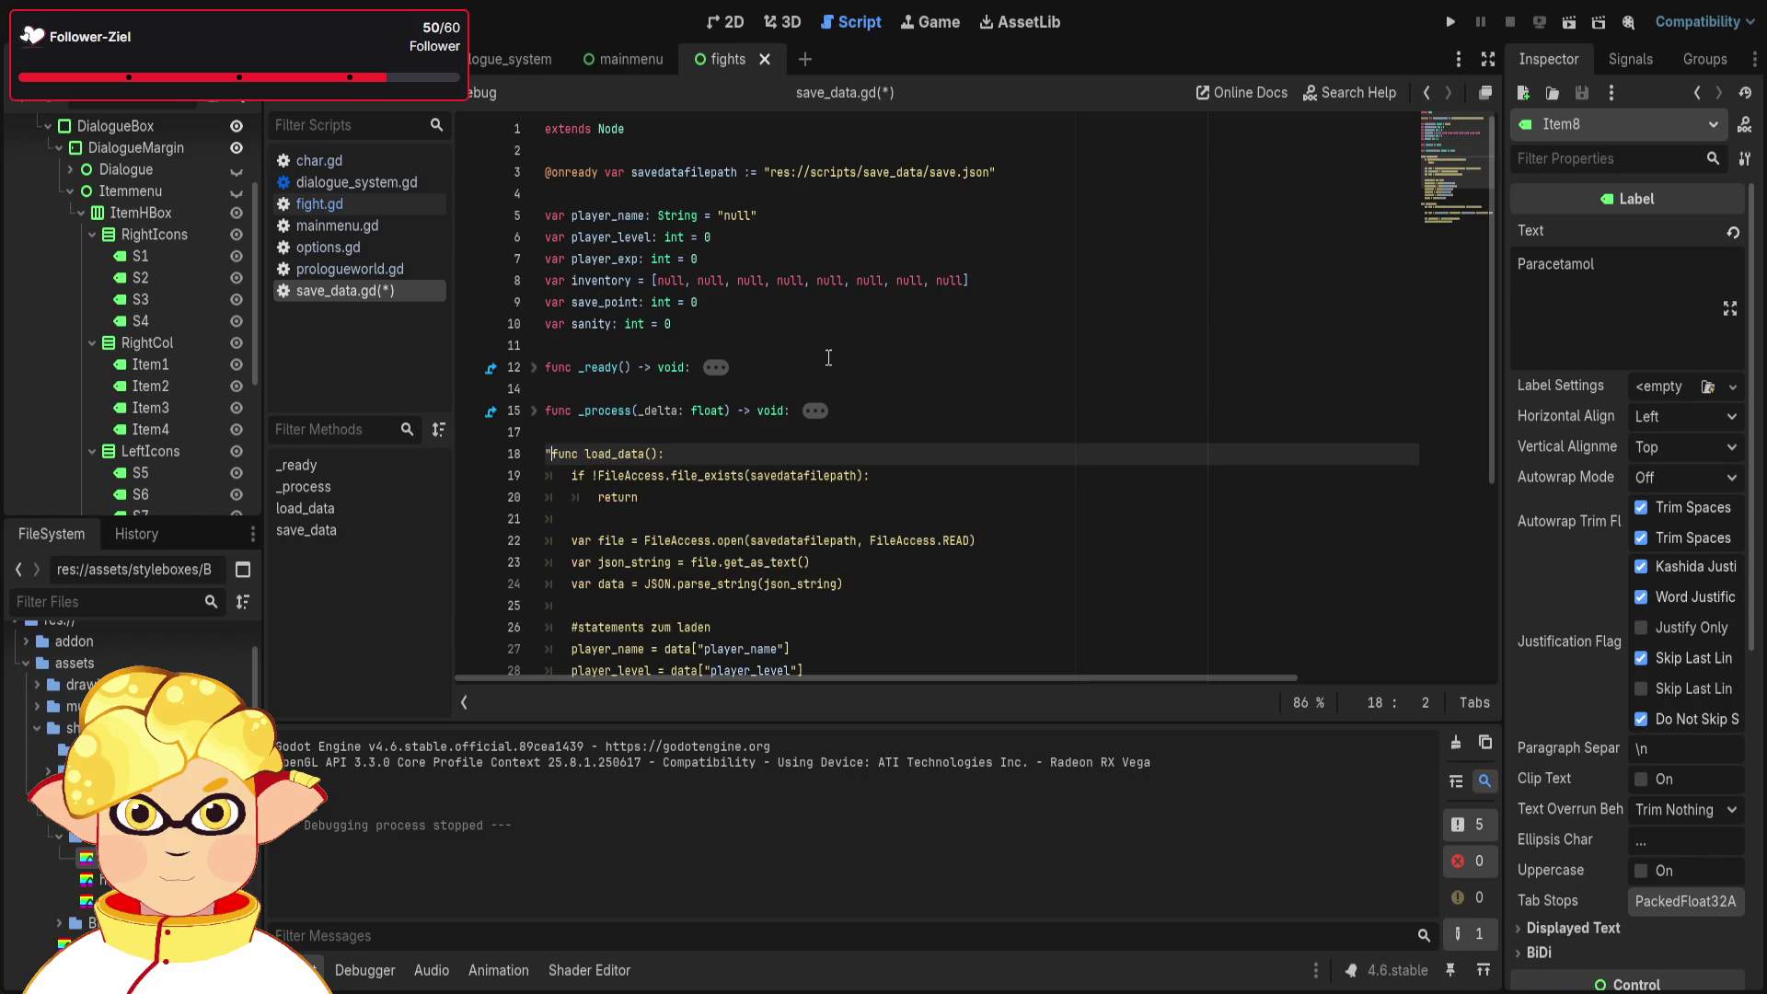
pyautogui.press('Up')
pyautogui.press('Up')
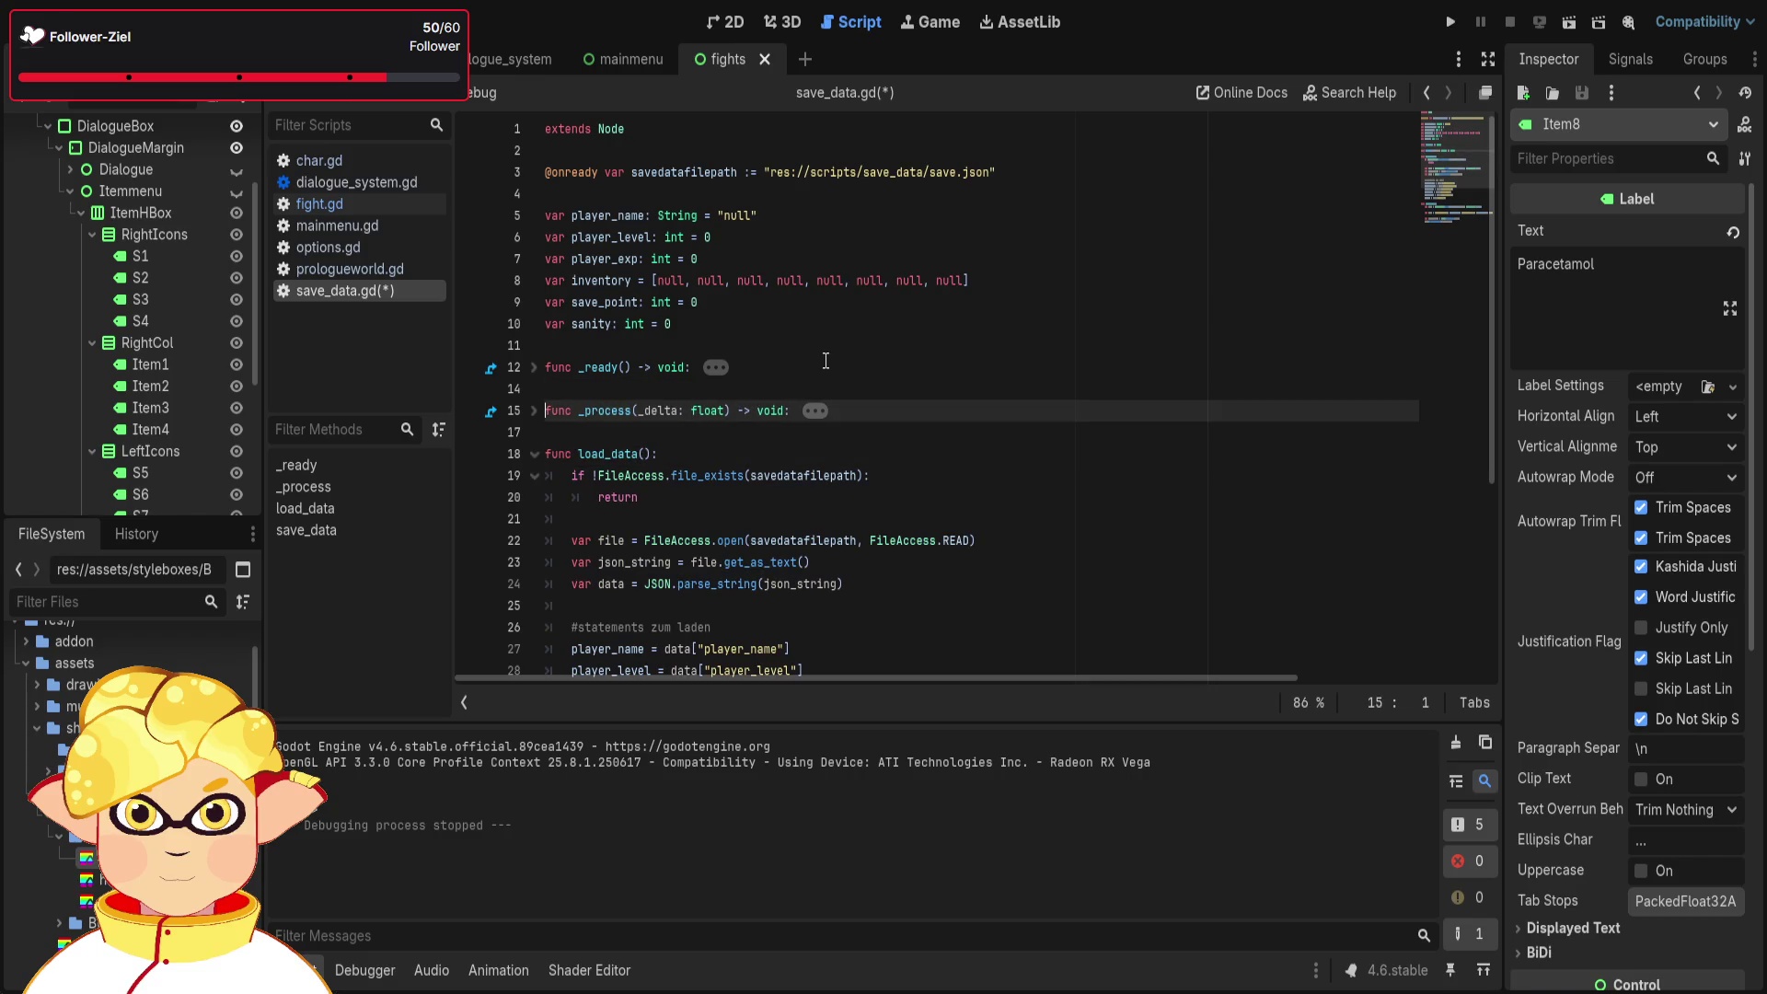
pyautogui.click(836, 349)
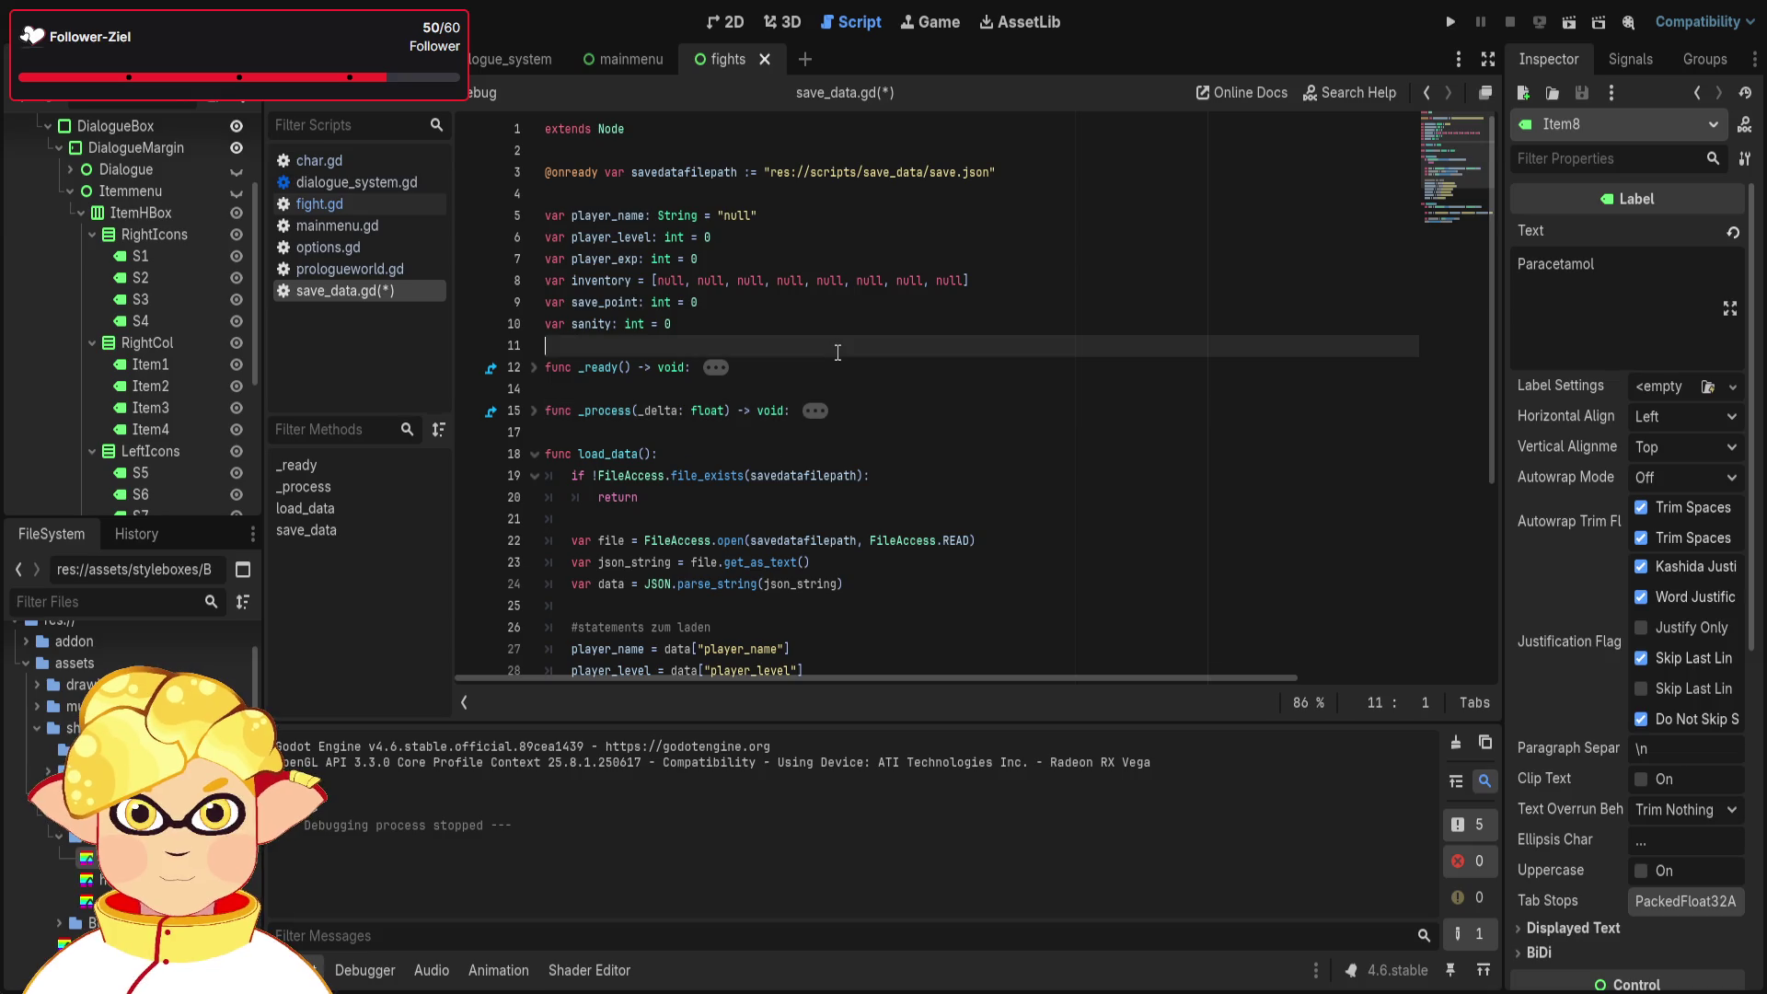
# - Replace the first null in the line 8 inventory array with "hamburger"
pyautogui.moveTo(685, 281); pyautogui.dragTo(657, 281)
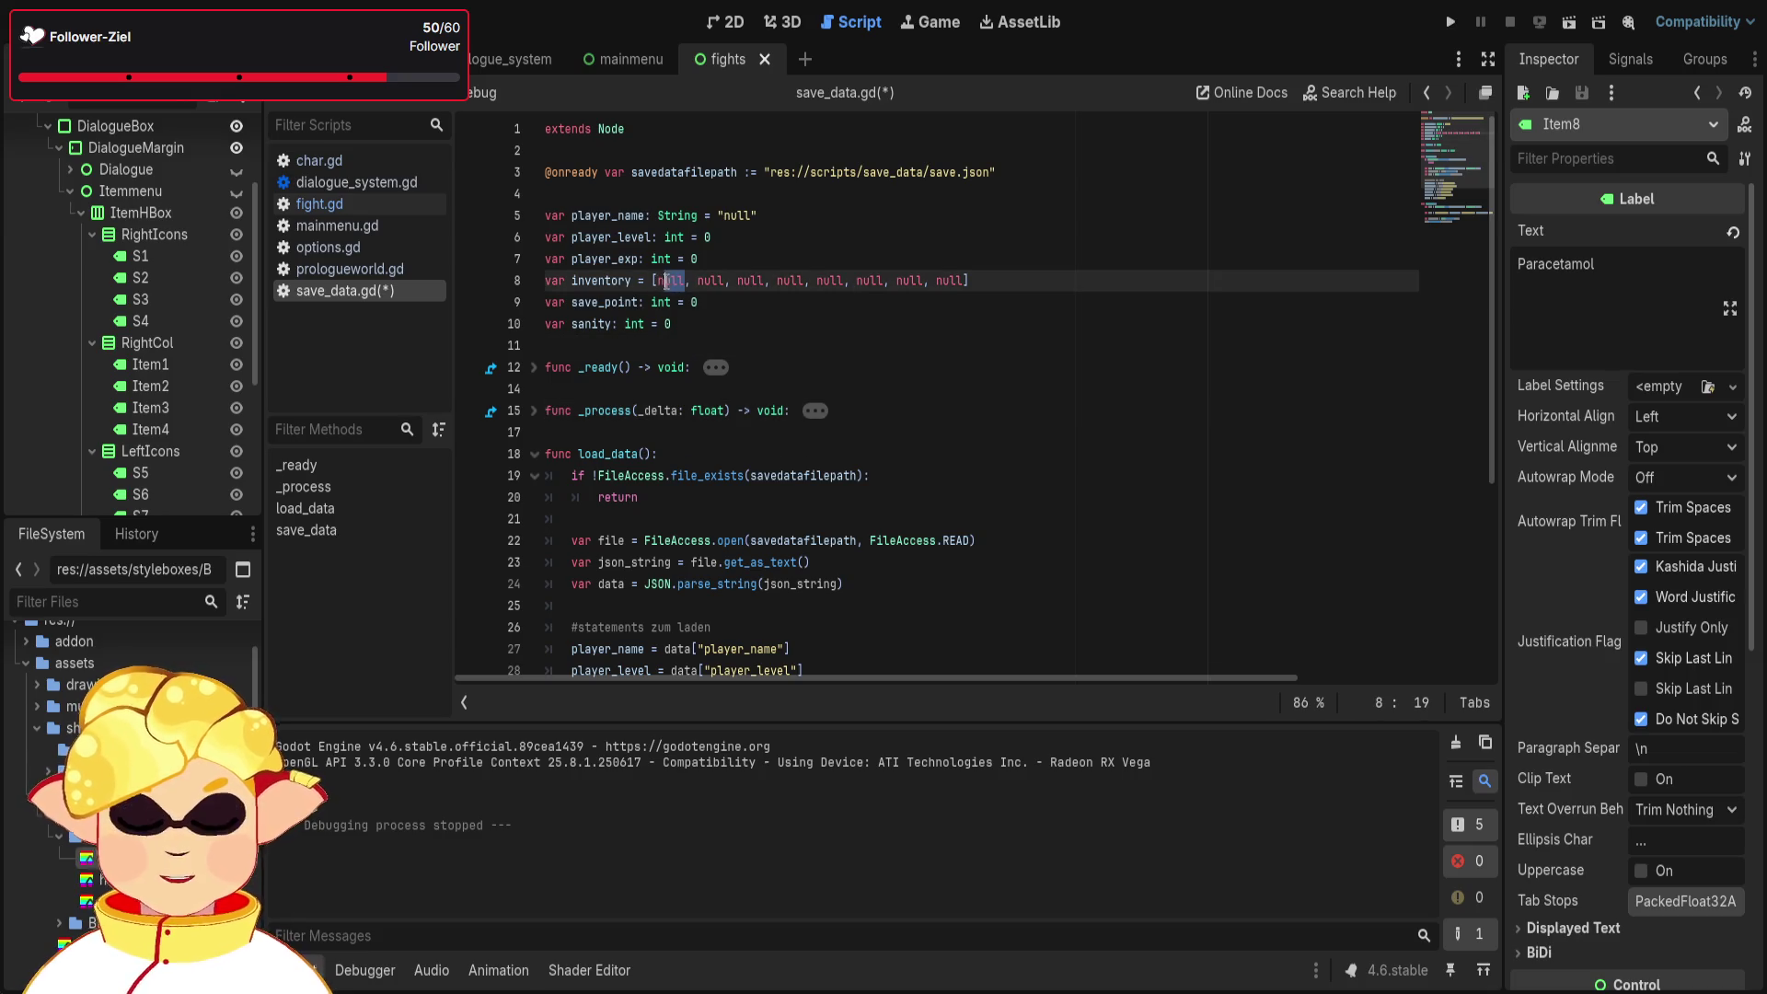
pyautogui.write('"null')
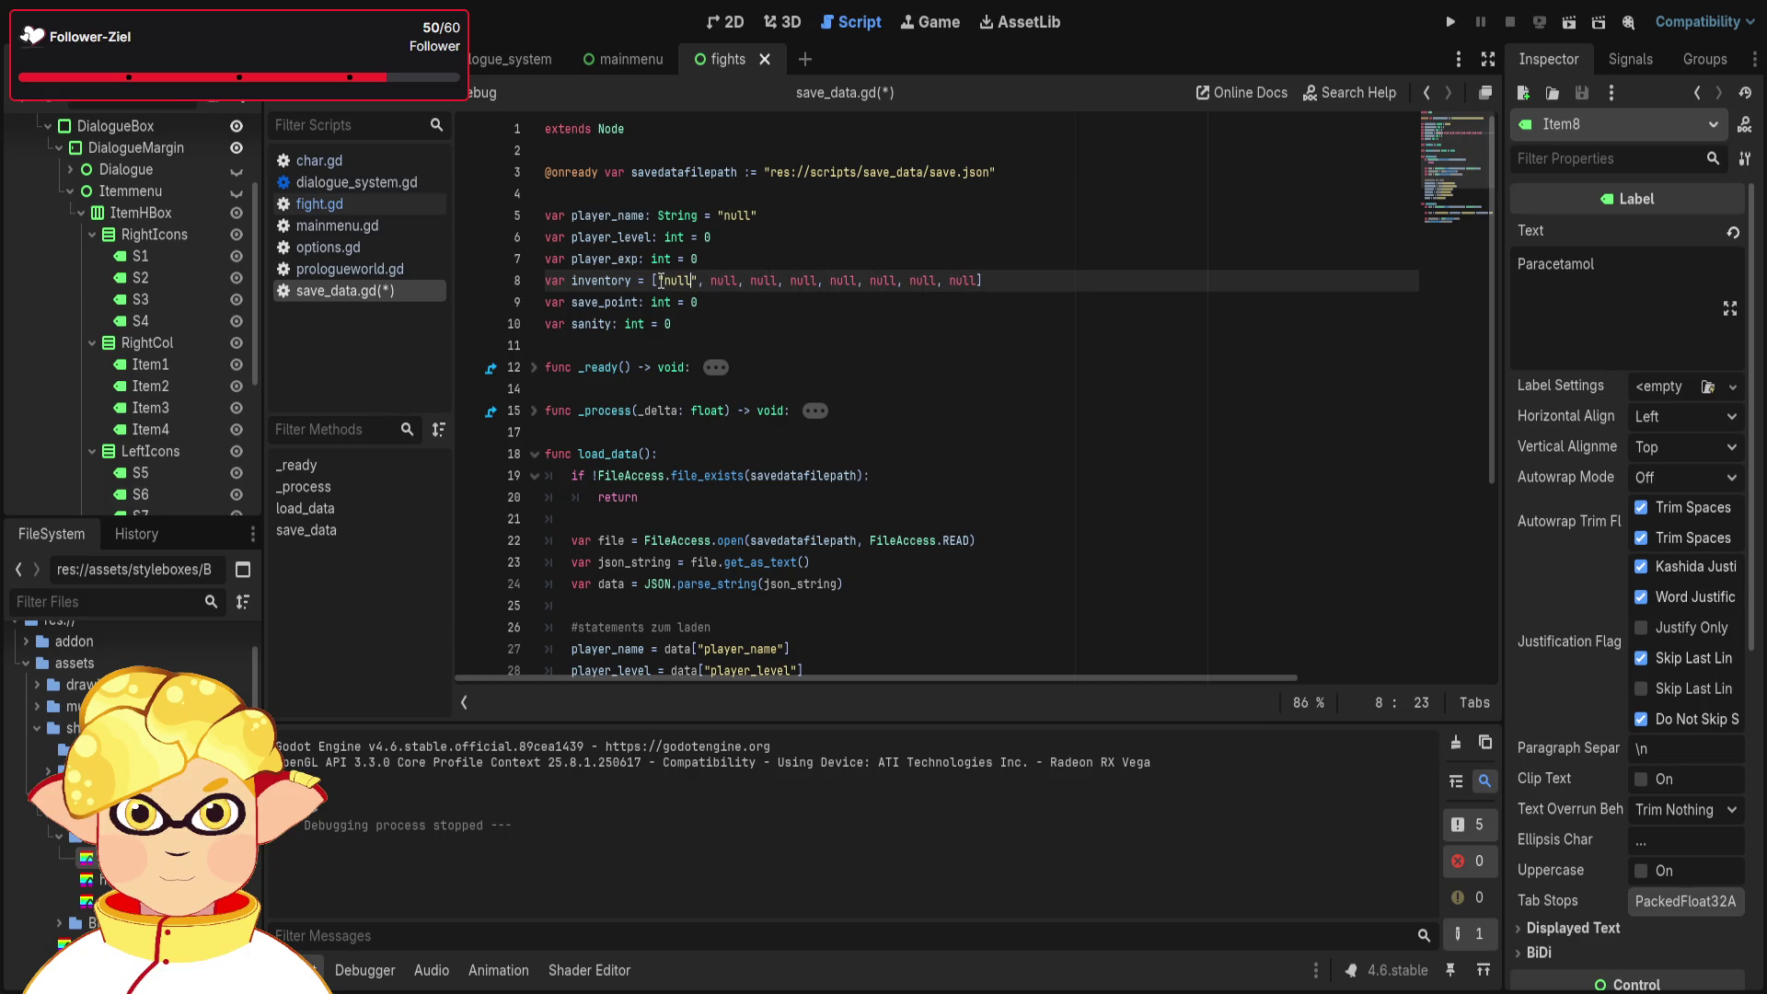
pyautogui.press('BackSpace')
pyautogui.press('BackSpace')
pyautogui.press('BackSpace')
pyautogui.write('hamb')
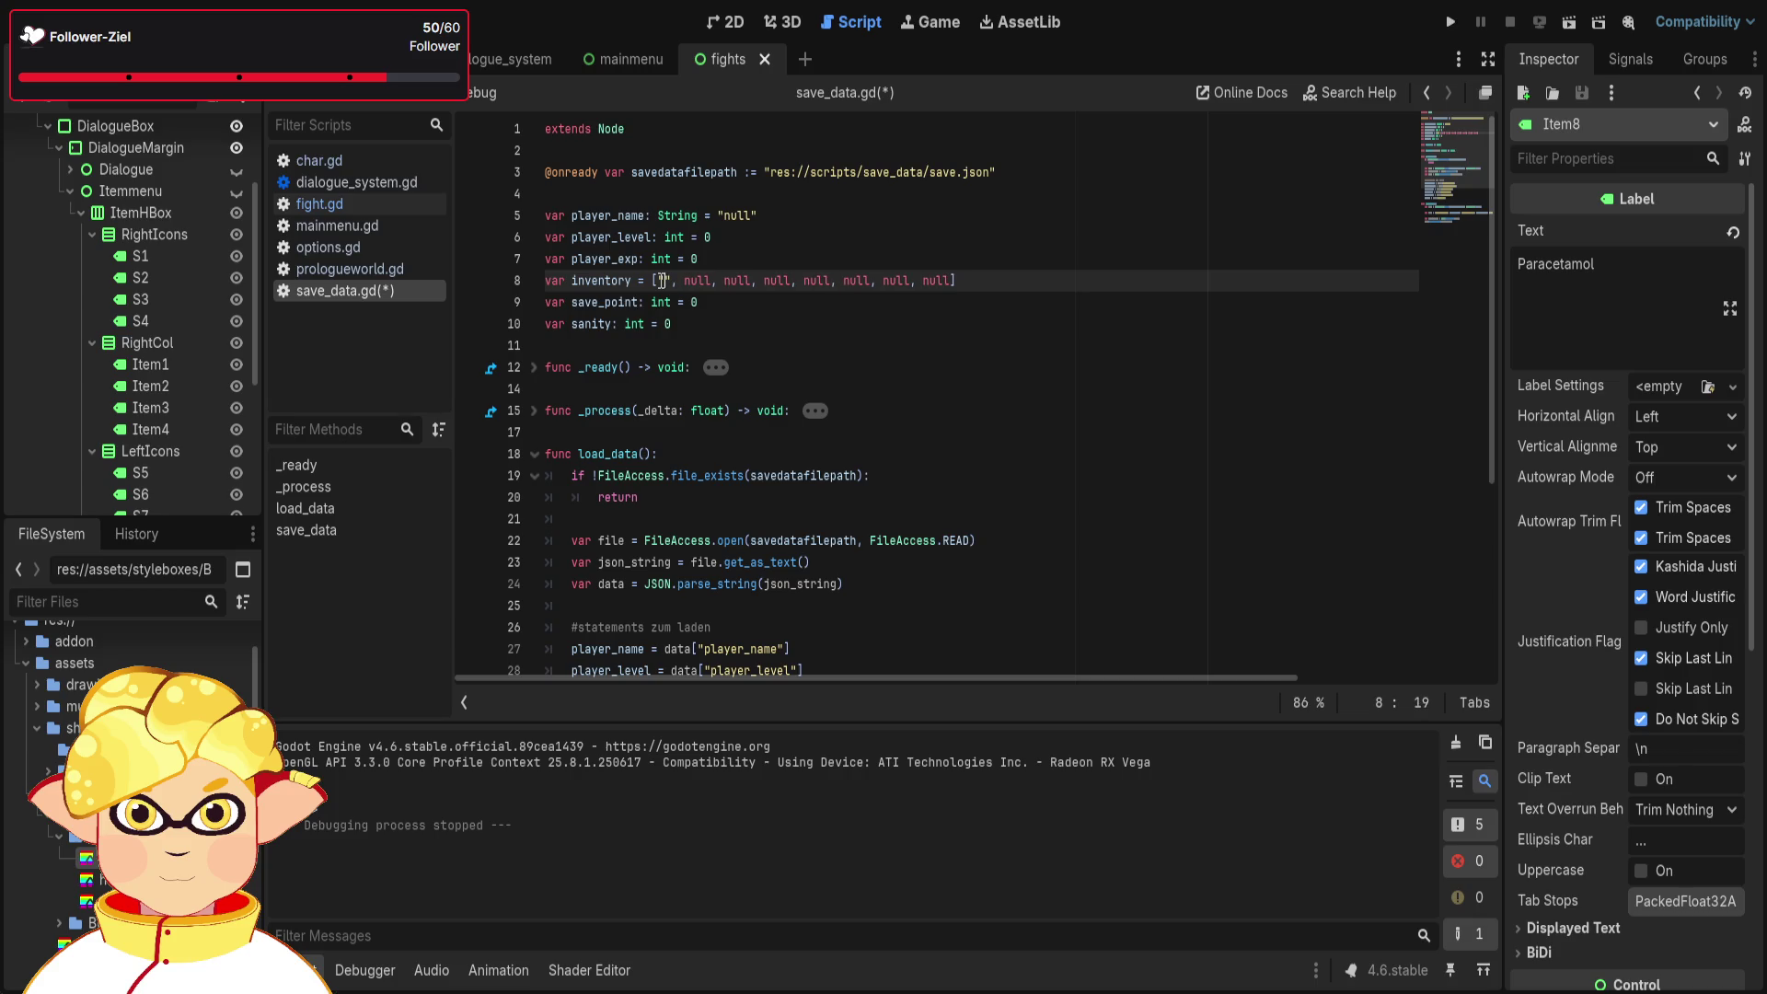
pyautogui.write('urger')
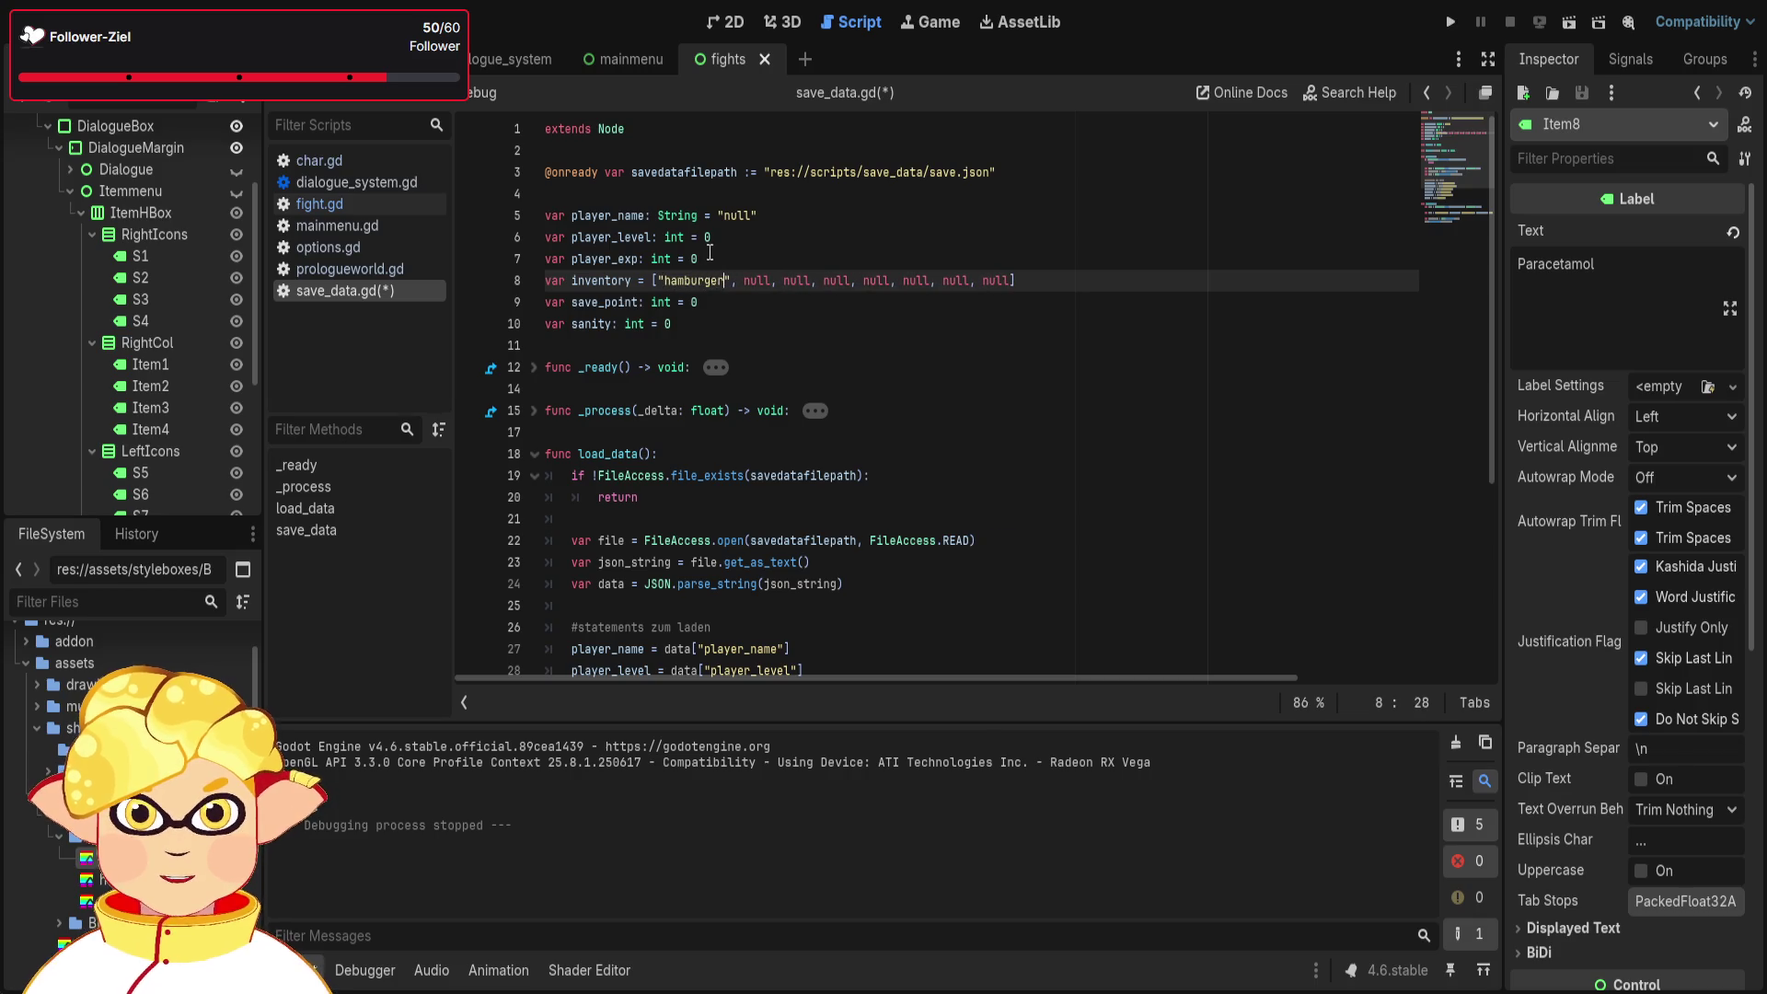
# - Replace the second inventory null with "nullknife" and save the script
pyautogui.click(768, 284)
pyautogui.doubleClick(771, 283)
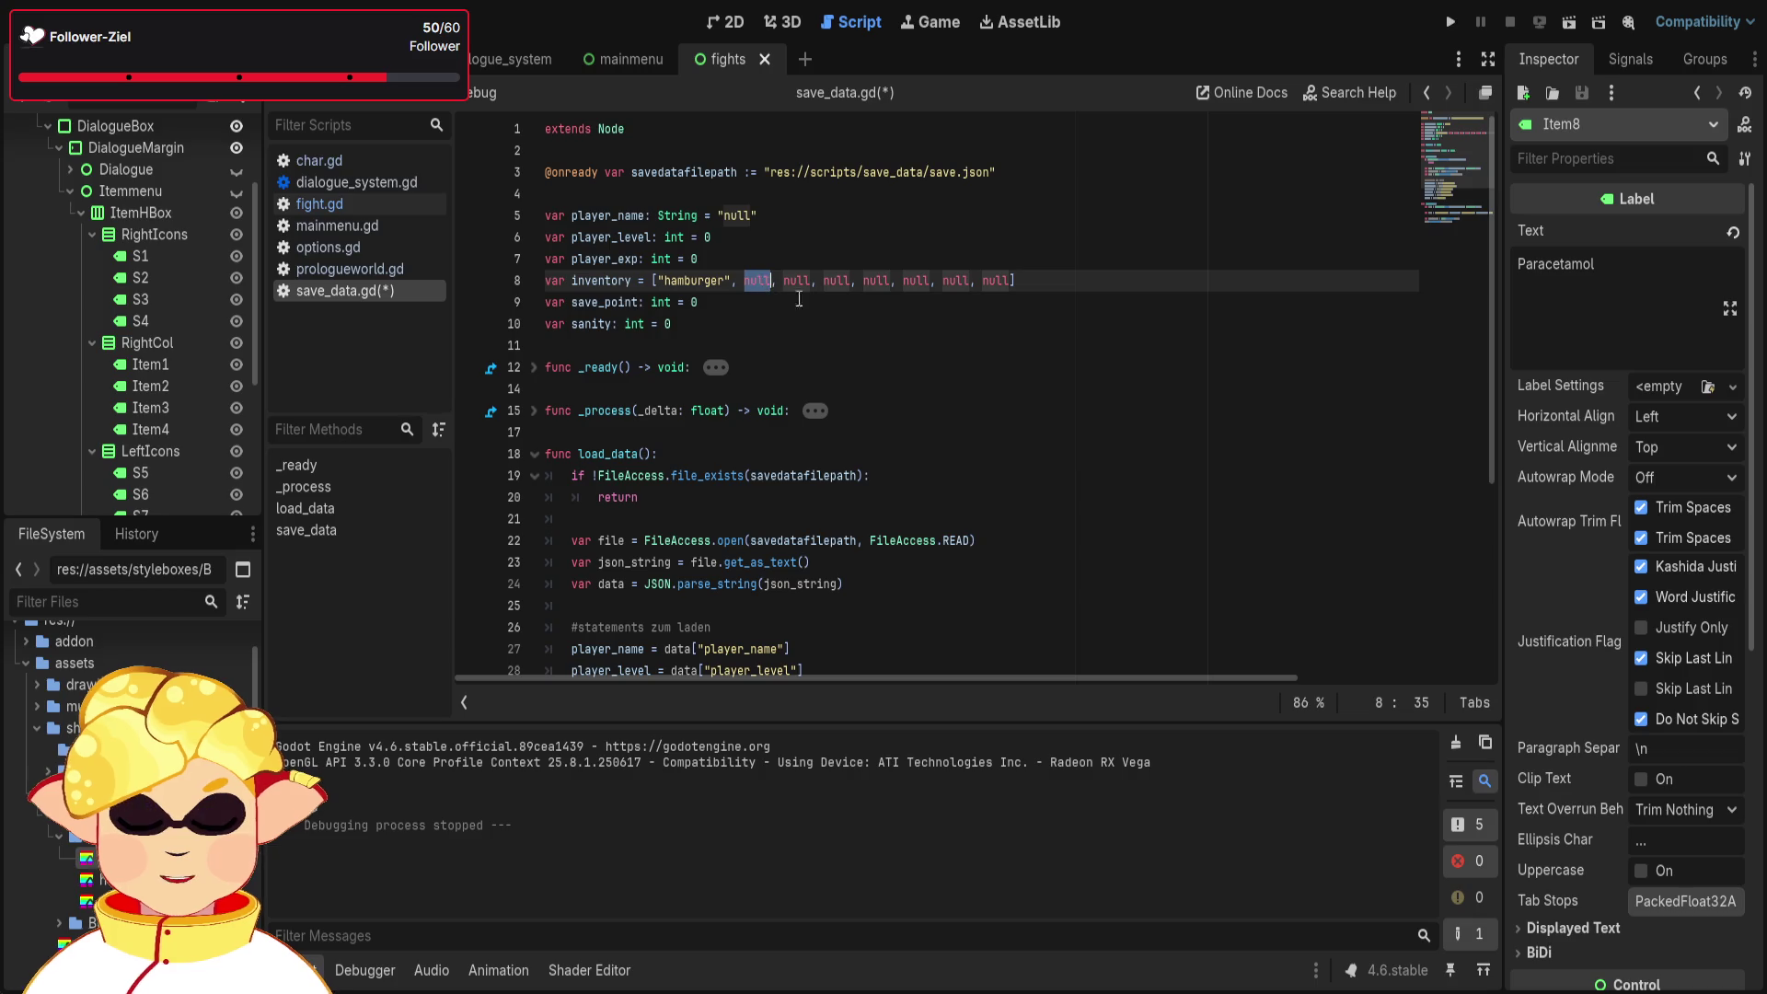
pyautogui.write('"nullknife')
pyautogui.press('Left')
pyautogui.press('Left')
pyautogui.write('i')
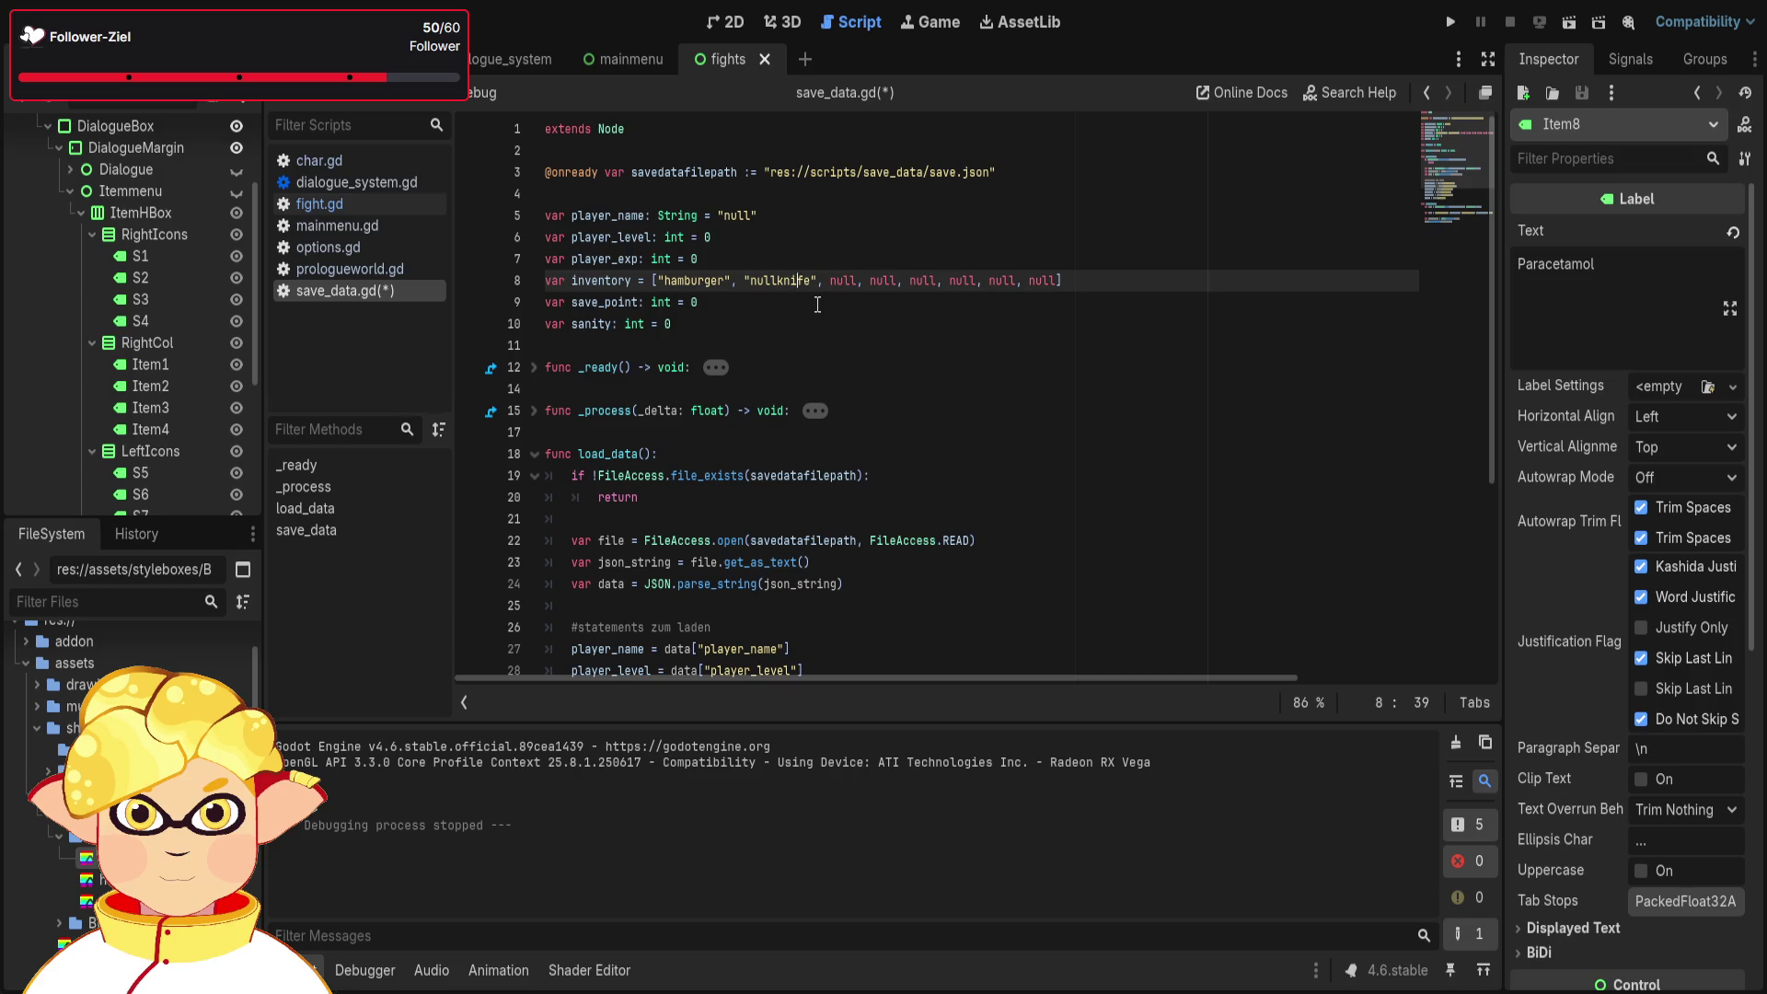
pyautogui.click(815, 306)
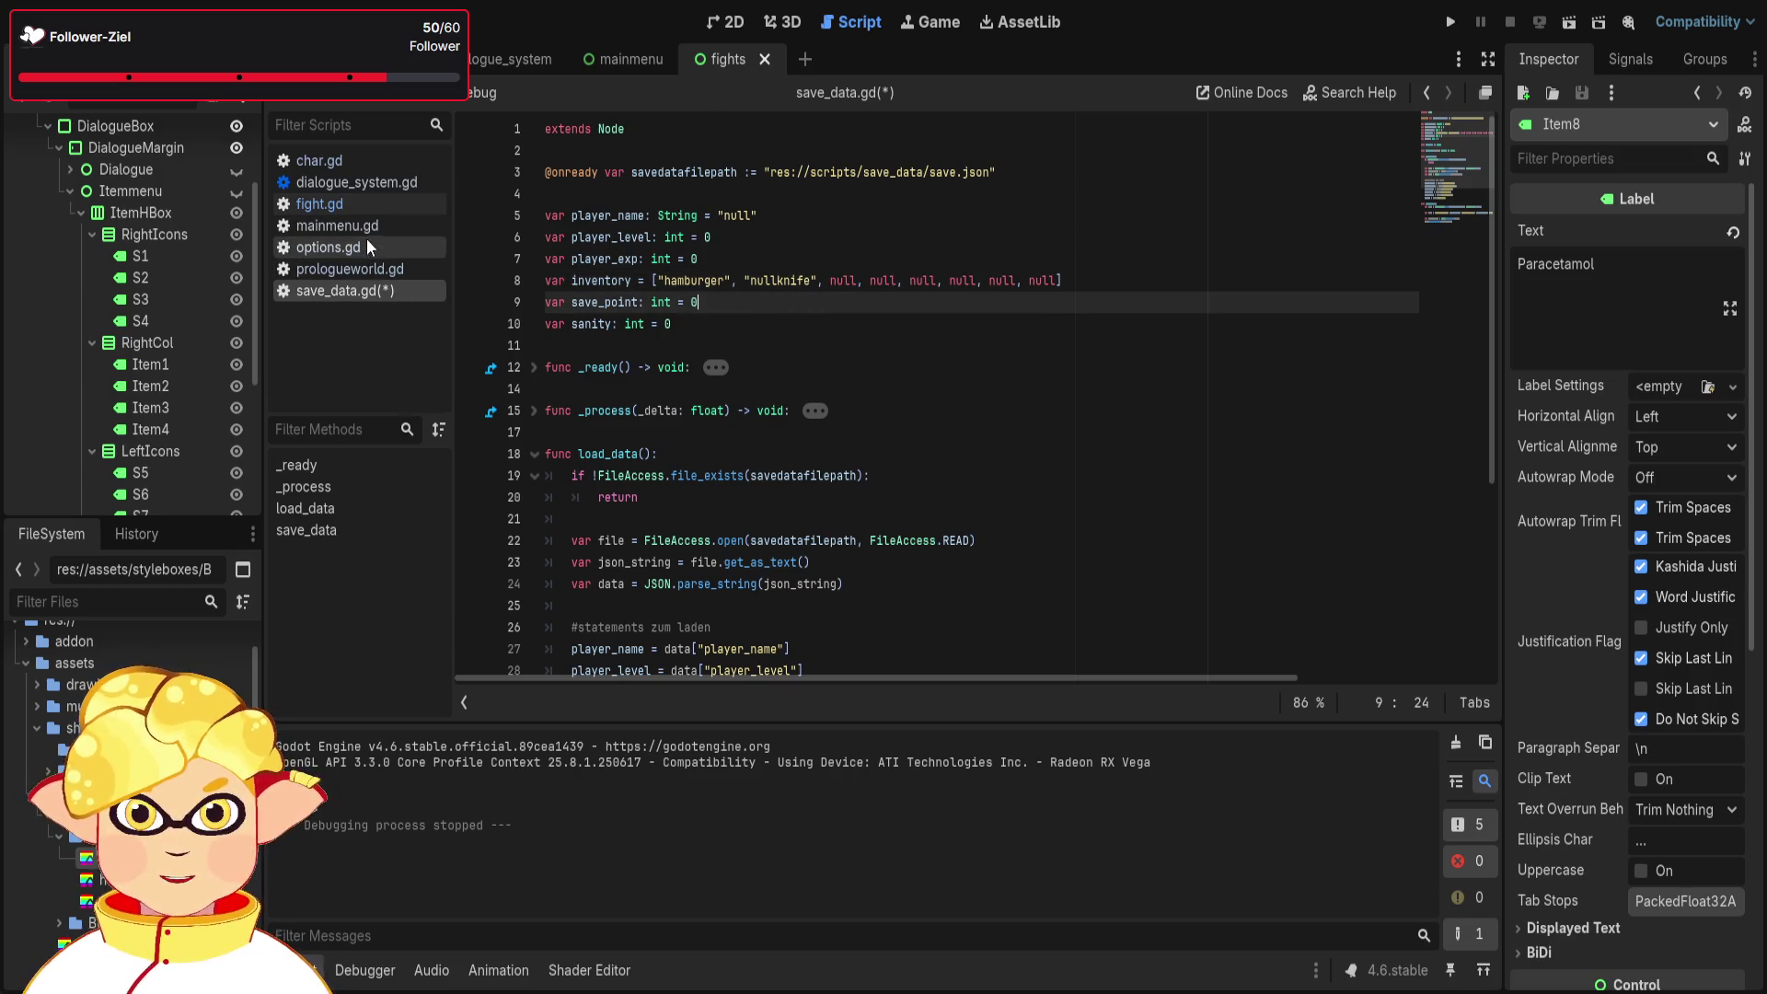
pyautogui.hotkey('ctrl', 's')
# - Open fight.gd and locate the SaveData.inventory reference on line 70
pyautogui.click(389, 182)
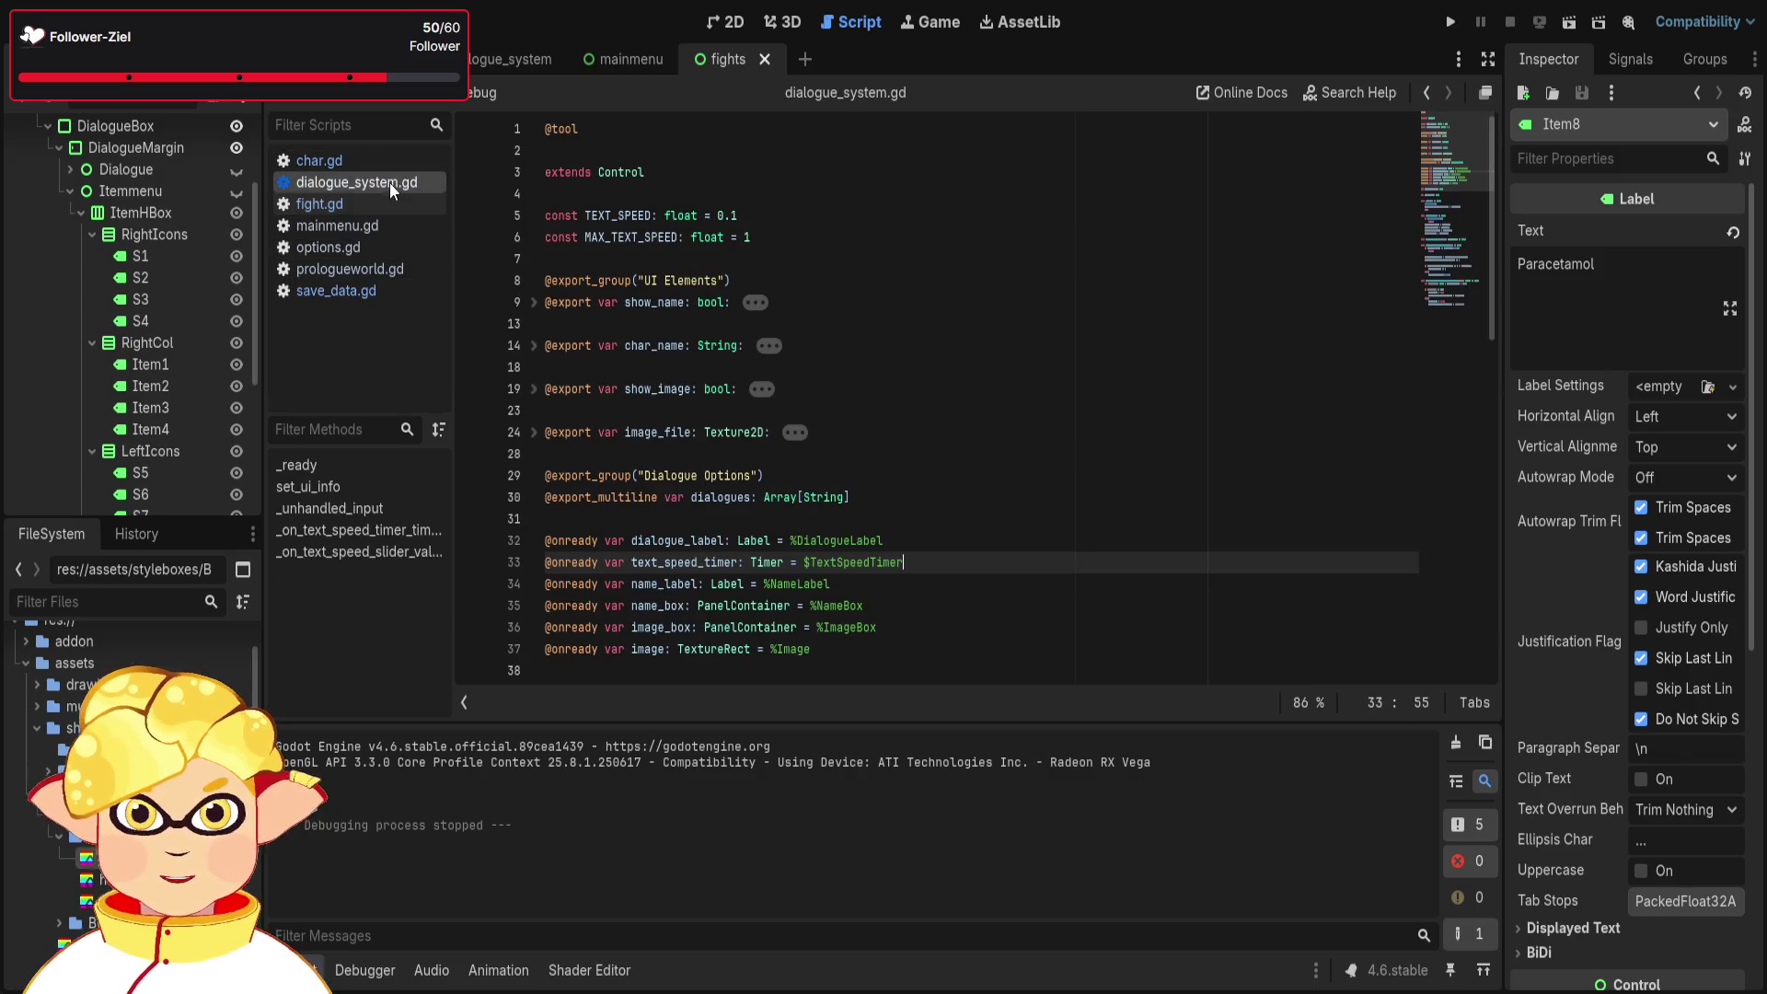
pyautogui.click(384, 201)
pyautogui.scroll(3, 760, 306)
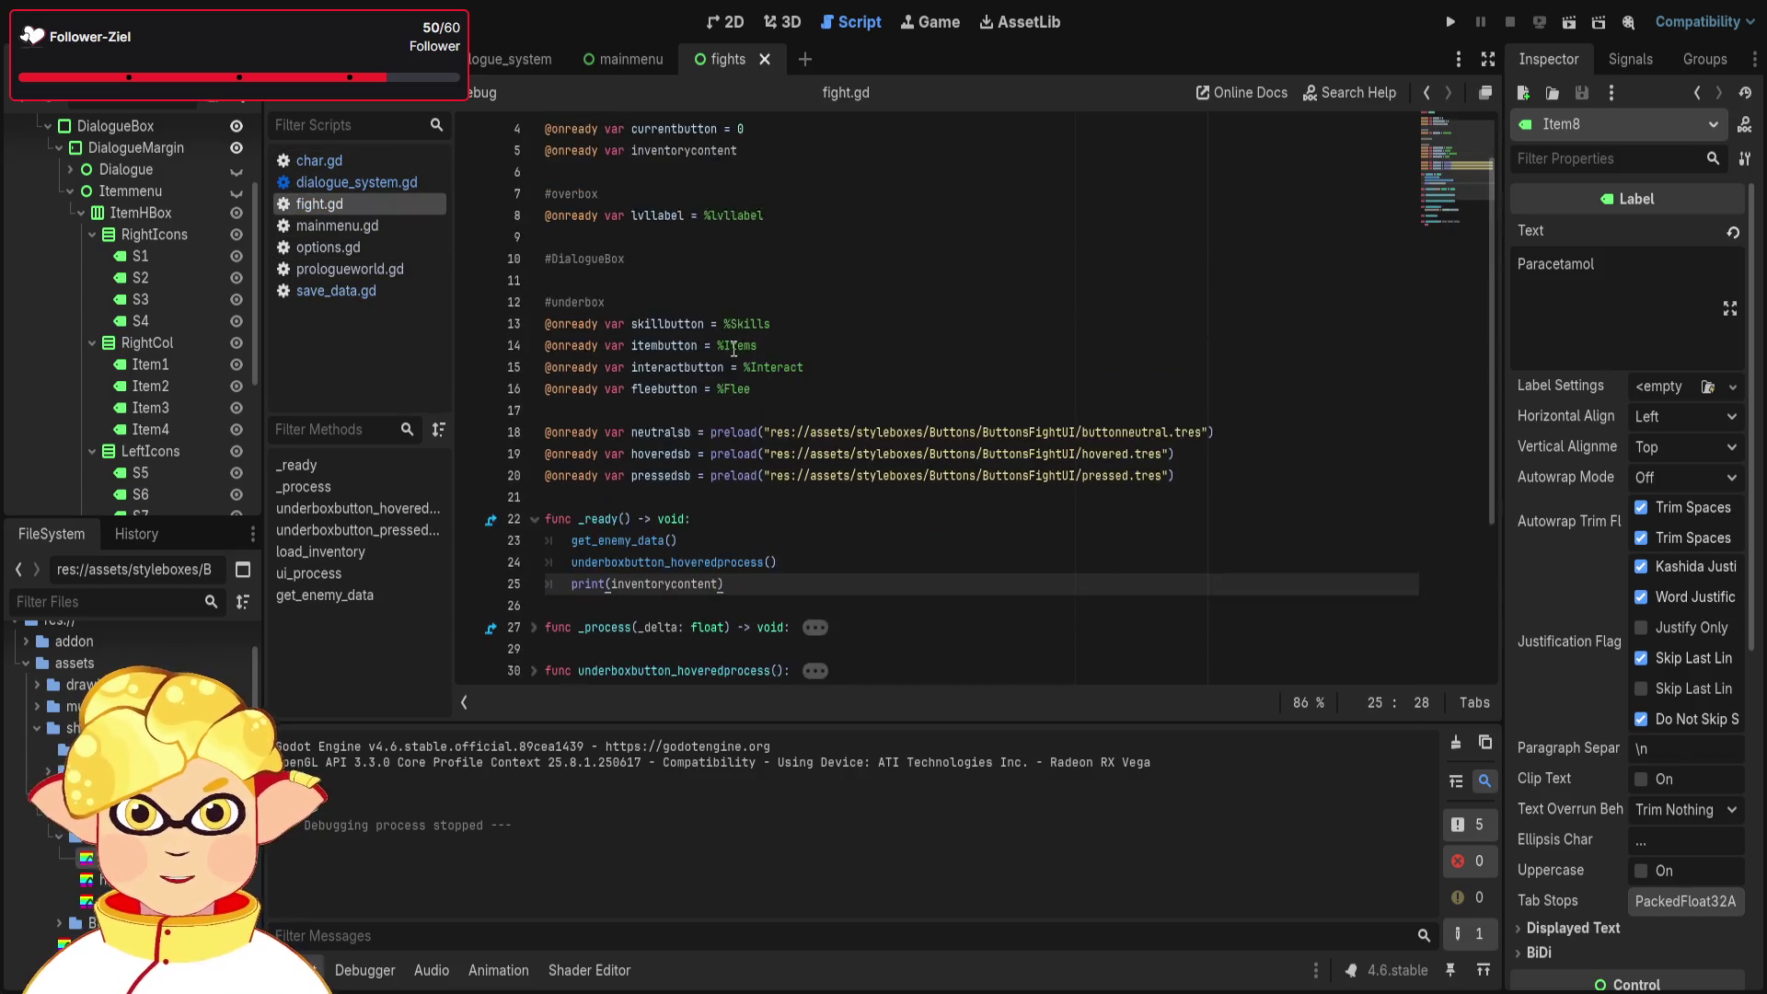
pyautogui.scroll(-4, 738, 402)
pyautogui.scroll(-1, 742, 408)
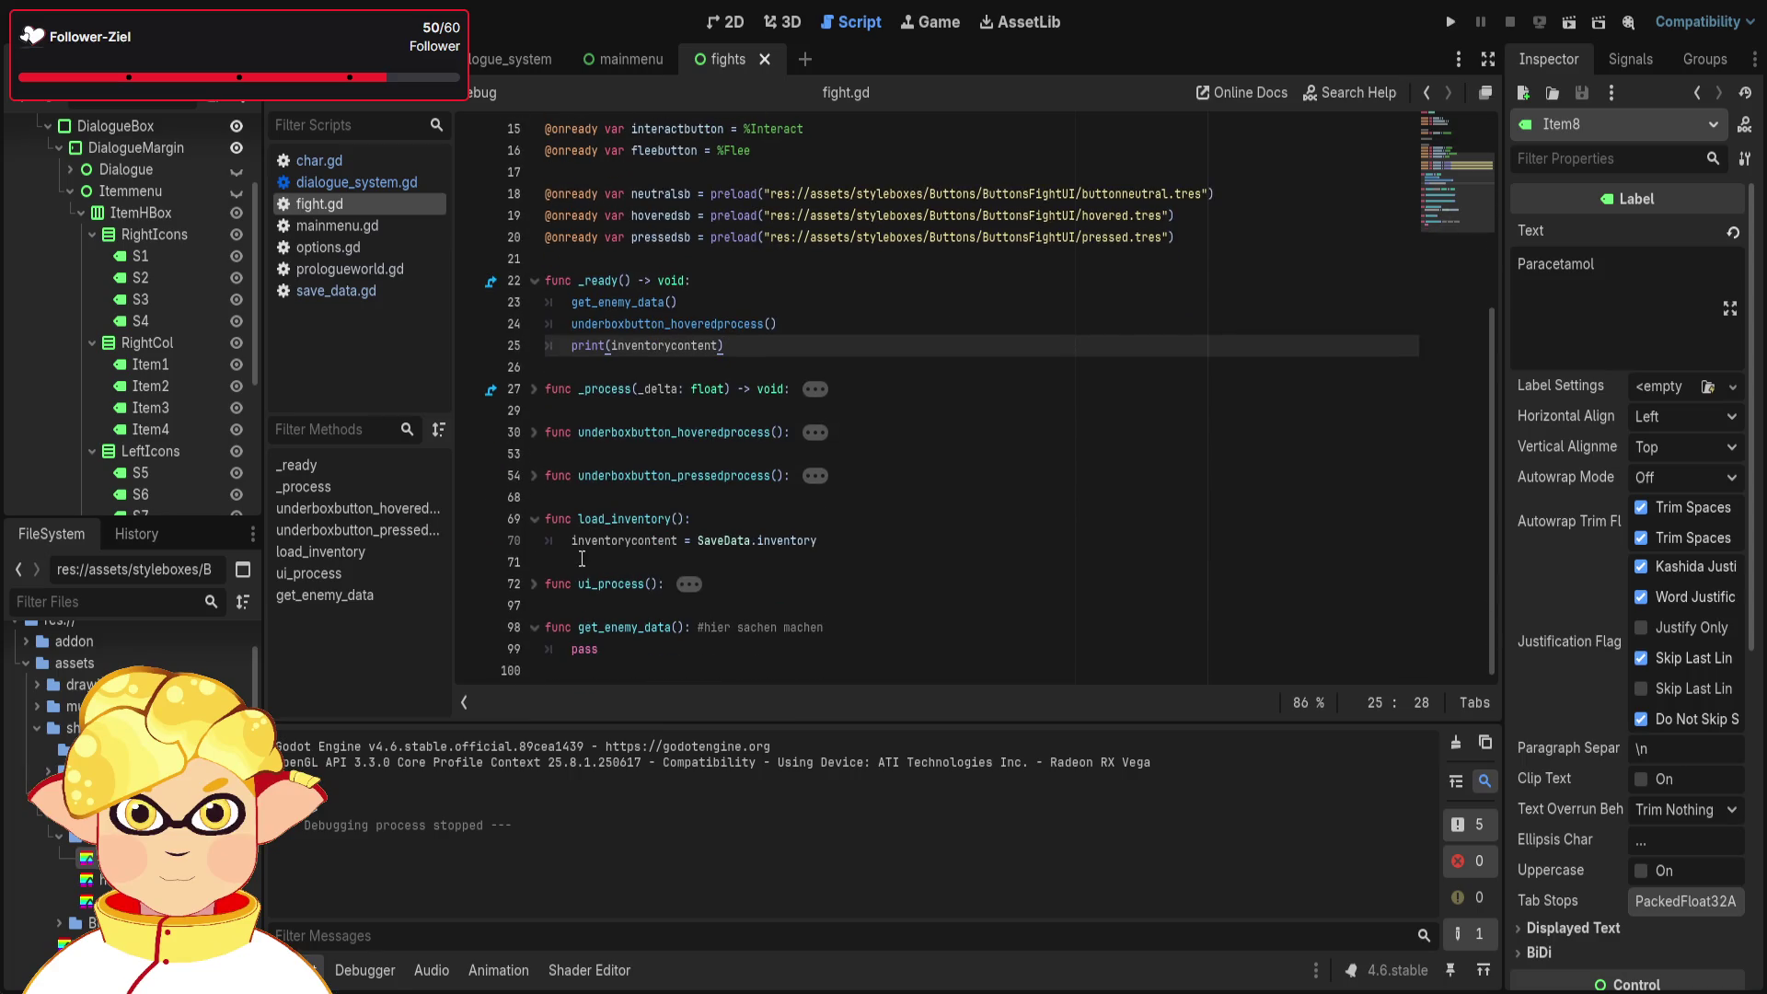
pyautogui.moveTo(817, 540); pyautogui.dragTo(685, 540)
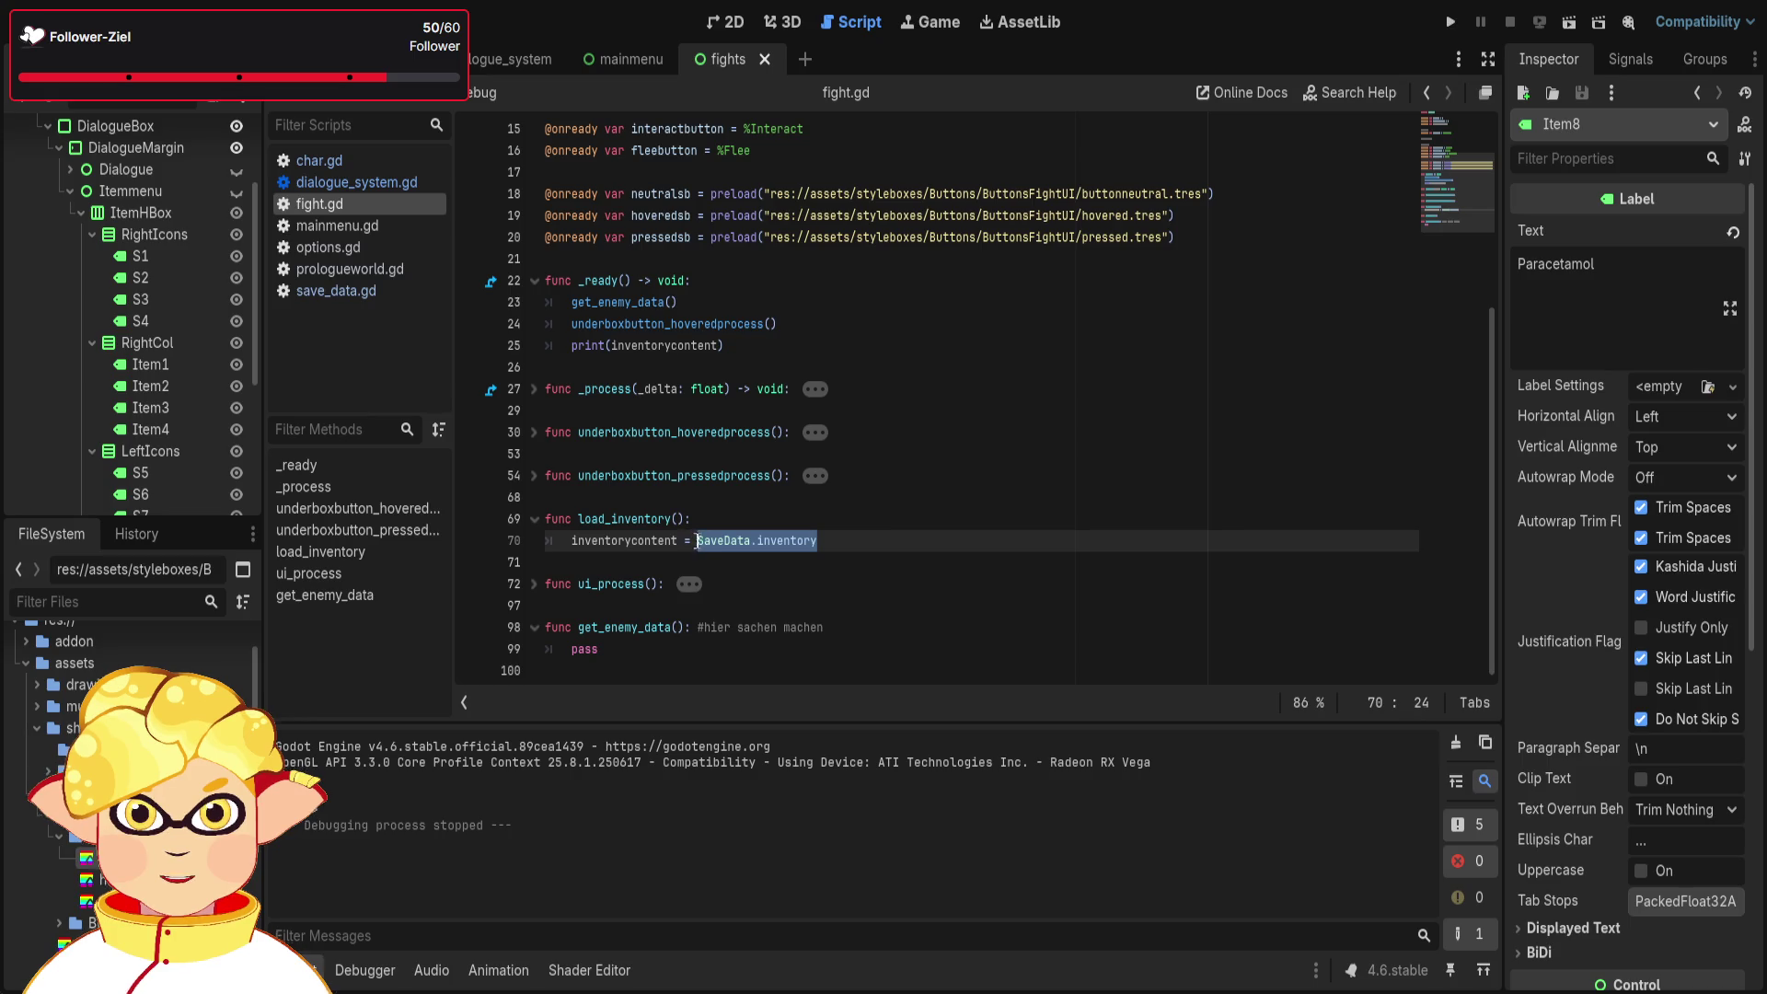
pyautogui.scroll(5, 704, 543)
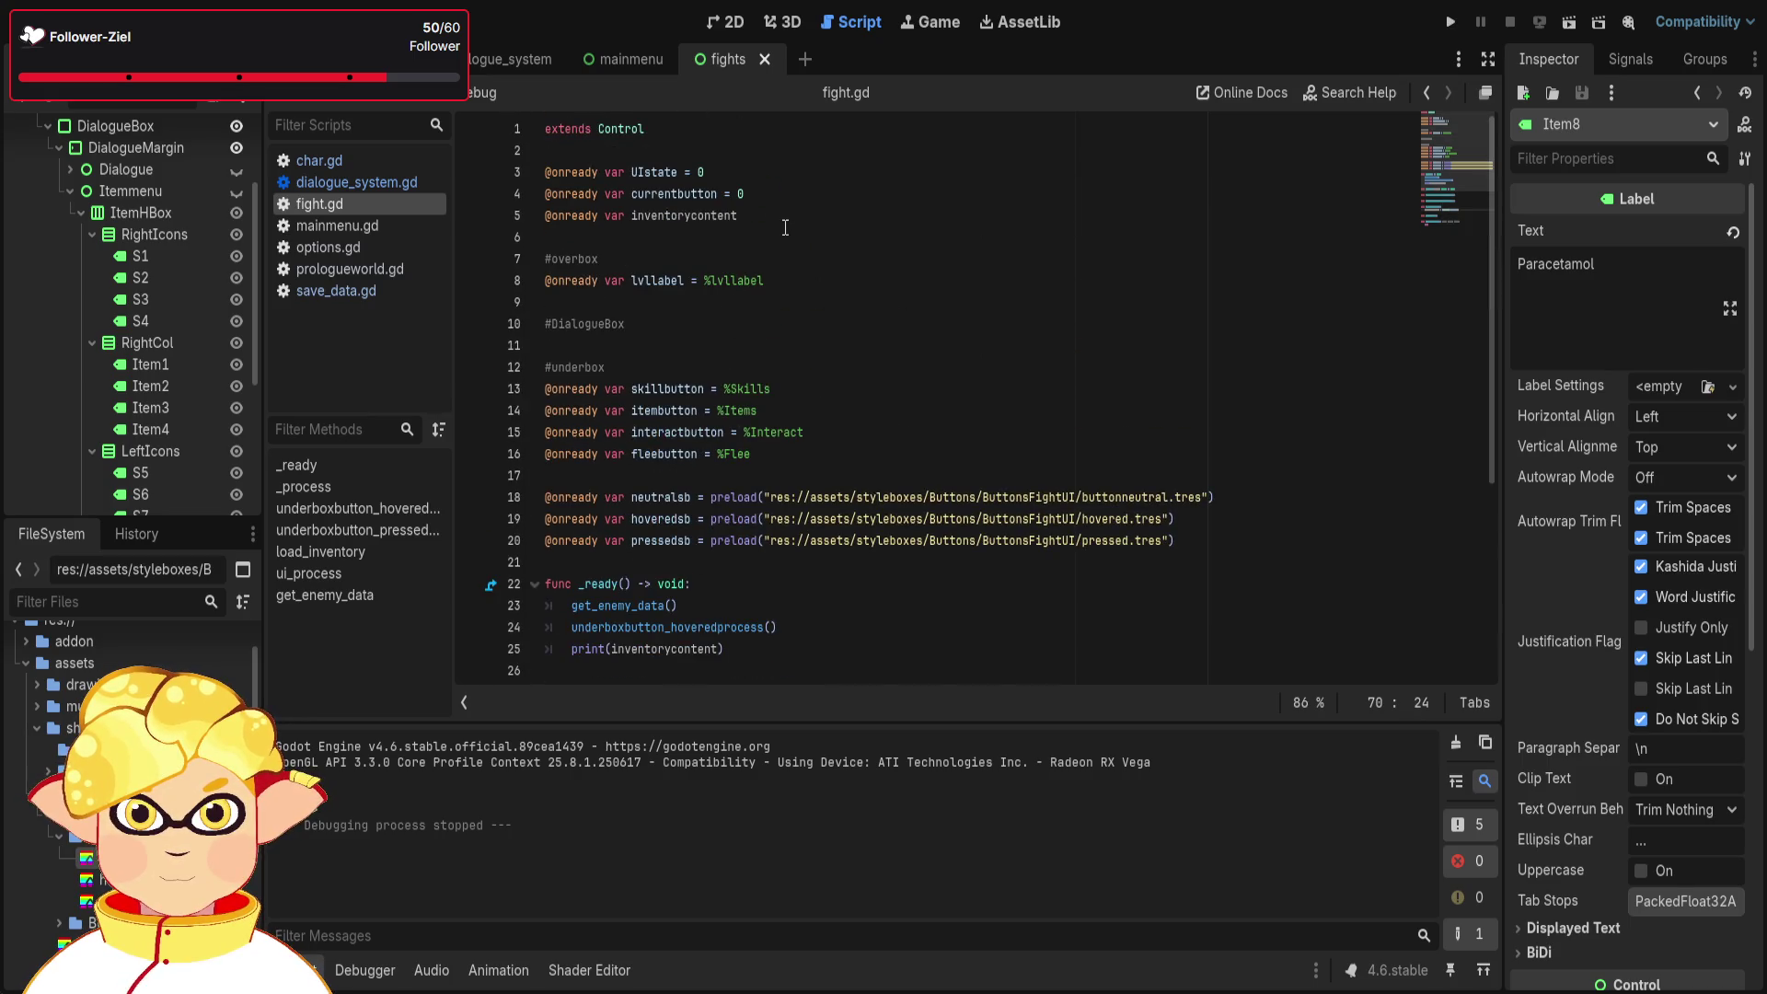
# - Set inventorycontent on line 5 to SaveData.inventory and run the fight scene with F6
pyautogui.click(807, 203)
pyautogui.write('SaveData.inventory')
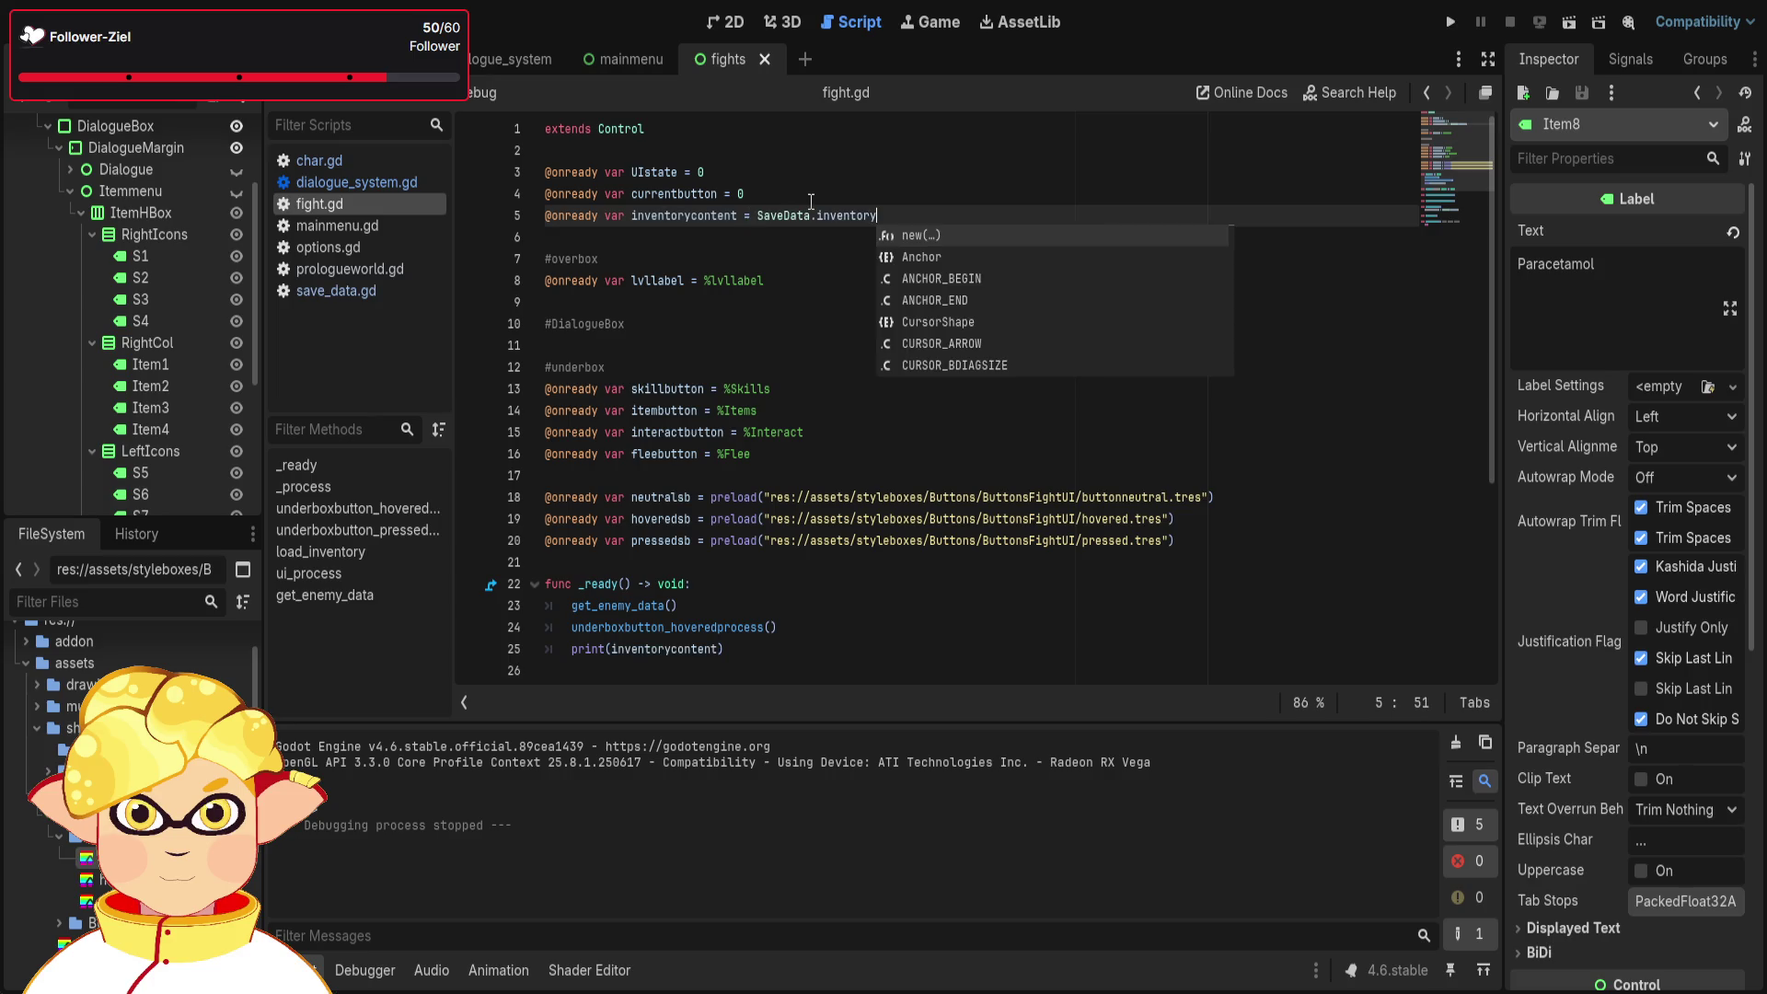
pyautogui.click(955, 172)
pyautogui.press('F6')
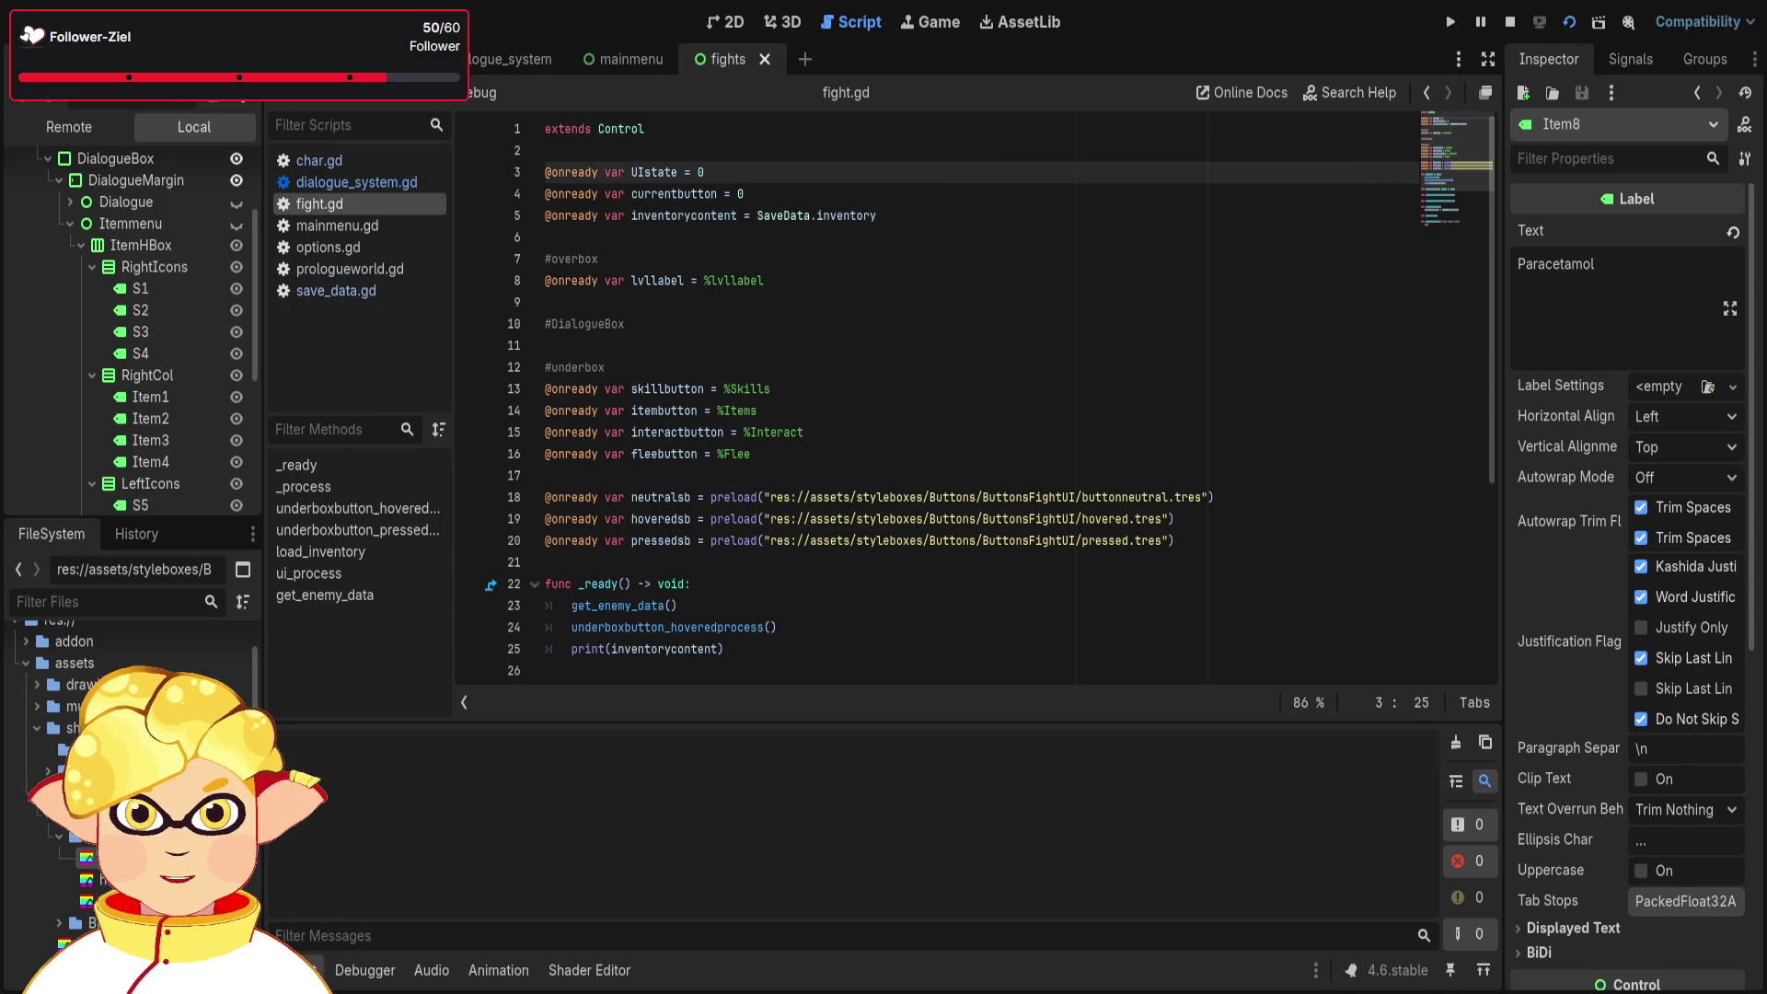
# - Stop the game and check the Output log's inventory array starting with "hamburger" and "nullknife"
pyautogui.press('F8')
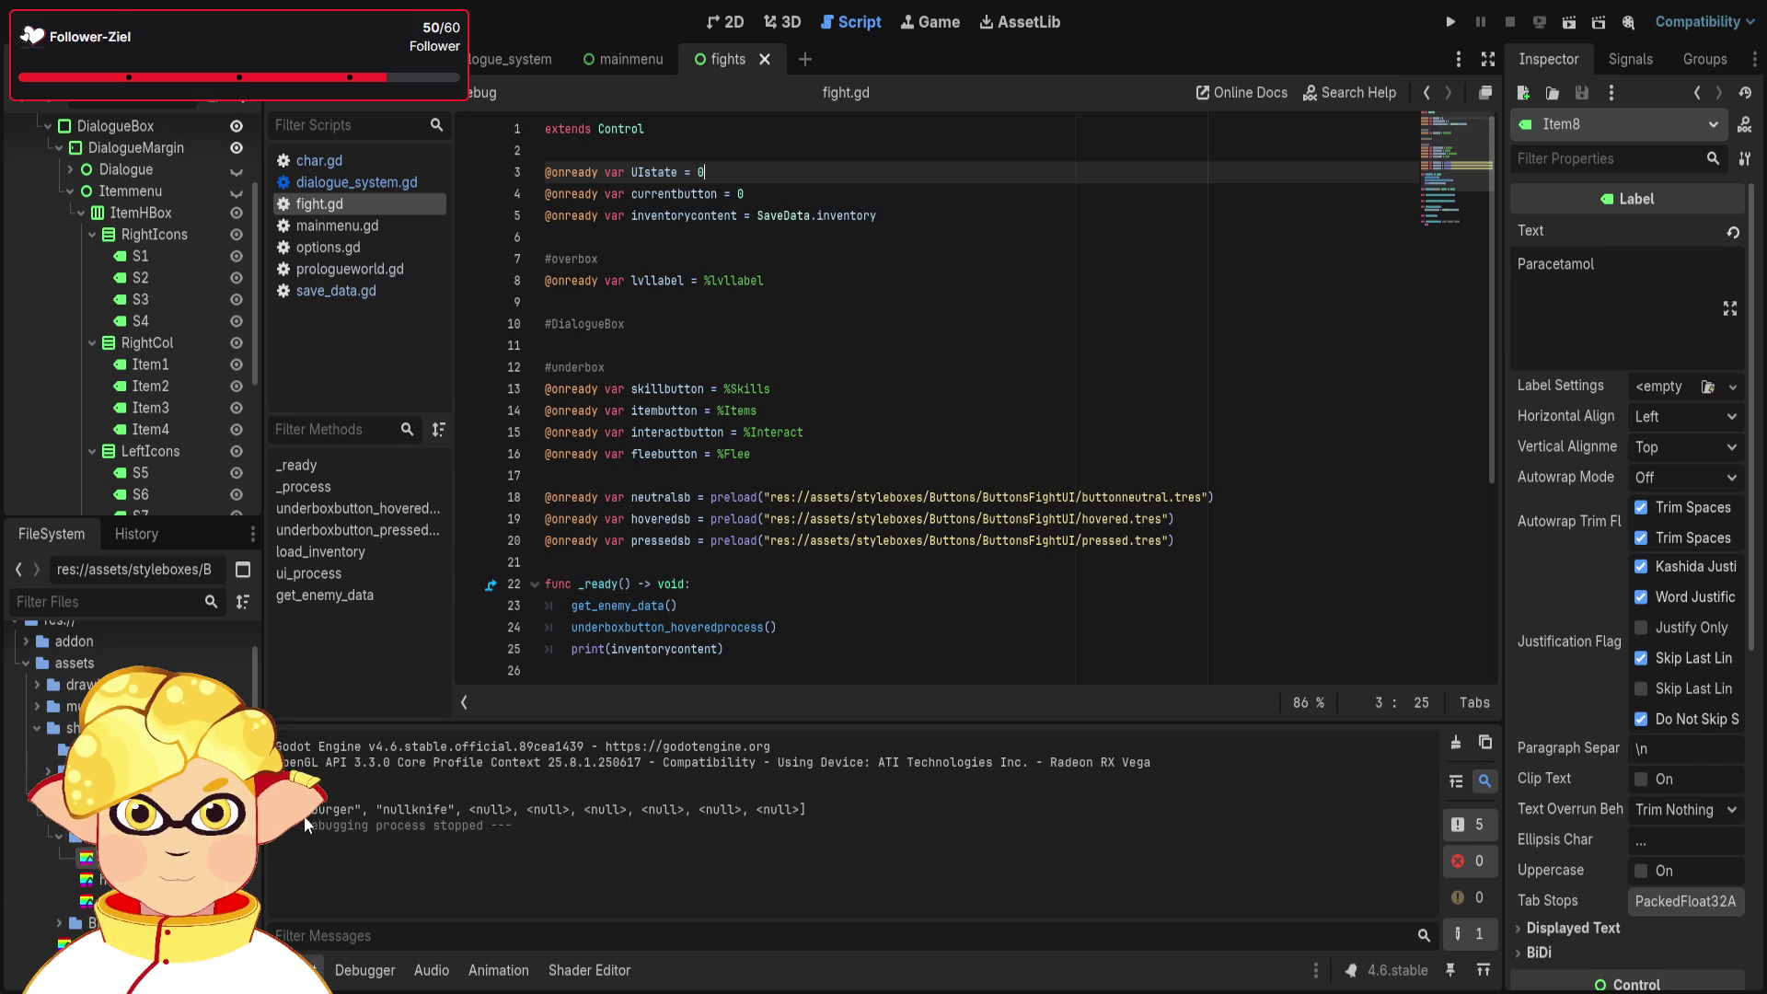
pyautogui.moveTo(331, 810); pyautogui.dragTo(445, 811)
pyautogui.moveTo(308, 809); pyautogui.dragTo(443, 810)
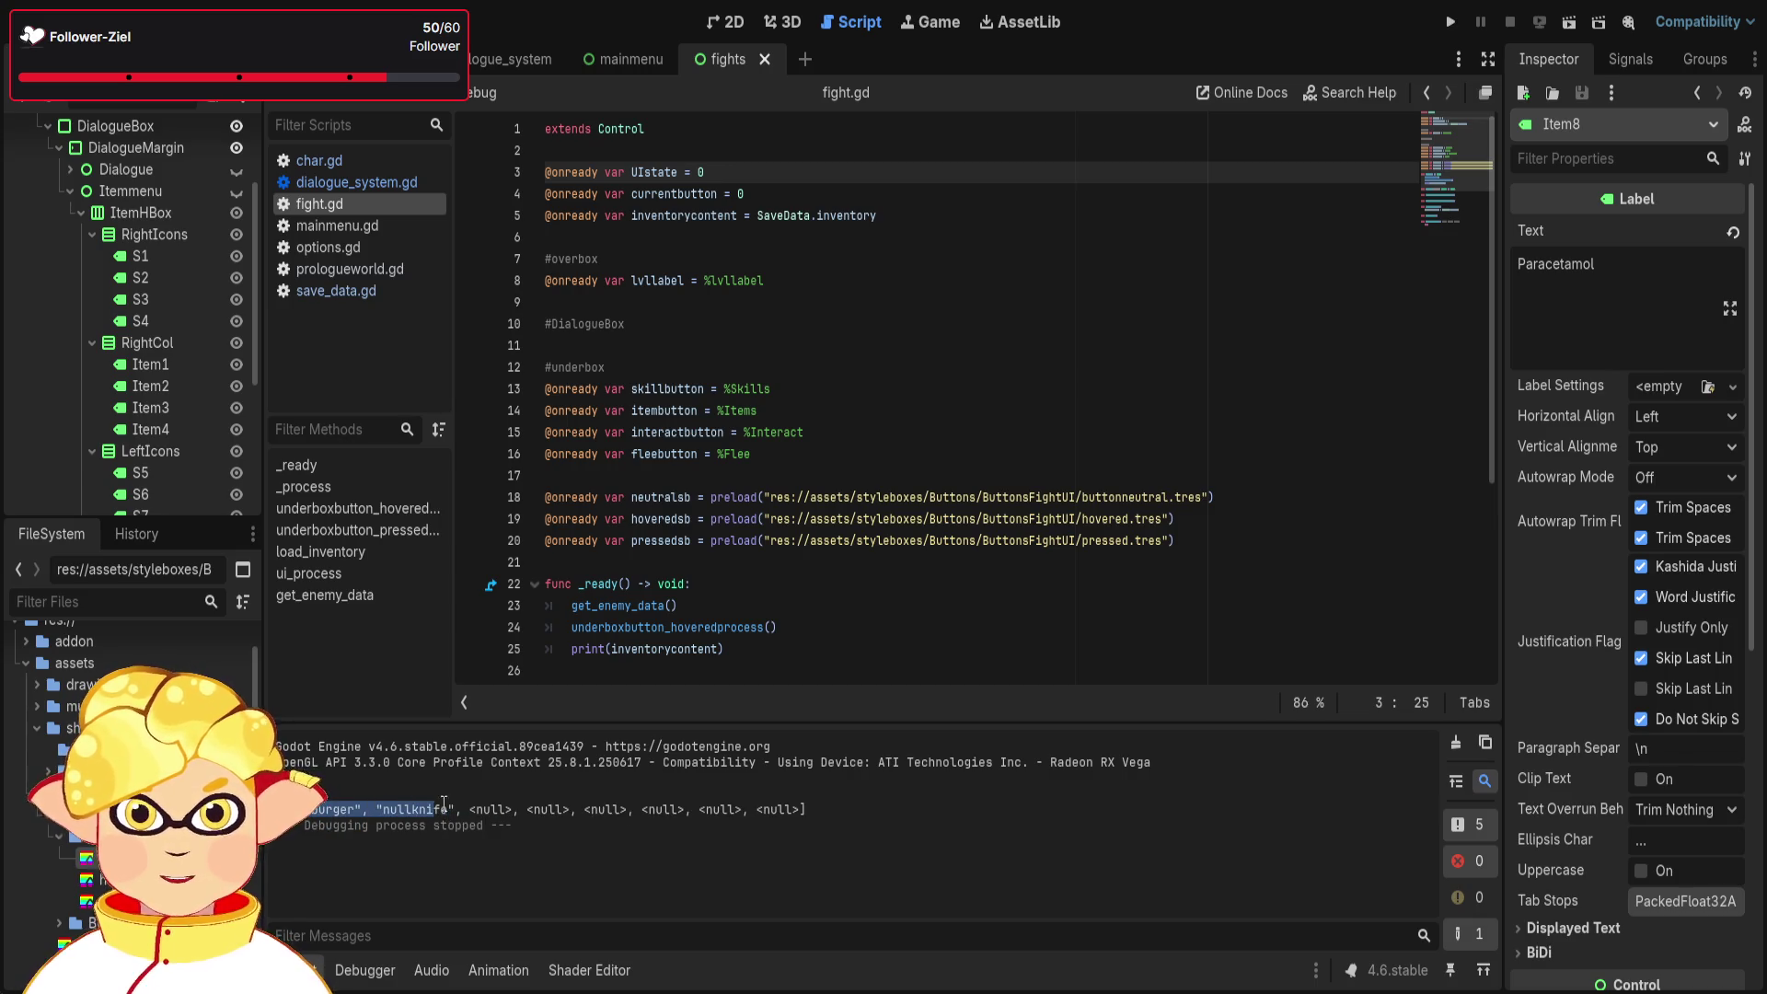
pyautogui.click(490, 831)
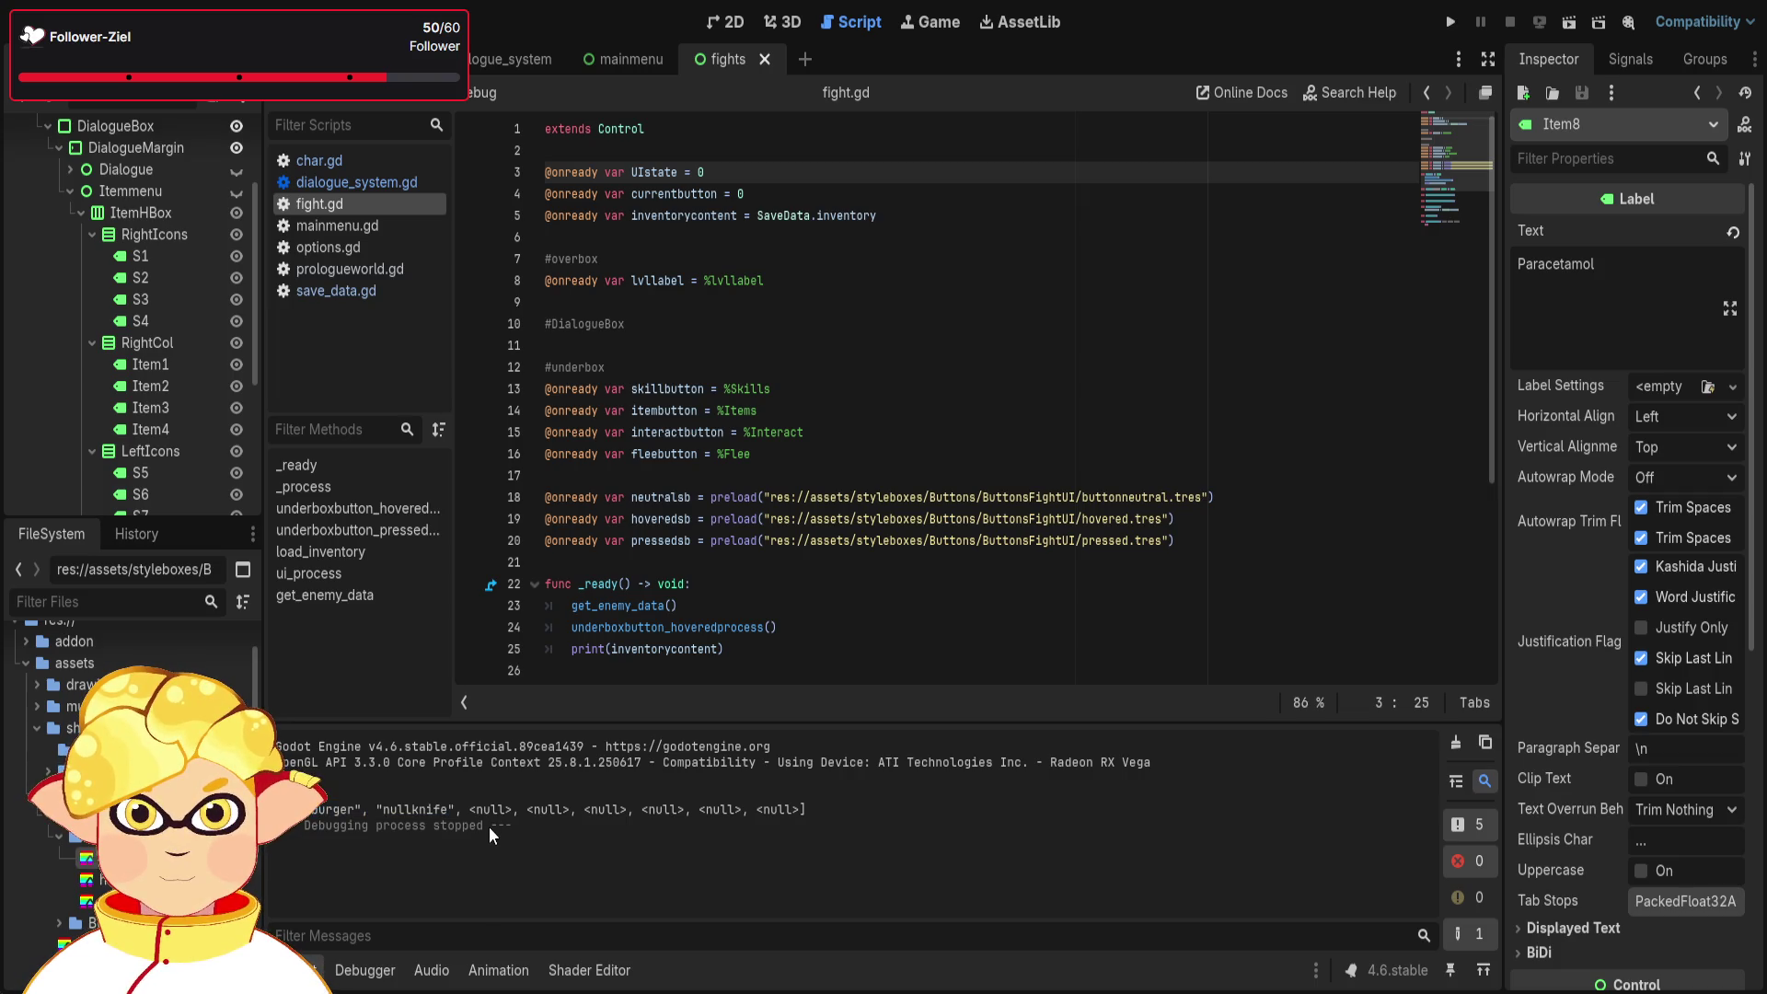
pyautogui.scroll(-3, 808, 530)
pyautogui.scroll(-2, 805, 533)
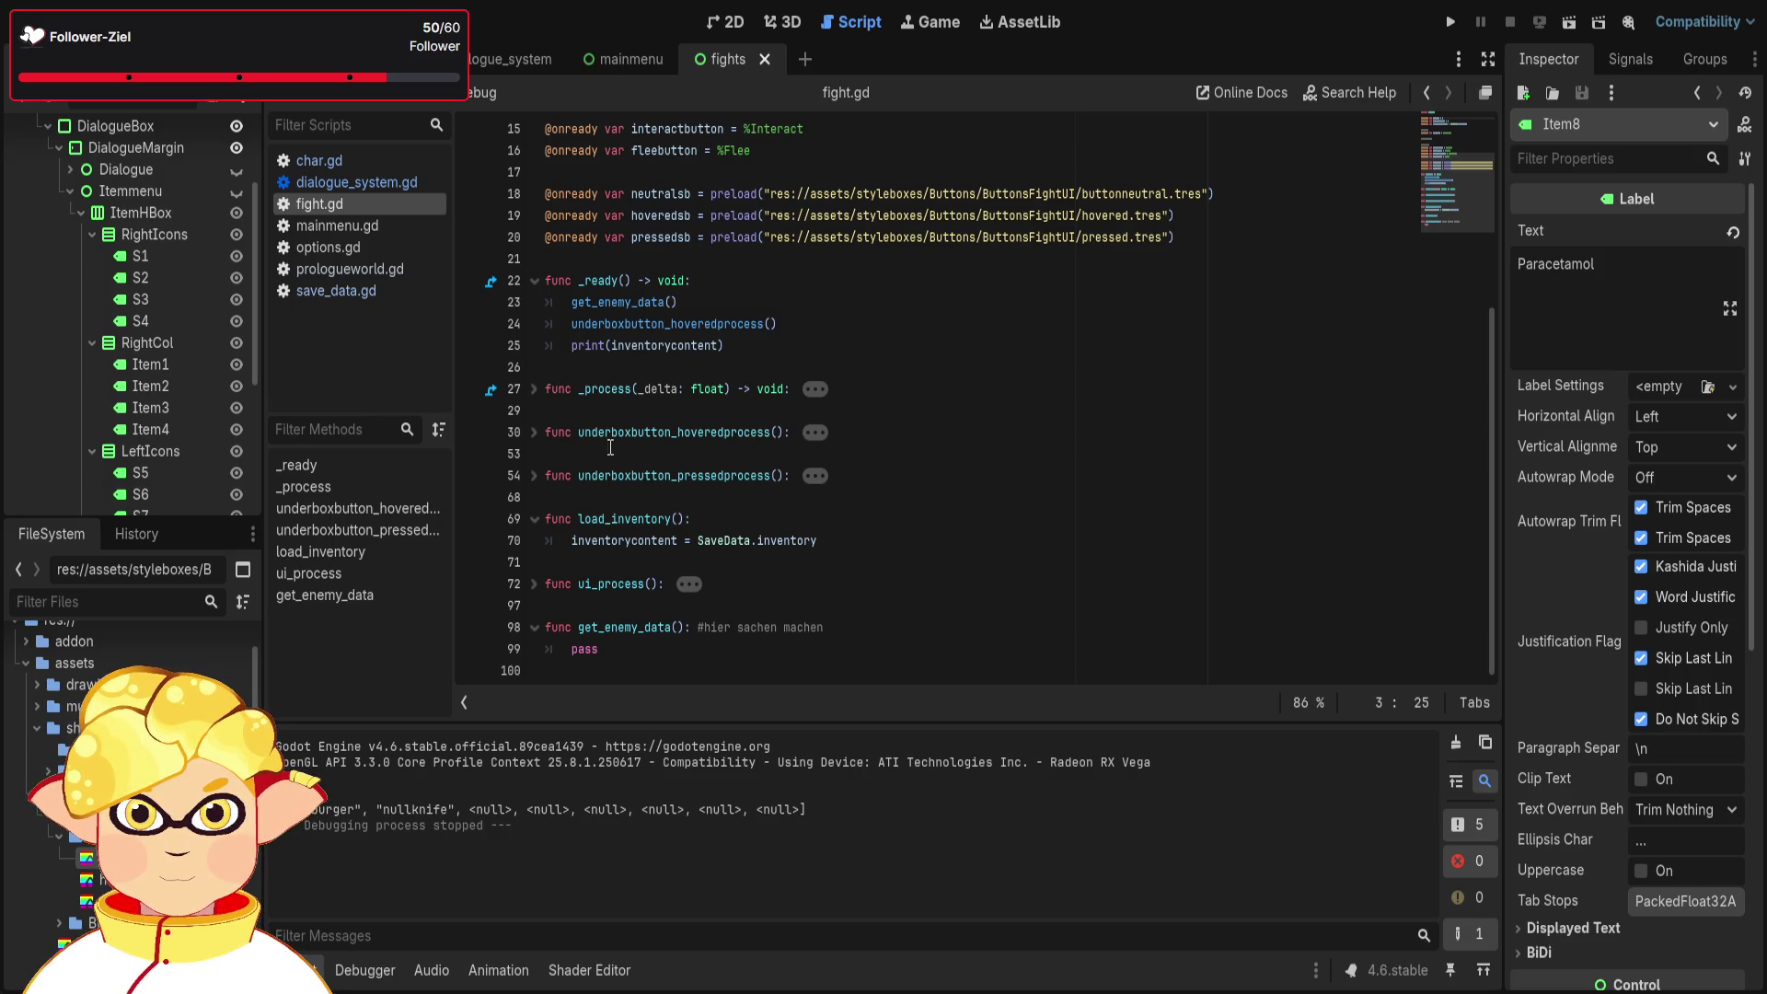
pyautogui.click(733, 21)
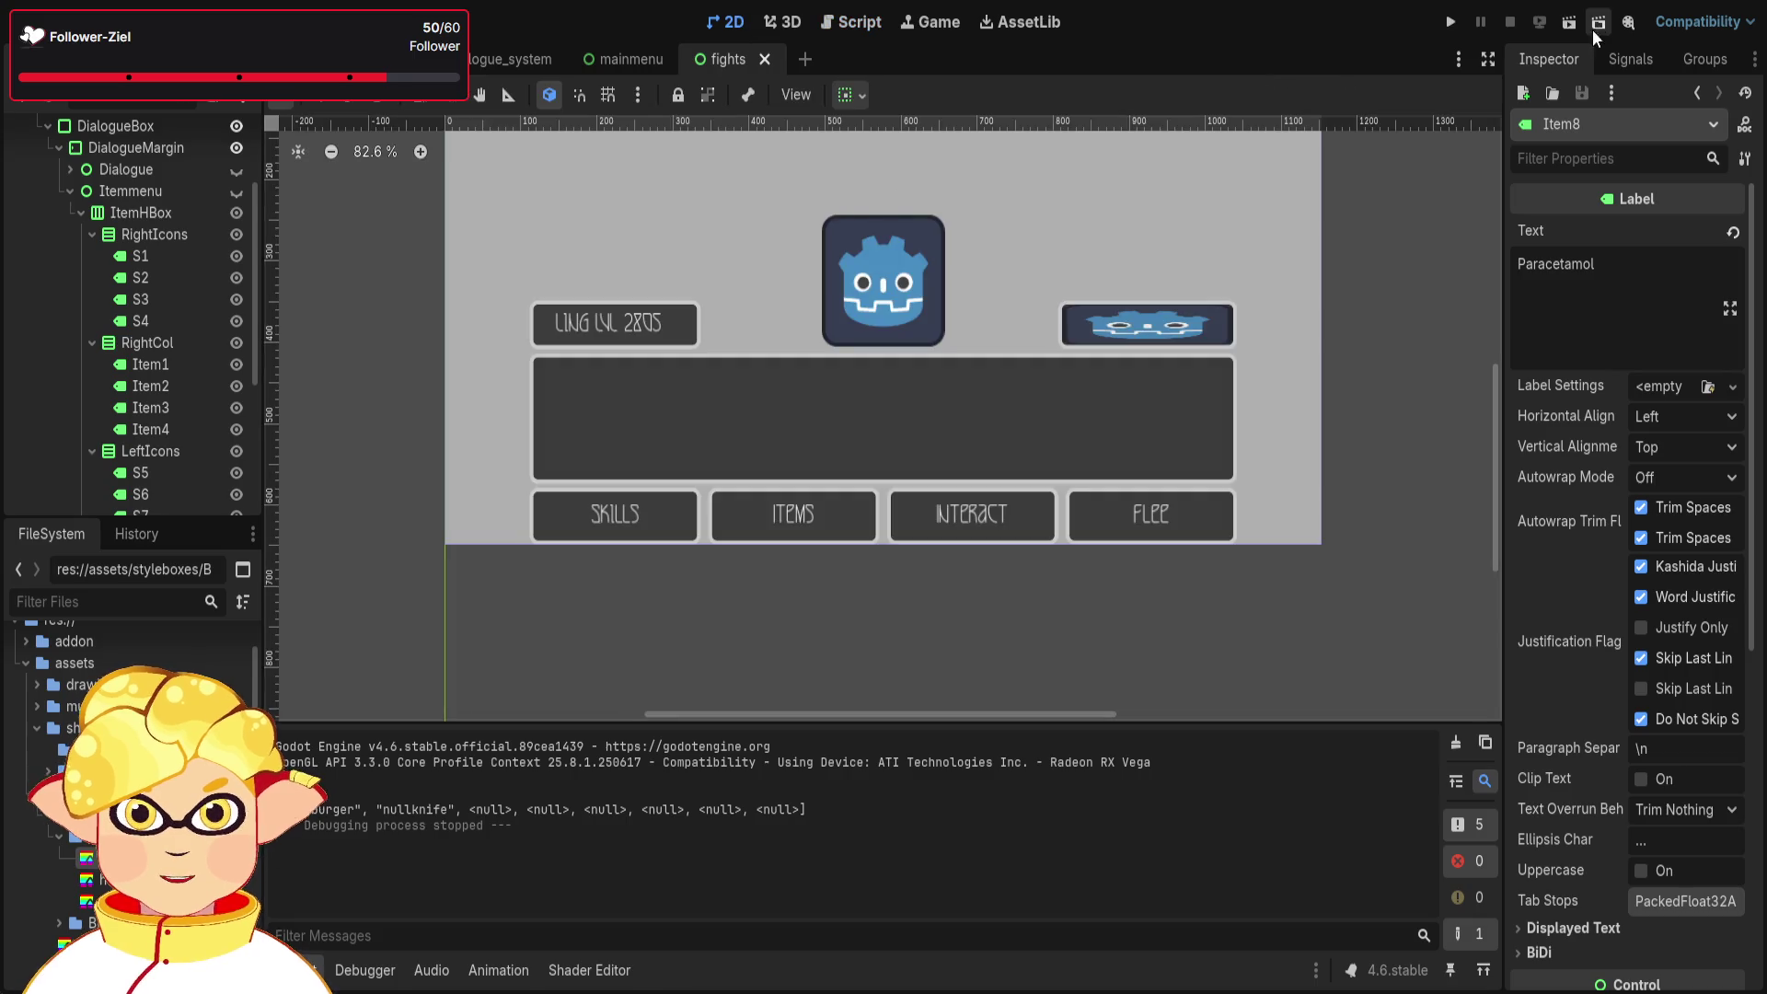
# - Run the fight scene, move the action-button highlight right and left, then stop and return to fight.gd
pyautogui.click(1562, 28)
pyautogui.press('Right')
pyautogui.press('Right')
pyautogui.press('Right')
pyautogui.press('Right')
pyautogui.press('Right')
pyautogui.press('Right')
pyautogui.press('Left')
pyautogui.press('Left')
pyautogui.press('Left')
pyautogui.press('Left')
pyautogui.press('Left')
pyautogui.press('Left')
pyautogui.press('Left')
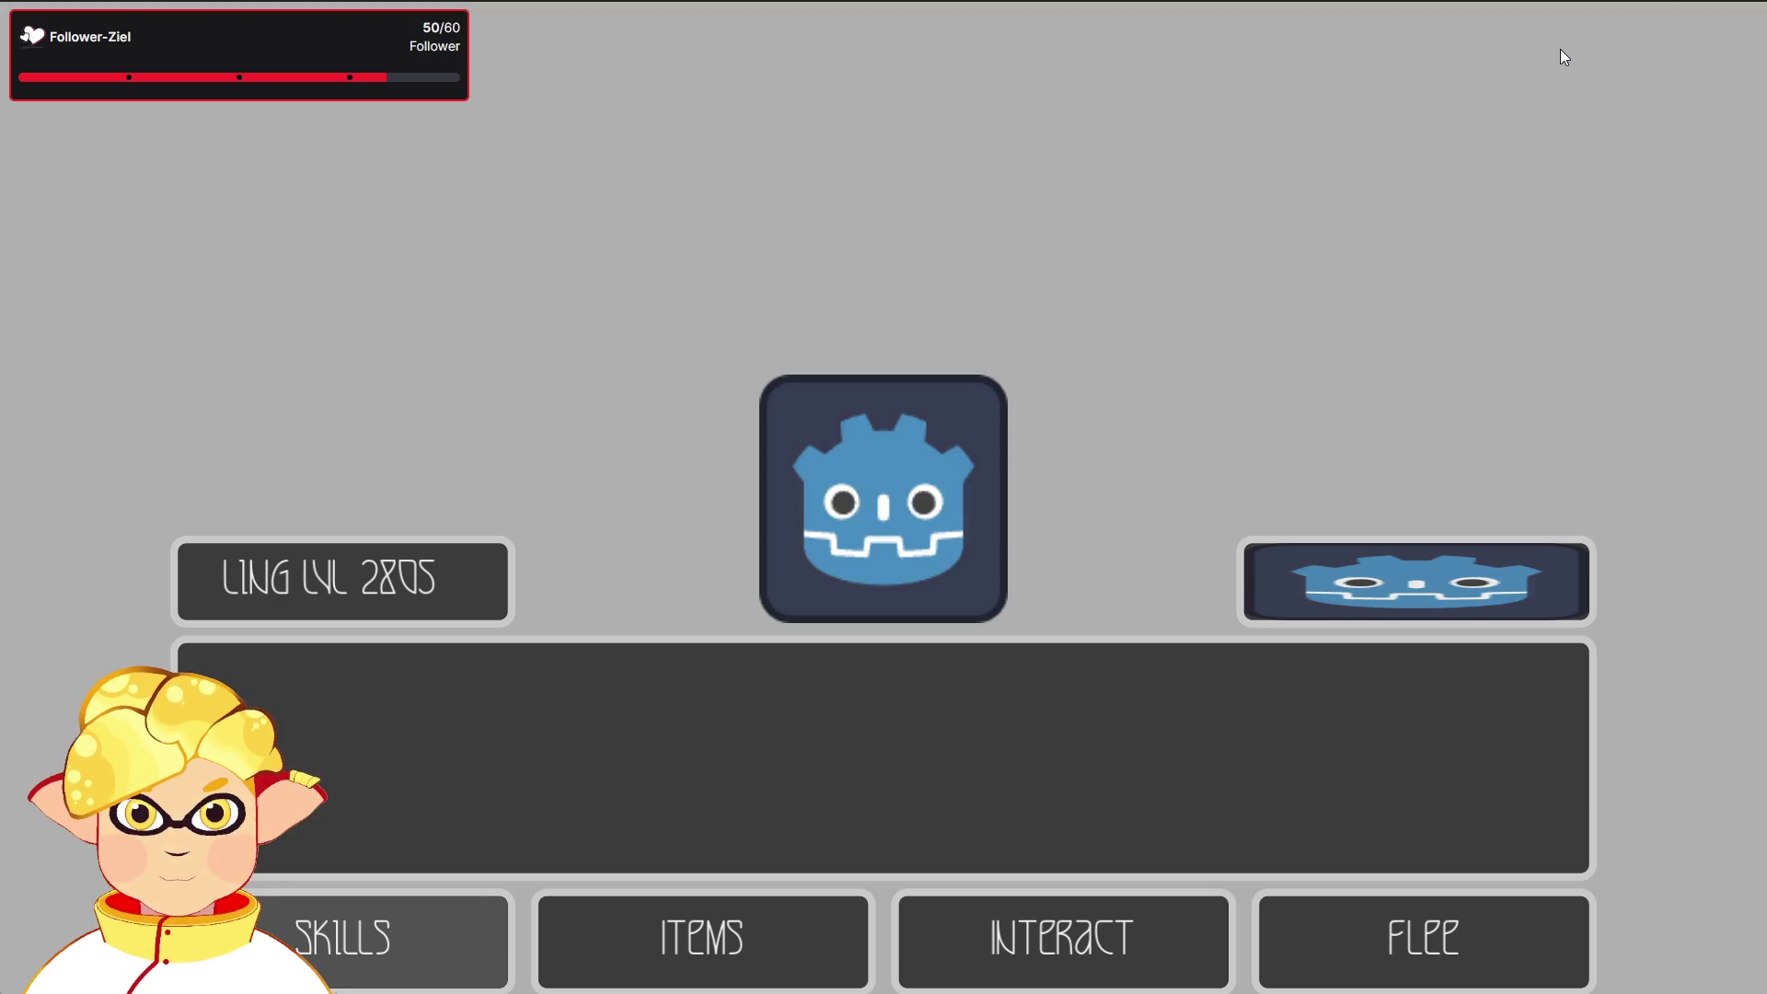
pyautogui.press('F8')
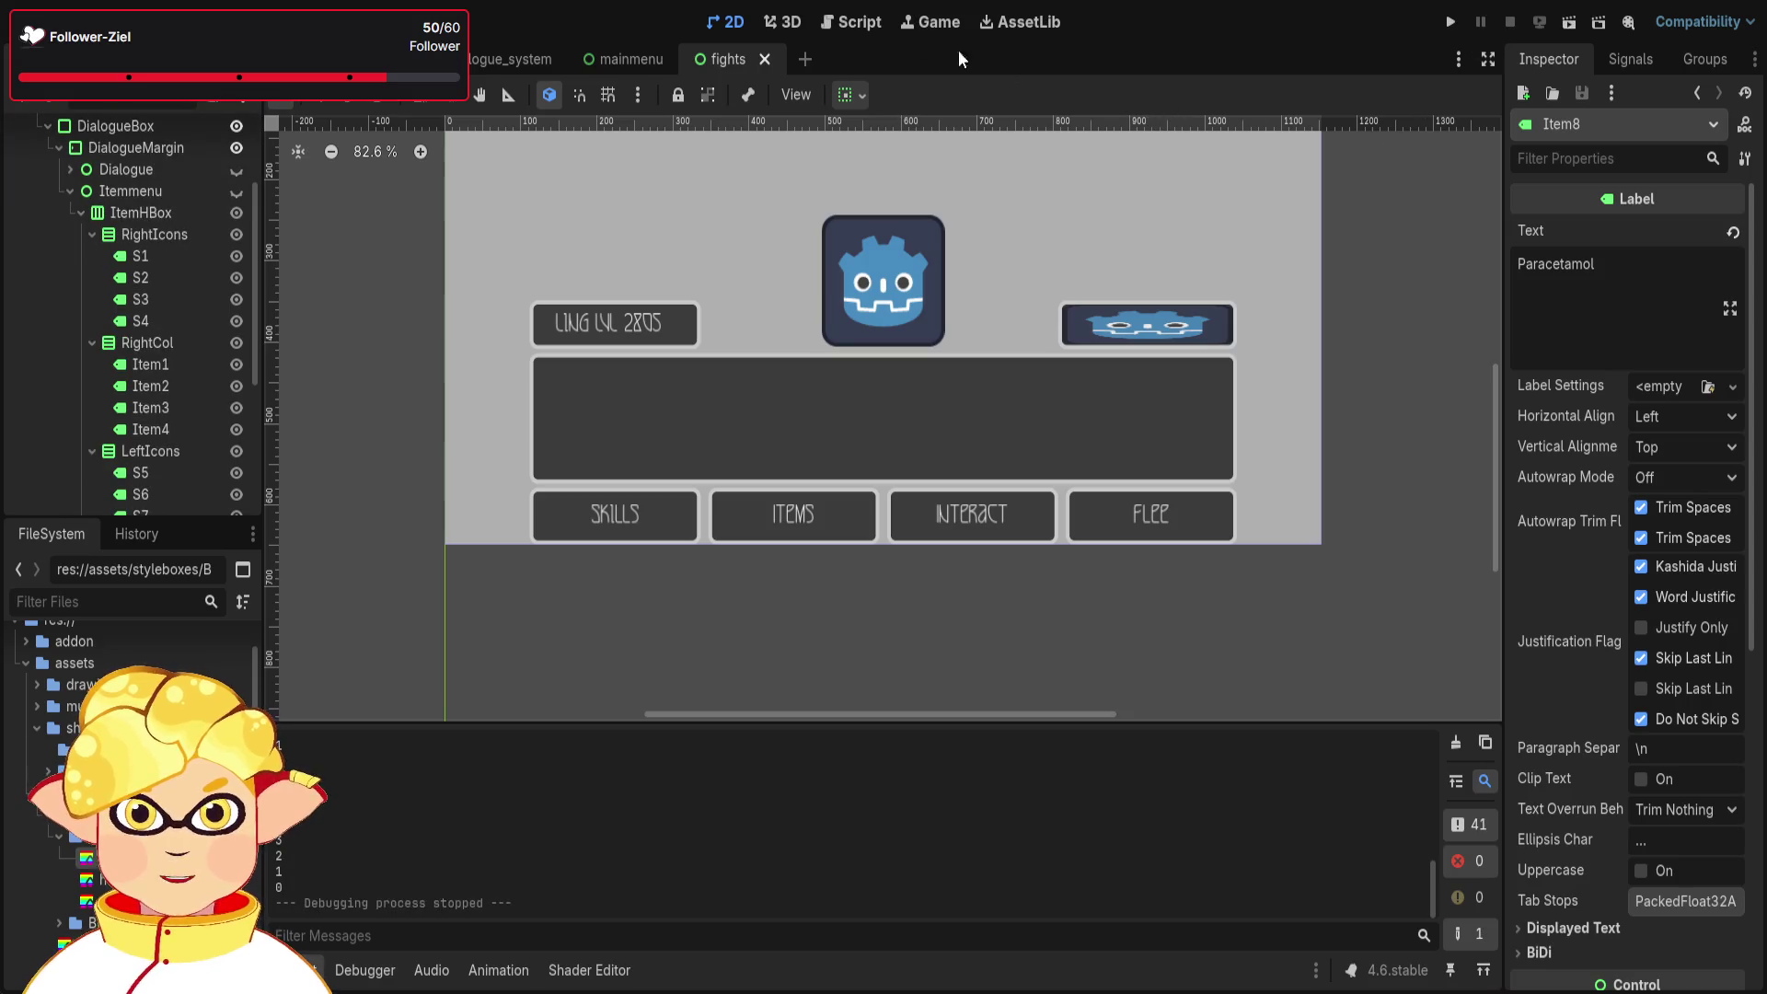
pyautogui.click(851, 21)
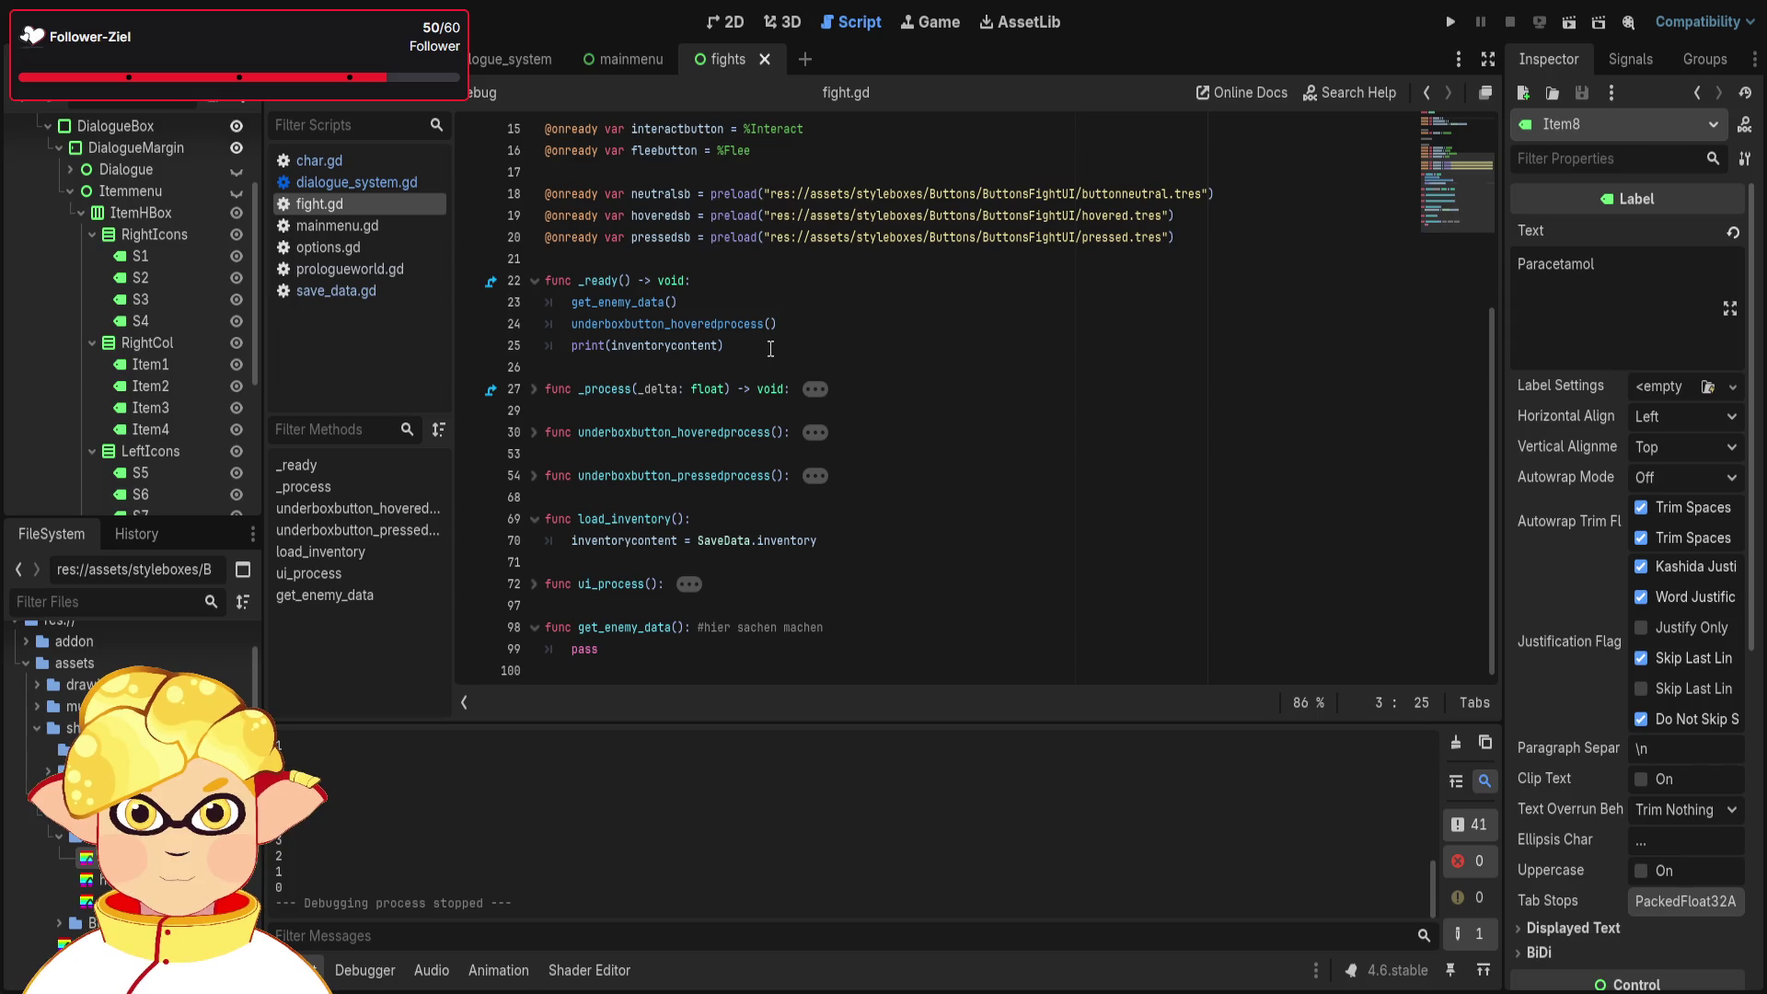
# - Review fight.gd's inventorycontent declaration and the #overbox section near the top
pyautogui.click(778, 355)
pyautogui.scroll(5, 773, 355)
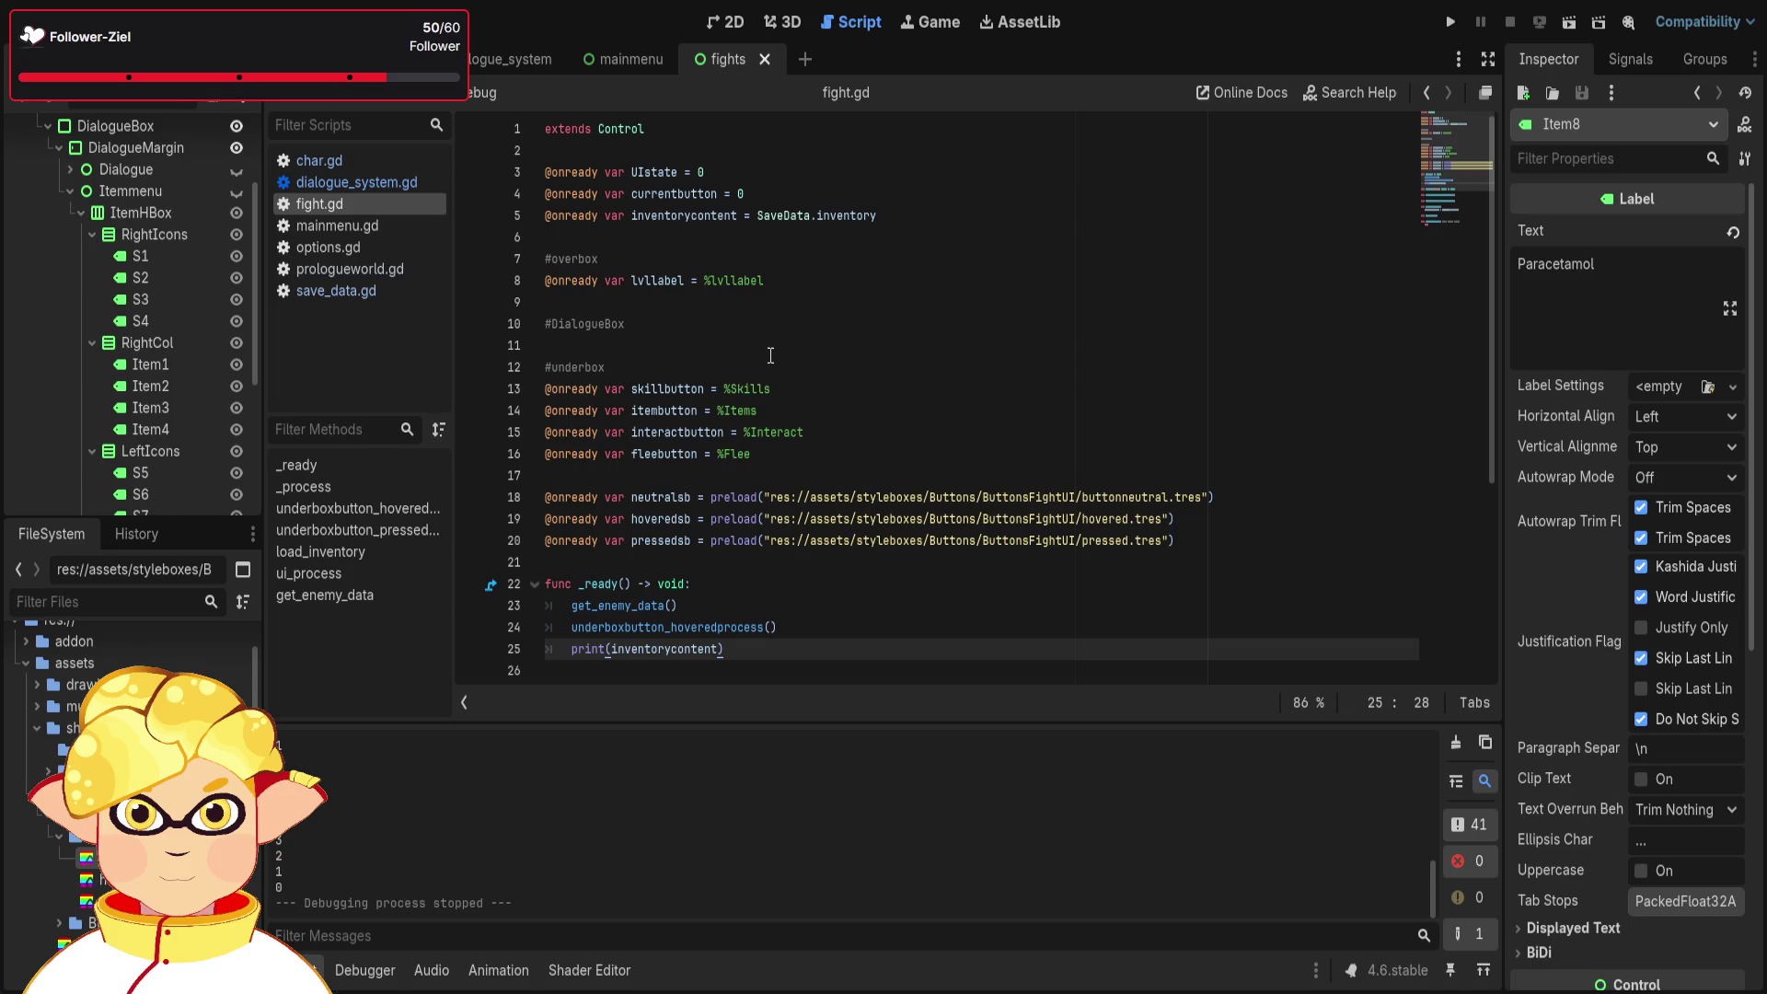
pyautogui.click(770, 356)
pyautogui.moveTo(879, 215); pyautogui.dragTo(608, 218)
pyautogui.click(922, 258)
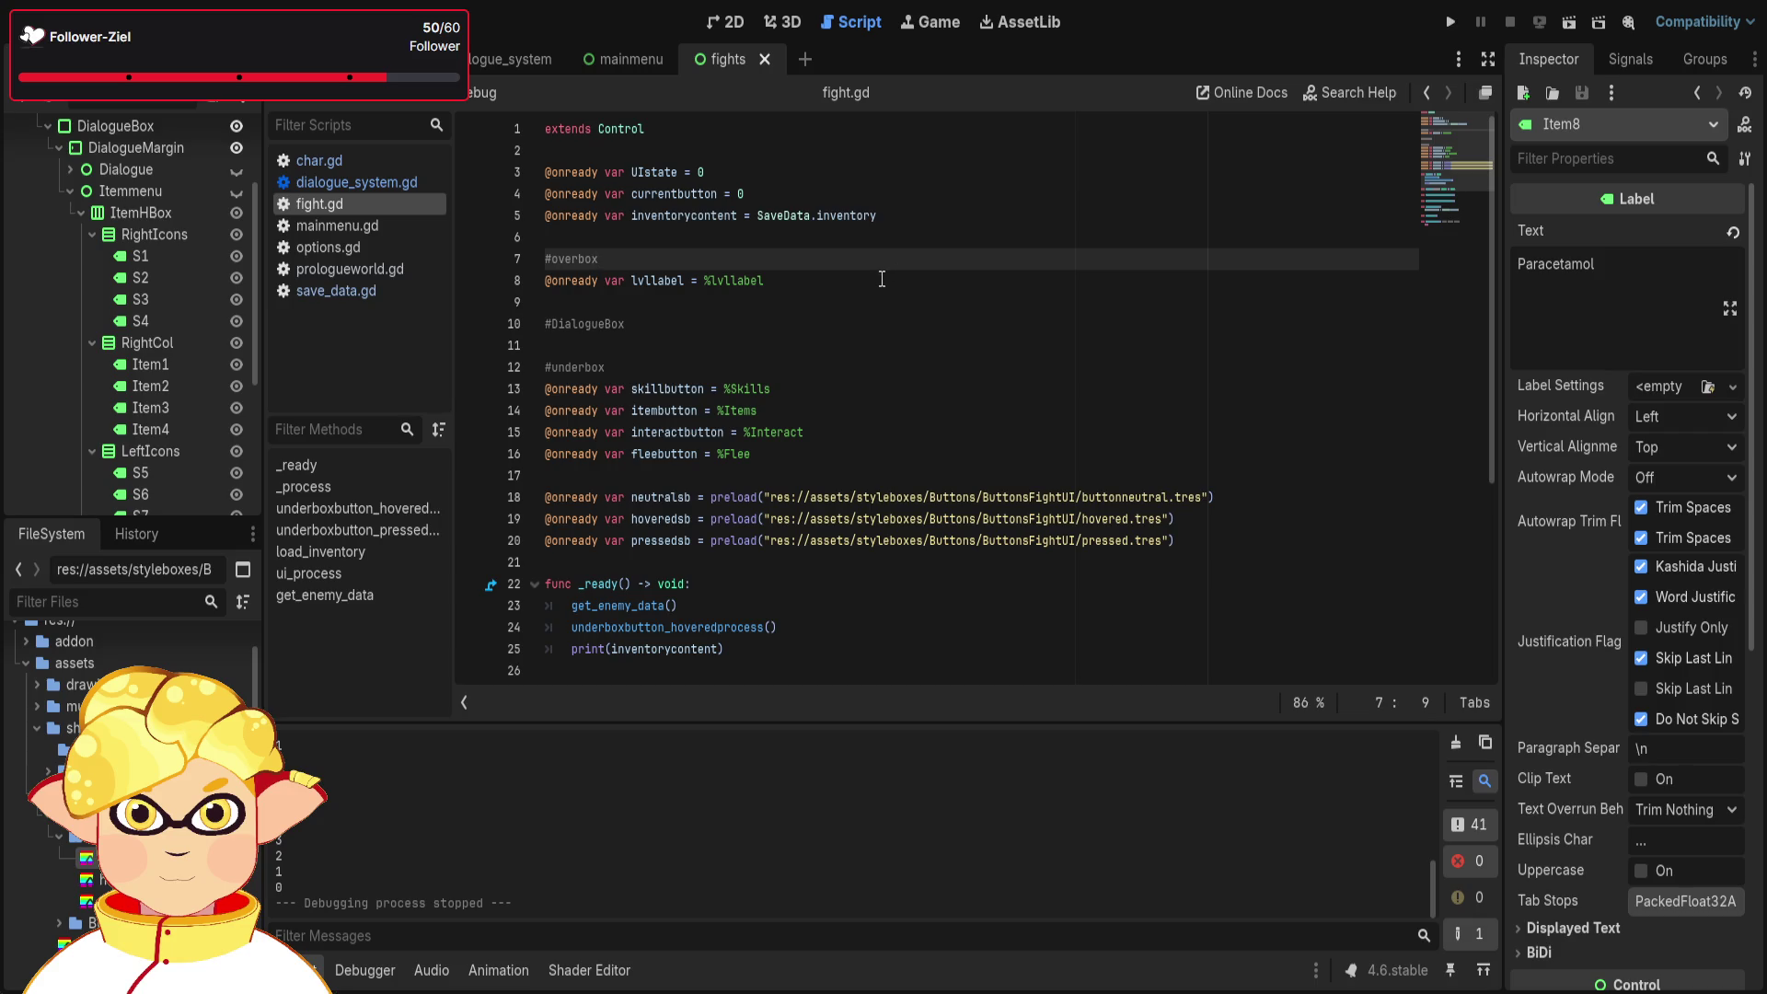
pyautogui.scroll(-5, 881, 279)
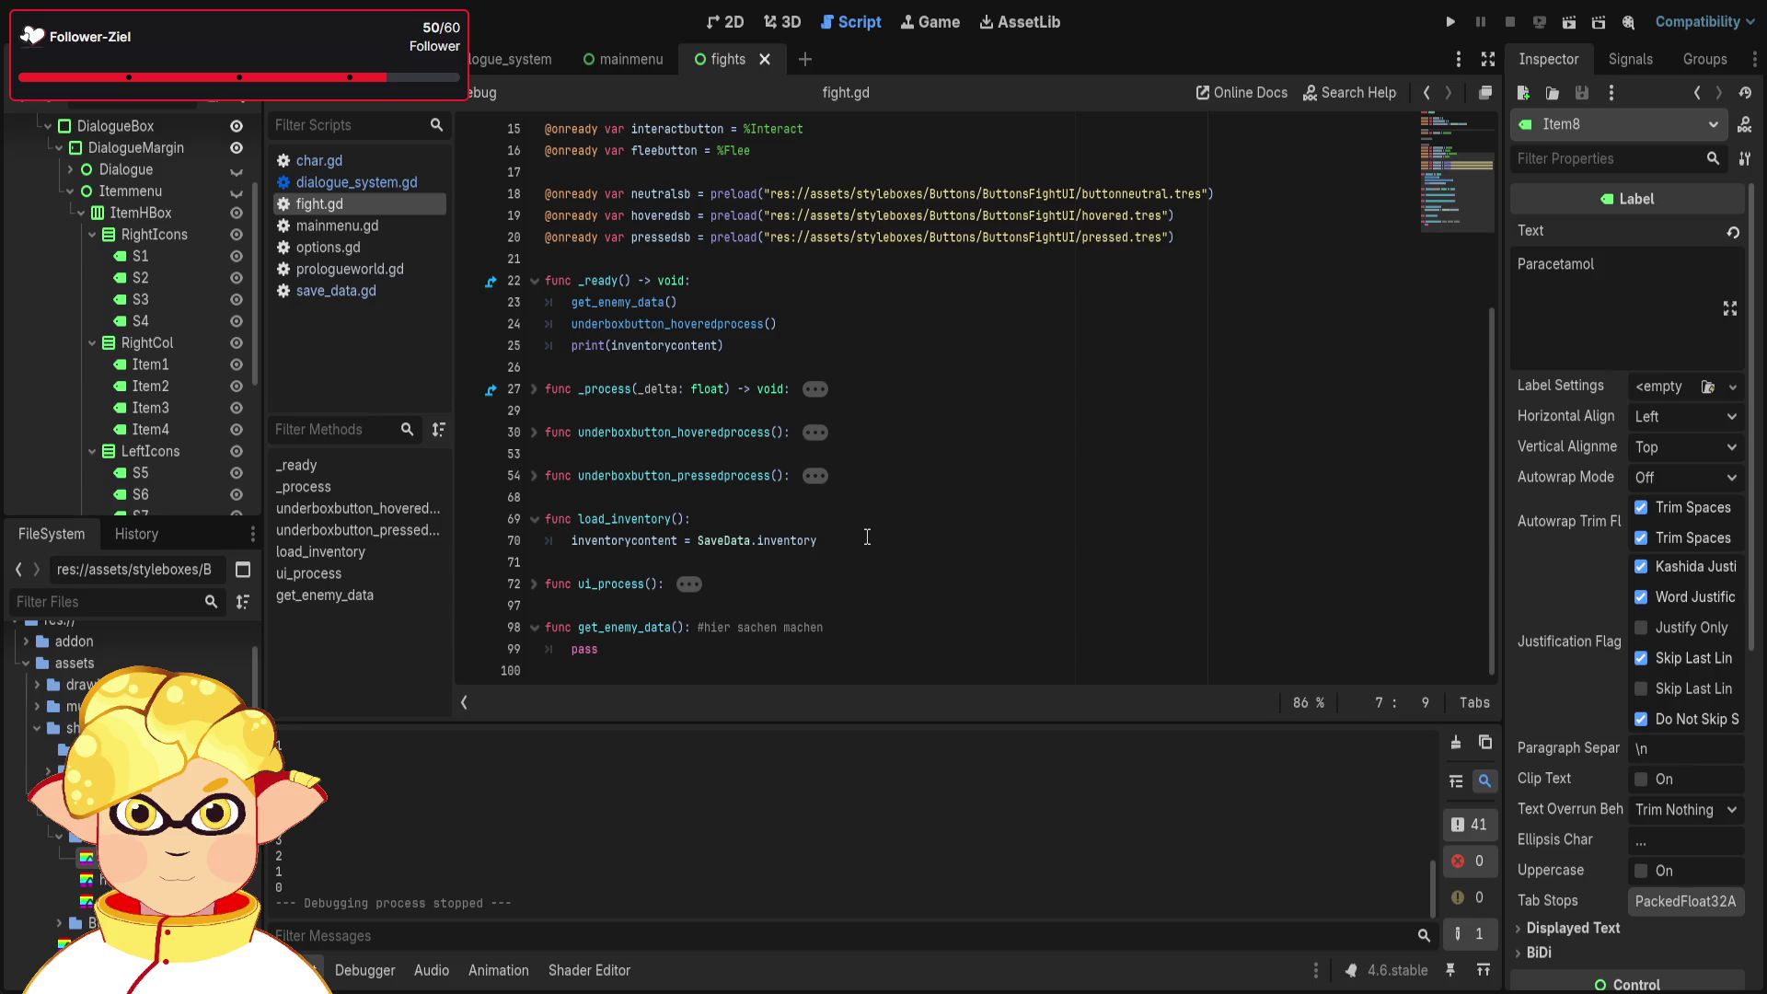
pyautogui.scroll(5, 866, 536)
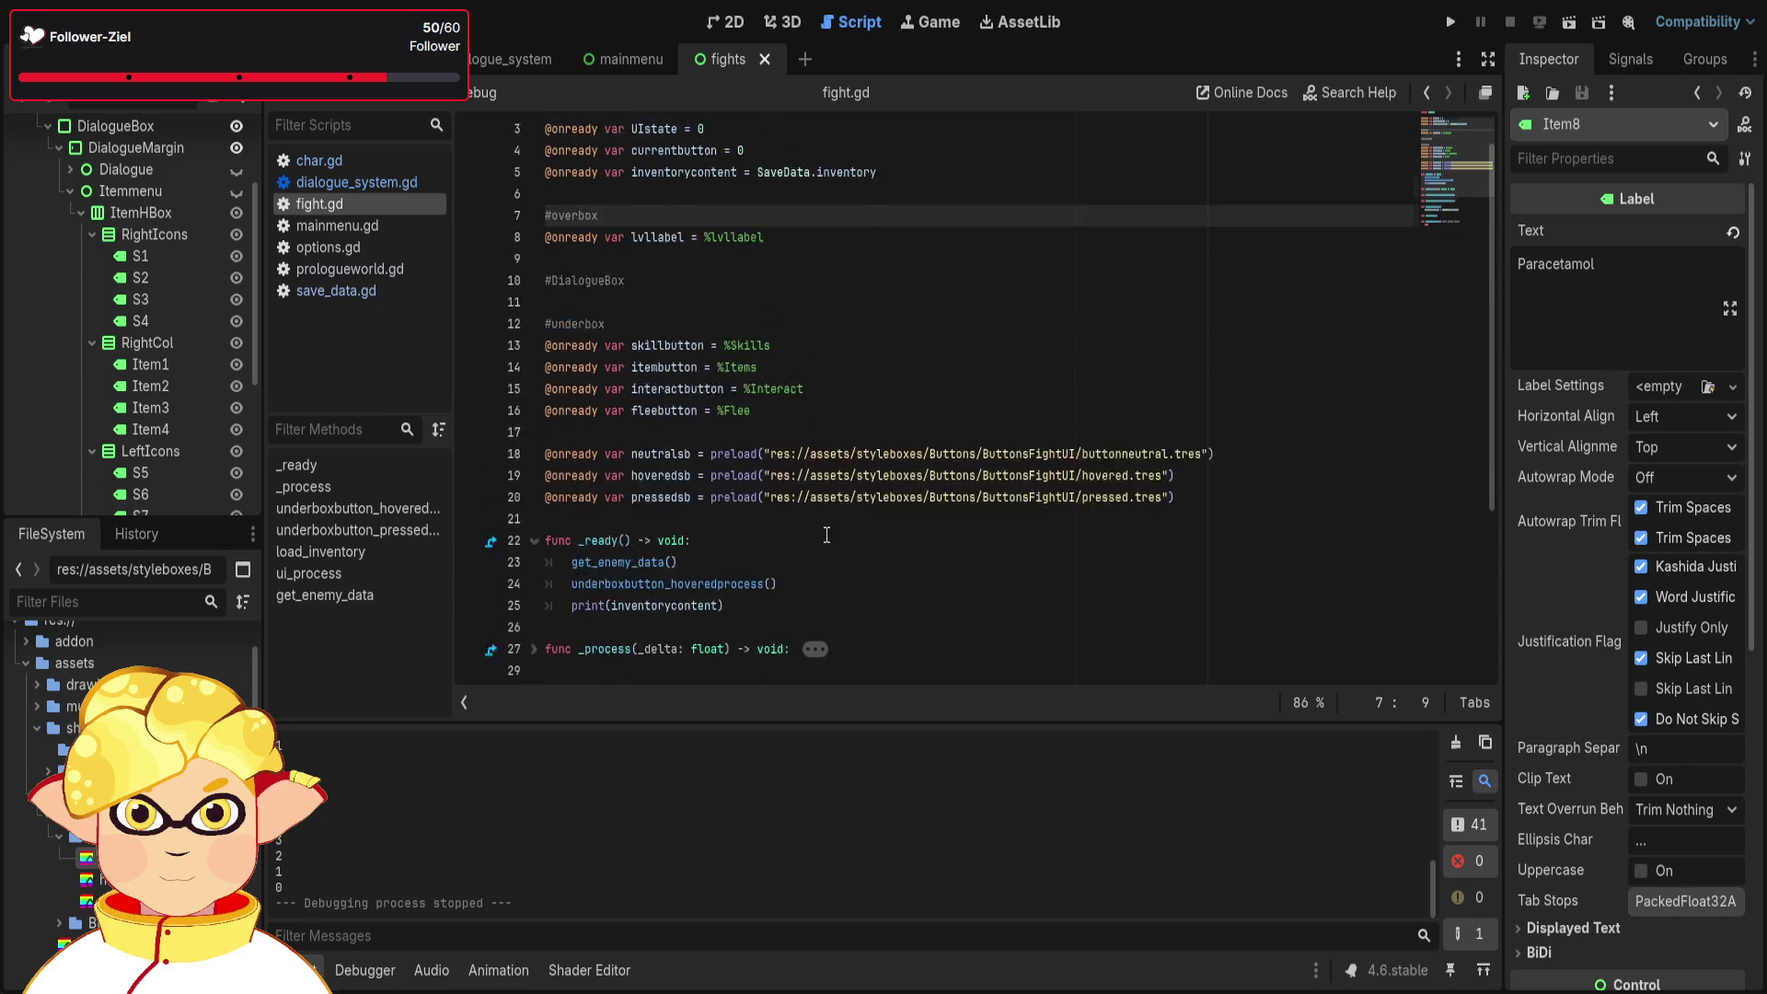
# - Insert two blank lines after the lvllabel declaration on line 9
pyautogui.click(677, 324)
pyautogui.click(684, 300)
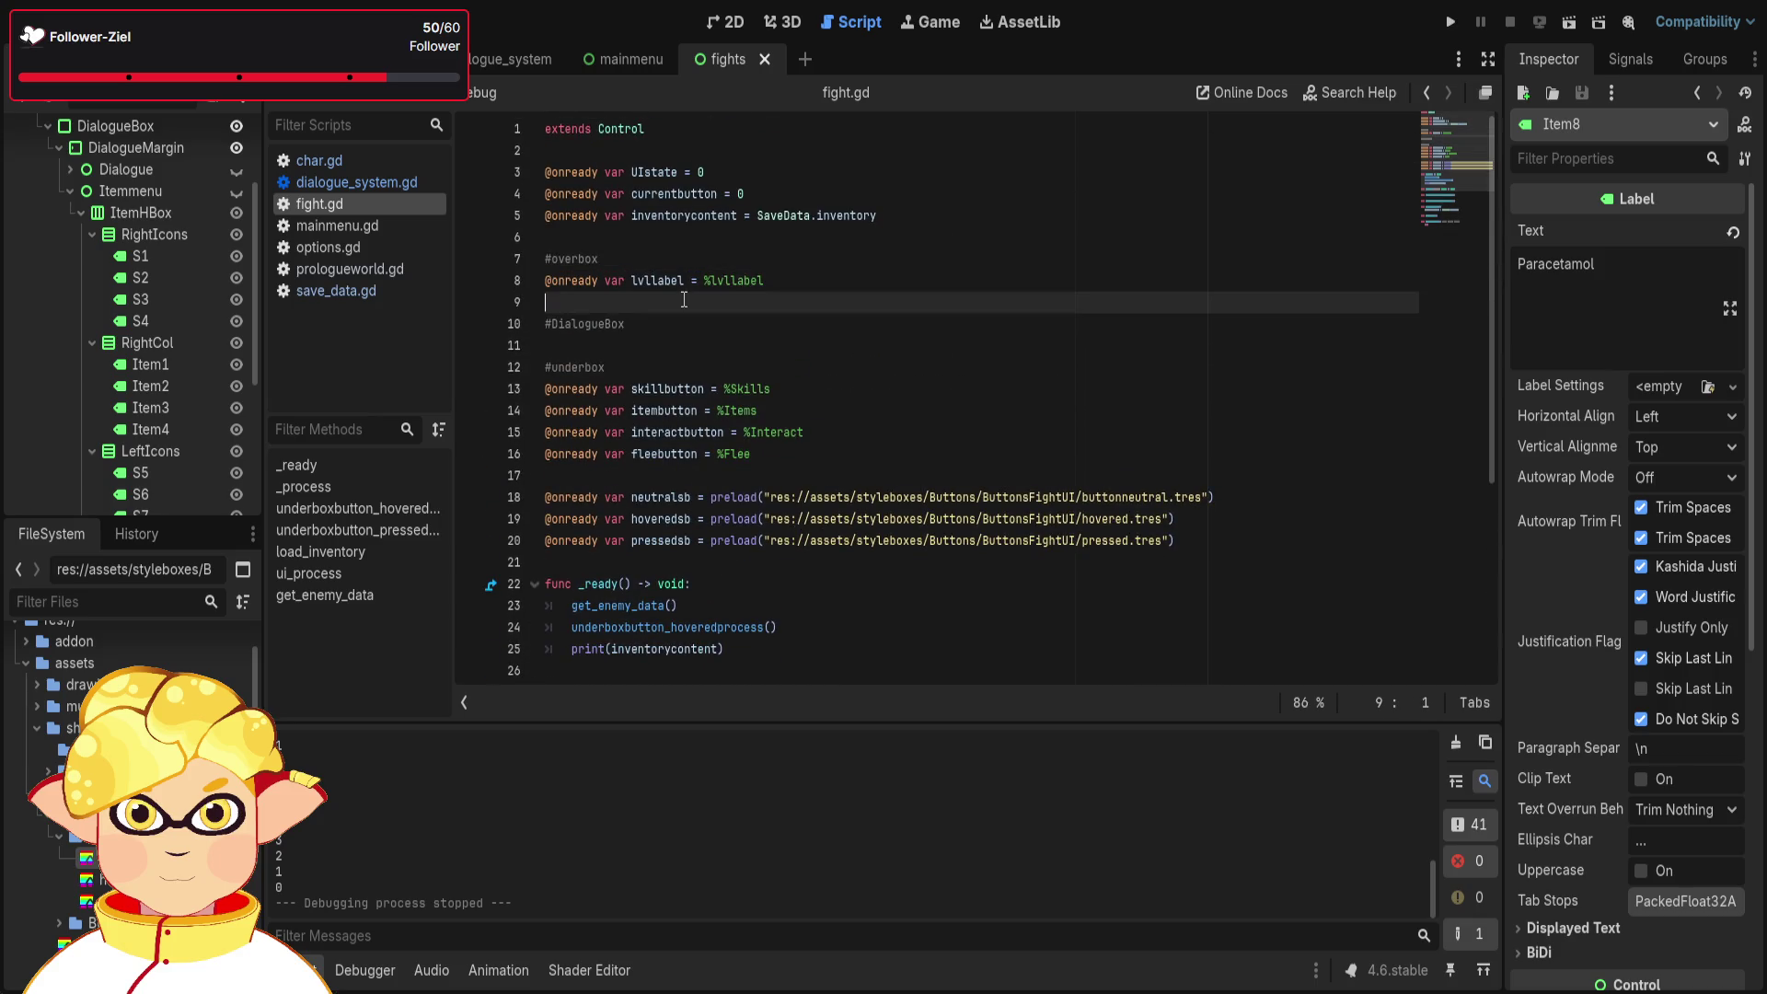
pyautogui.press('Return')
pyautogui.press('Return')
pyautogui.press('Up')
pyautogui.press('Up')
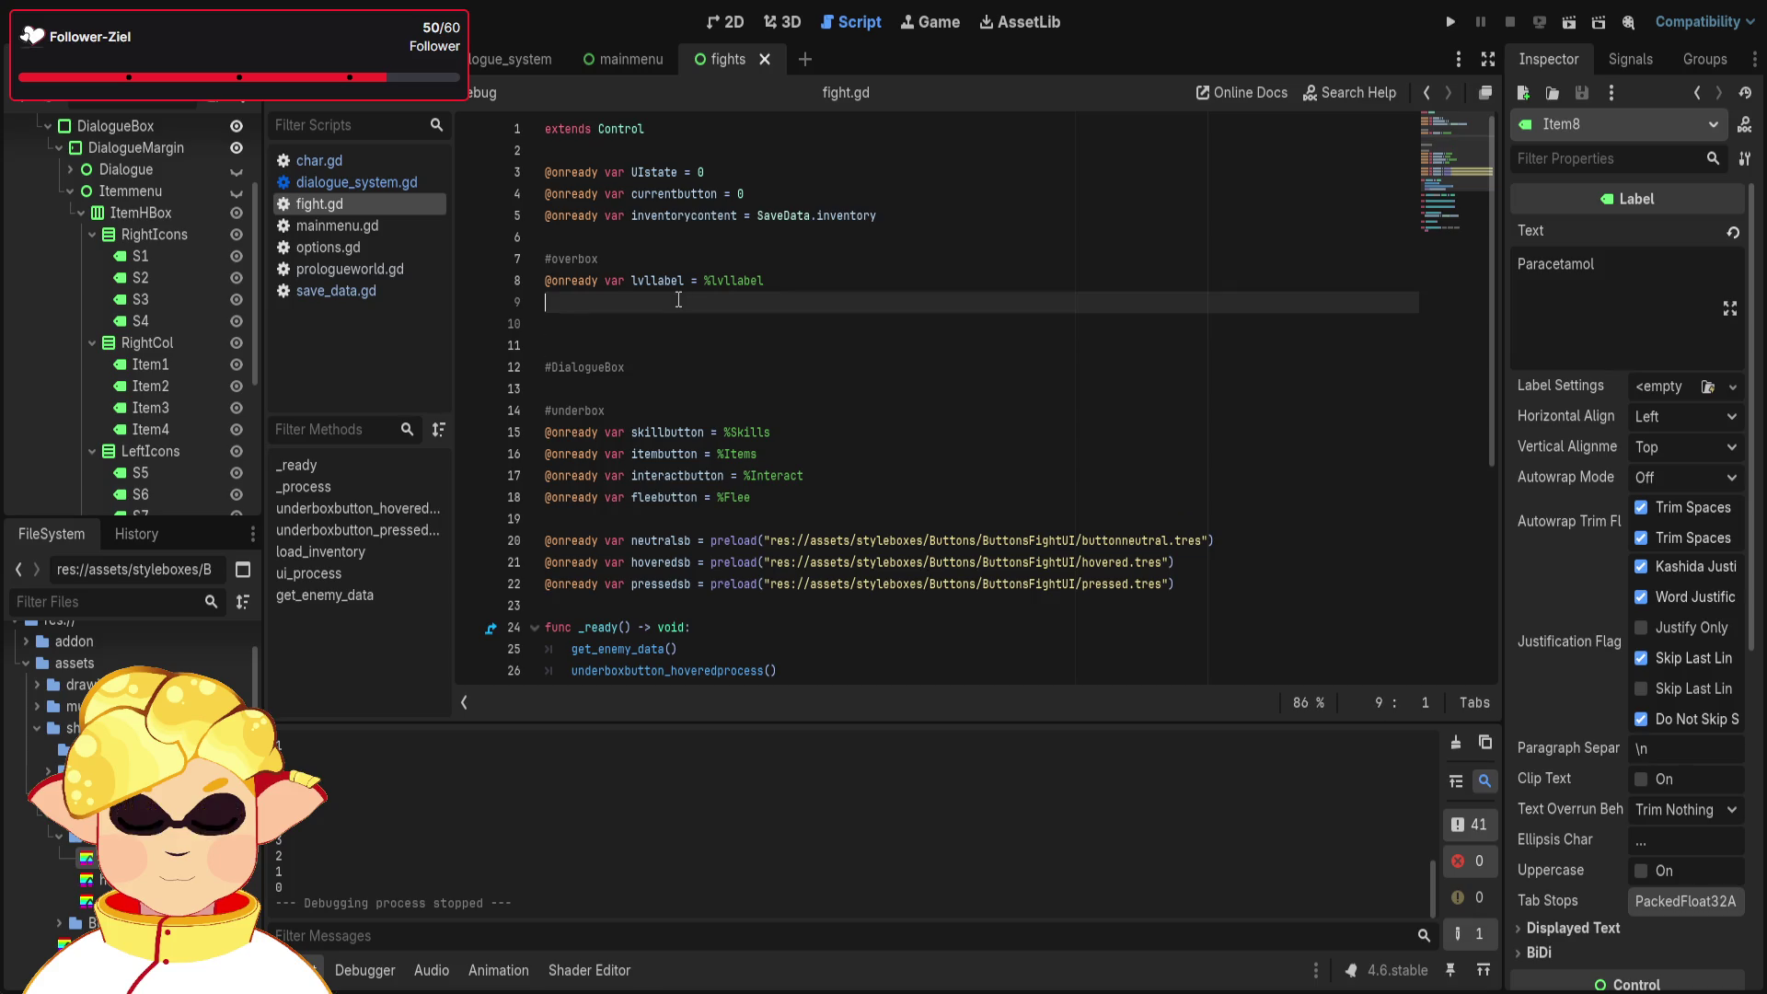
pyautogui.scroll(3, 164, 297)
pyautogui.click(15, 133)
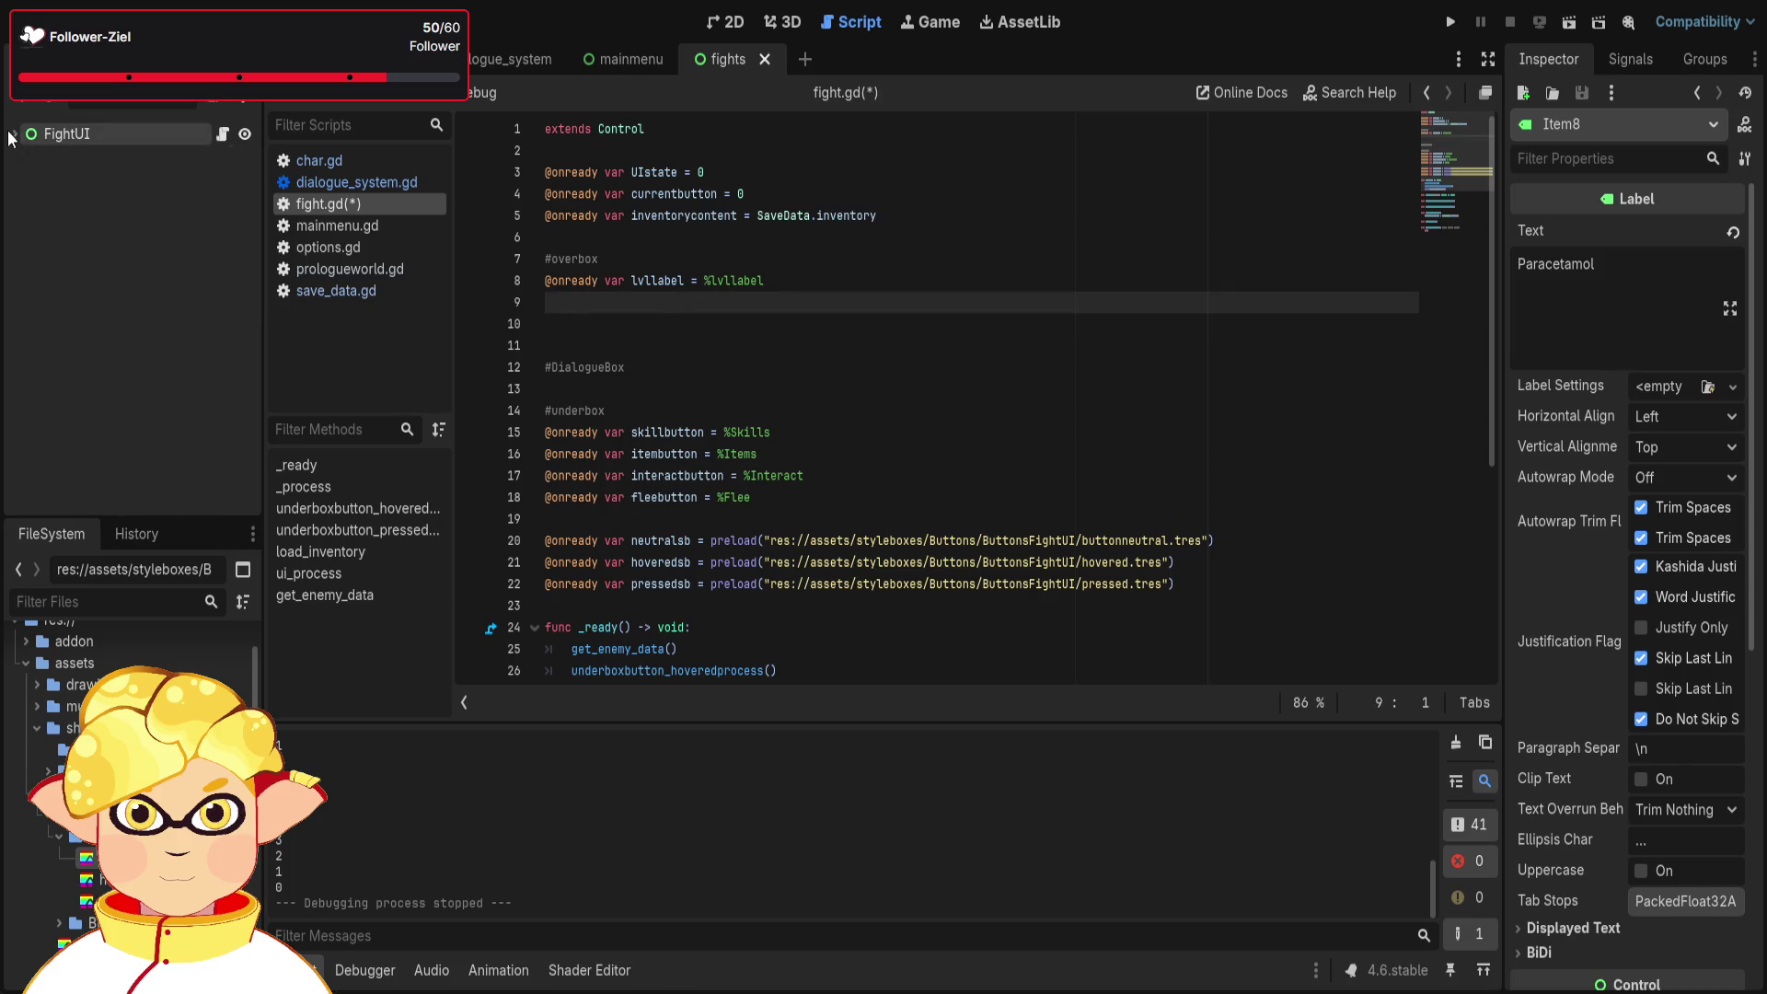
# - Select FightUI to view its properties and expand it to browse its child nodes
pyautogui.click(96, 137)
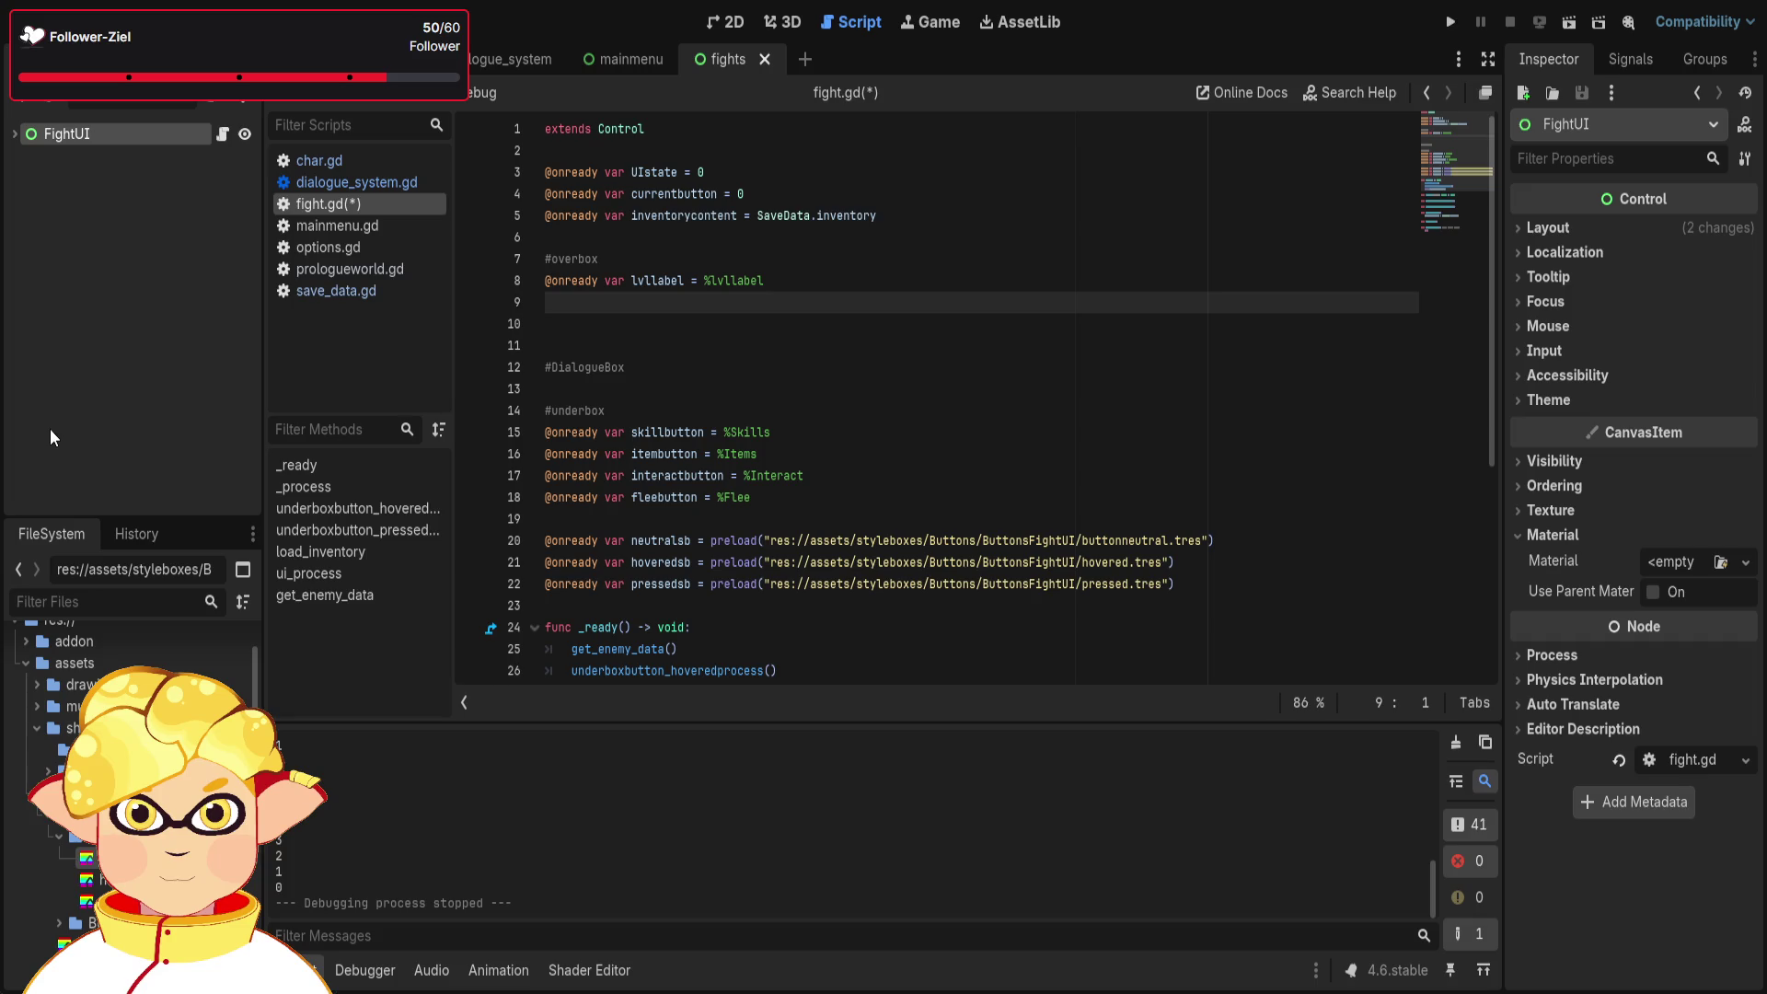
pyautogui.scroll(-5, 138, 635)
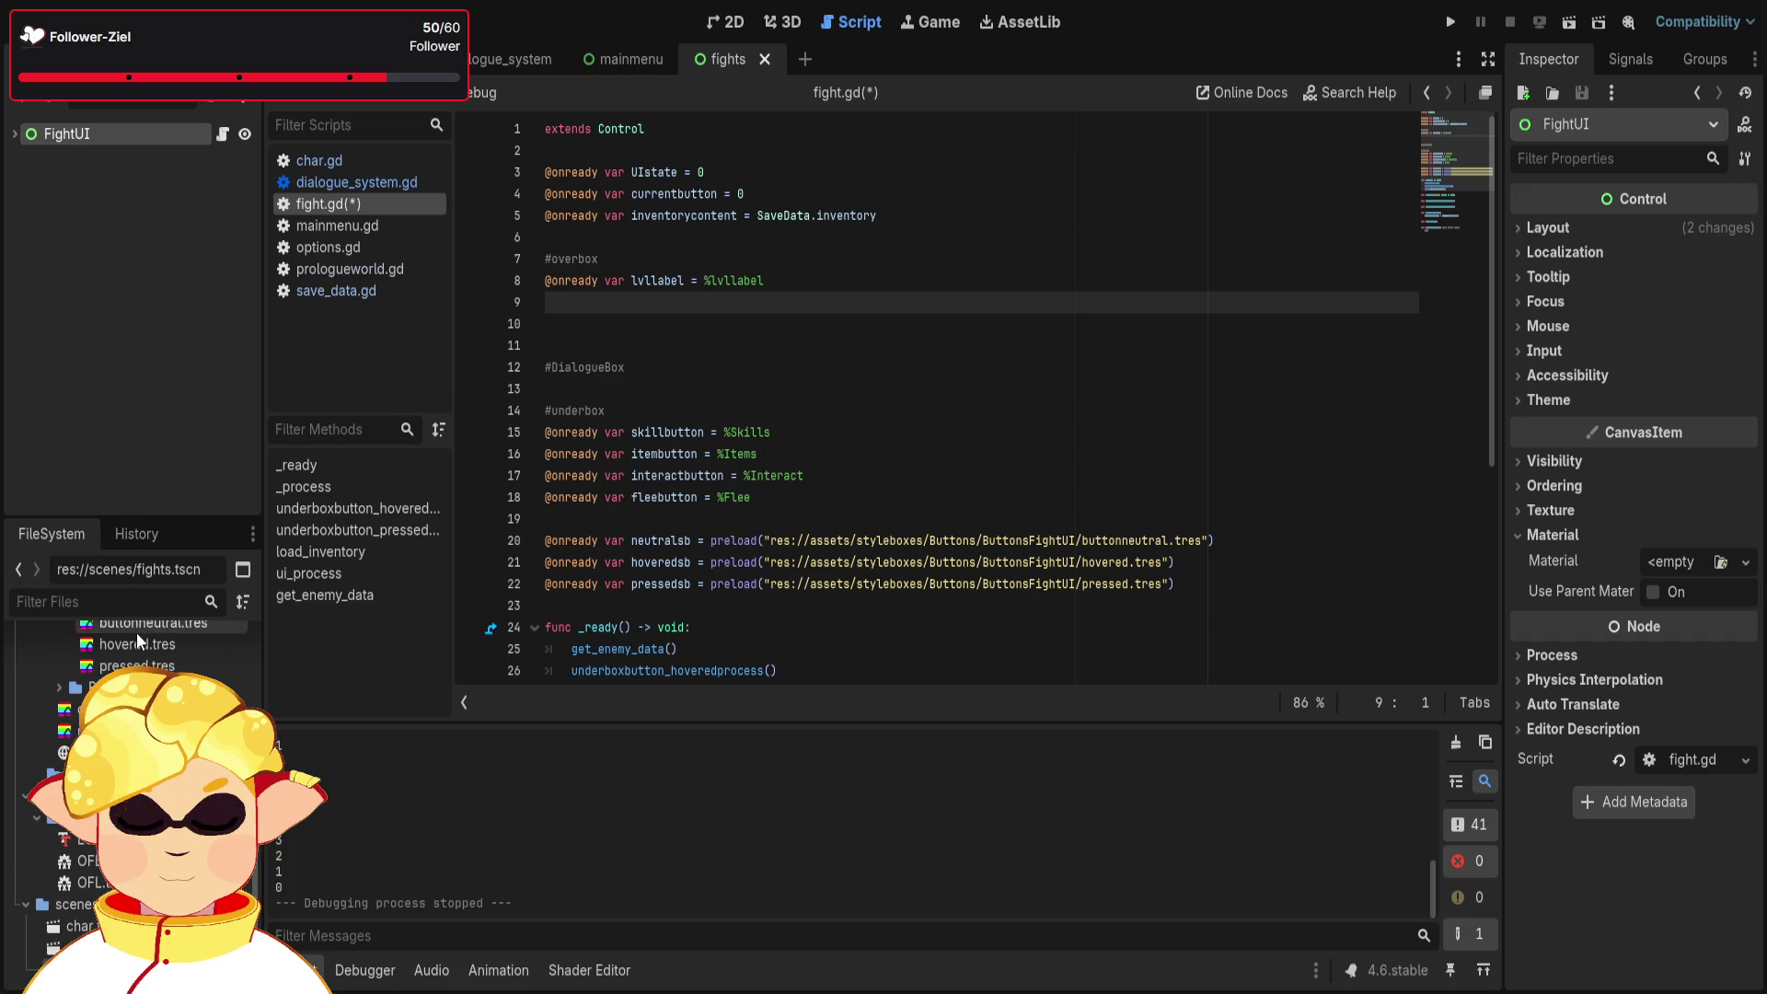
pyautogui.scroll(-2, 136, 635)
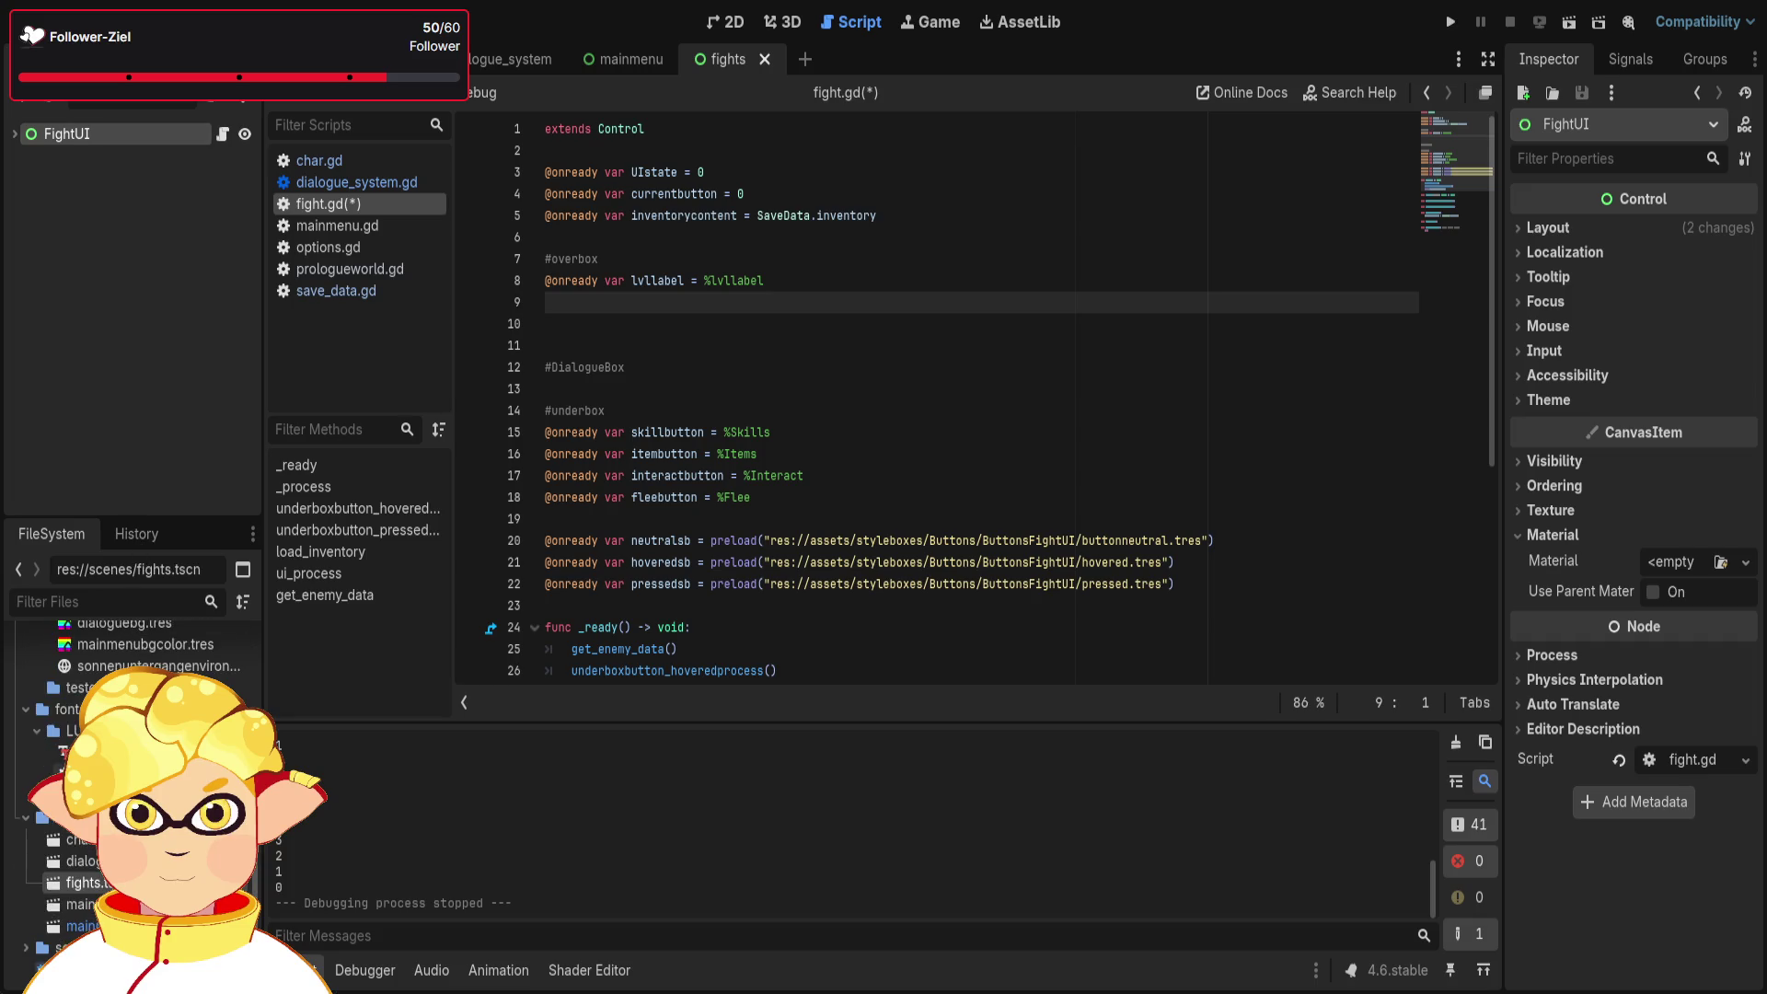
pyautogui.click(14, 133)
pyautogui.scroll(-5, 133, 370)
pyautogui.scroll(5, 133, 370)
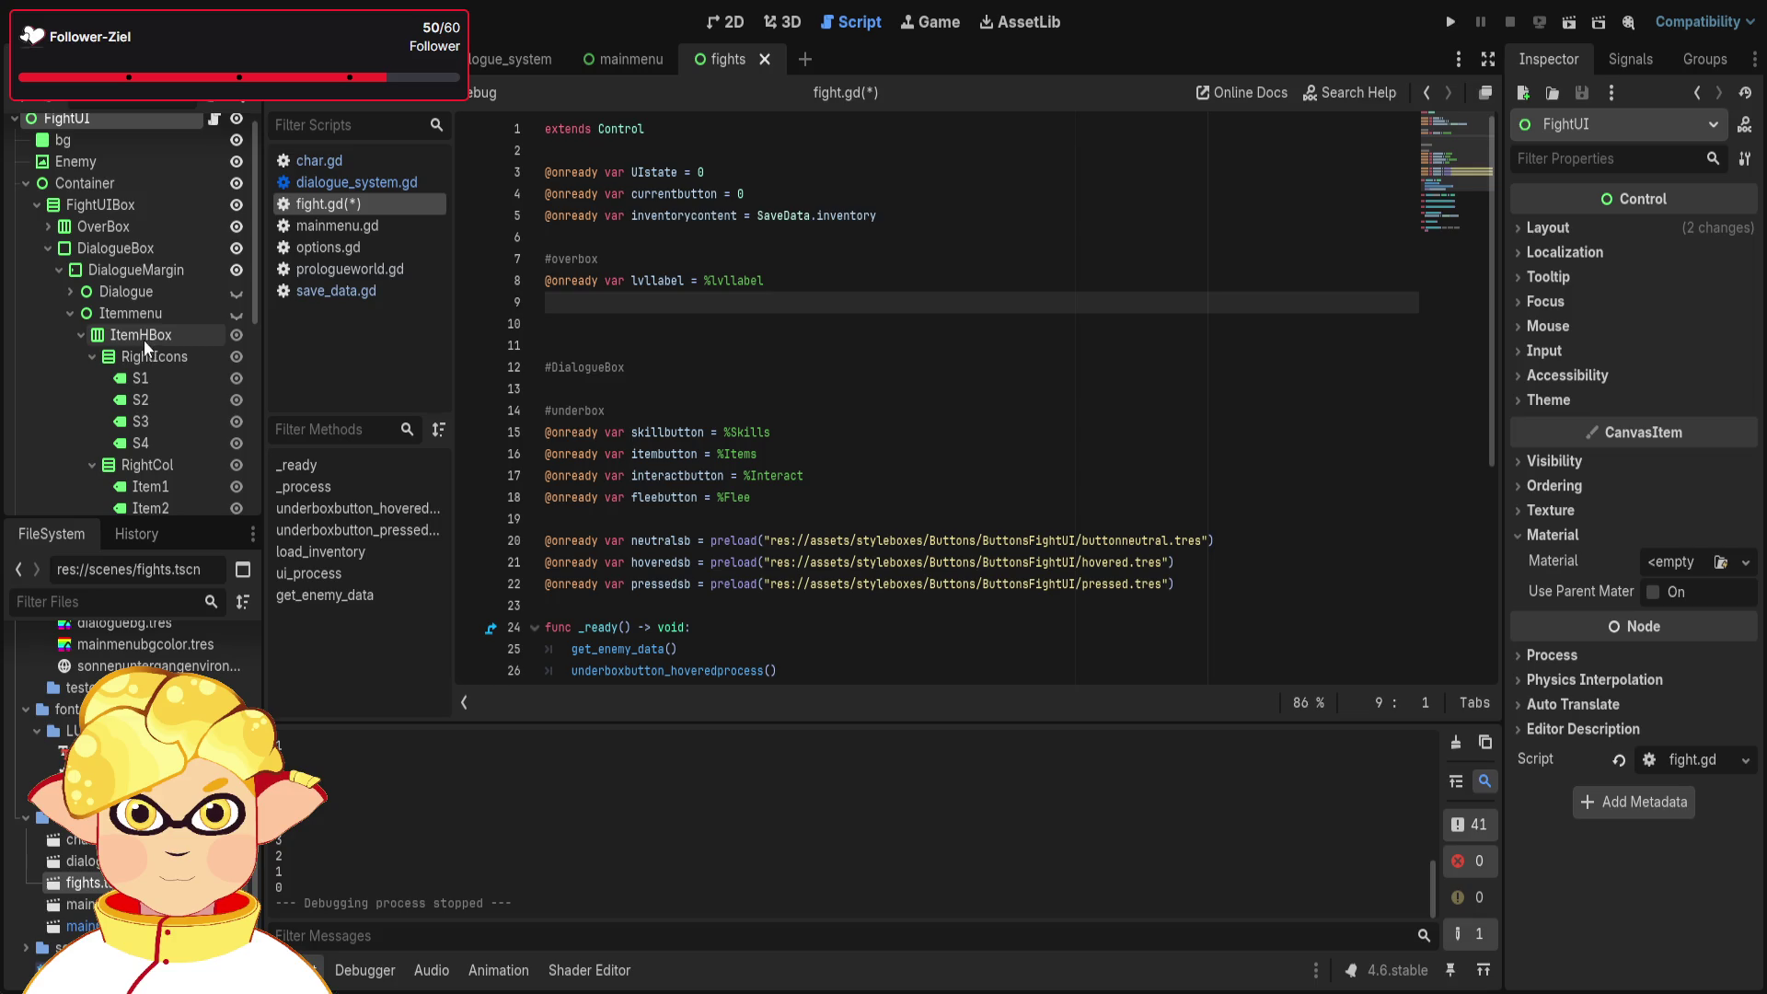
pyautogui.scroll(-5, 135, 346)
pyautogui.scroll(2, 129, 359)
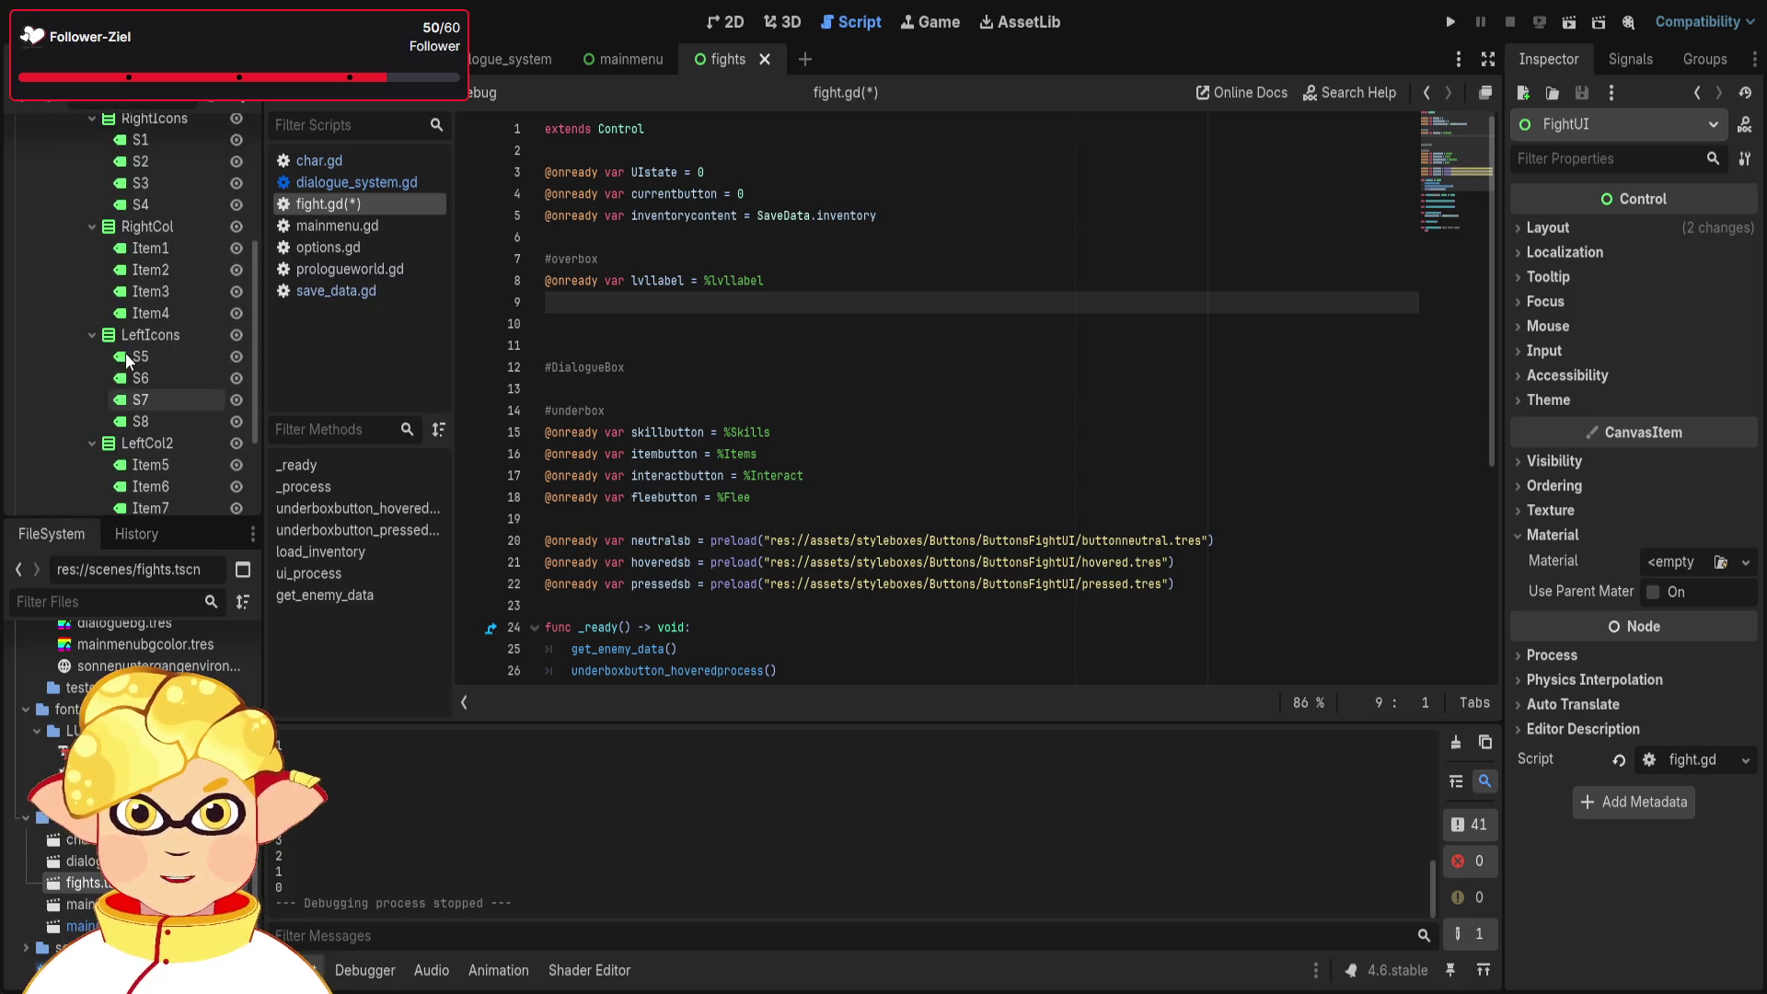
# - Collapse RightCol and ItemHBox, selecting ItemHBox under Itemmenu to inspect its properties
pyautogui.click(92, 235)
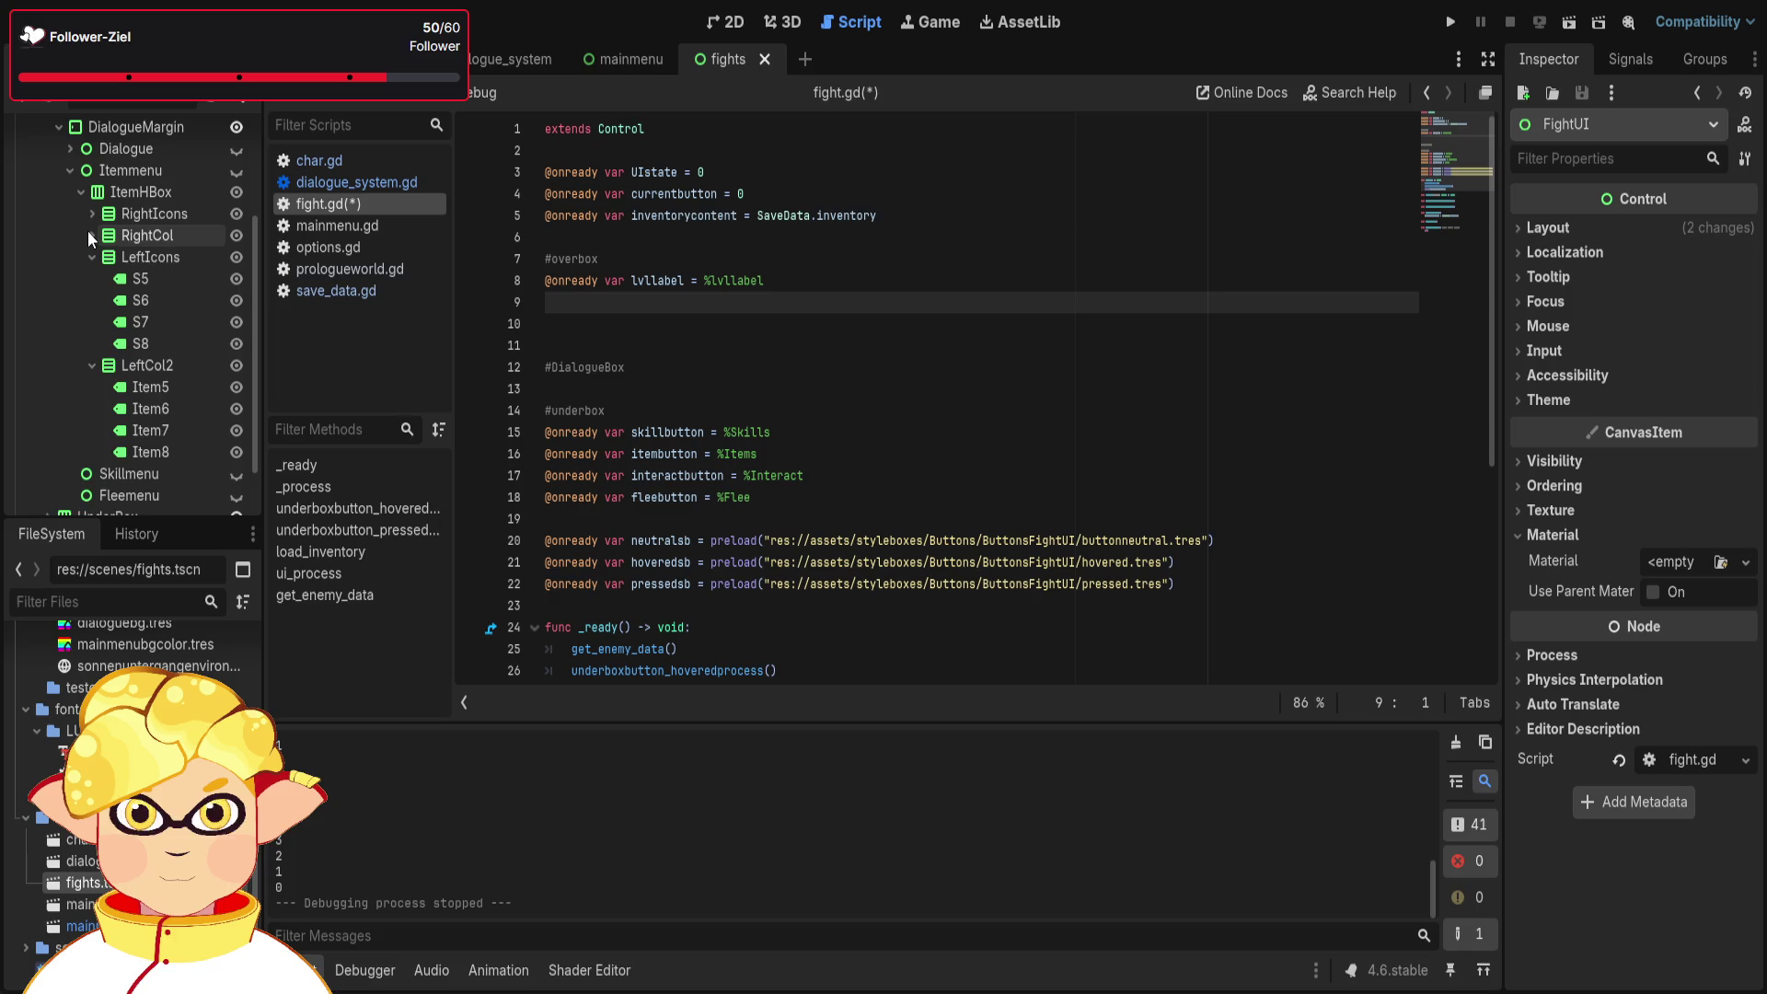
pyautogui.click(90, 214)
pyautogui.click(80, 192)
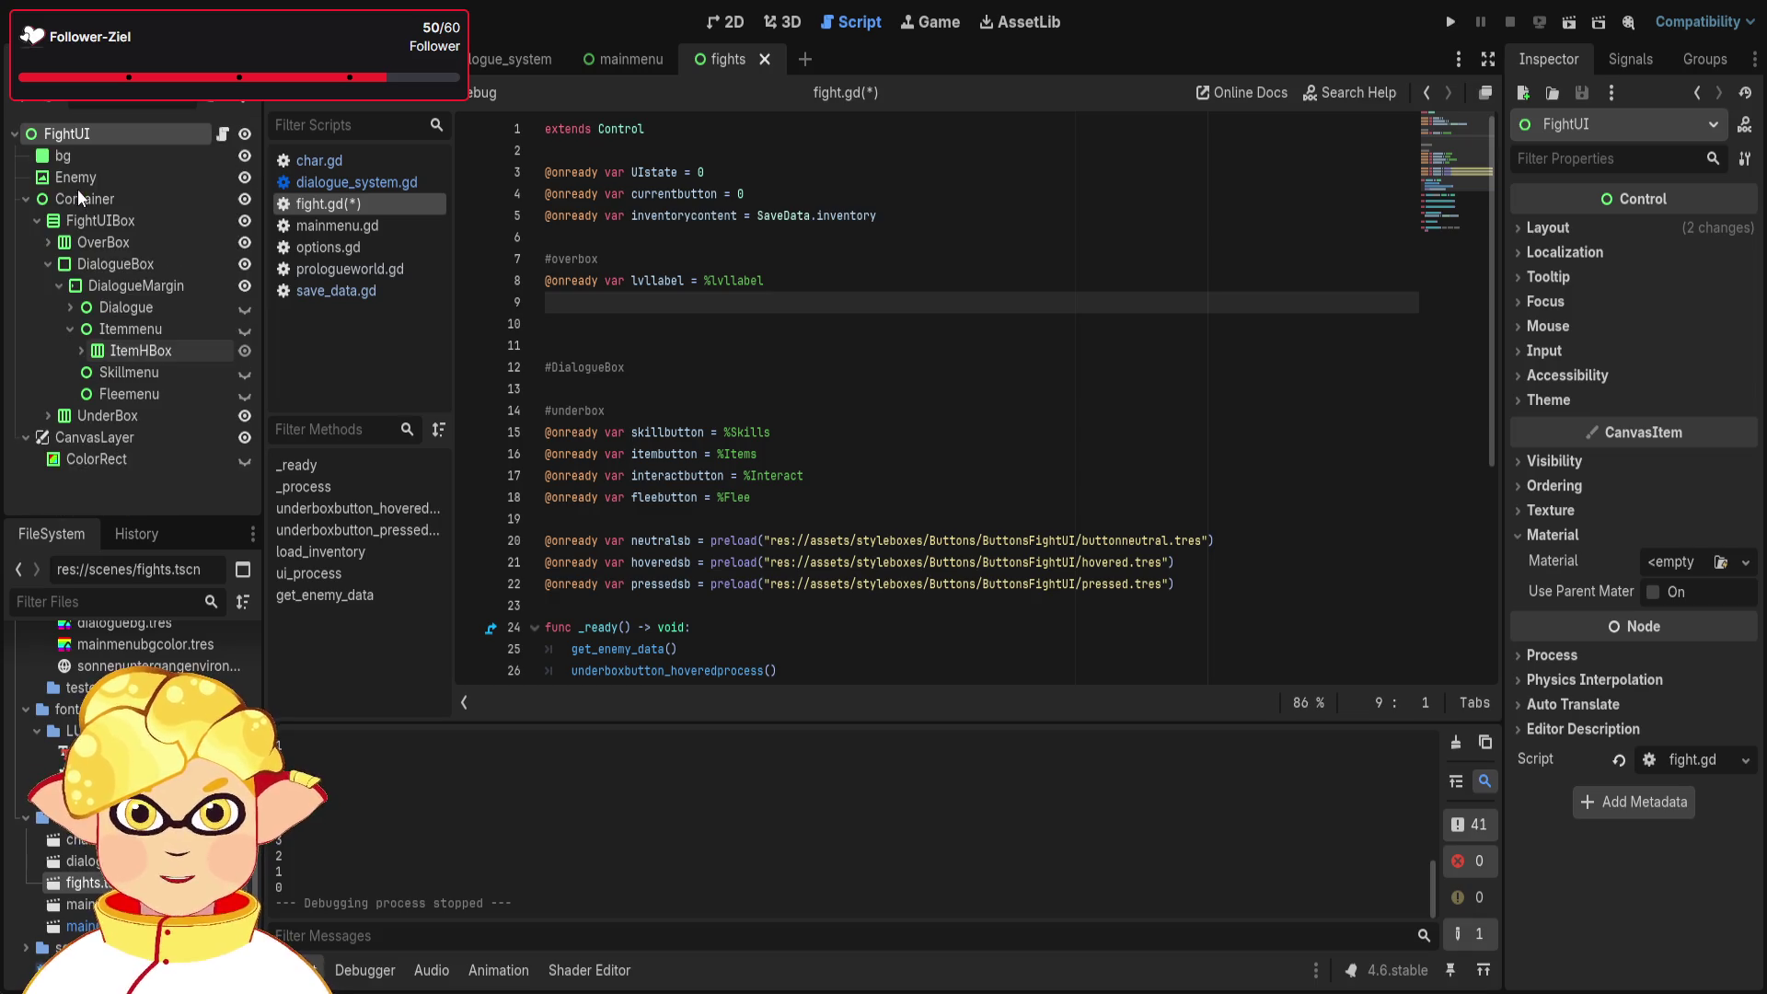
pyautogui.click(103, 352)
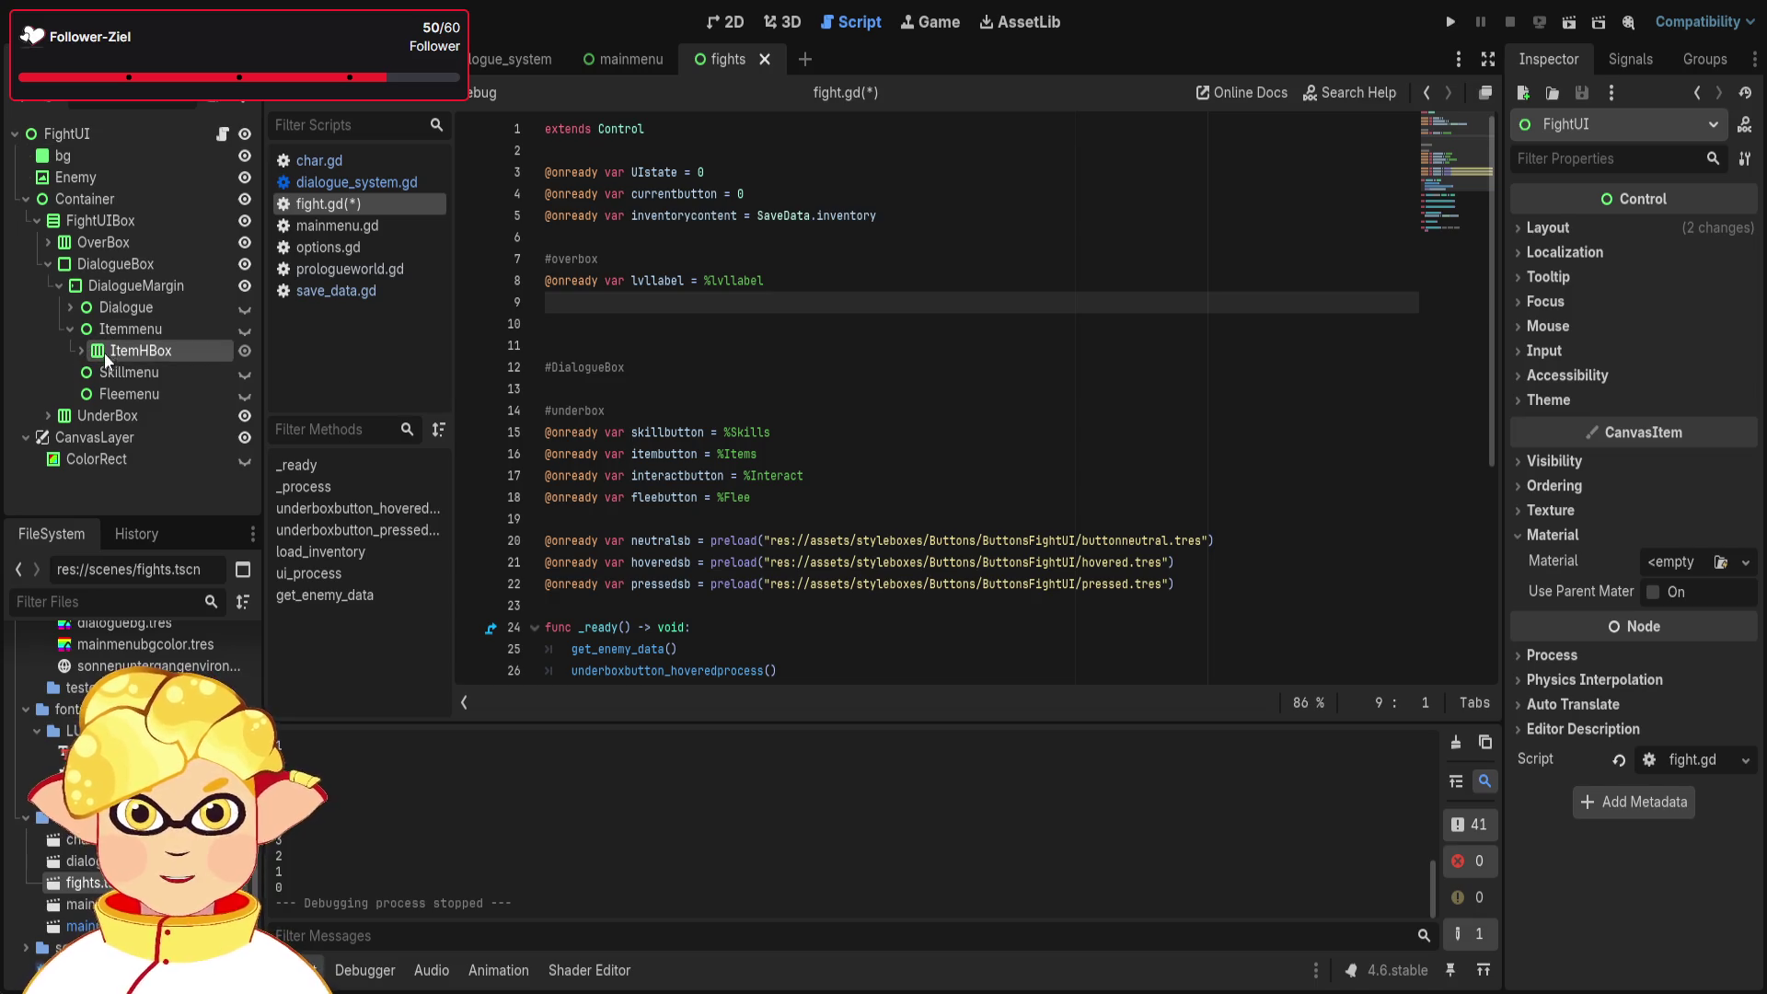
pyautogui.click(82, 351)
pyautogui.click(81, 352)
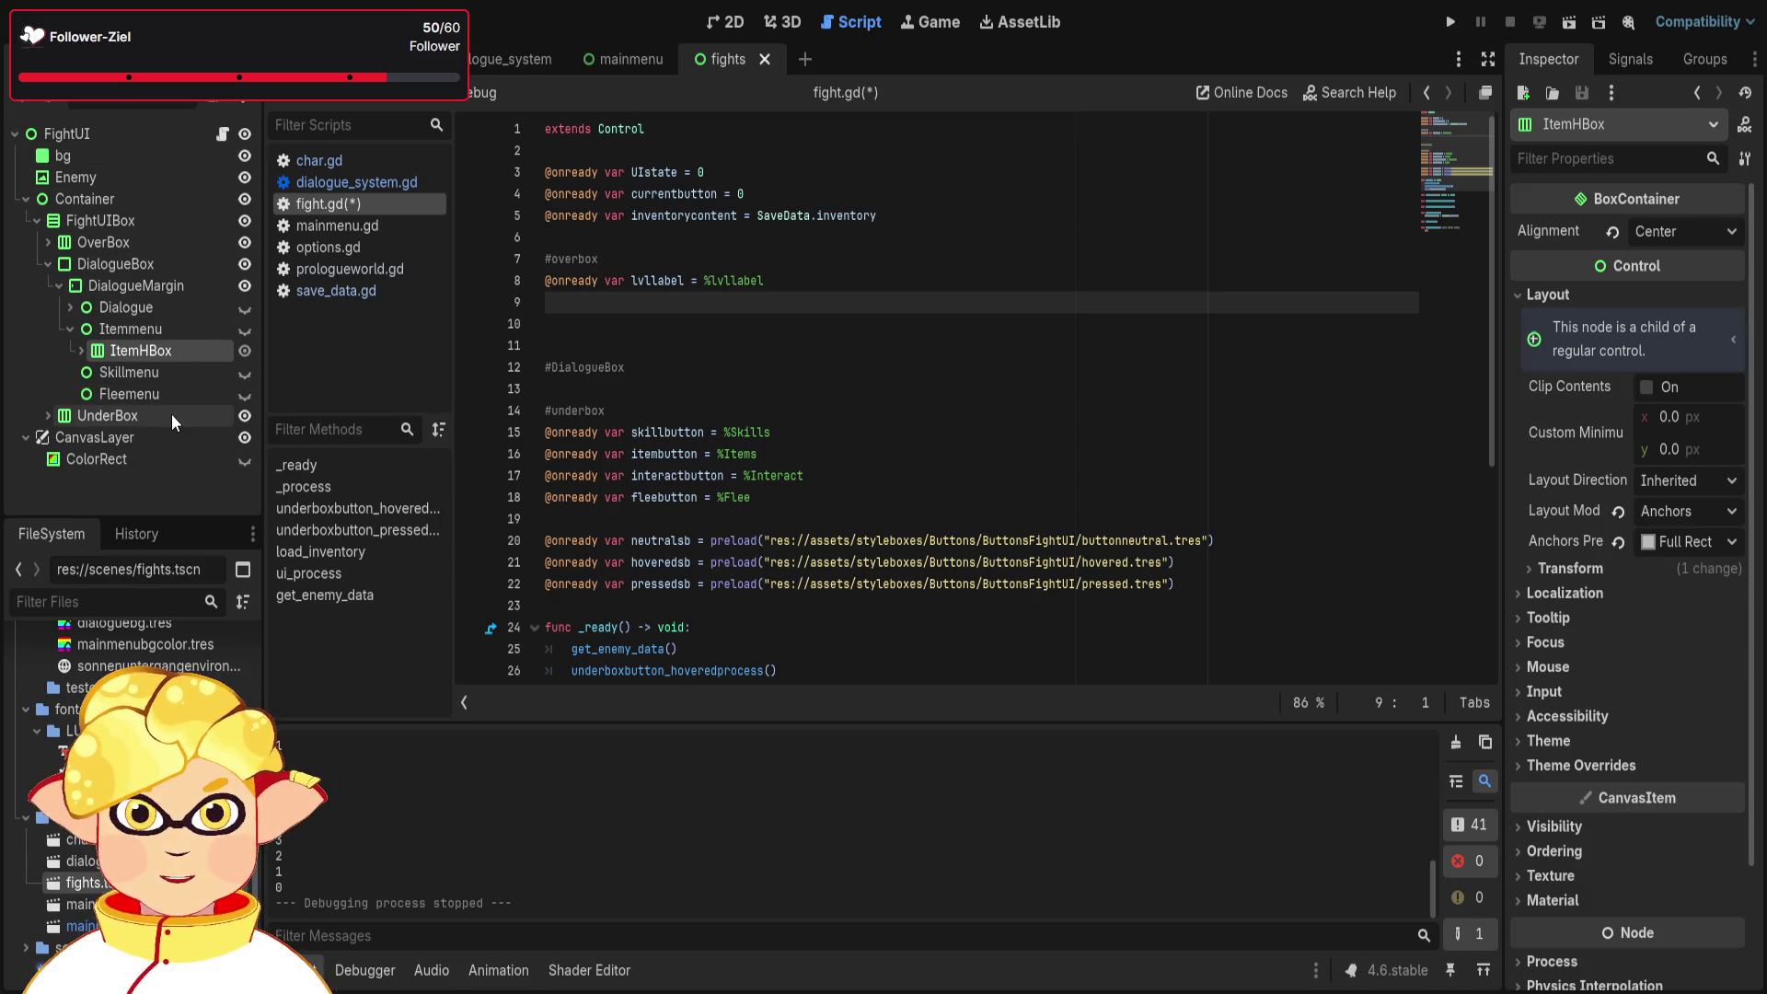
pyautogui.click(124, 394)
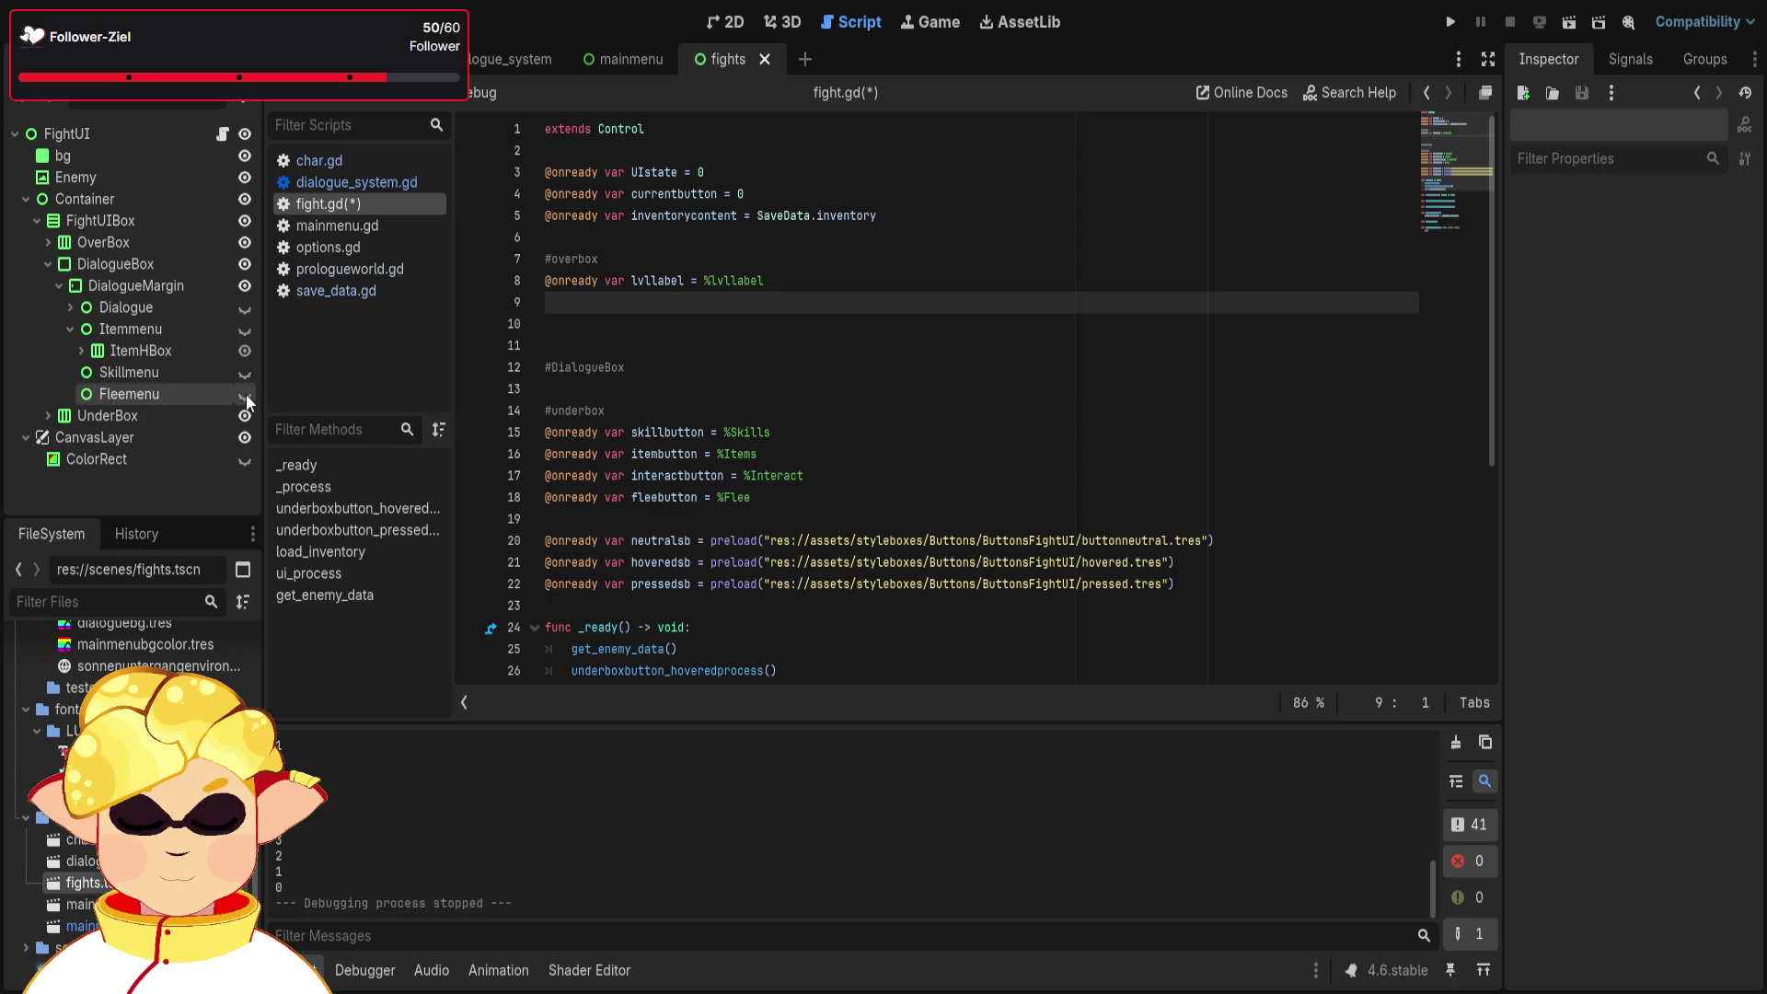
# - Delete the Fleemenu node from the fight scene
pyautogui.doubleClick(245, 395)
pyautogui.click(158, 370)
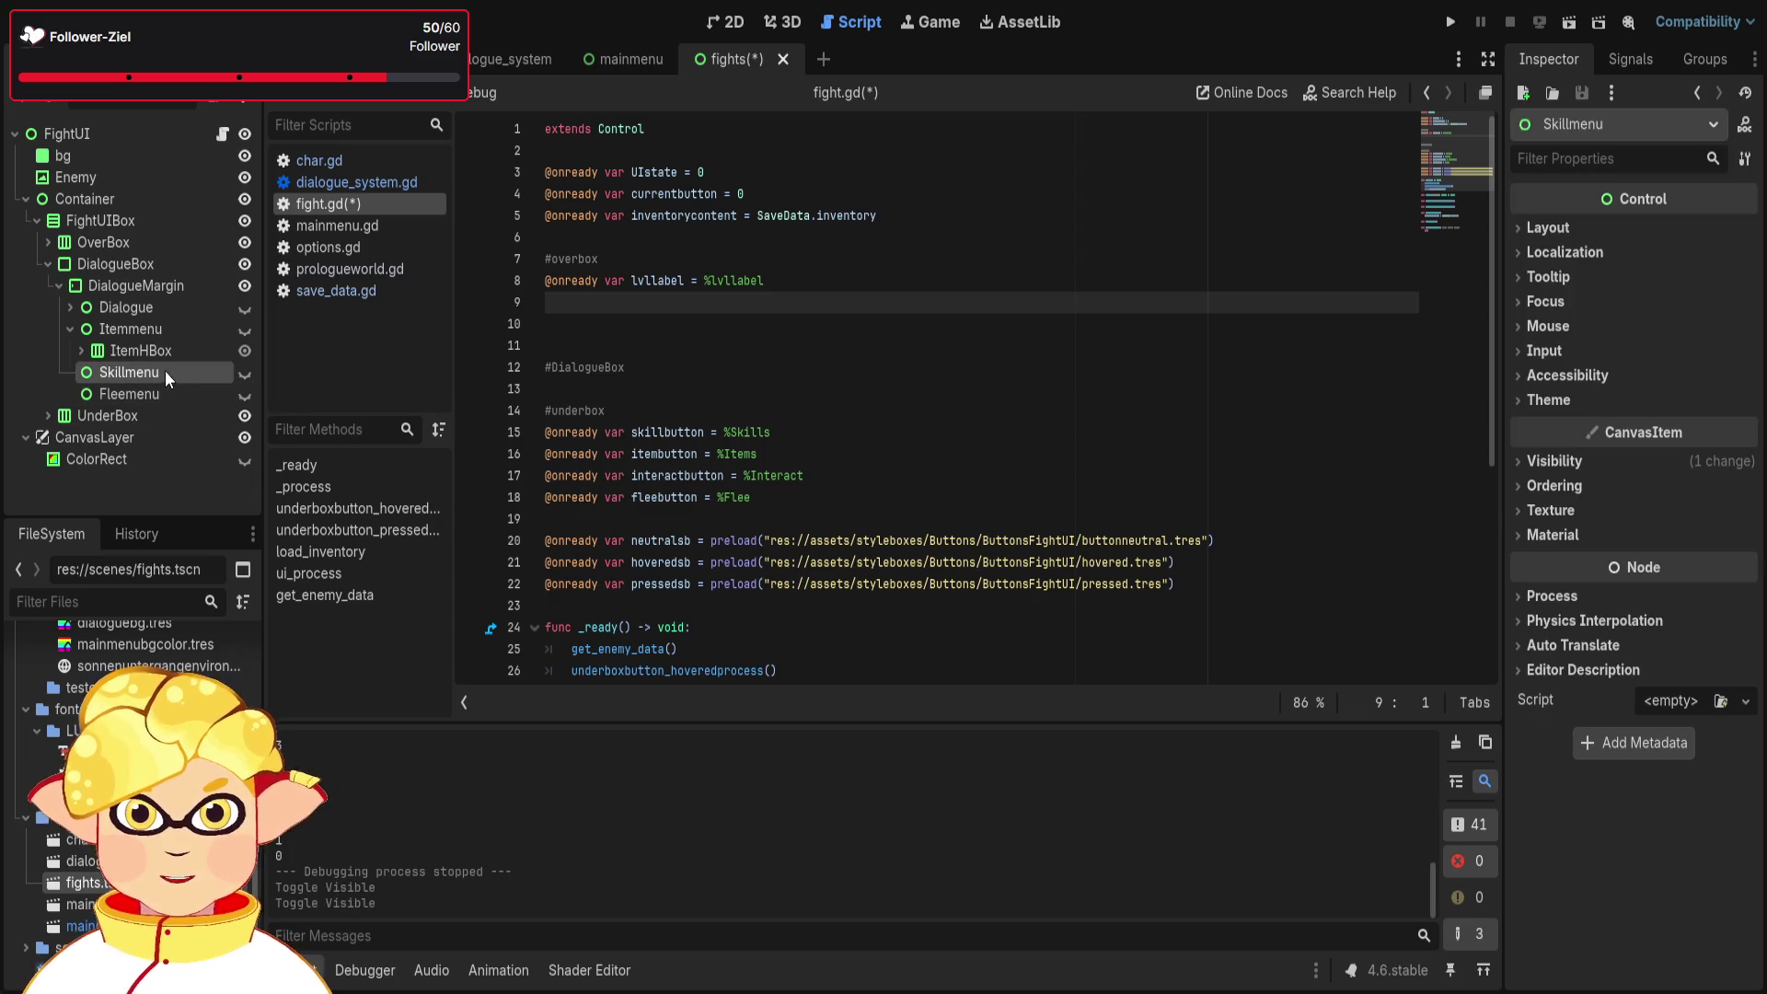
pyautogui.click(144, 392)
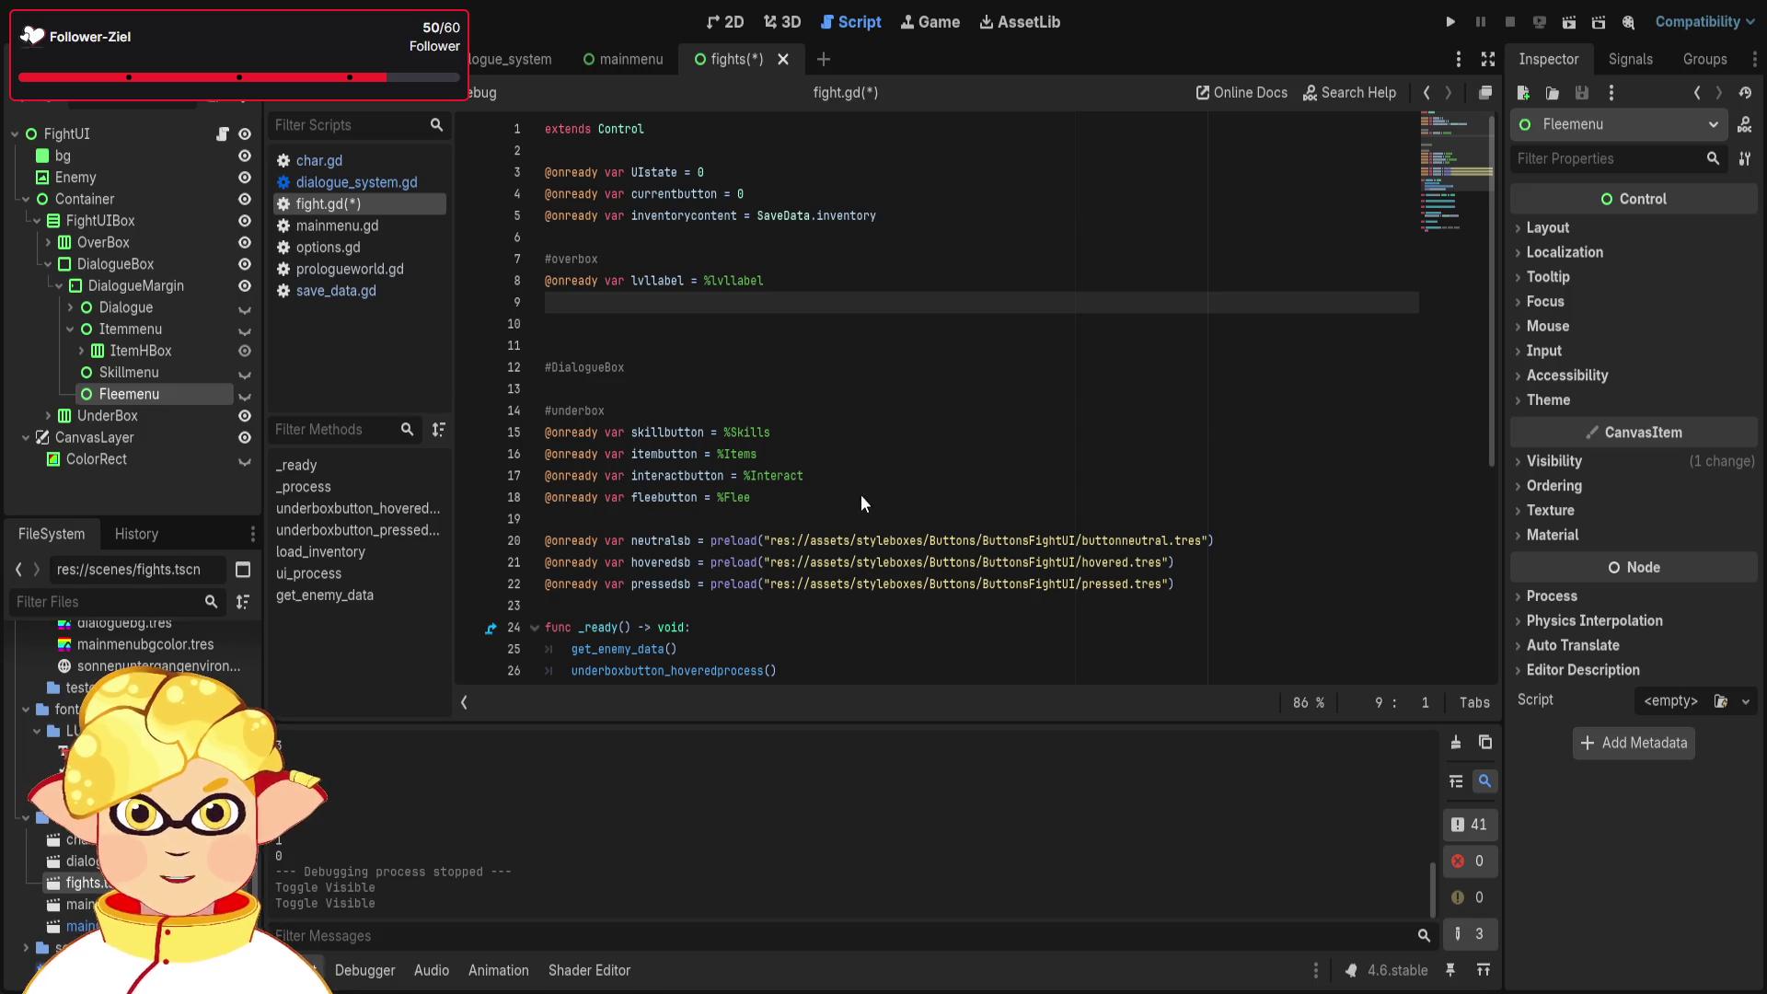
pyautogui.press('Delete')
# - Rename Itemmenu to Slotcontainermenu and ItemHBox to SlotHBox
pyautogui.click(119, 330)
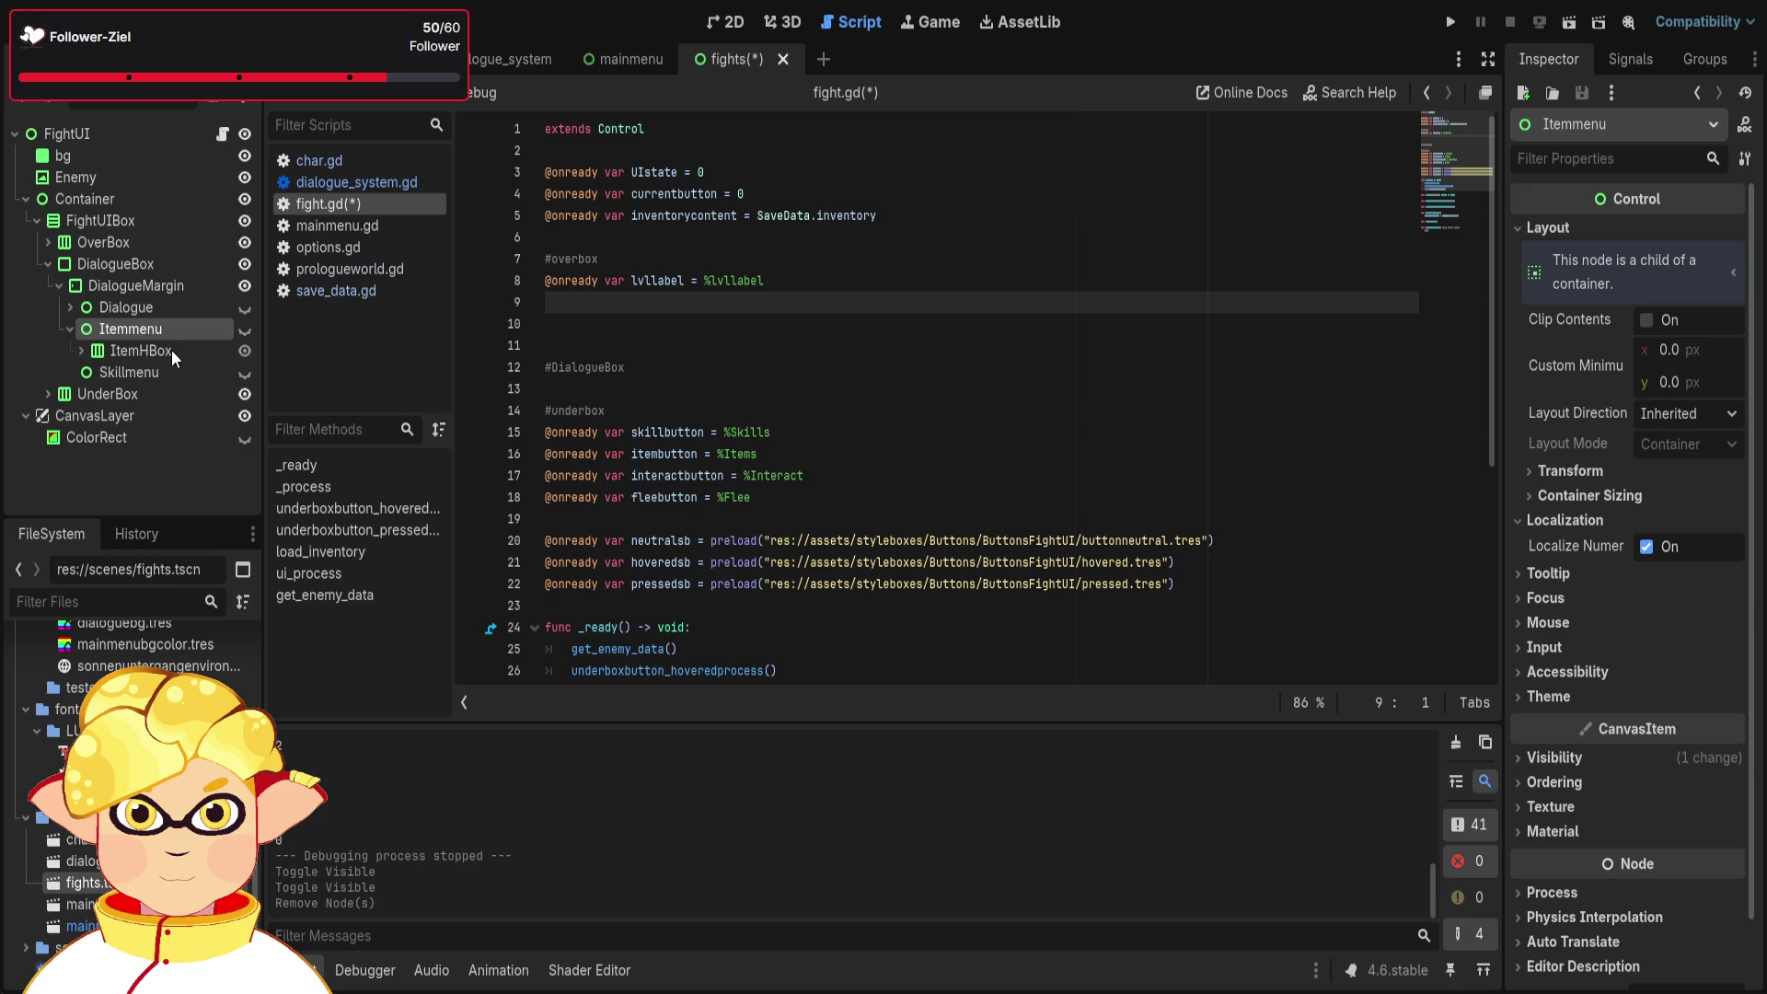
pyautogui.press('F2')
pyautogui.write('Slotcontainermenu')
pyautogui.press('Return')
pyautogui.click(171, 349)
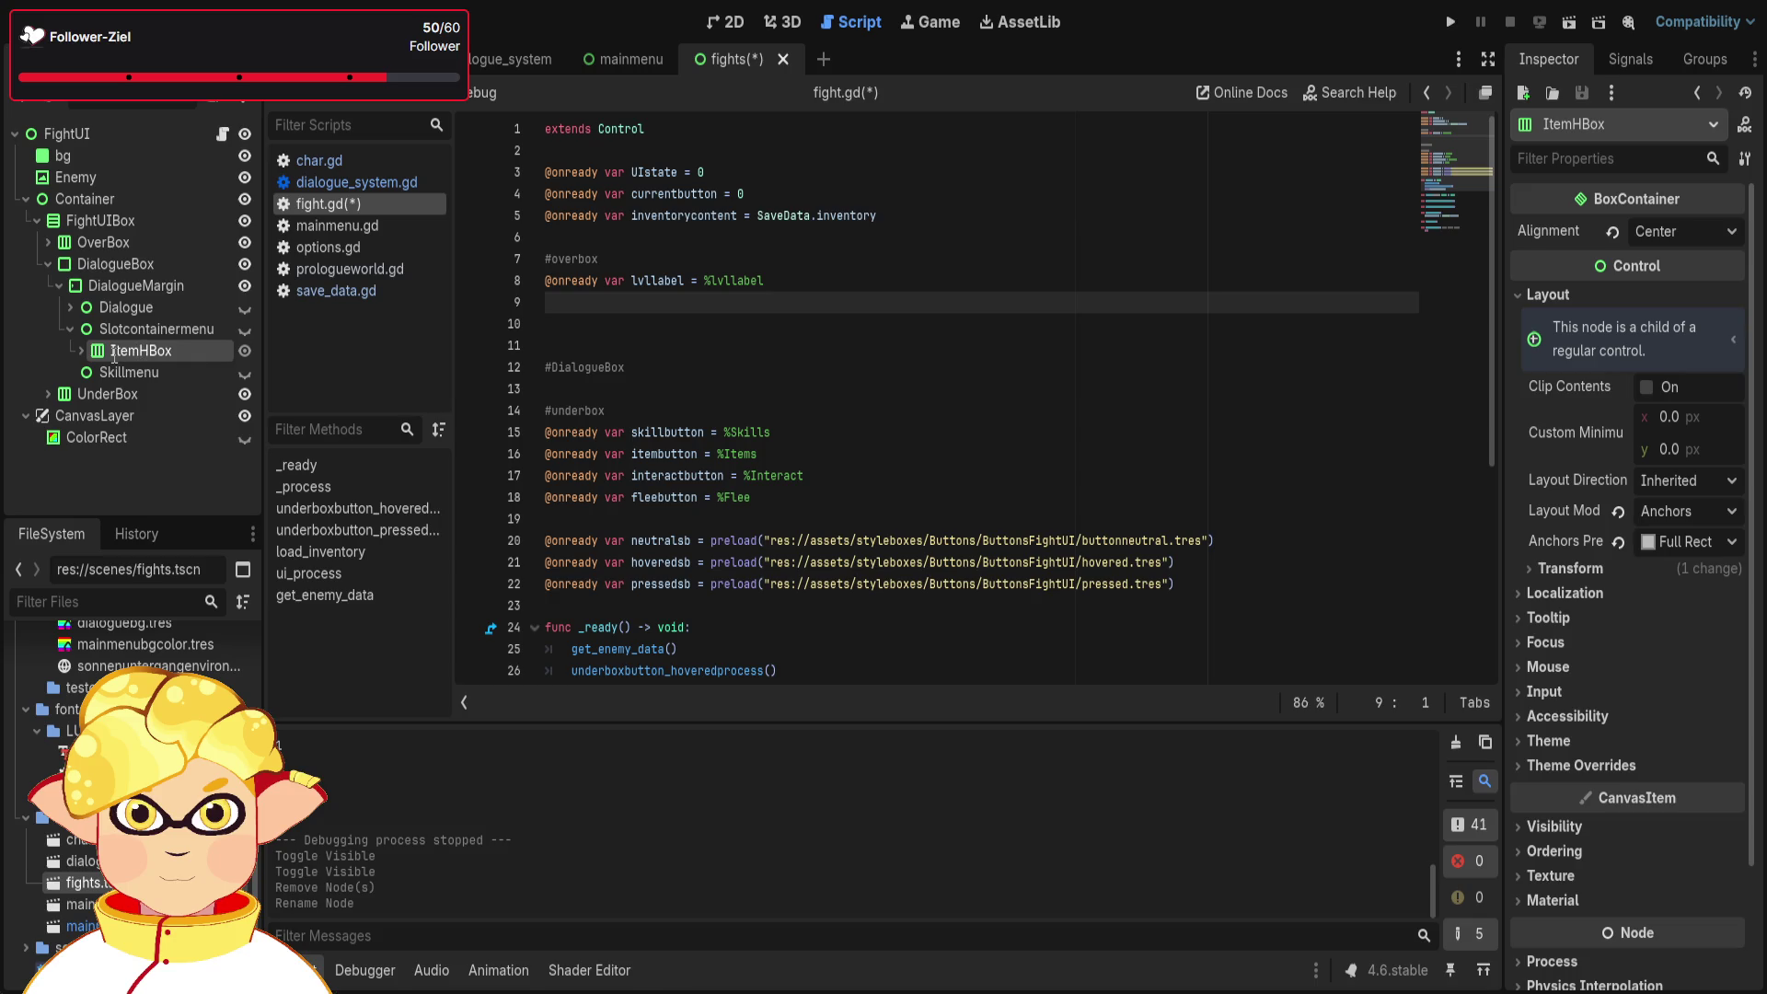
pyautogui.write('SlotHBox')
pyautogui.press('Return')
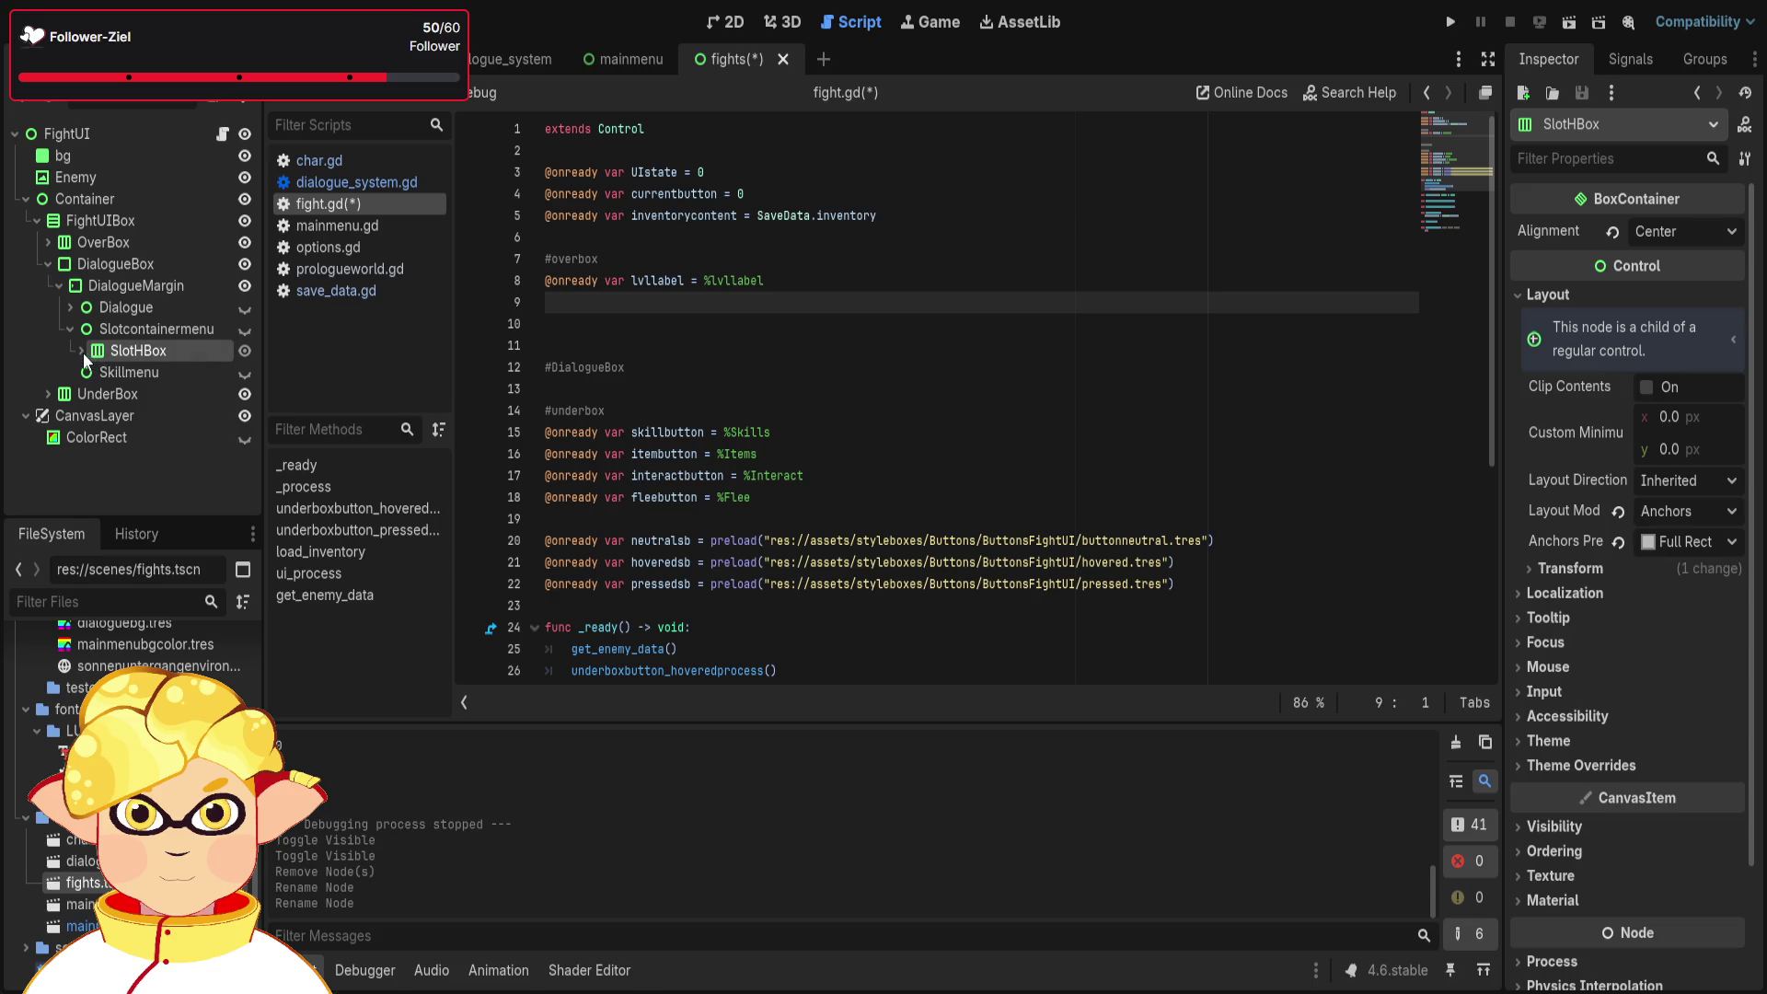
# - Expand SlotHBox to review RightIcons, LeftIcons and LeftCol2, then collapse the Slotcontainermenu branch
pyautogui.click(82, 351)
pyautogui.scroll(-2, 130, 345)
pyautogui.click(140, 329)
pyautogui.scroll(-1, 142, 343)
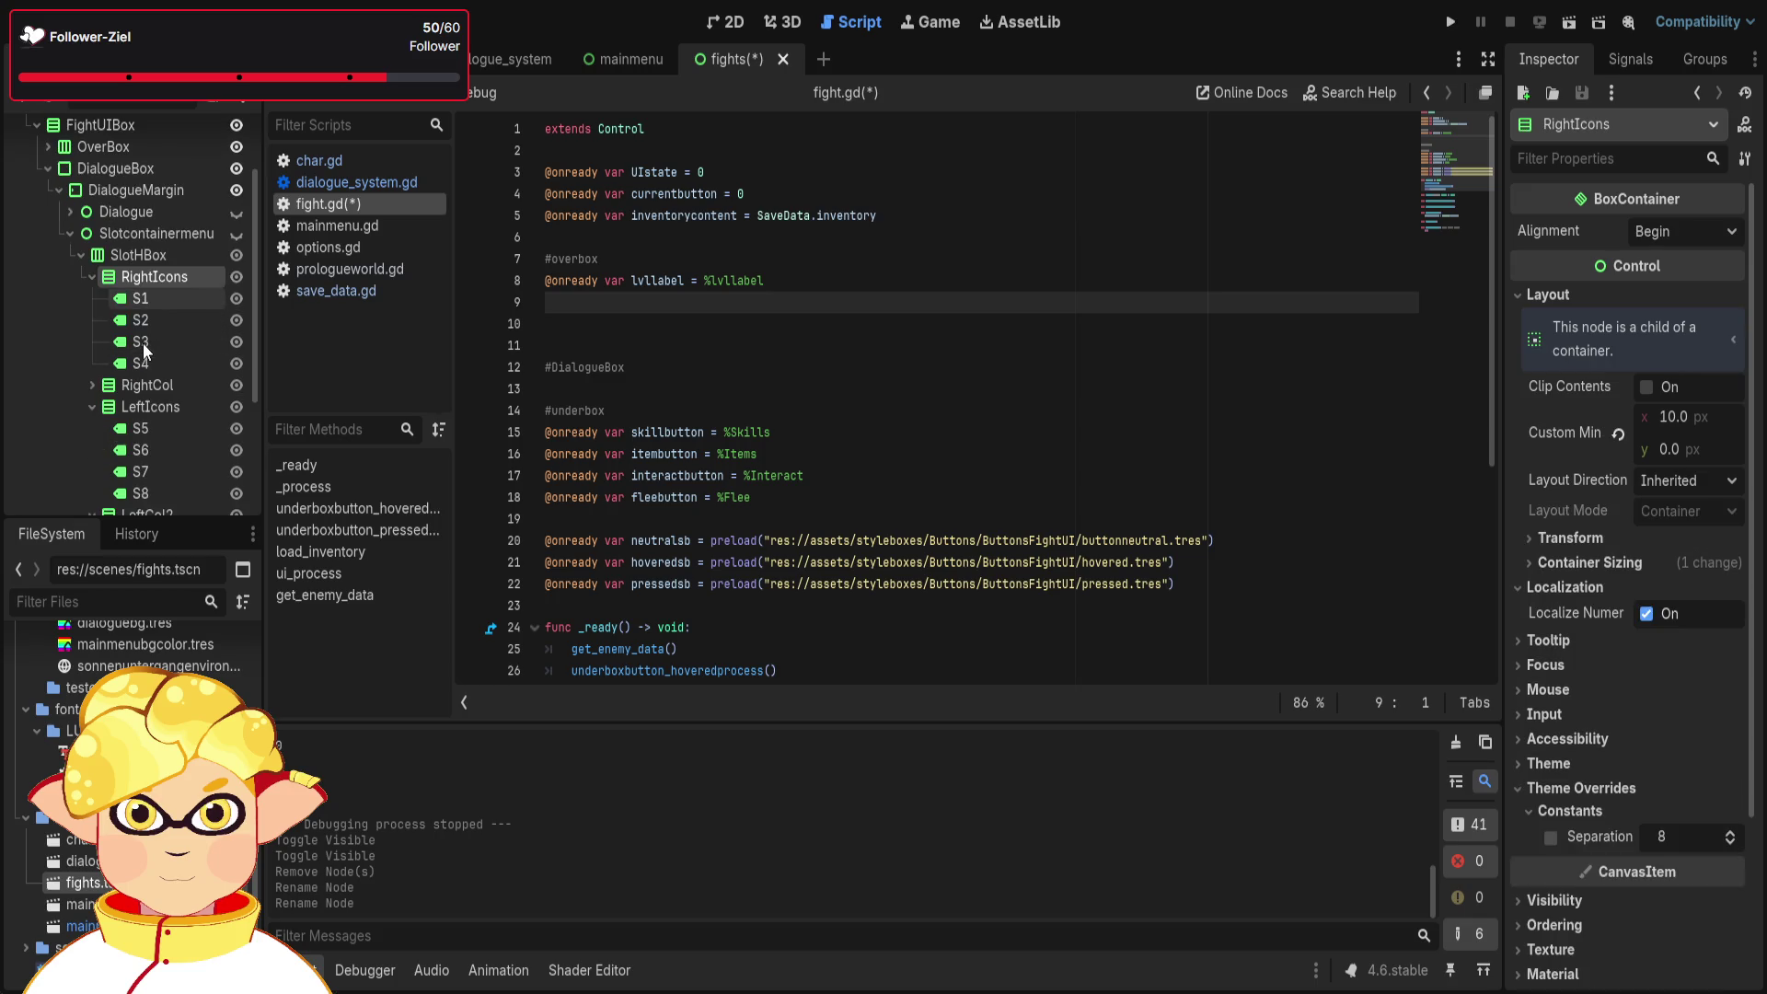
pyautogui.scroll(-1, 142, 342)
pyautogui.scroll(-2, 142, 344)
pyautogui.scroll(4, 142, 344)
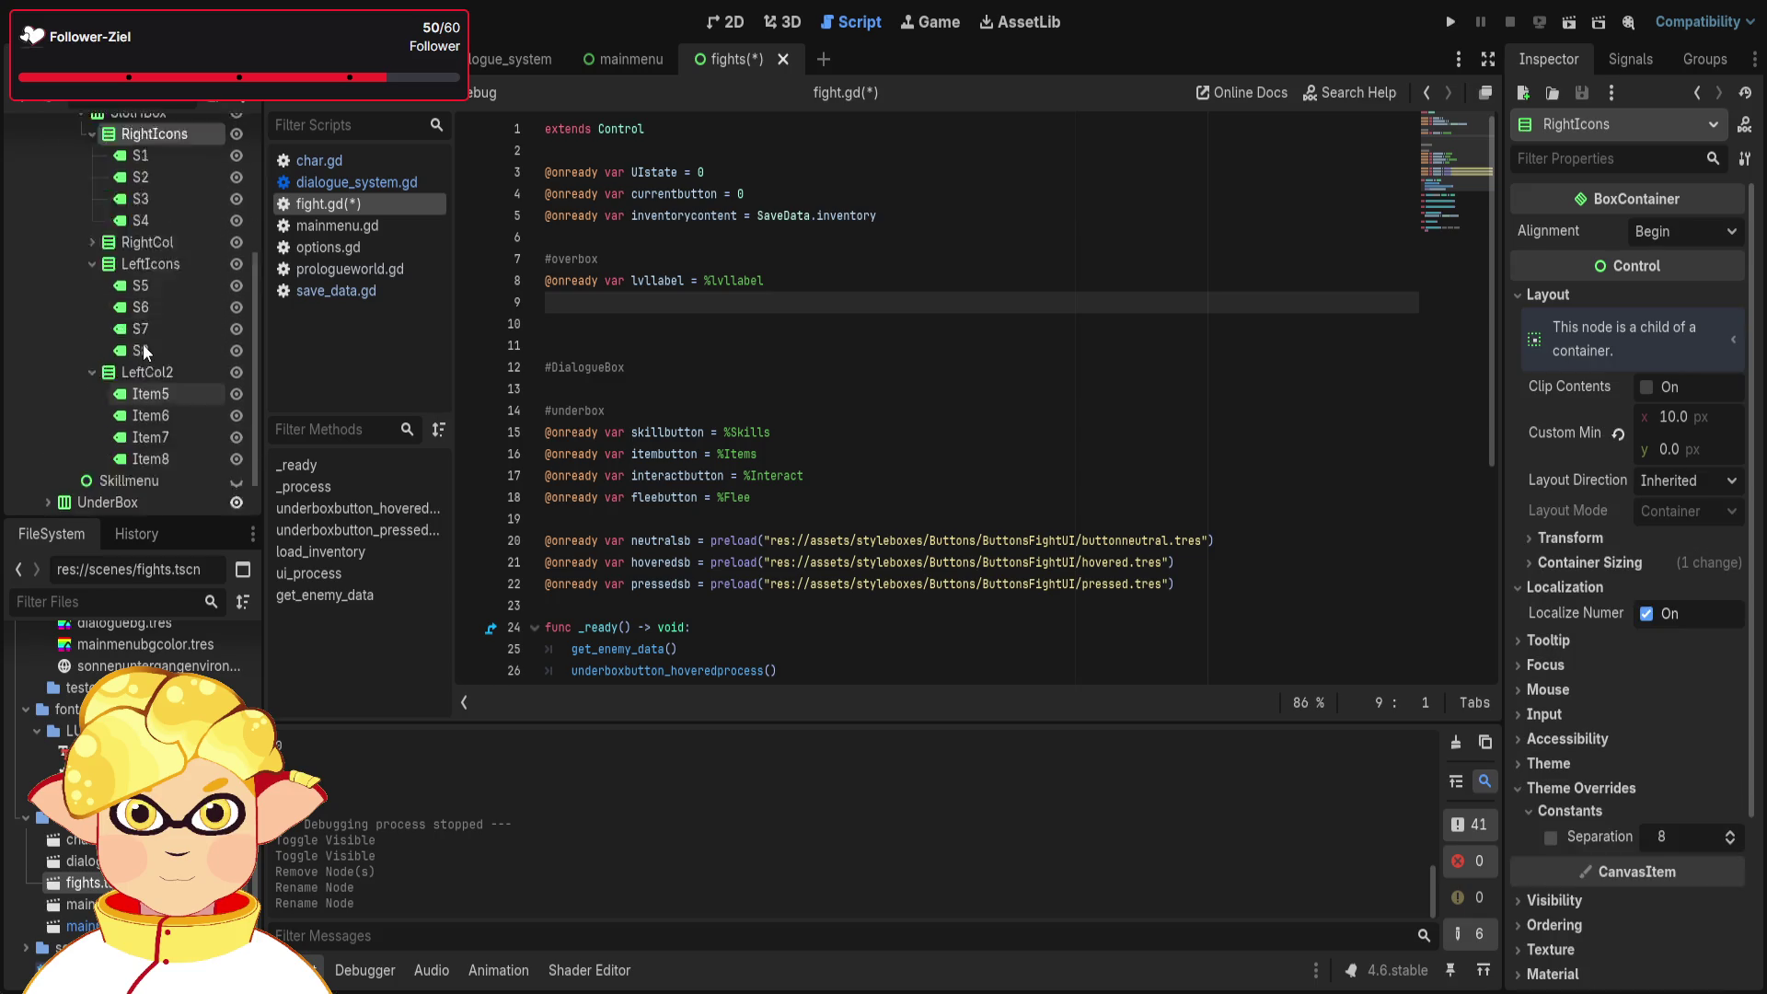
pyautogui.click(91, 323)
pyautogui.click(92, 369)
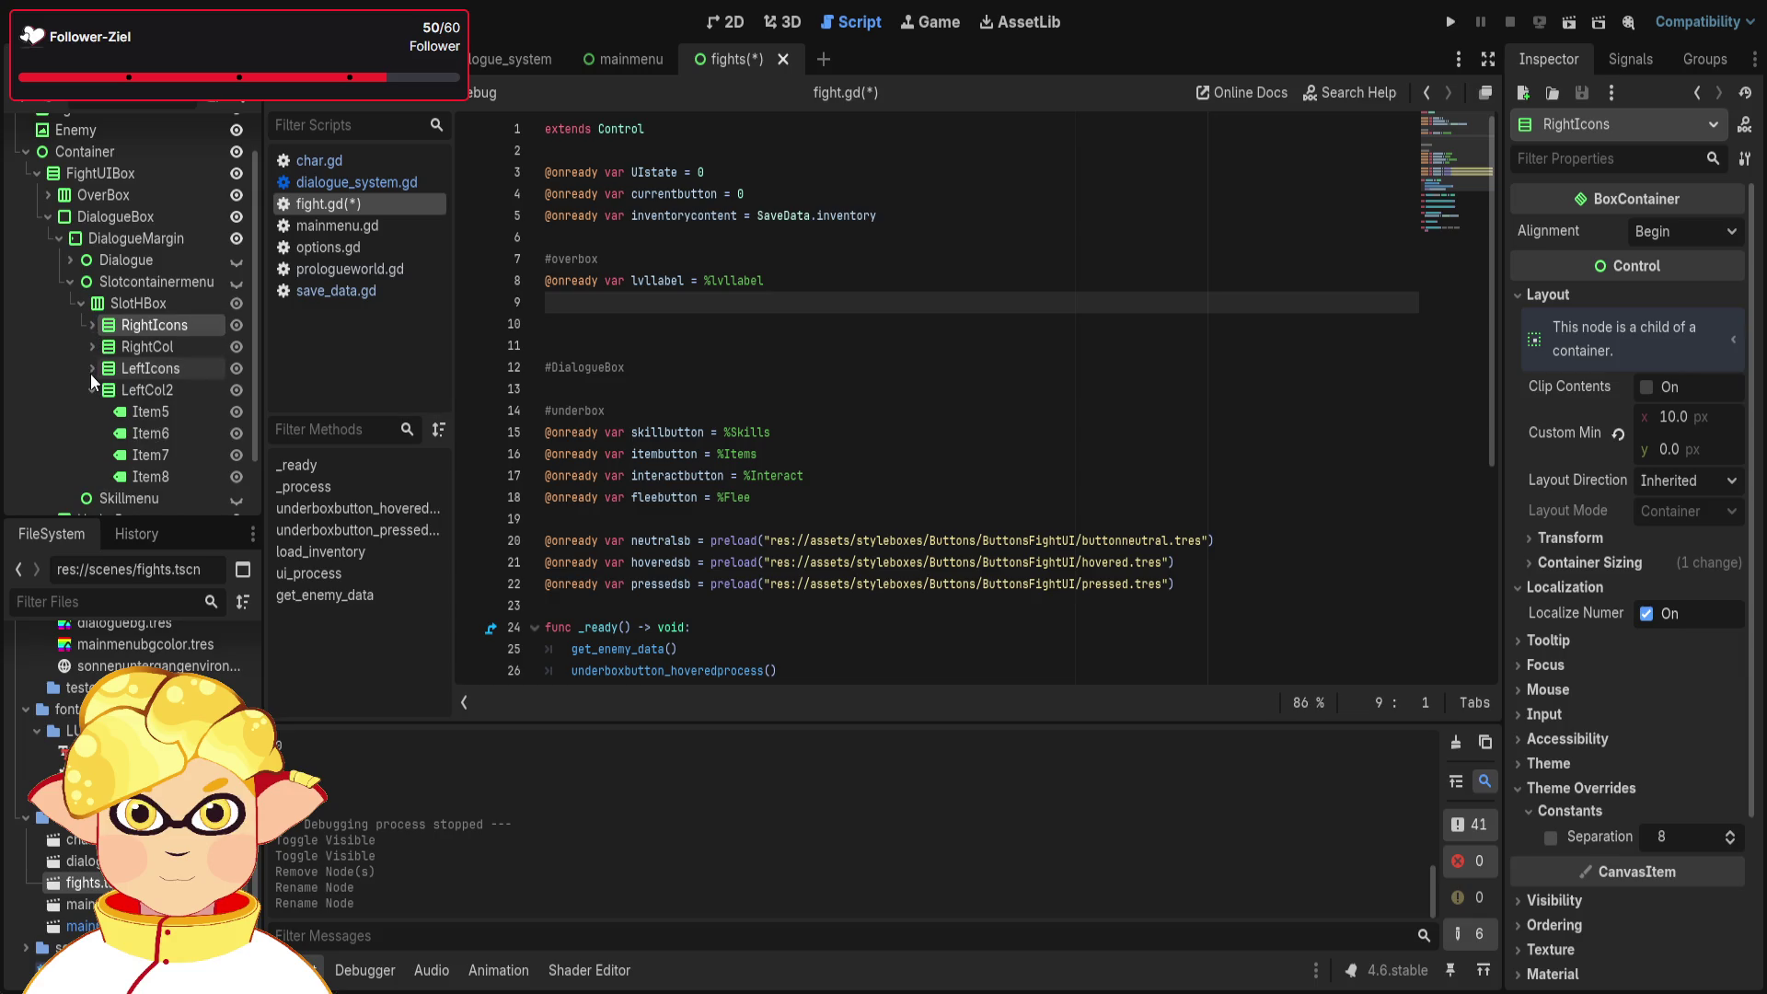
pyautogui.click(88, 386)
pyautogui.click(81, 321)
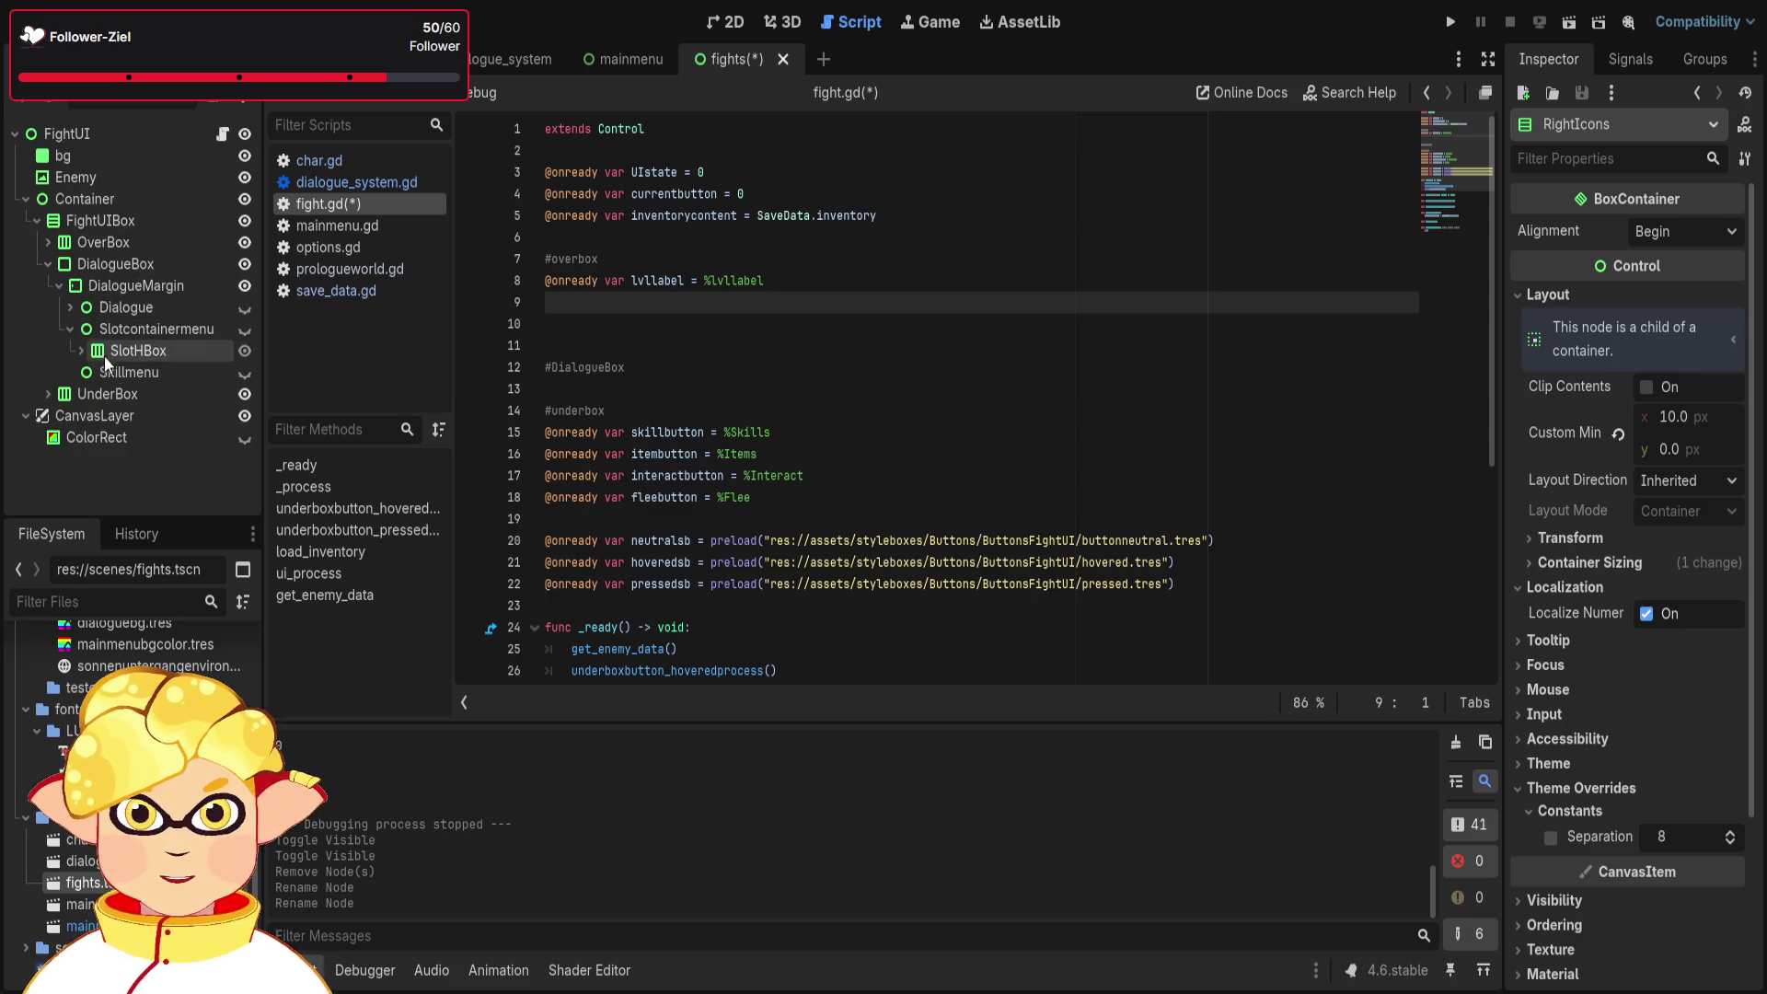
pyautogui.click(69, 329)
# - Make Skillmenu visible again, then delete the Skillmenu node
pyautogui.click(141, 354)
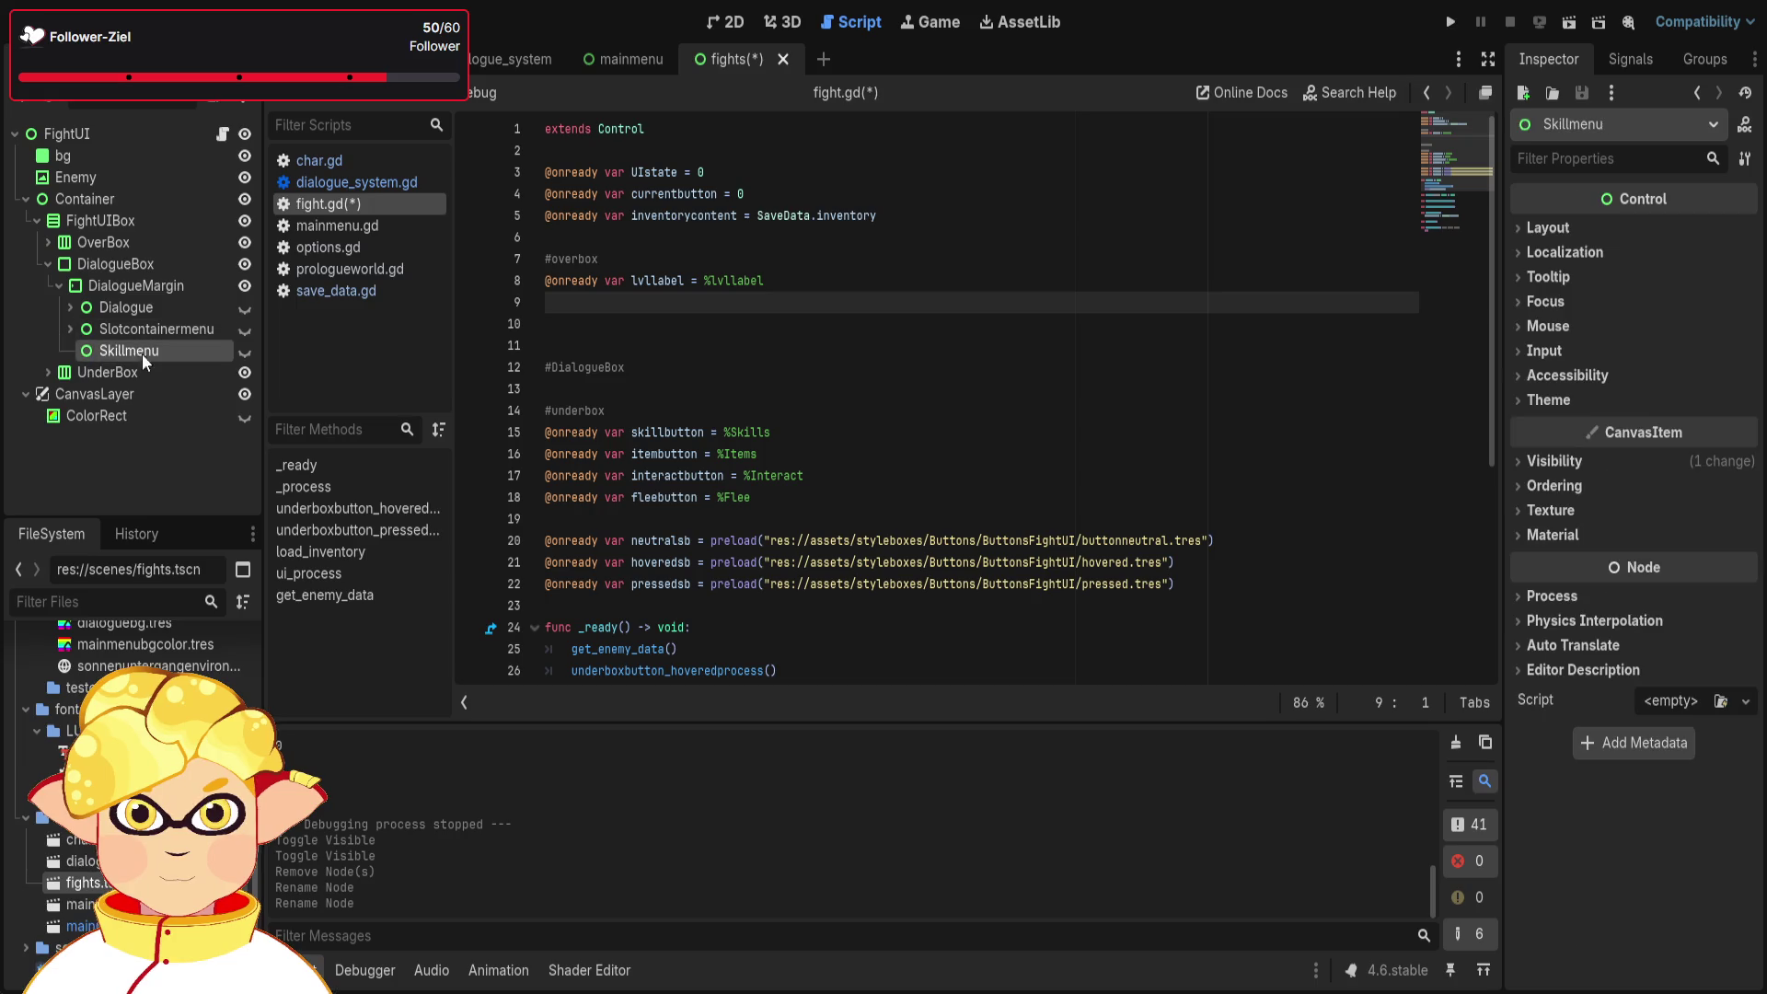
pyautogui.click(244, 350)
pyautogui.click(245, 350)
pyautogui.click(245, 351)
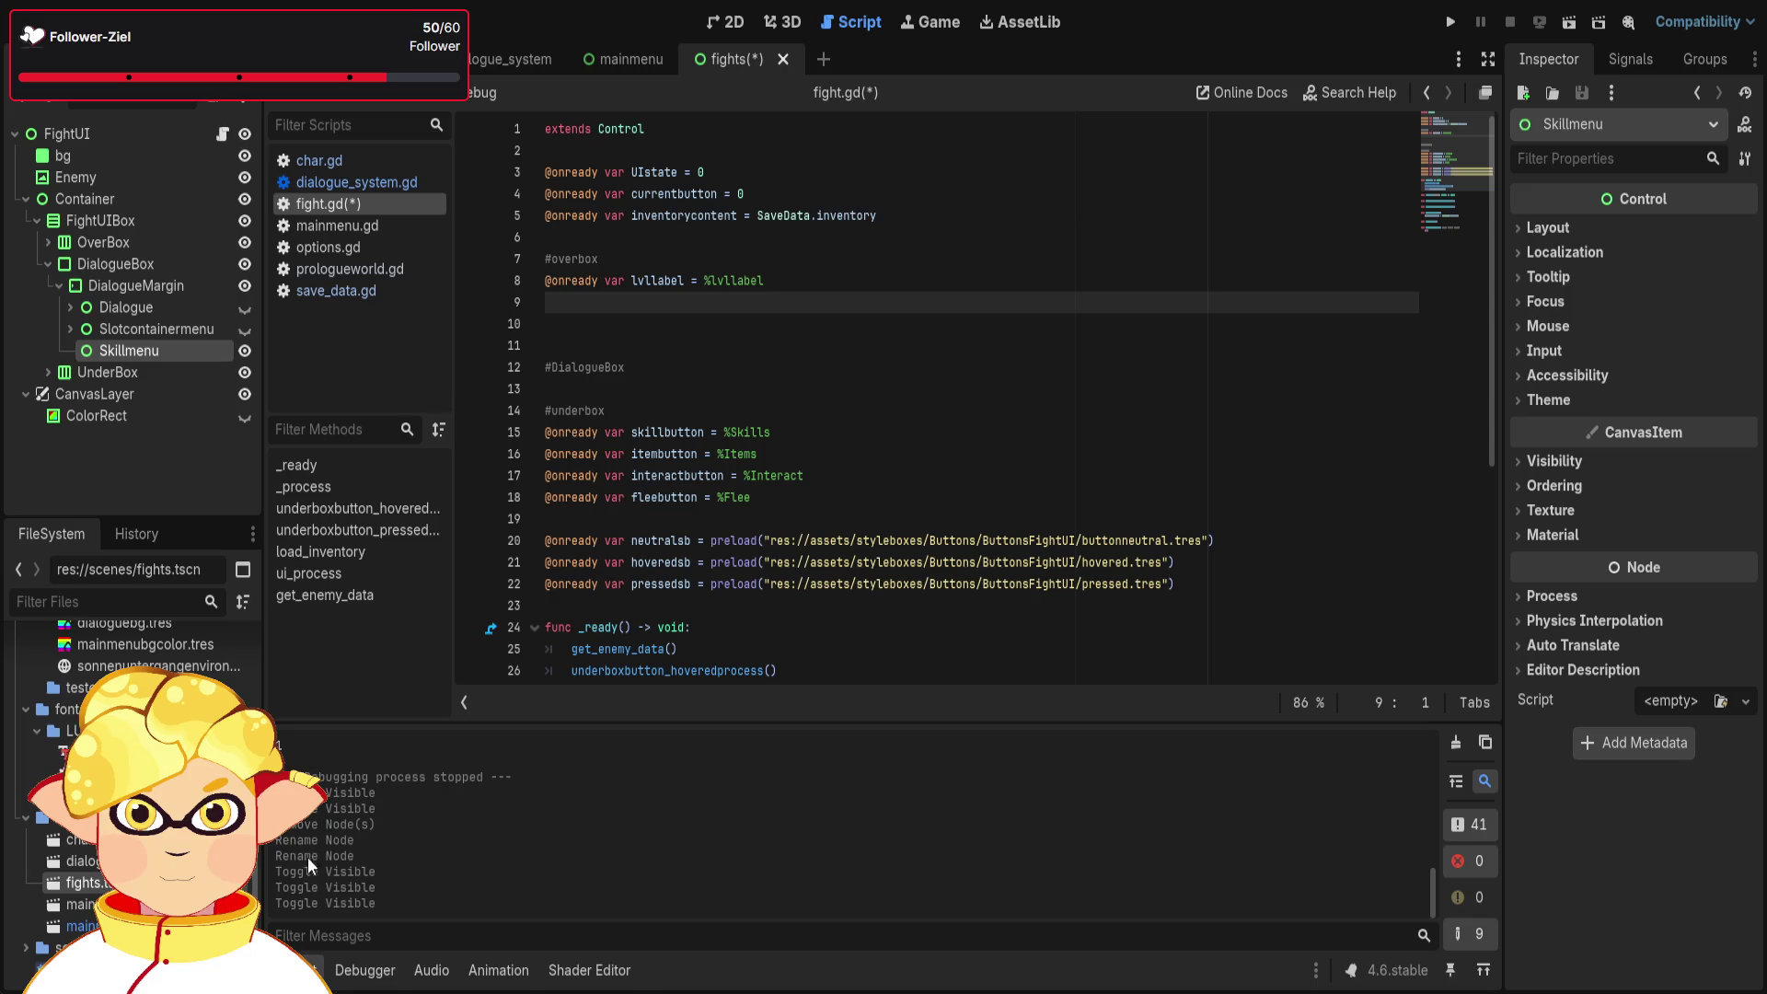
pyautogui.press('Delete')
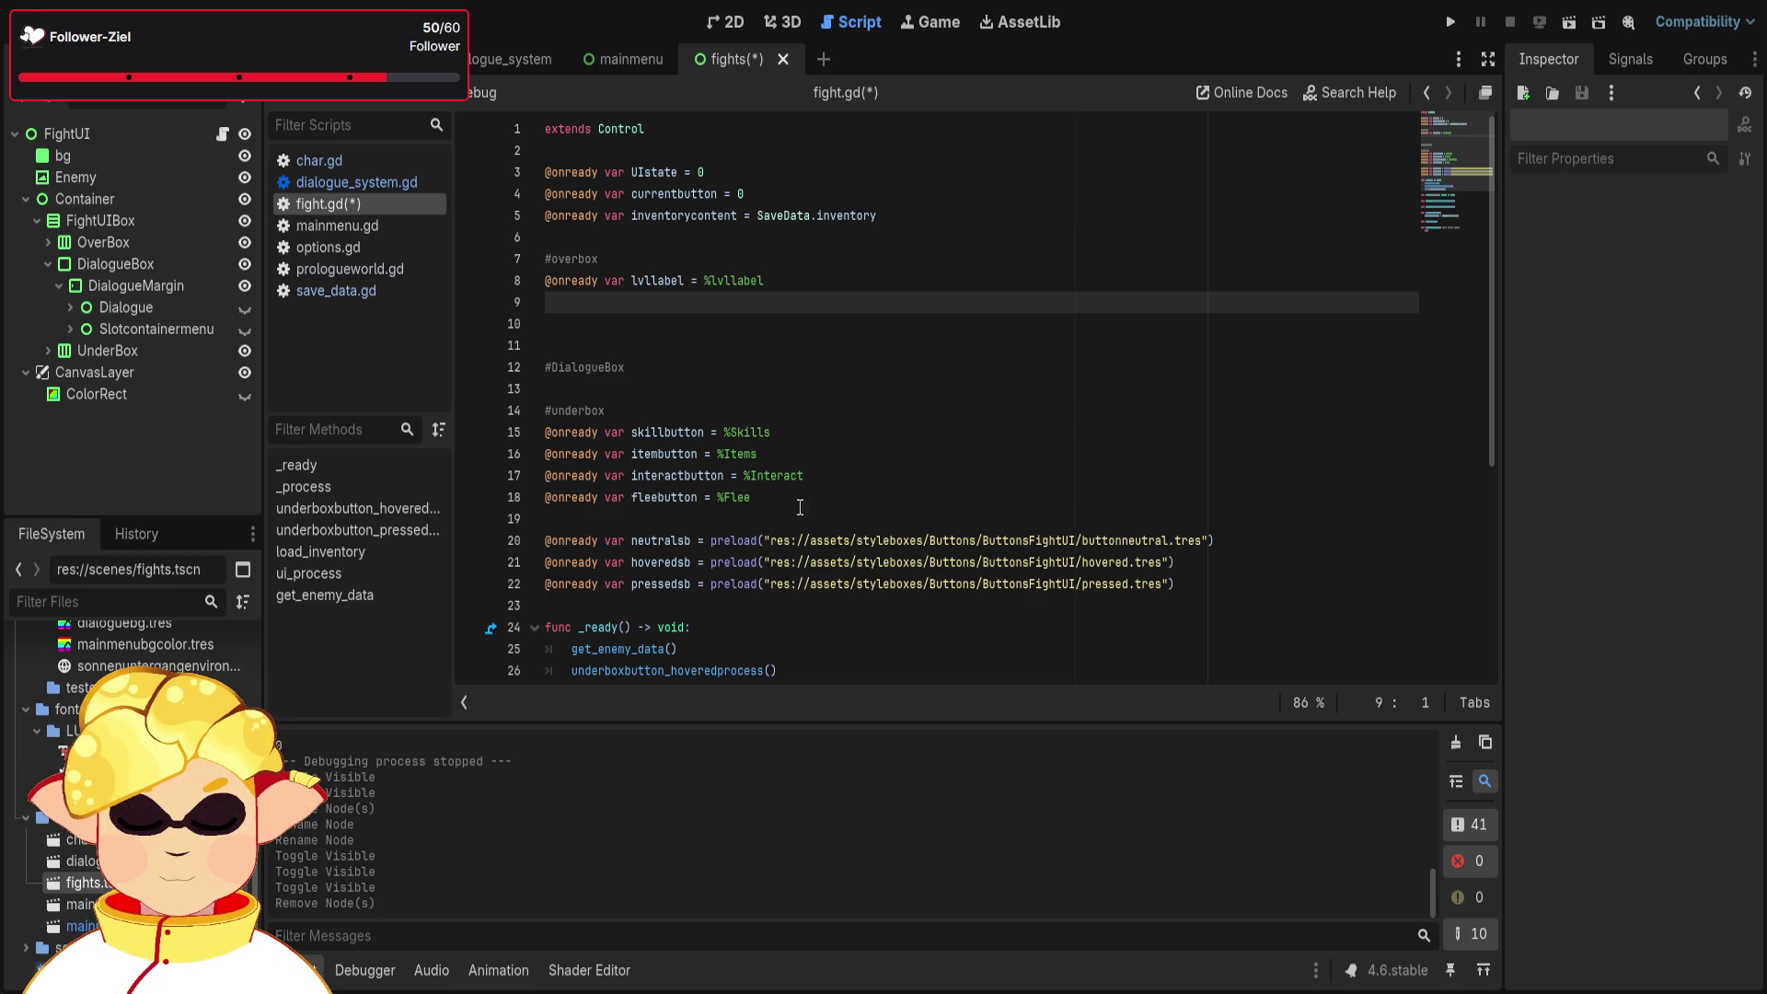
# - Rename Slotcontainermenu to Slotmenu
pyautogui.scroll(-1, 868, 421)
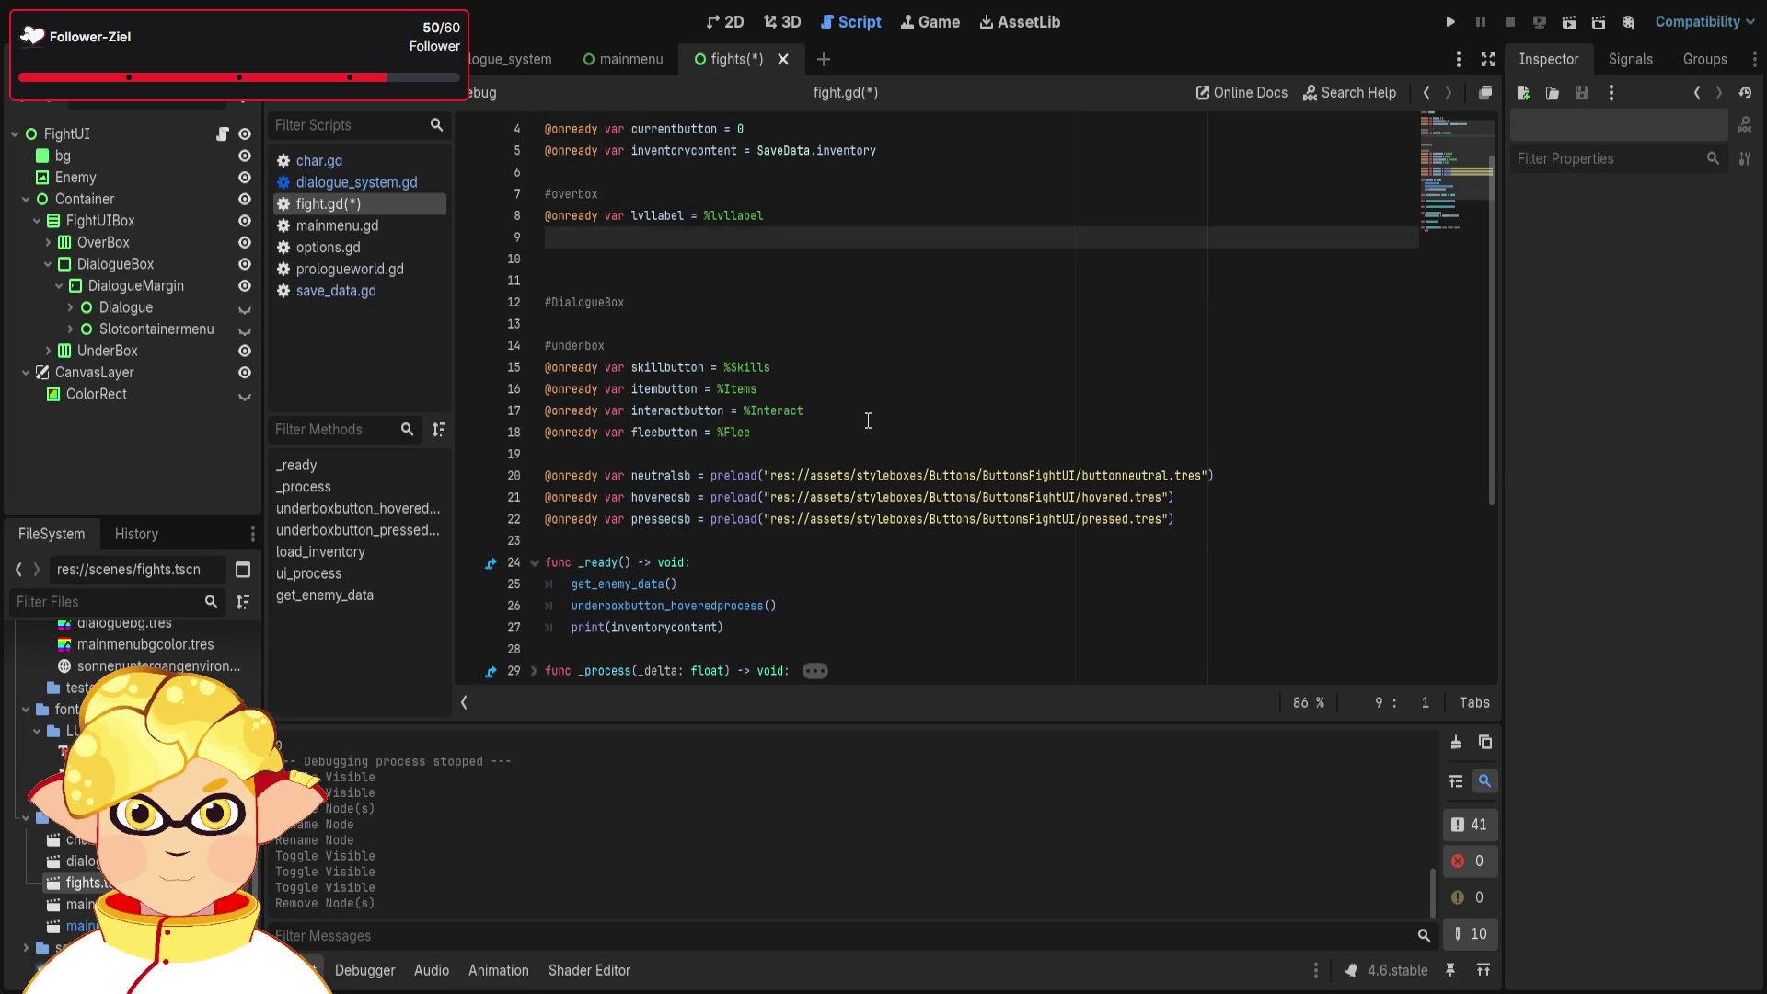
pyautogui.click(197, 331)
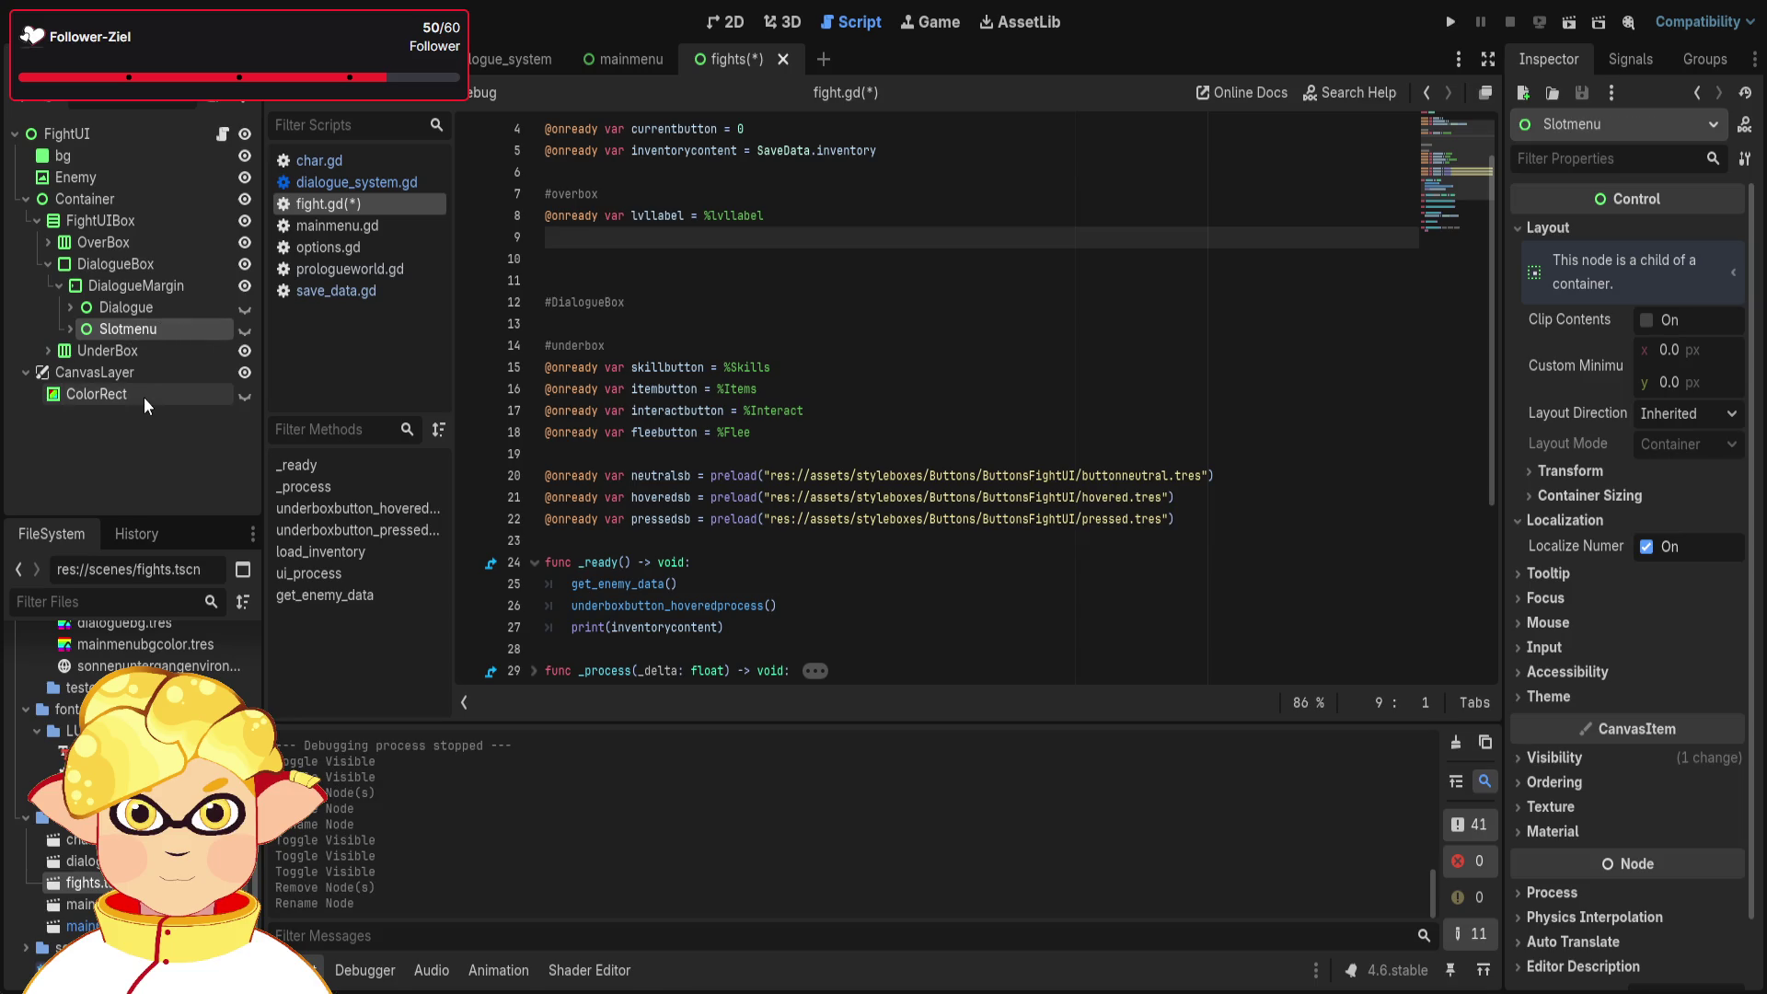
pyautogui.press('F2')
pyautogui.write('Slotmenu')
pyautogui.press('Return')
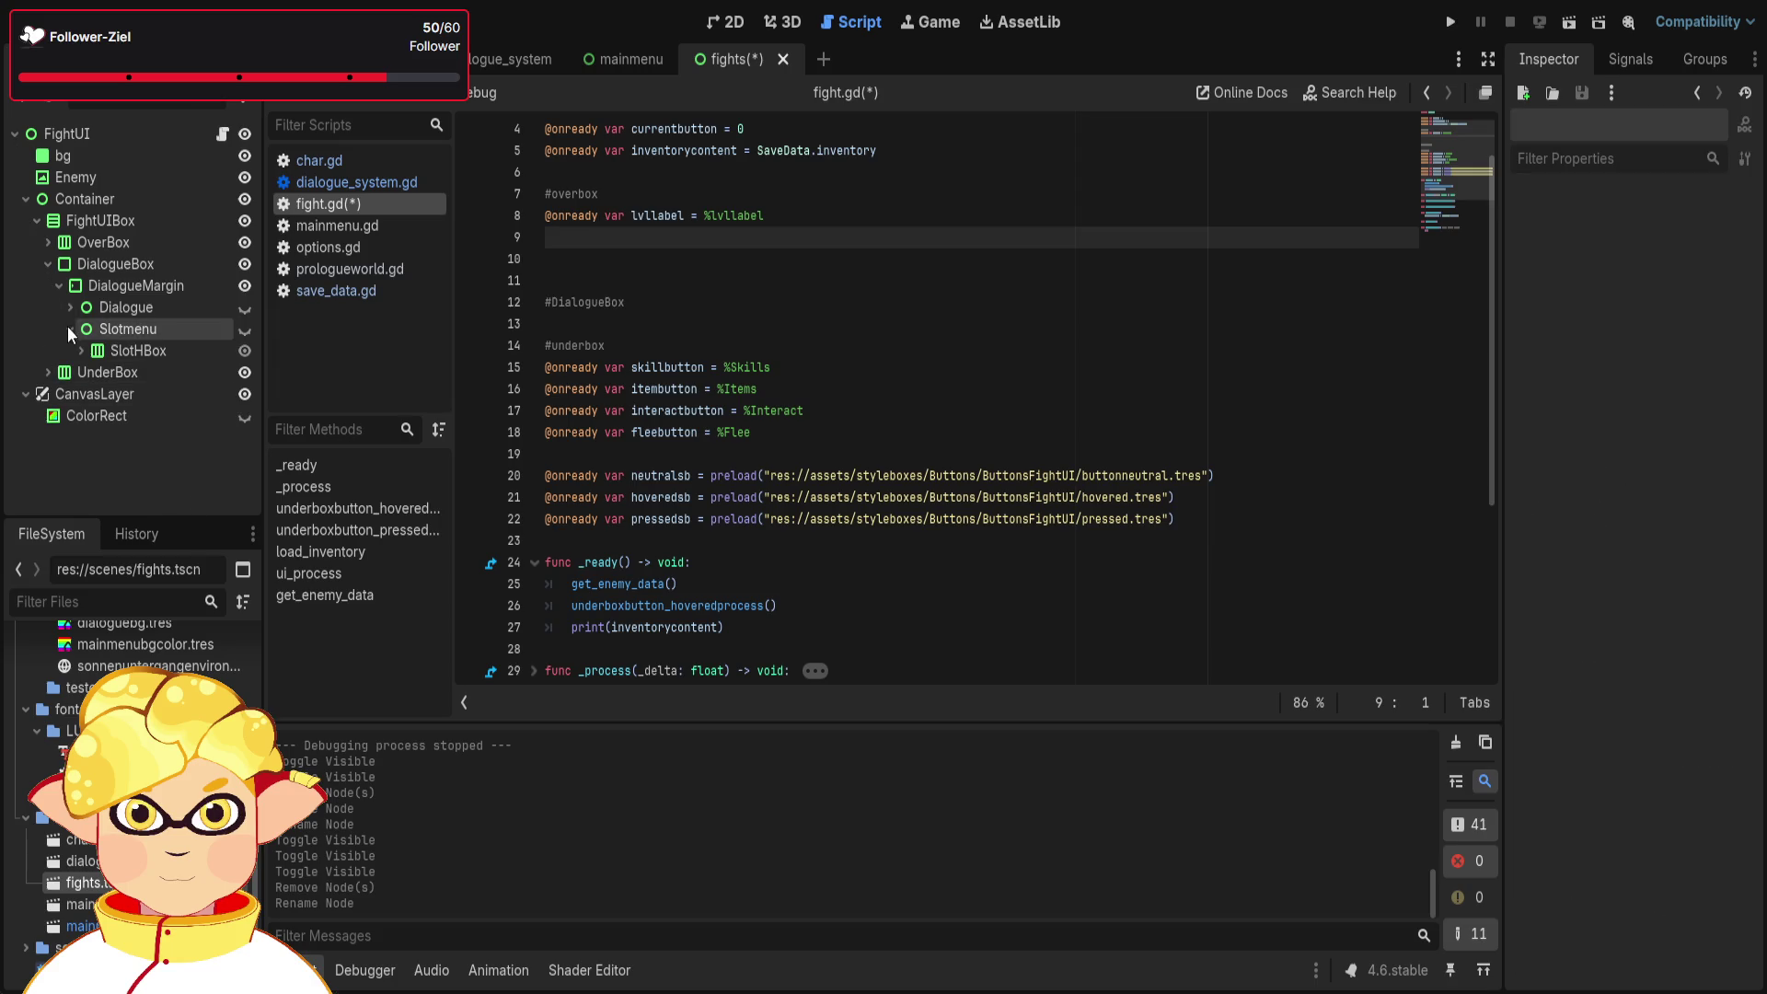
# - Expand Slotmenu's SlotHBox to show RightIcons S1–S4, RightCol Item1–Item4, LeftIcons S5–S8 and LeftCol2 Item5–Item8
pyautogui.click(69, 327)
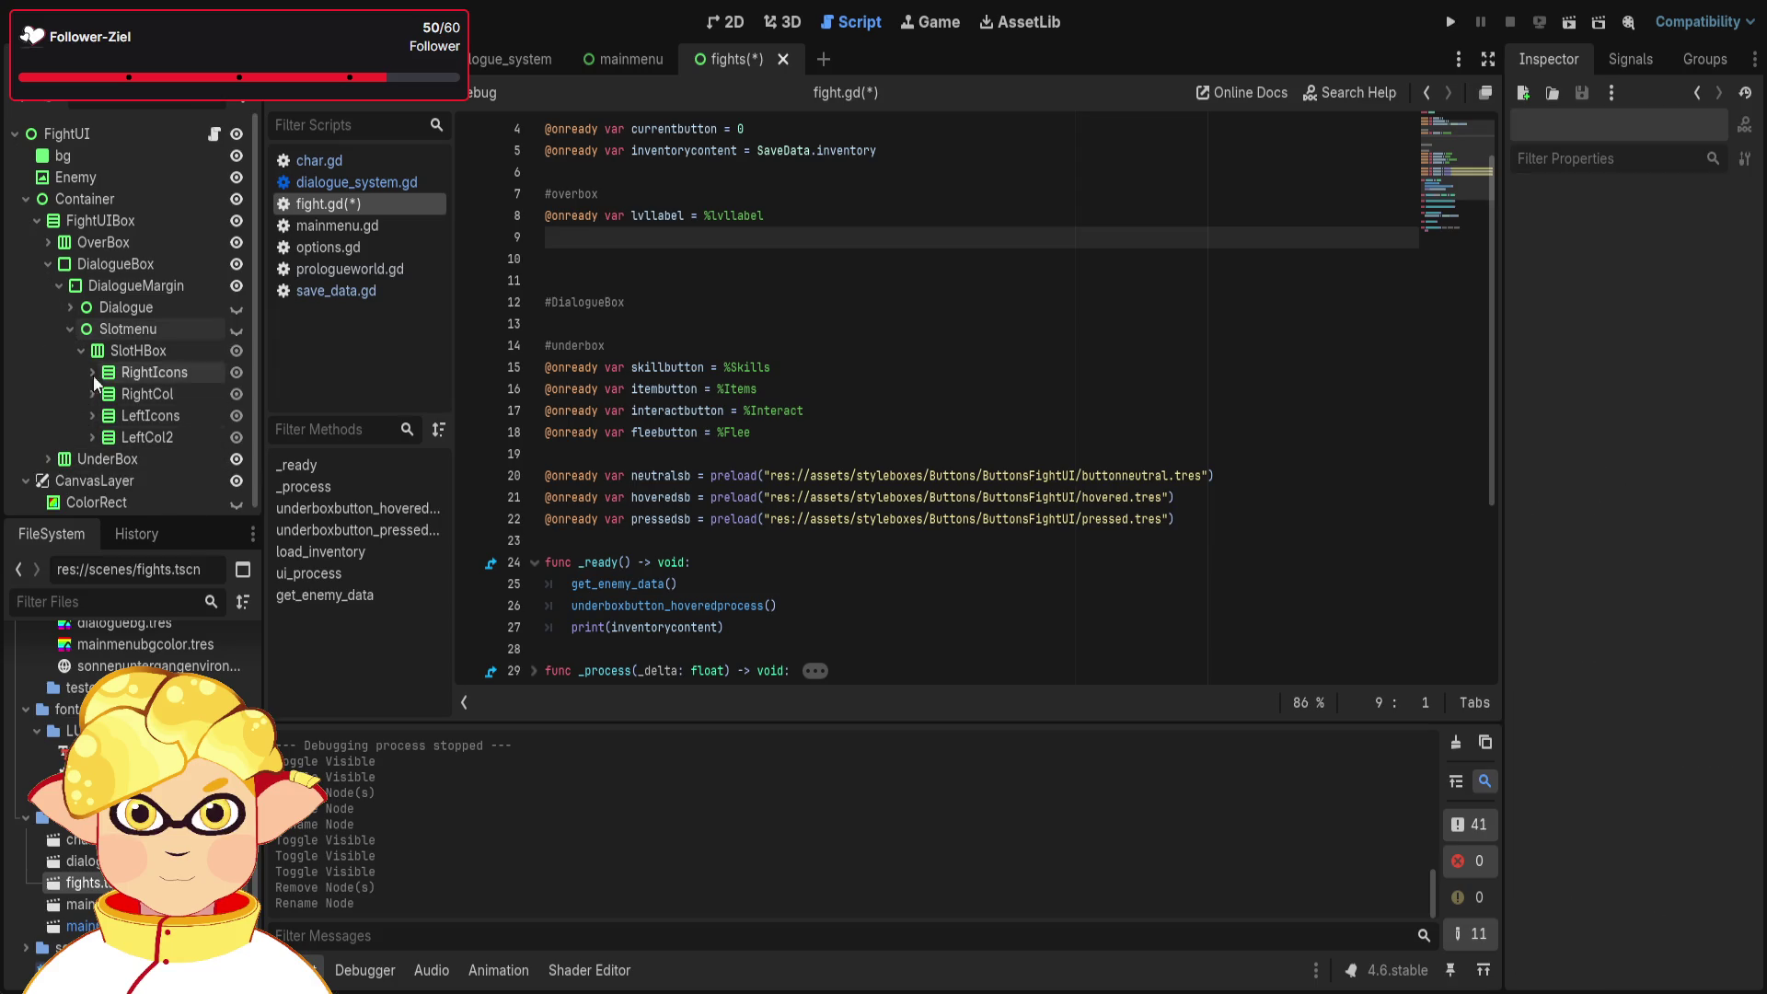
pyautogui.click(78, 345)
pyautogui.click(77, 344)
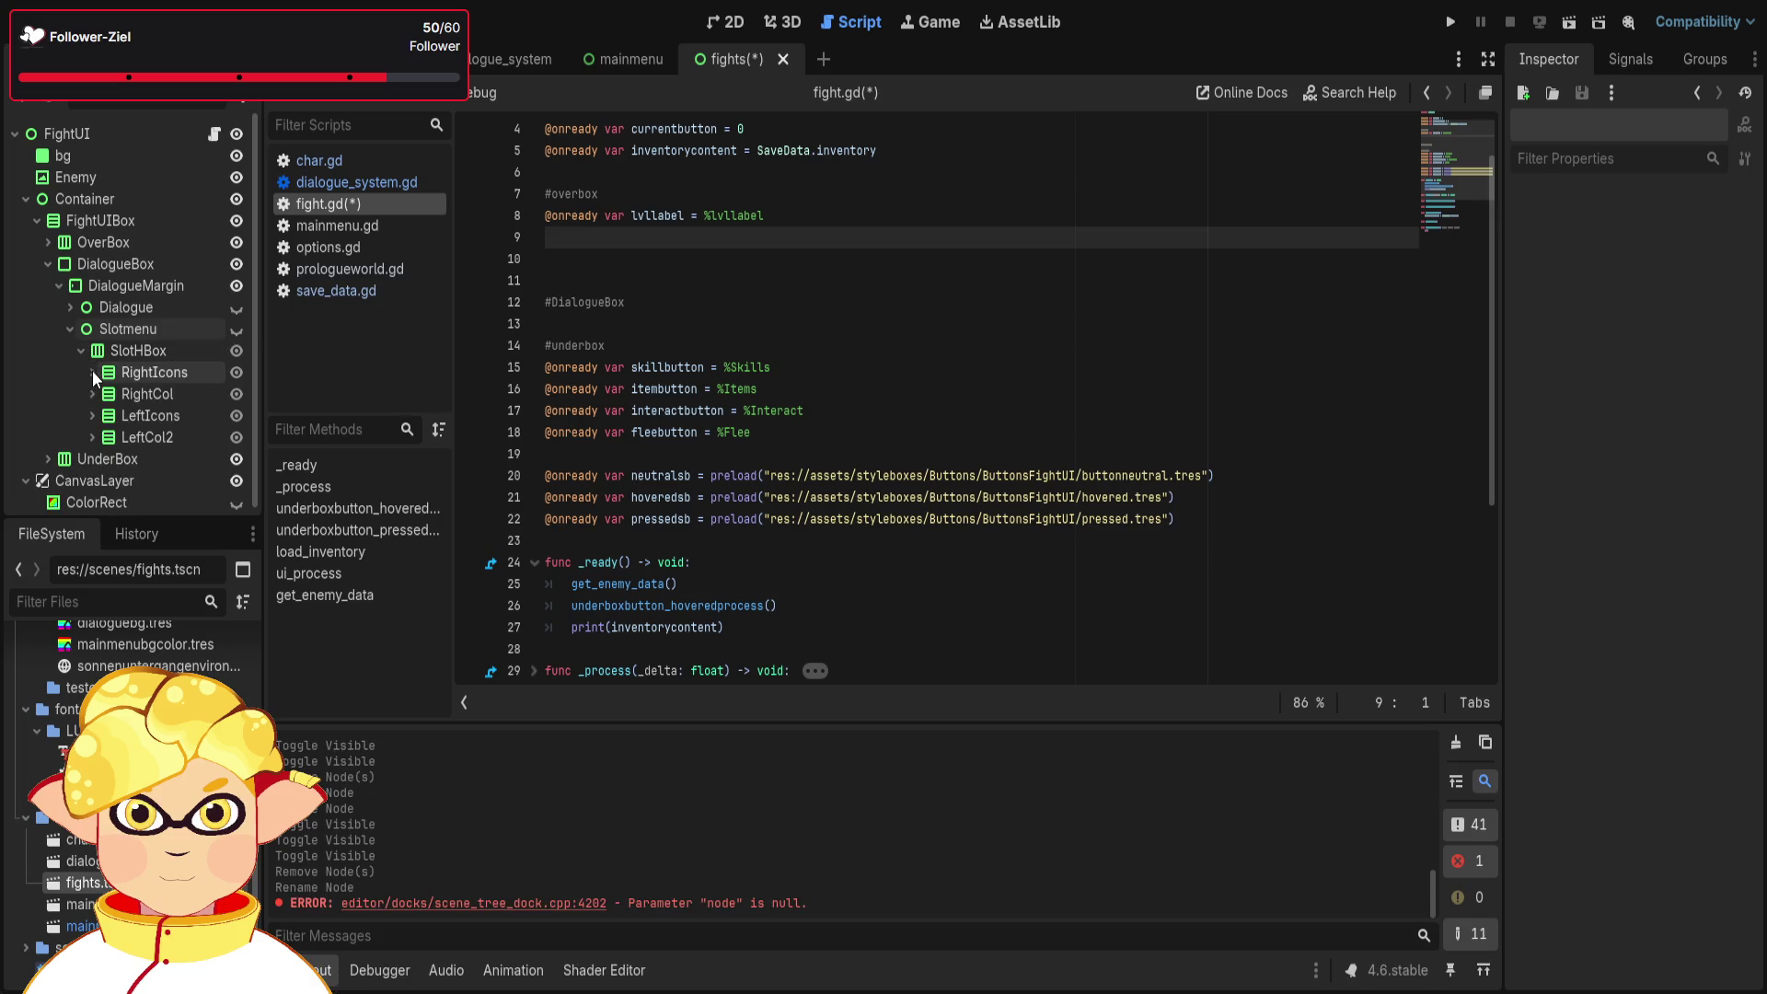
pyautogui.click(92, 371)
pyautogui.scroll(-1, 103, 398)
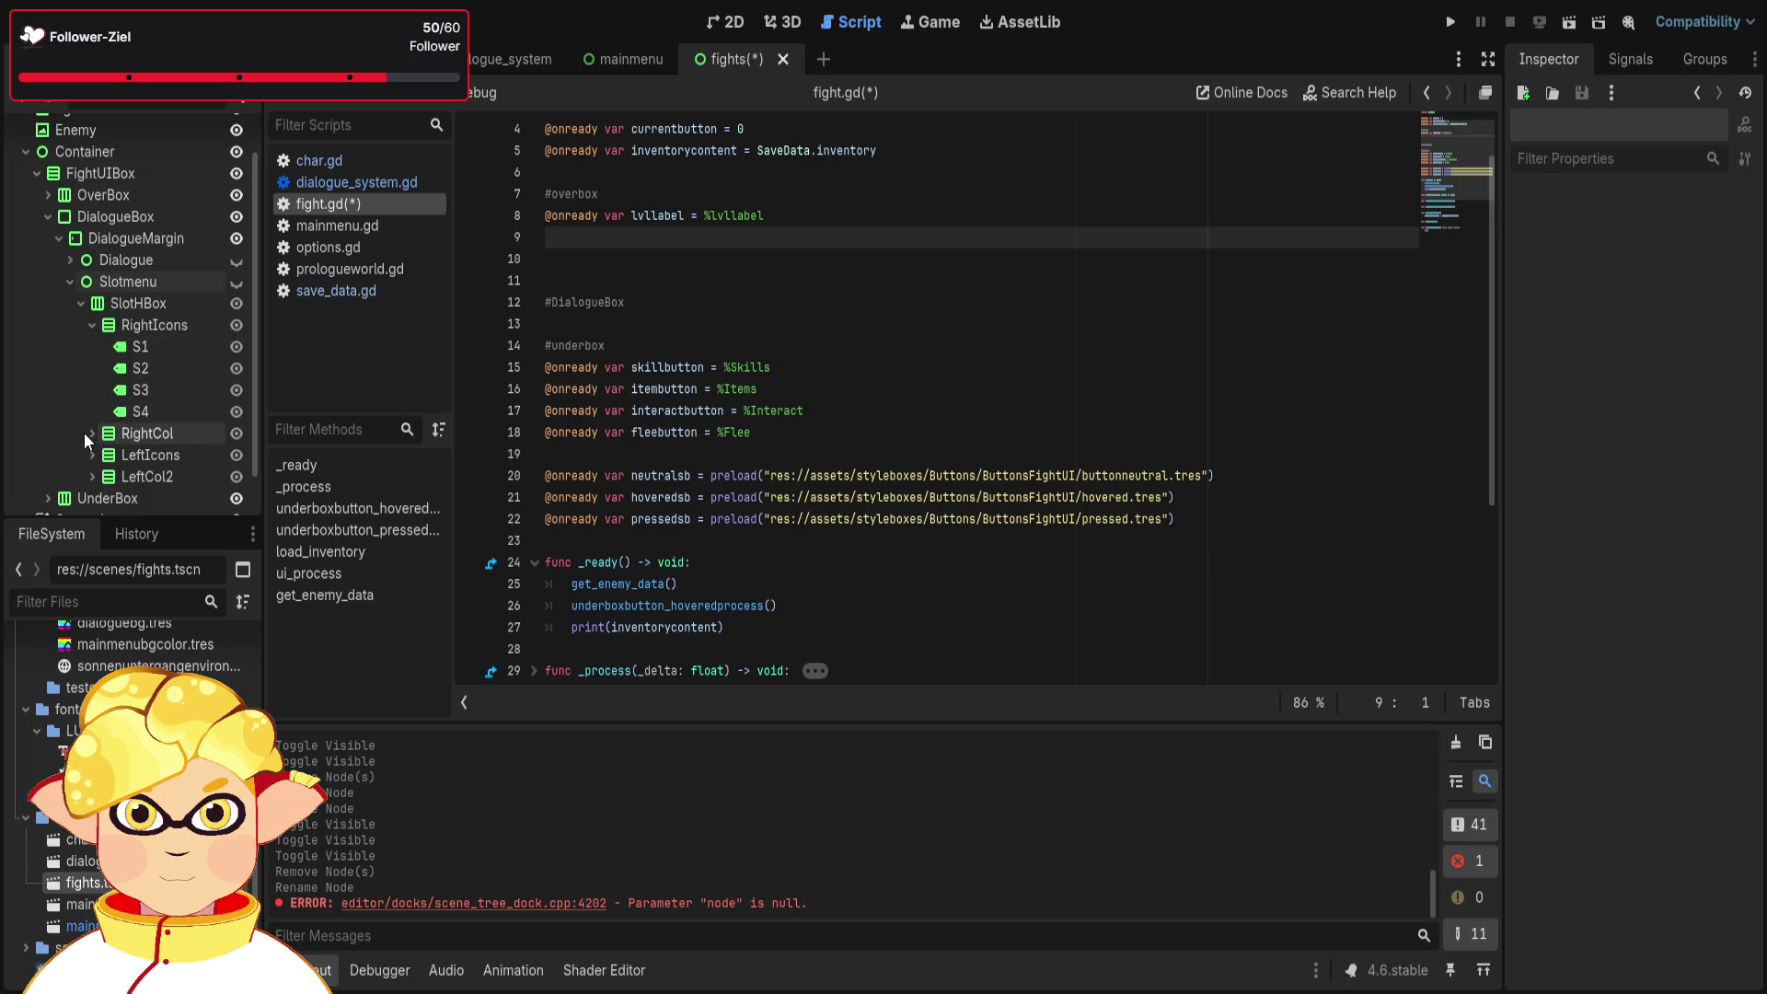
pyautogui.click(90, 432)
pyautogui.scroll(-3, 86, 425)
pyautogui.click(92, 409)
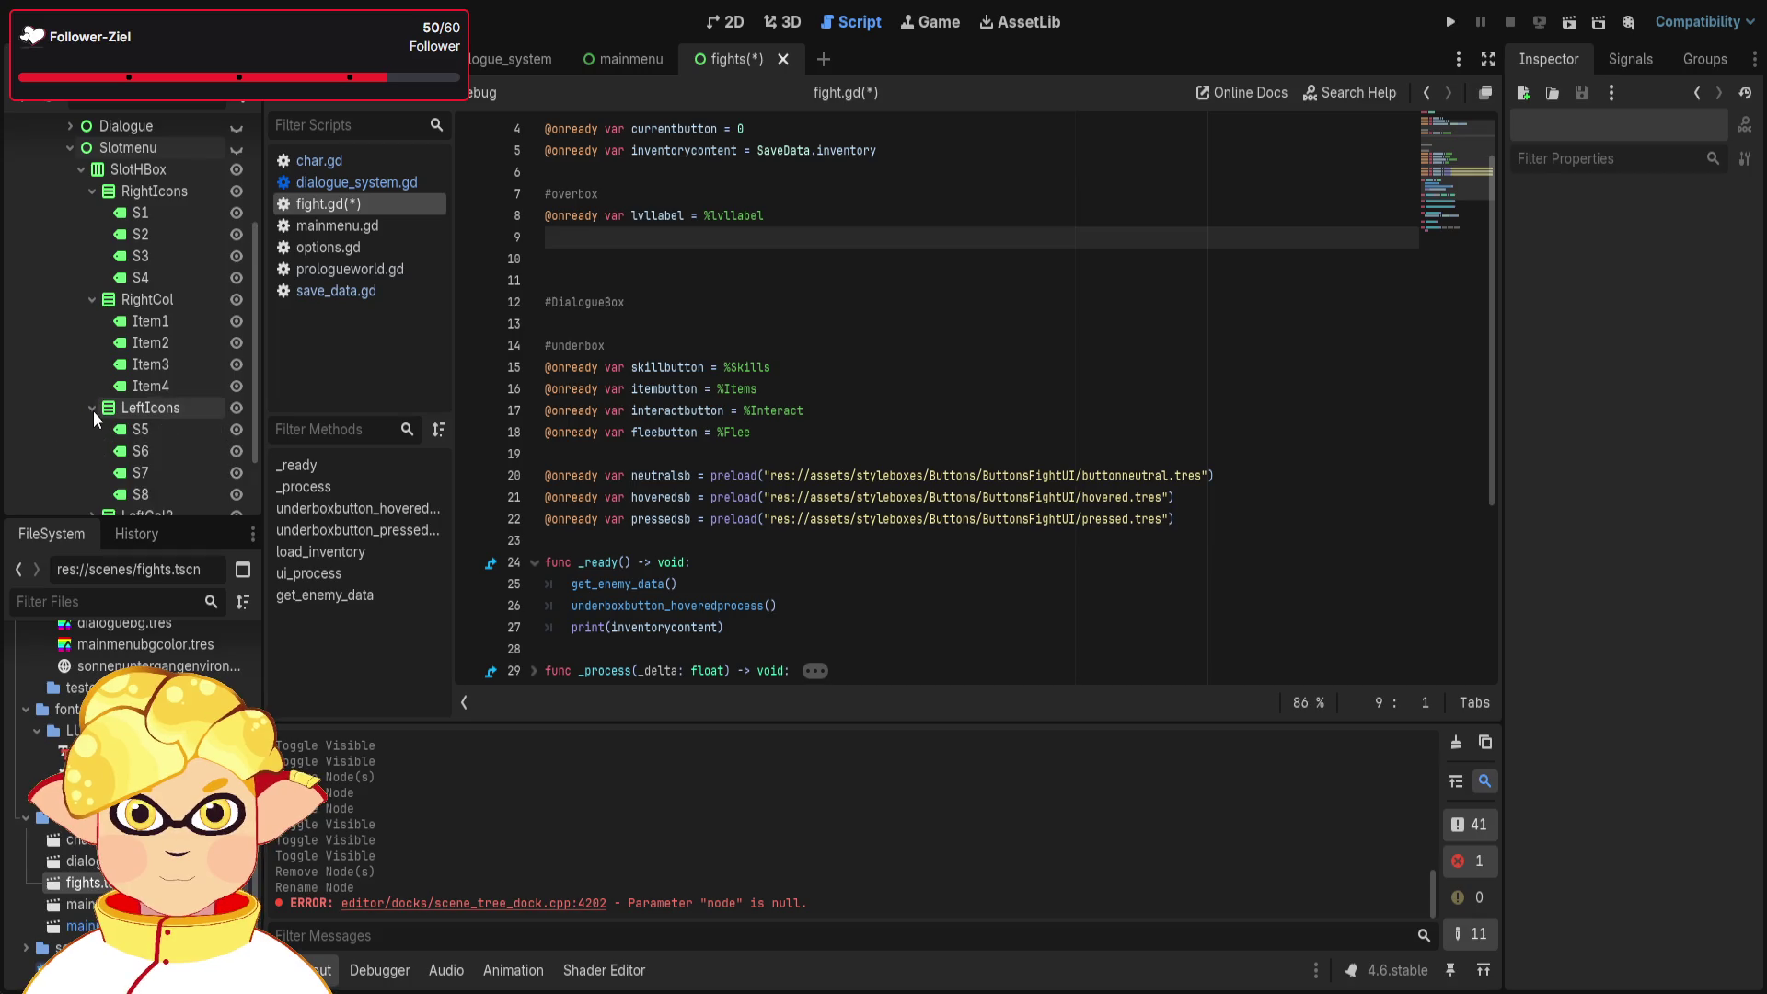
pyautogui.scroll(-2, 92, 410)
pyautogui.click(92, 426)
pyautogui.scroll(-2, 96, 410)
pyautogui.scroll(2, 95, 409)
pyautogui.scroll(2, 804, 433)
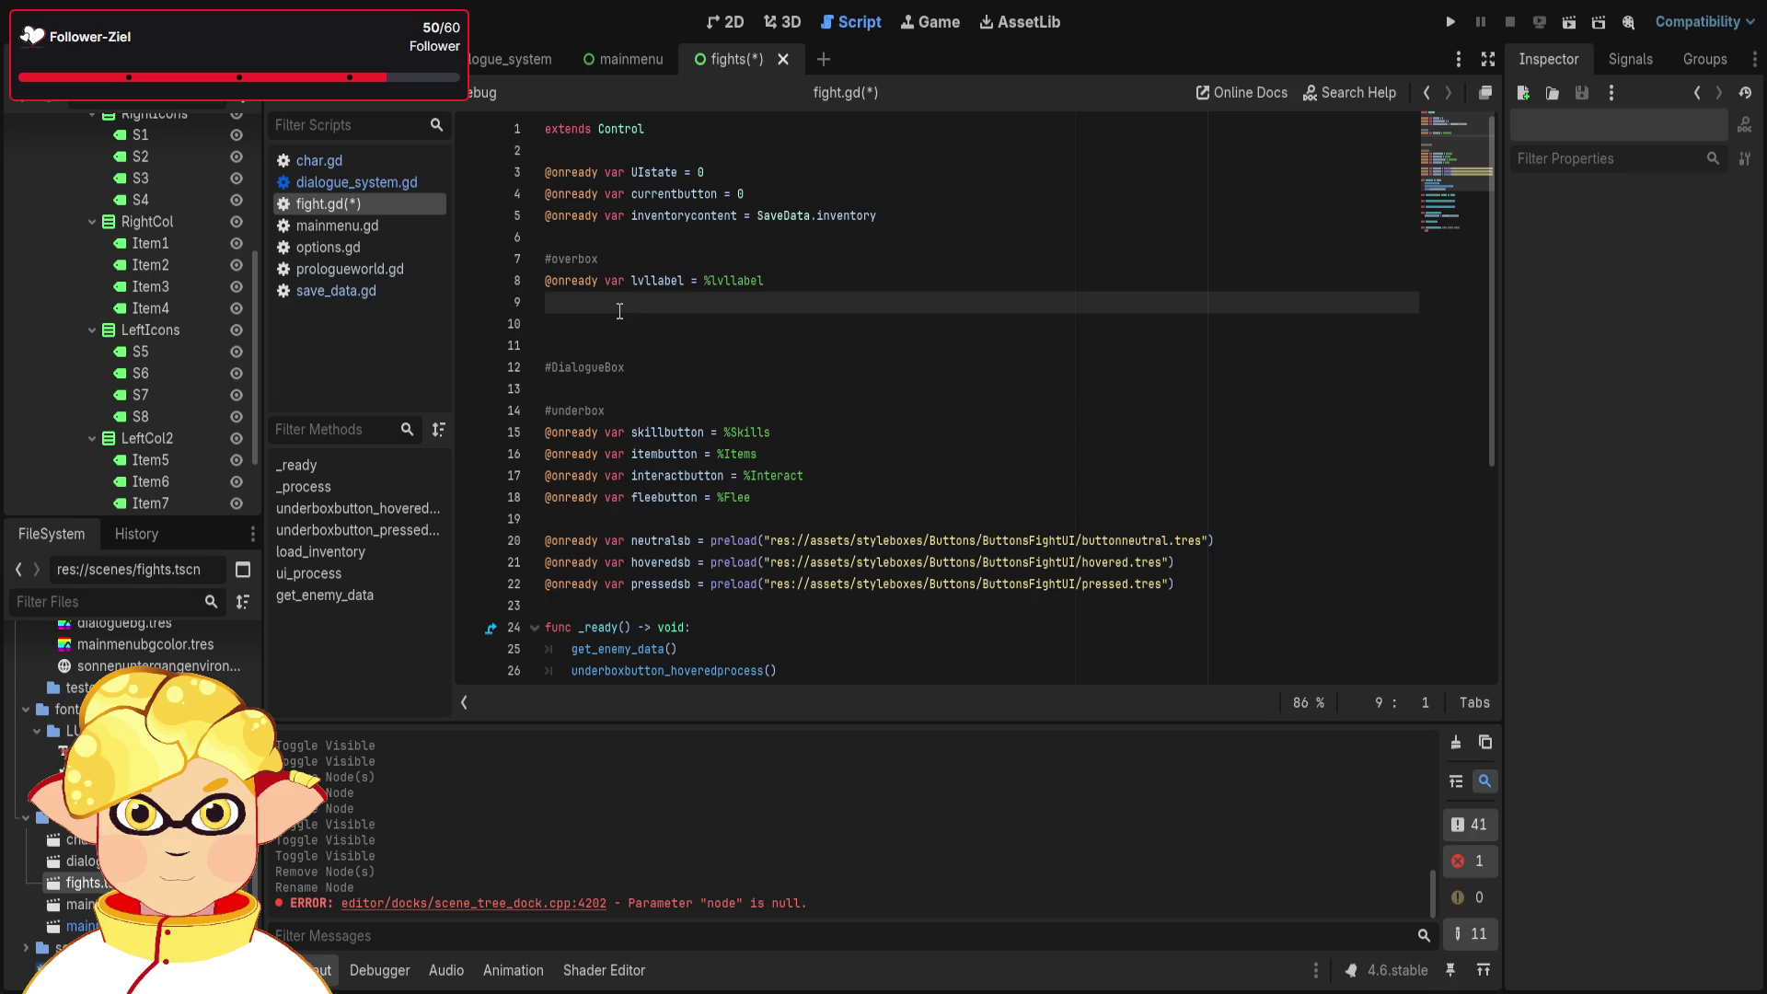
# - Delete the two extra blank lines after the lvllabel declaration in fight.gd
pyautogui.press('BackSpace')
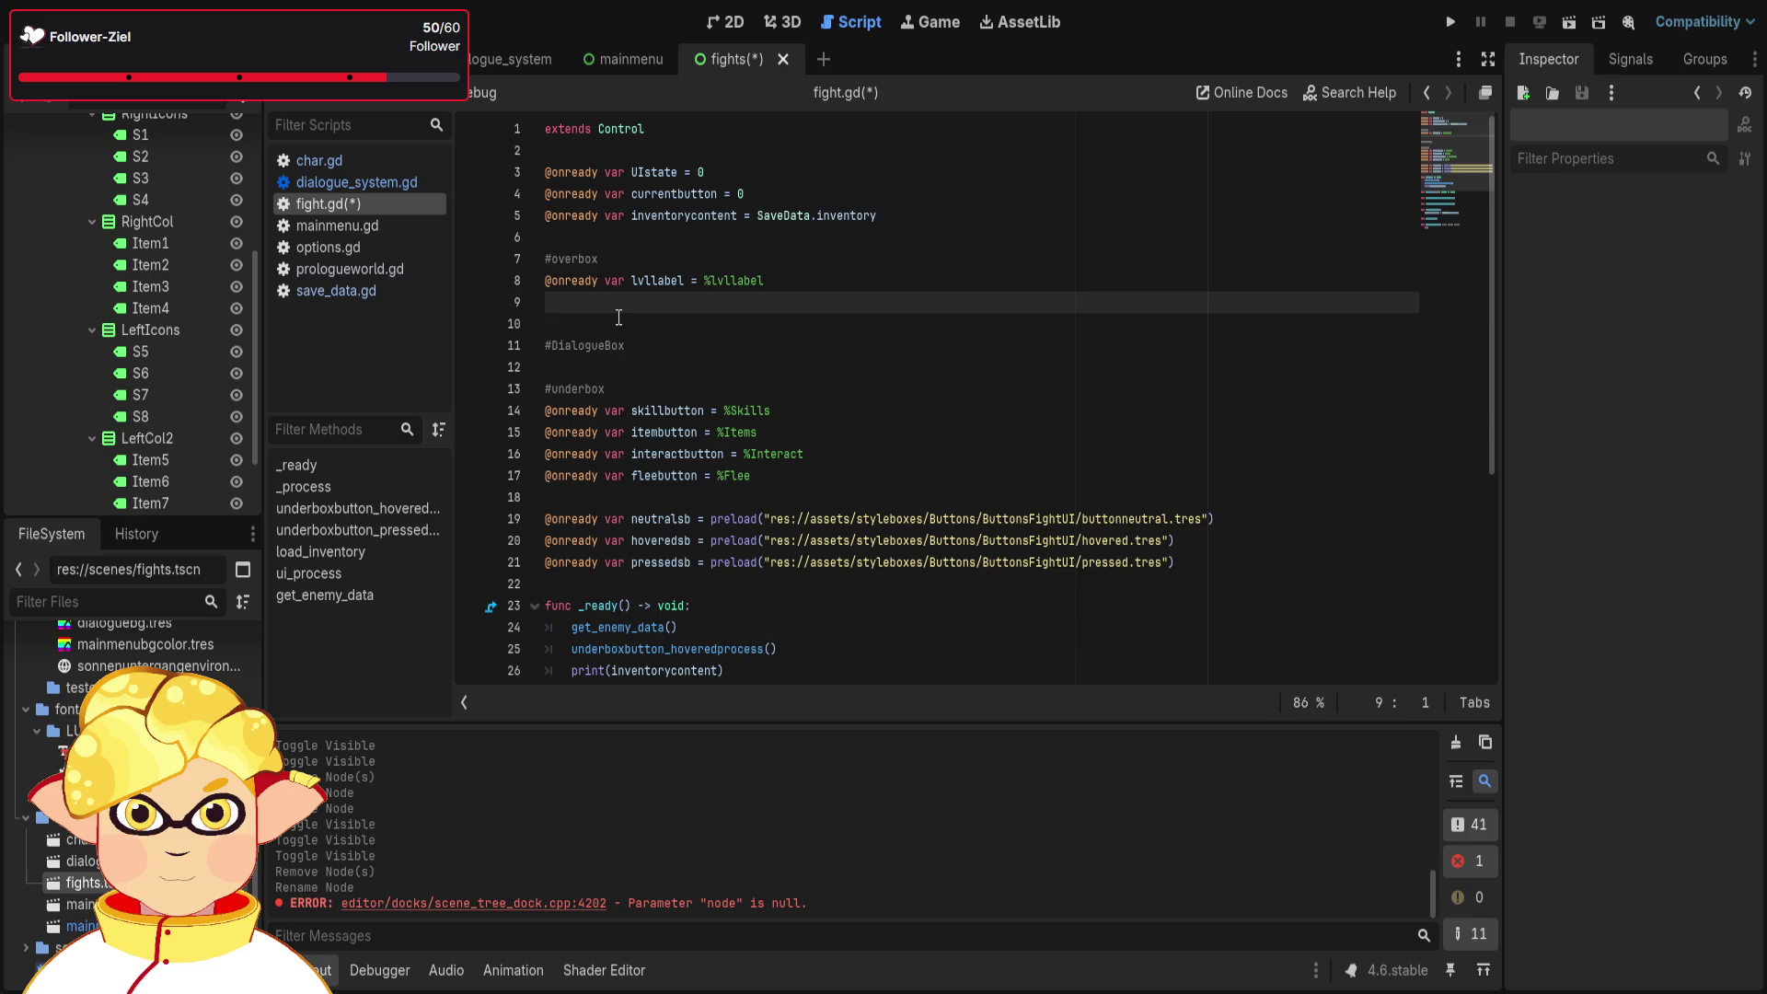
pyautogui.press('Delete')
pyautogui.scroll(3, 196, 360)
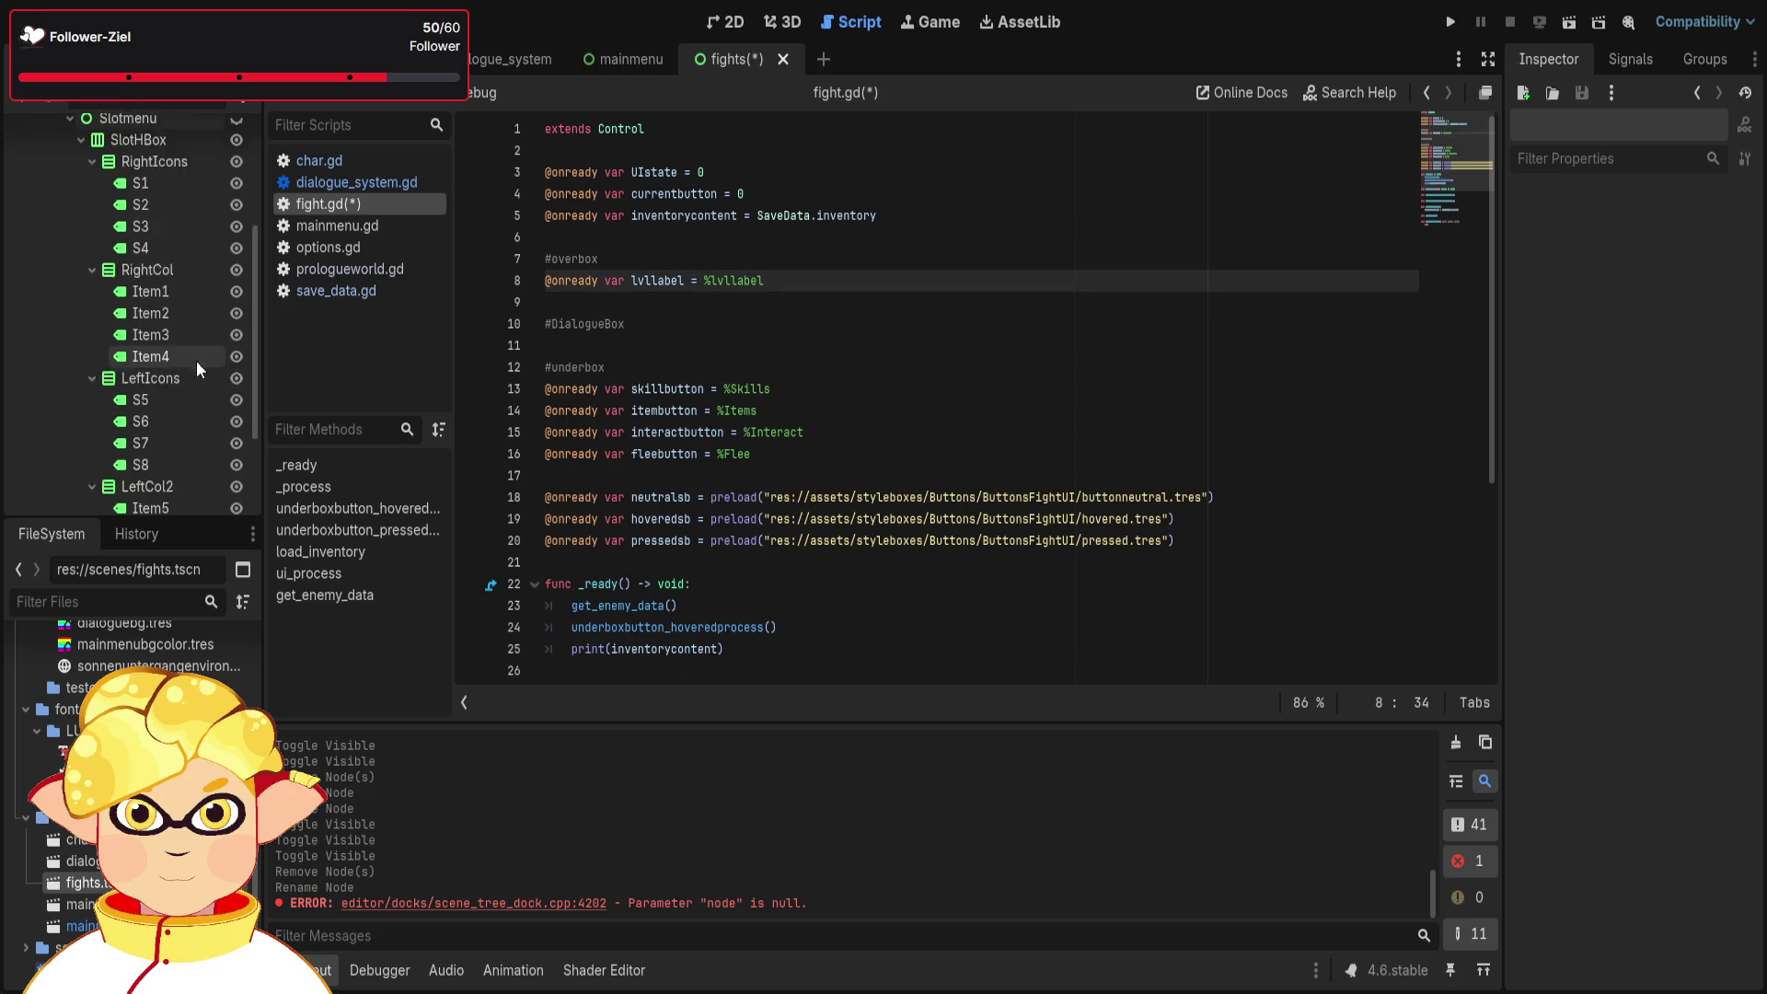
# - Collapse the SlotHBox and Slotmenu branches and select DialogueMargin as the parent for a new node
pyautogui.click(86, 207)
pyautogui.click(81, 189)
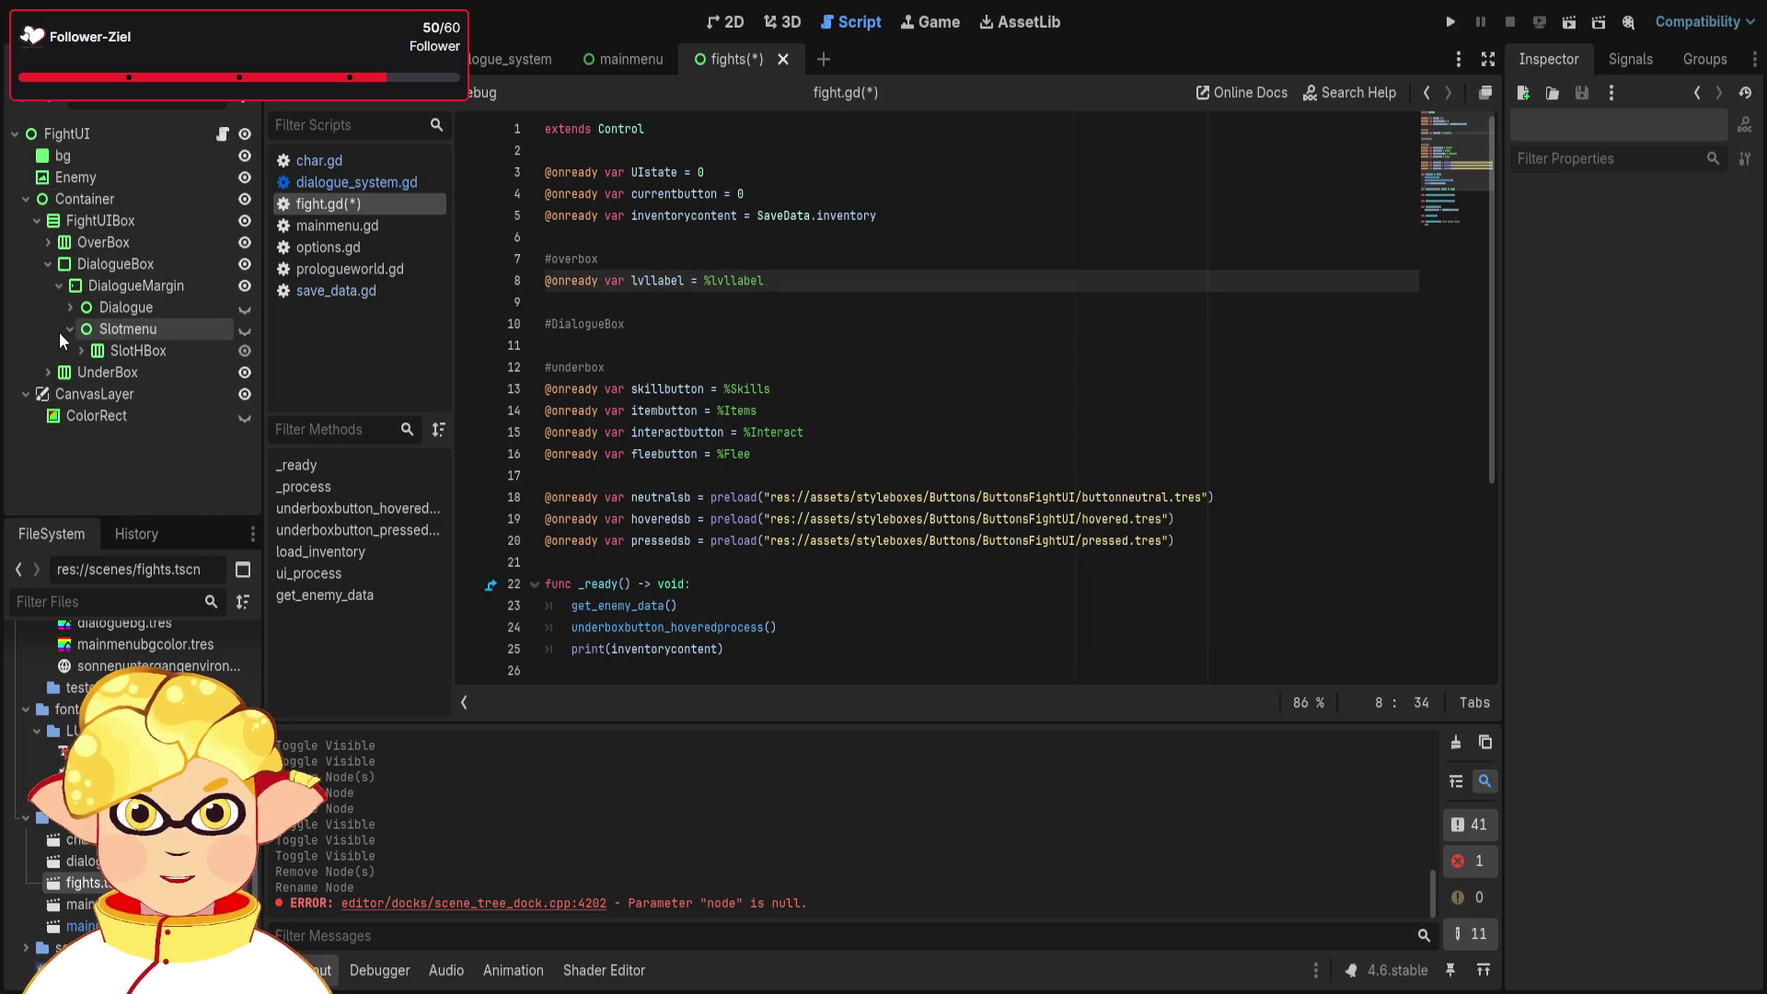
pyautogui.click(136, 287)
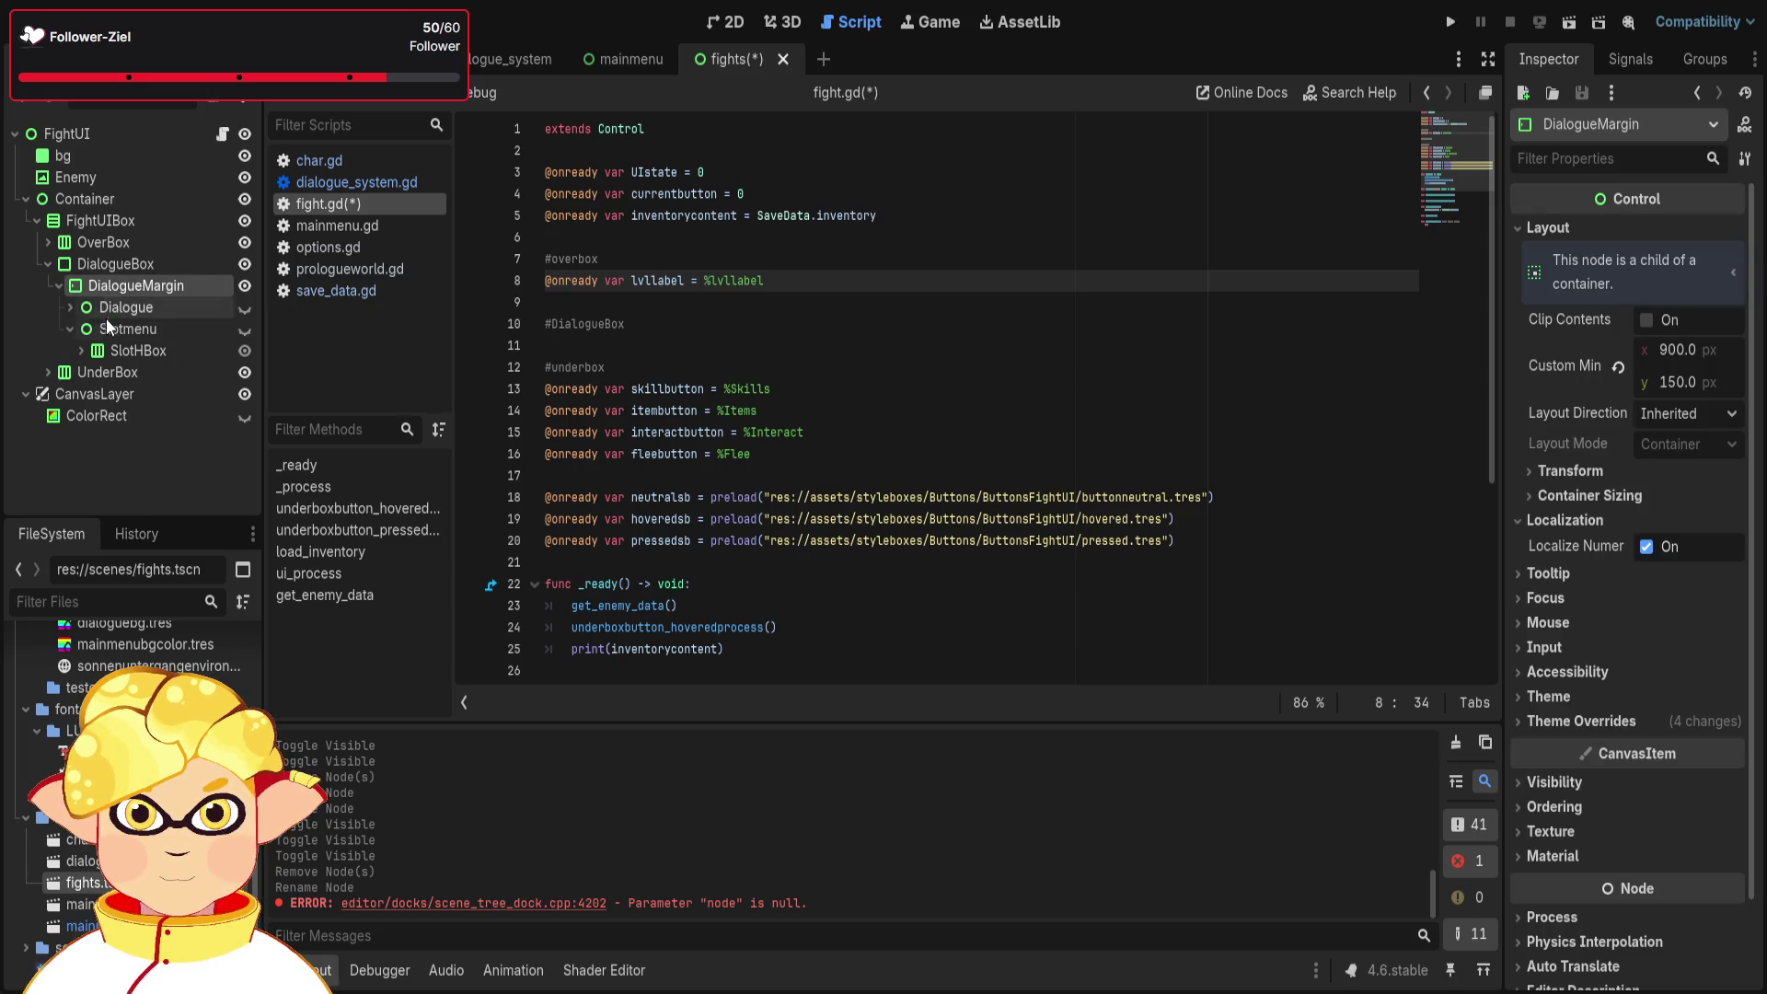
pyautogui.click(131, 324)
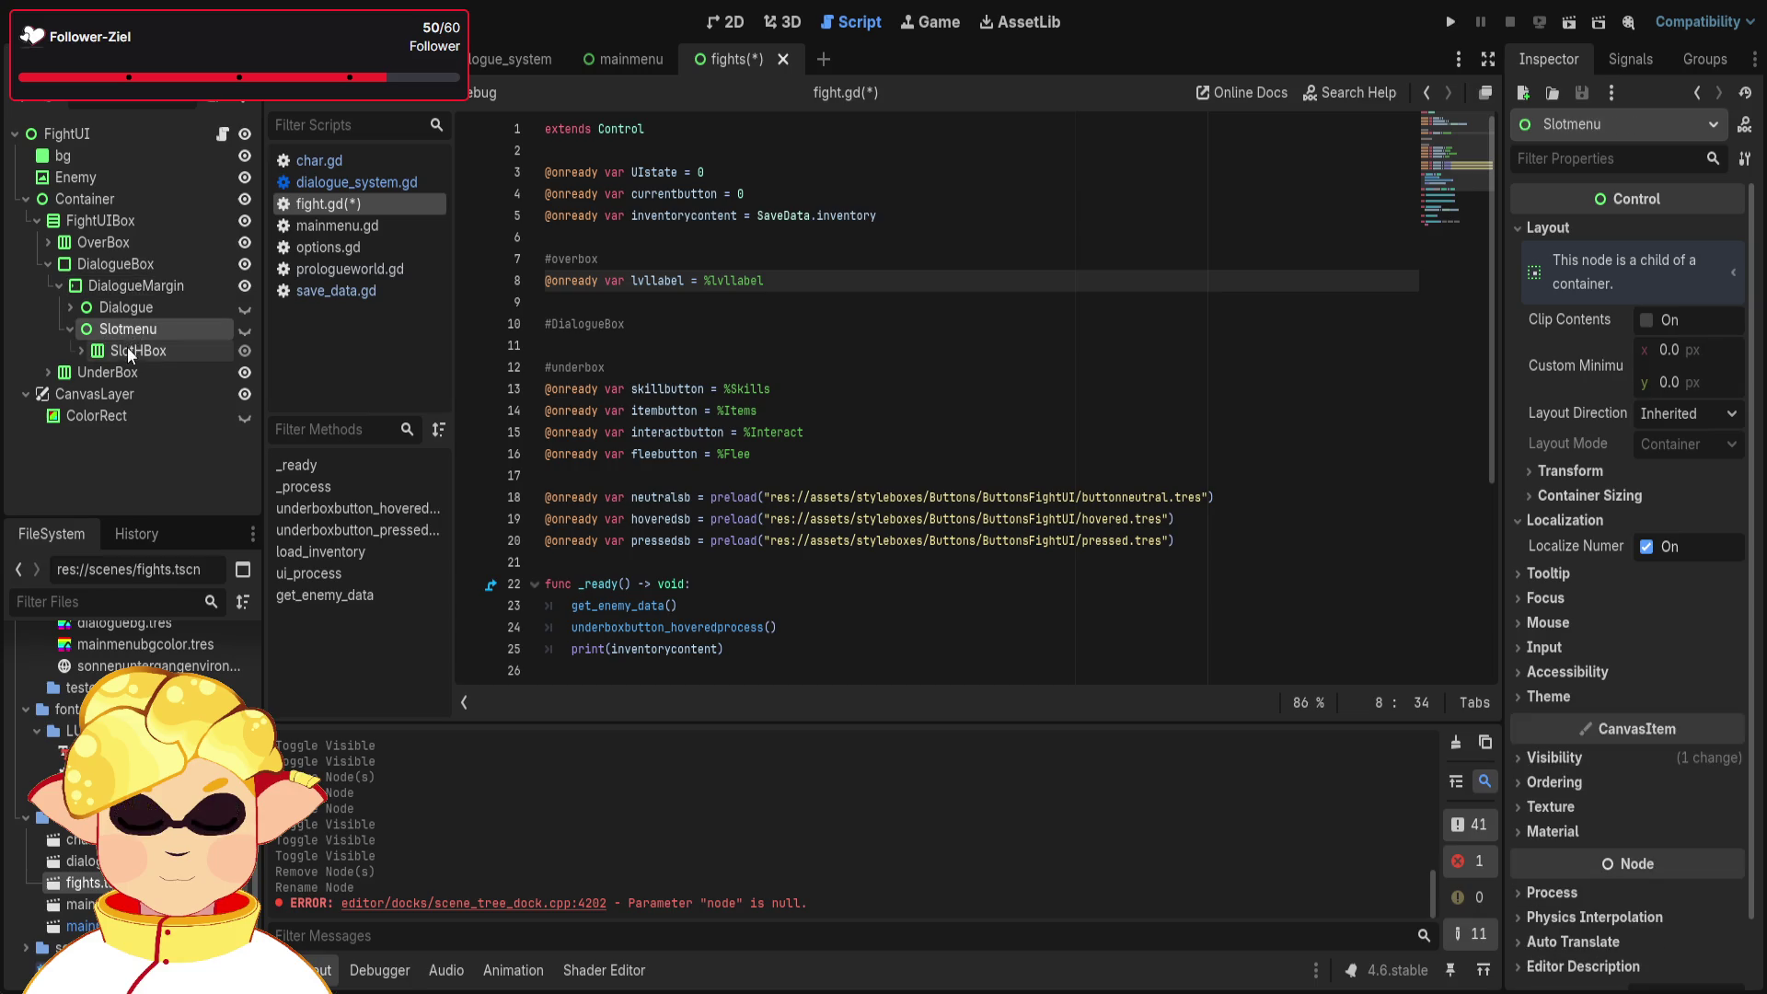
pyautogui.click(72, 329)
pyautogui.click(126, 466)
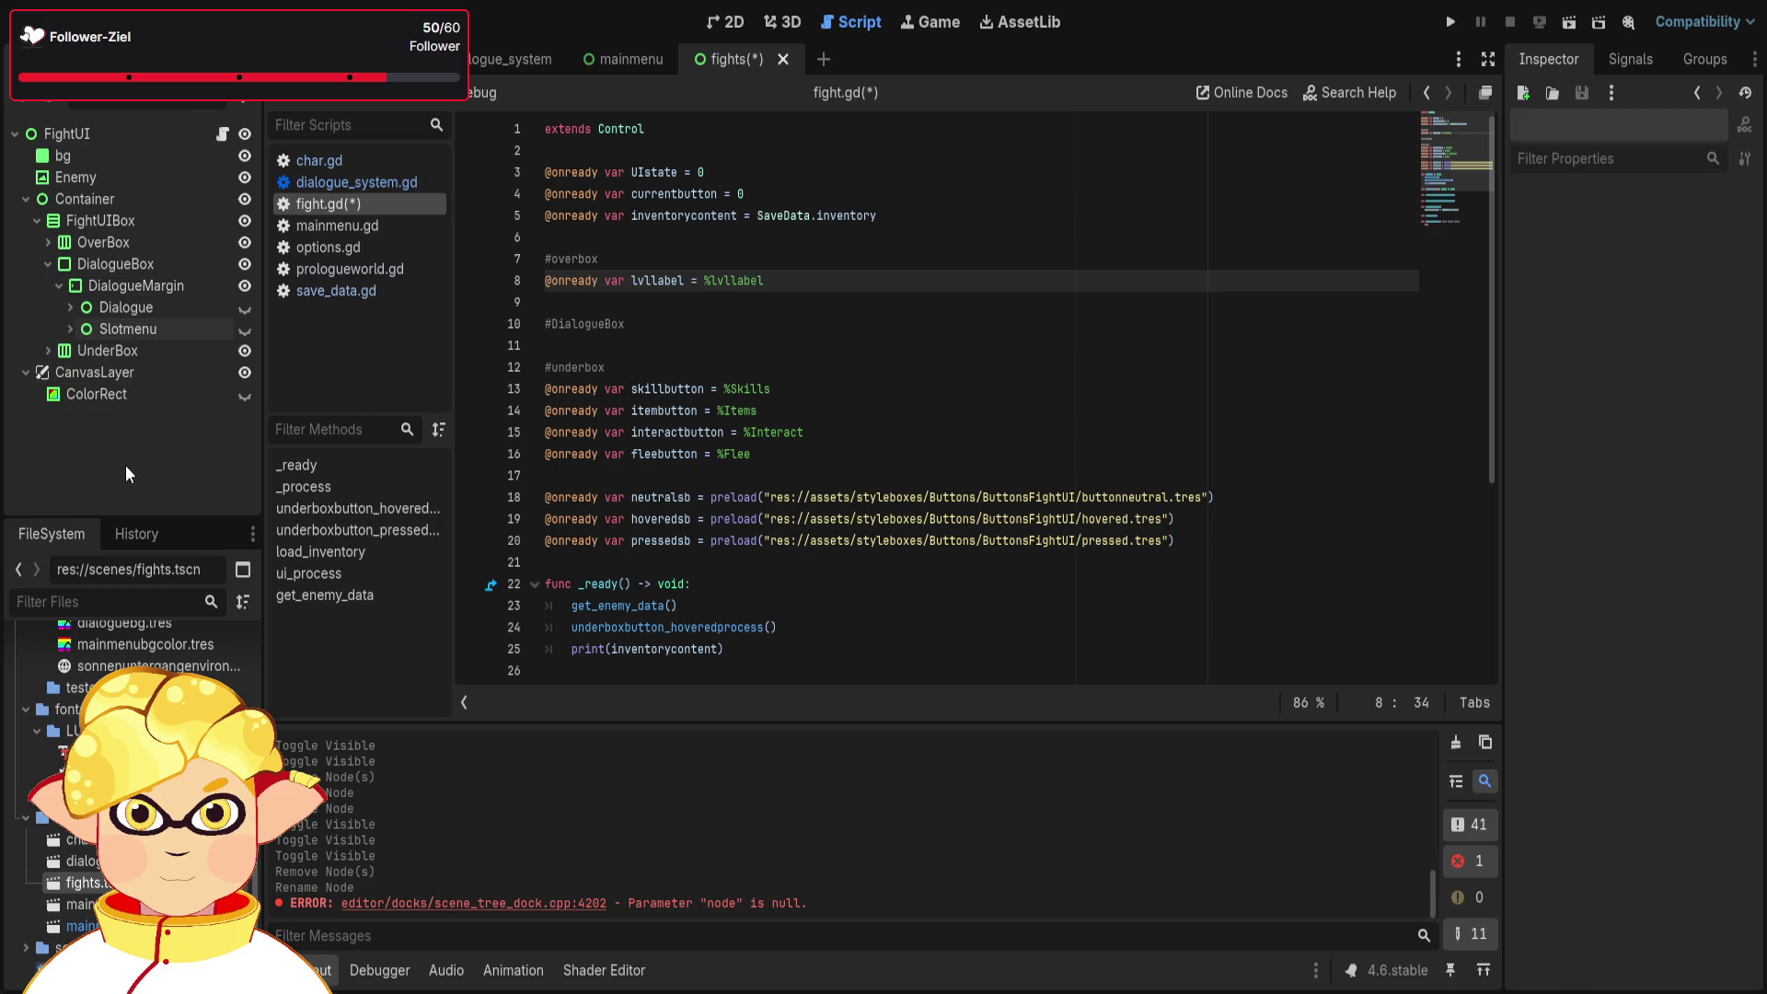
pyautogui.click(136, 285)
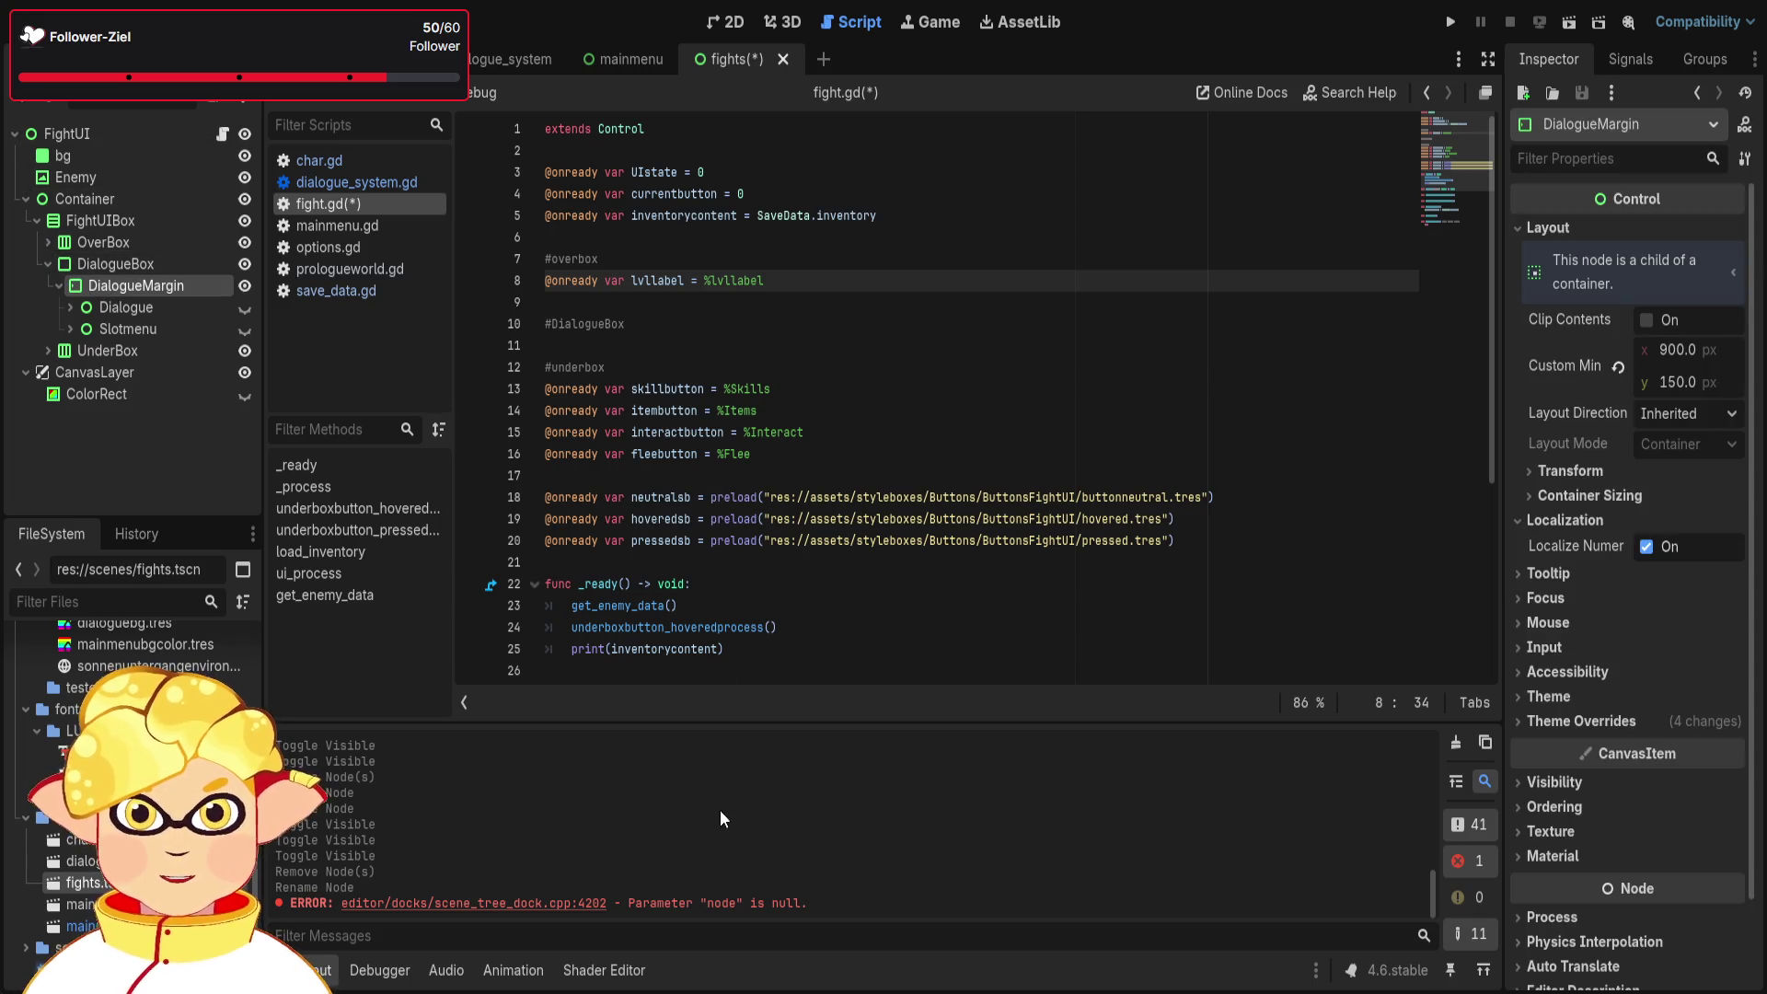
# - Add a Control child under DialogueMargin and rename it FightBox
pyautogui.hotkey('ctrl', 'a')
pyautogui.press('Return')
pyautogui.click(157, 370)
pyautogui.click(154, 356)
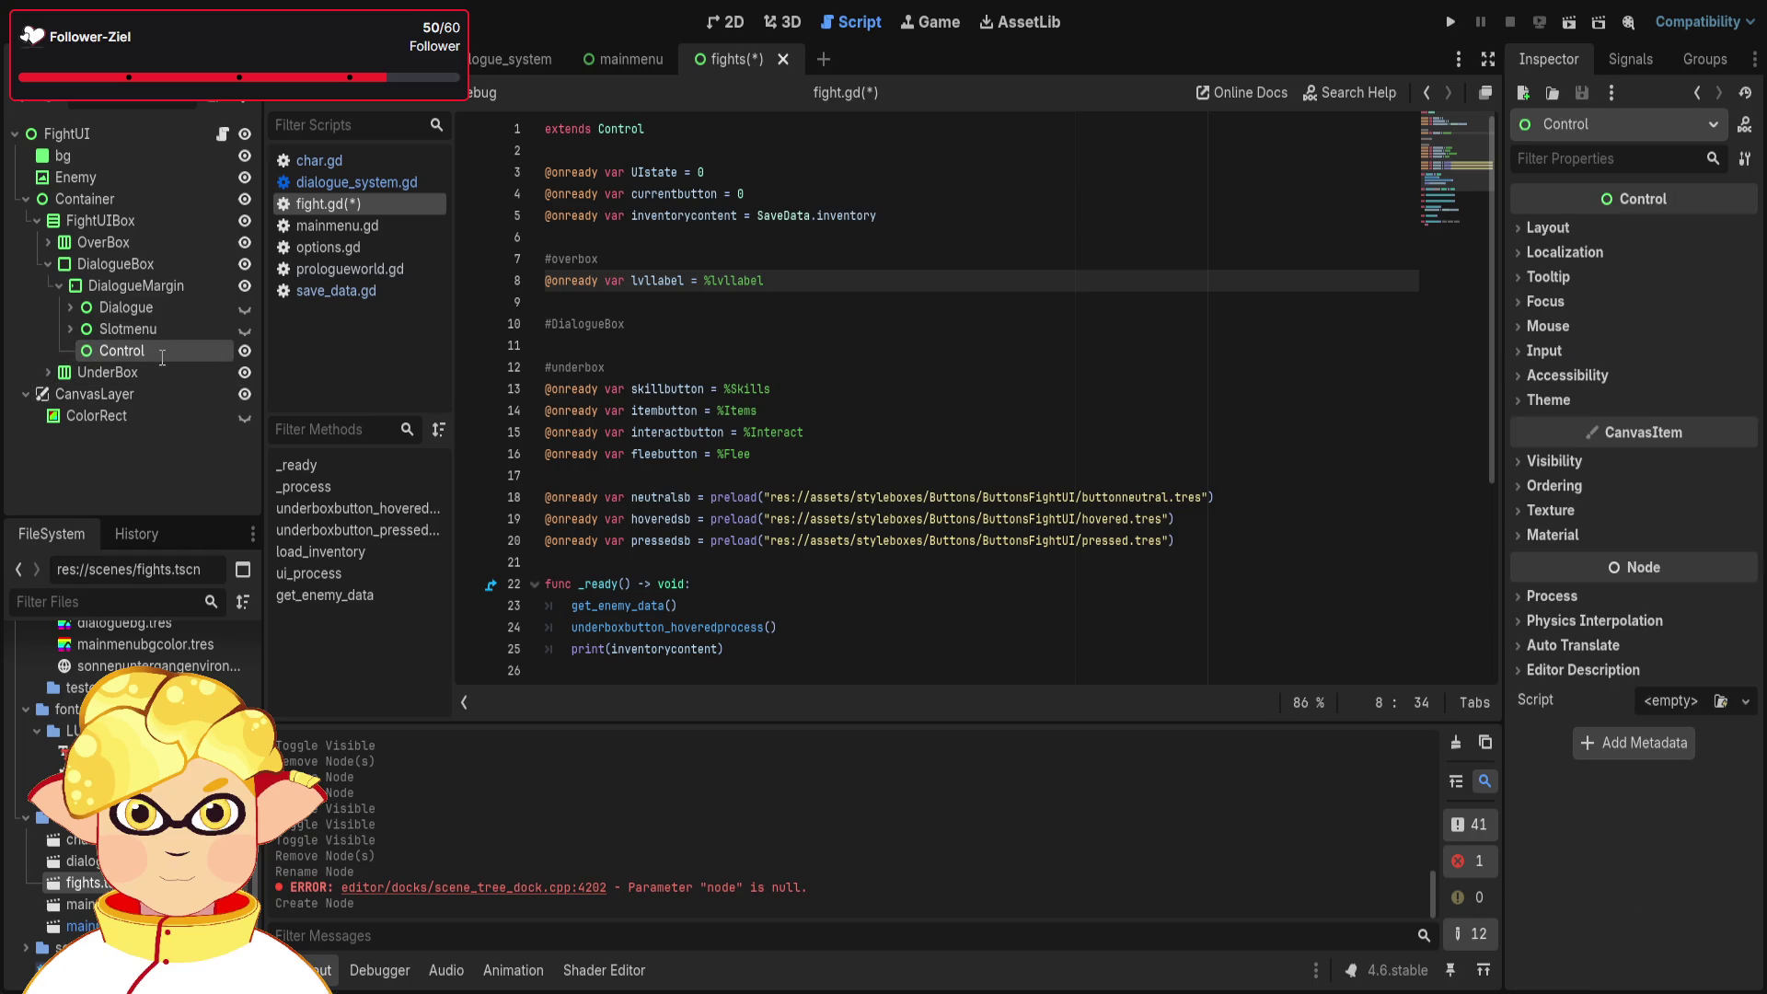
pyautogui.write('FightBox')
pyautogui.press('Return')
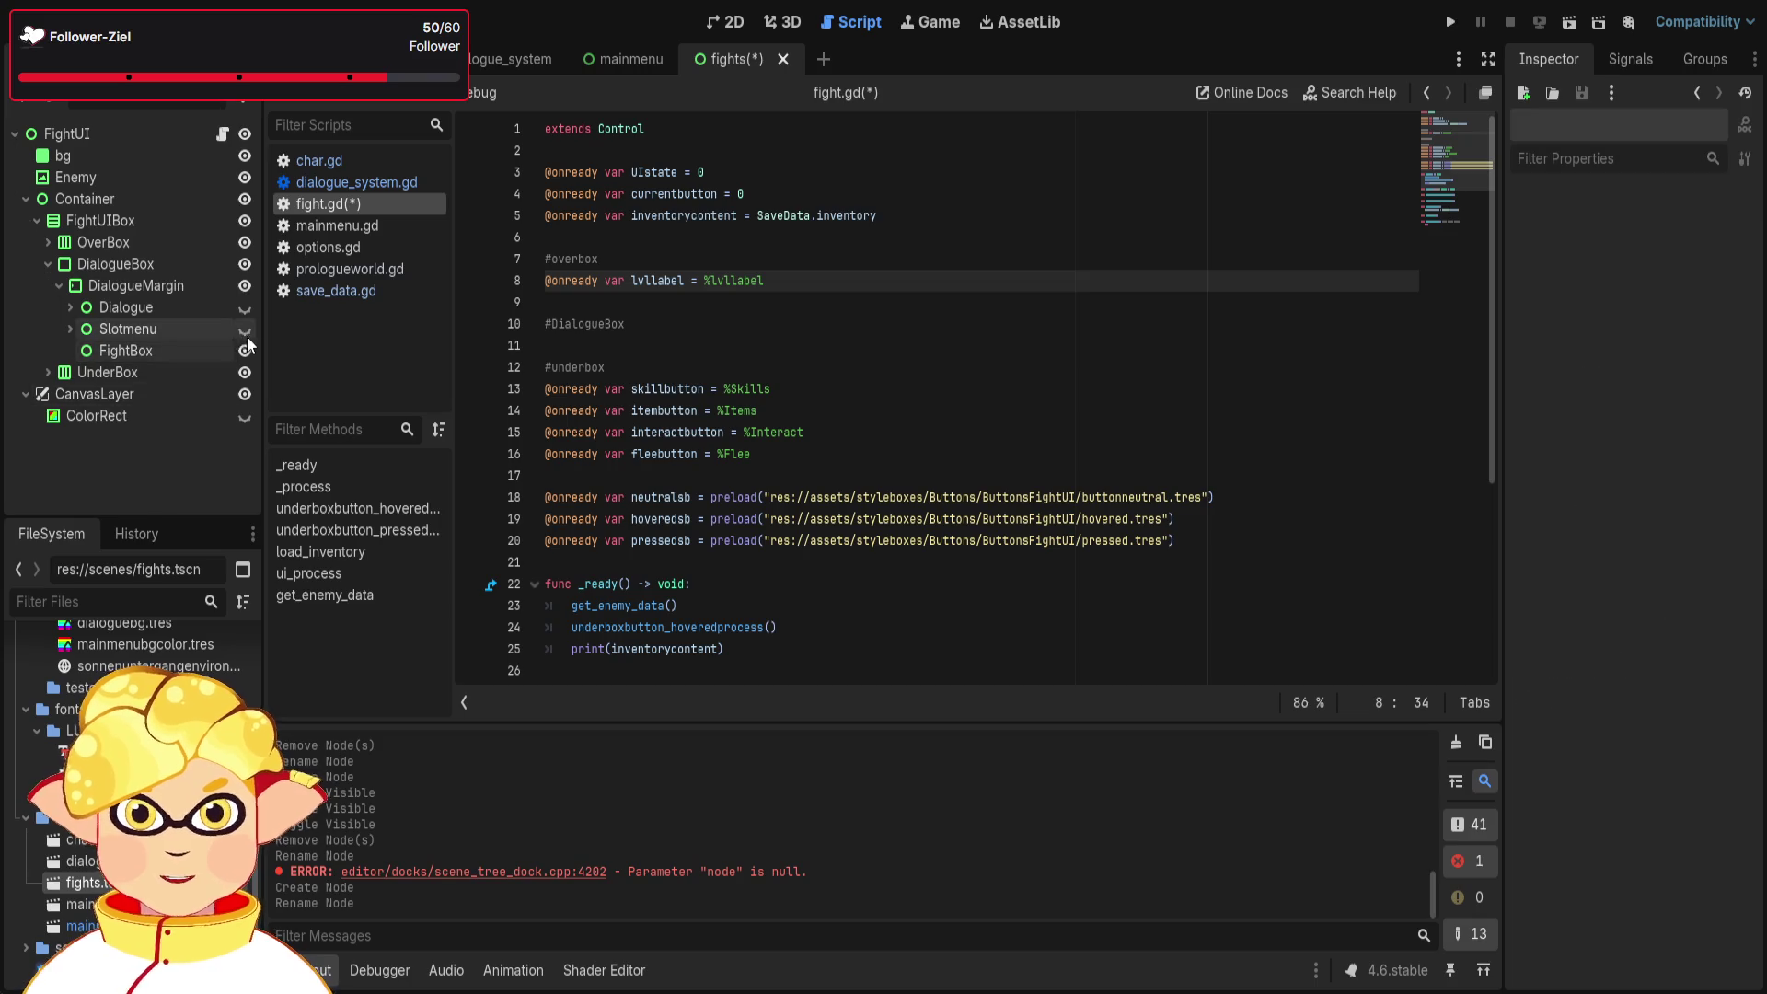
# - Hide FightBox, toggle Slotmenu's visibility, and inspect the scene_tree_dock error in the output log
pyautogui.click(245, 352)
pyautogui.doubleClick(246, 337)
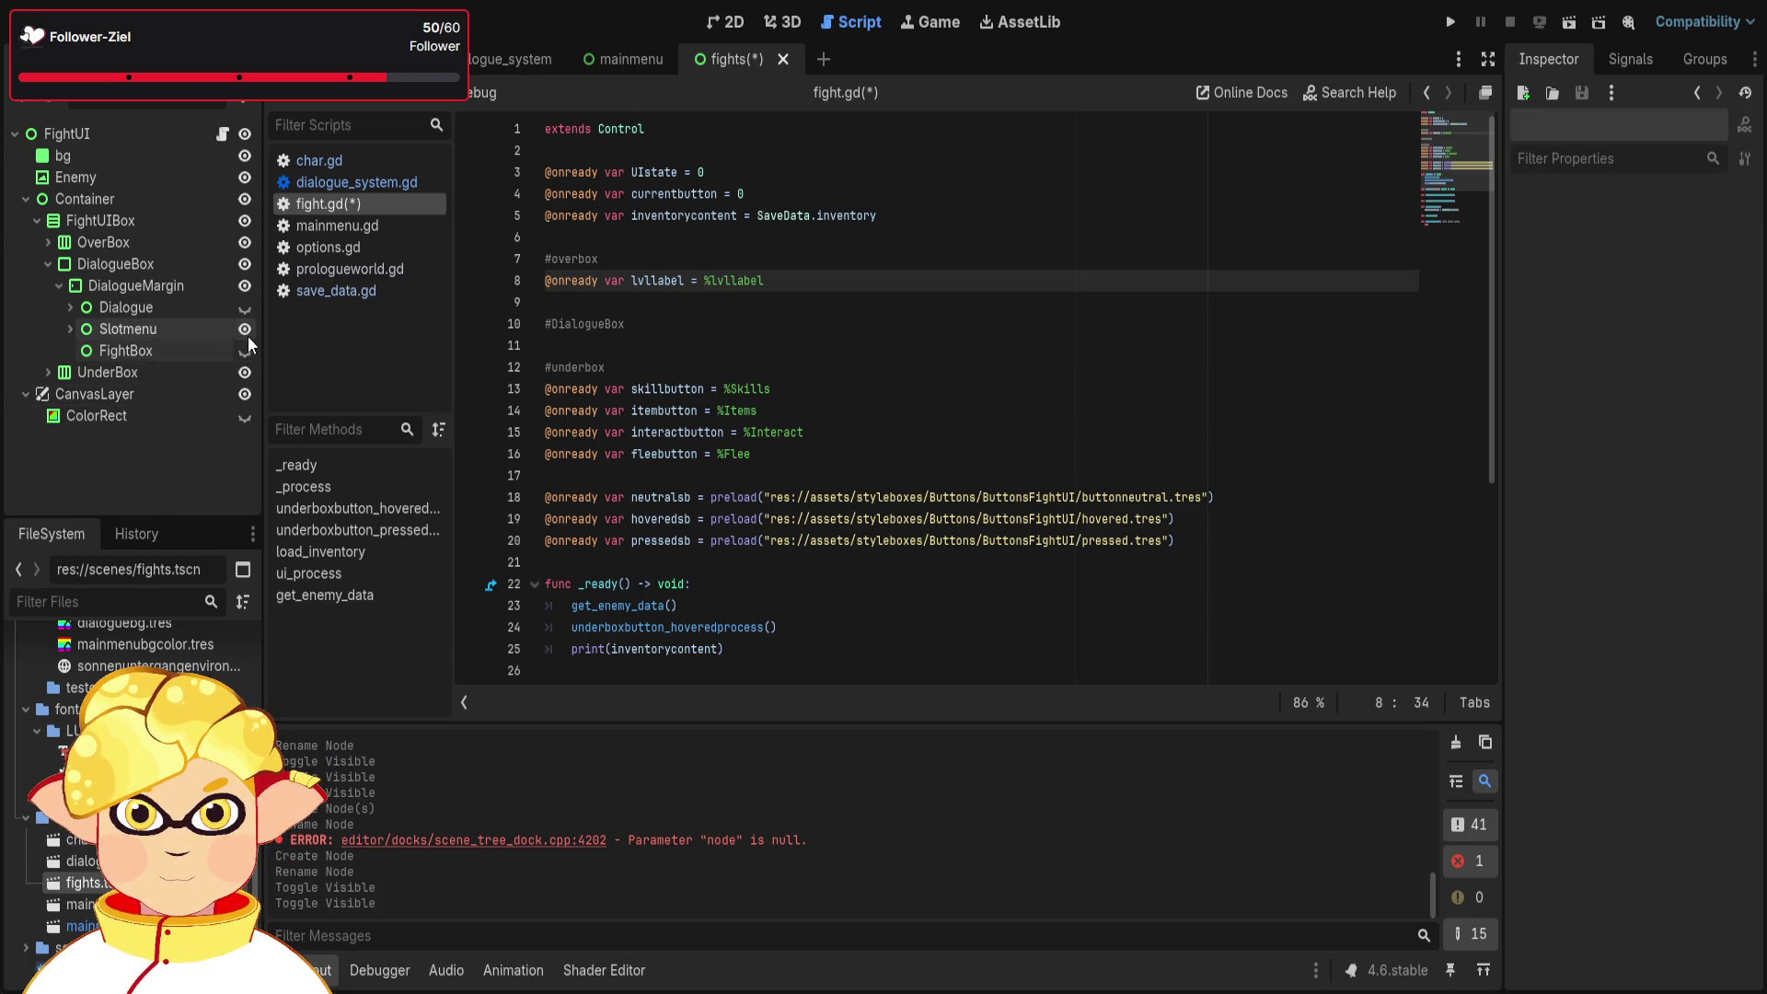
pyautogui.doubleClick(241, 310)
pyautogui.click(244, 324)
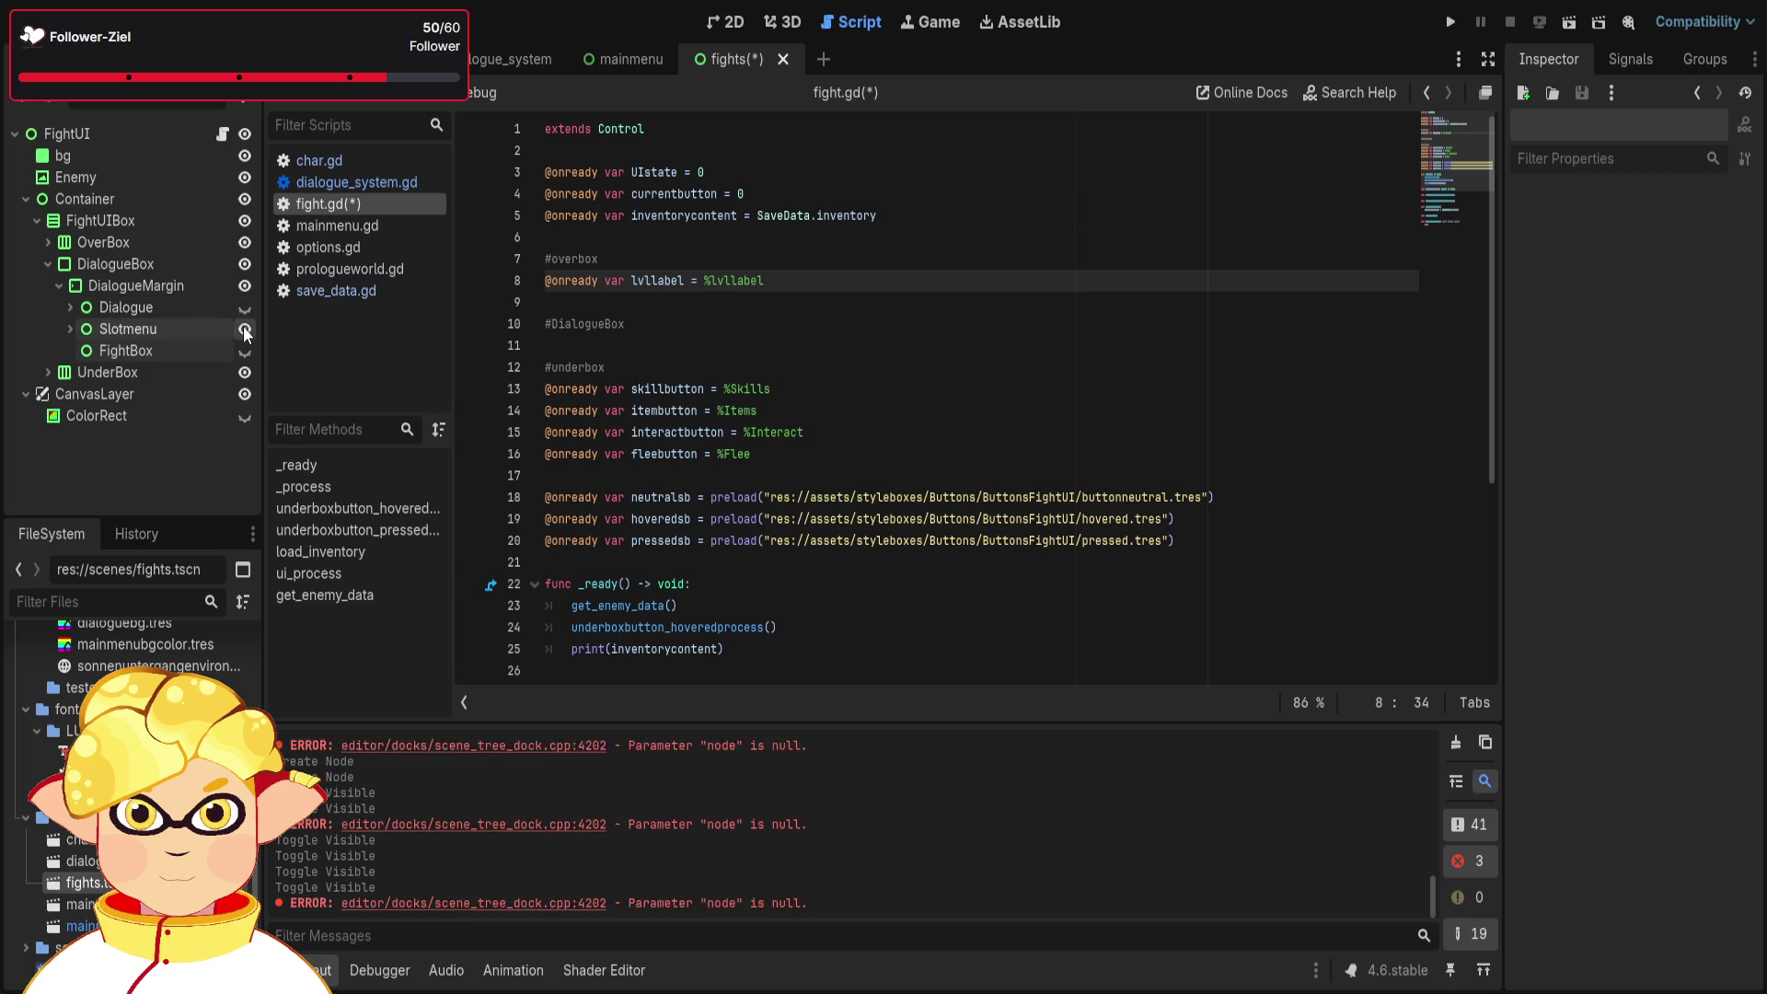
pyautogui.click(244, 329)
pyautogui.click(244, 330)
pyautogui.click(244, 329)
pyautogui.click(244, 327)
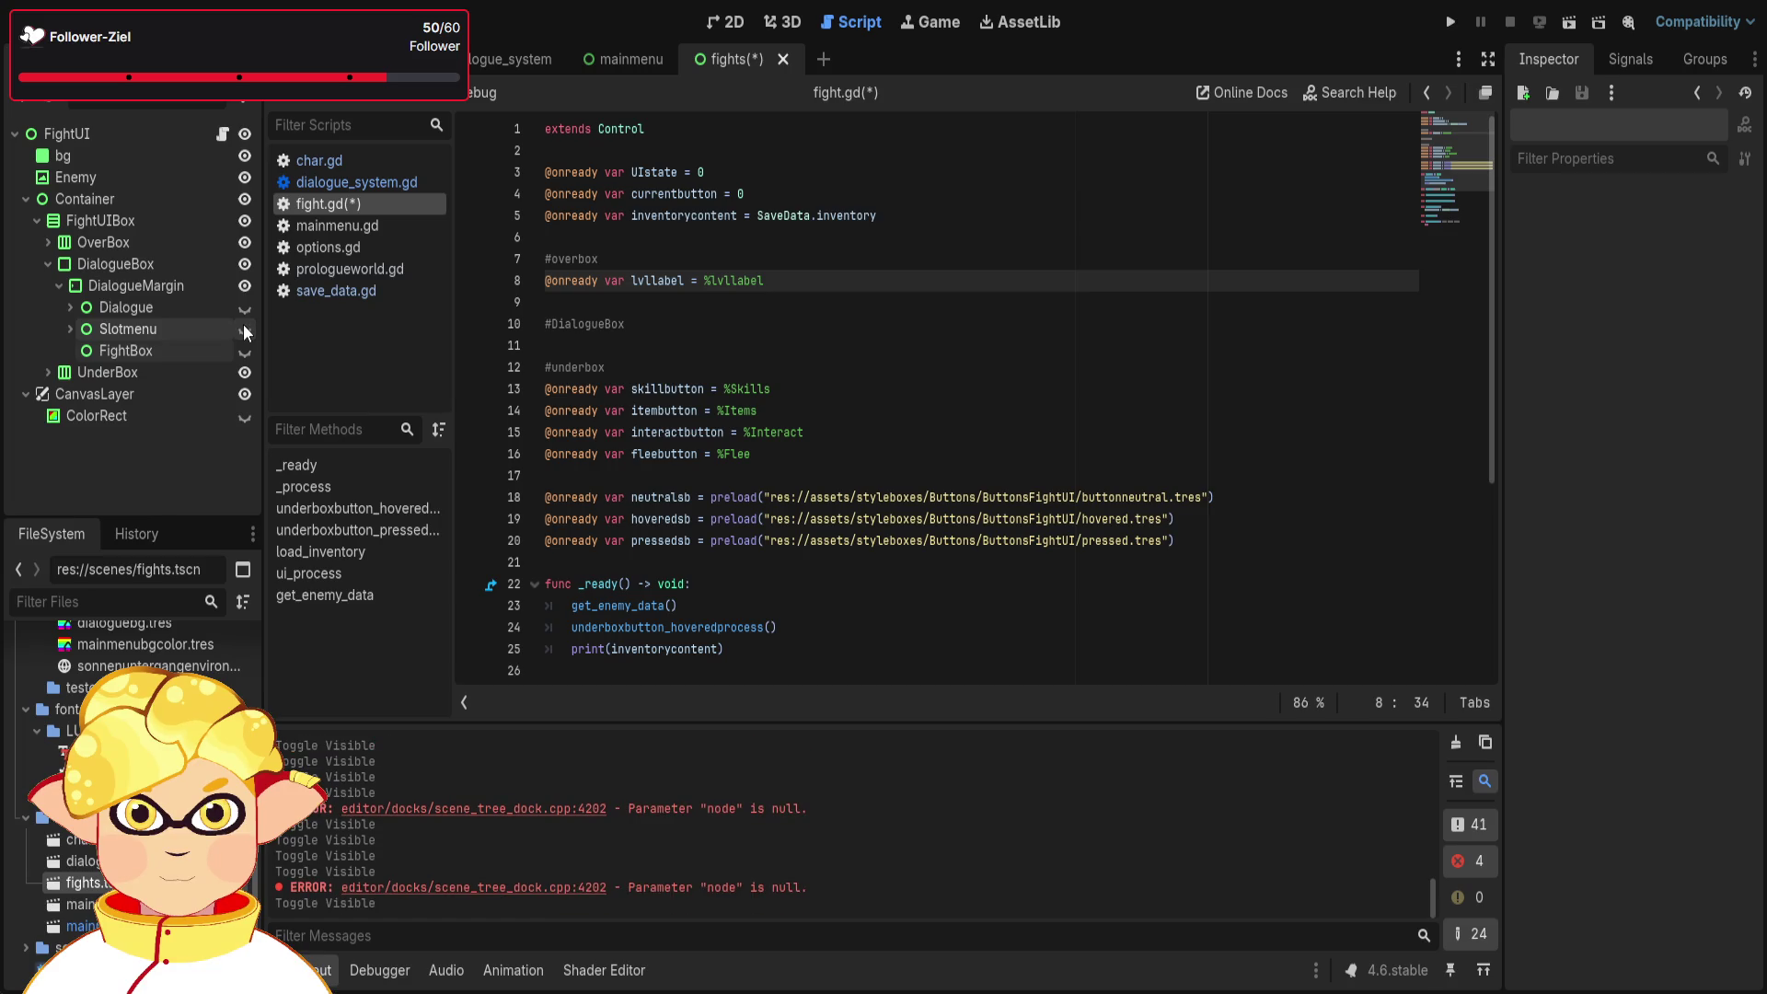
pyautogui.doubleClick(524, 902)
pyautogui.click(525, 902)
pyautogui.doubleClick(526, 902)
pyautogui.click(526, 902)
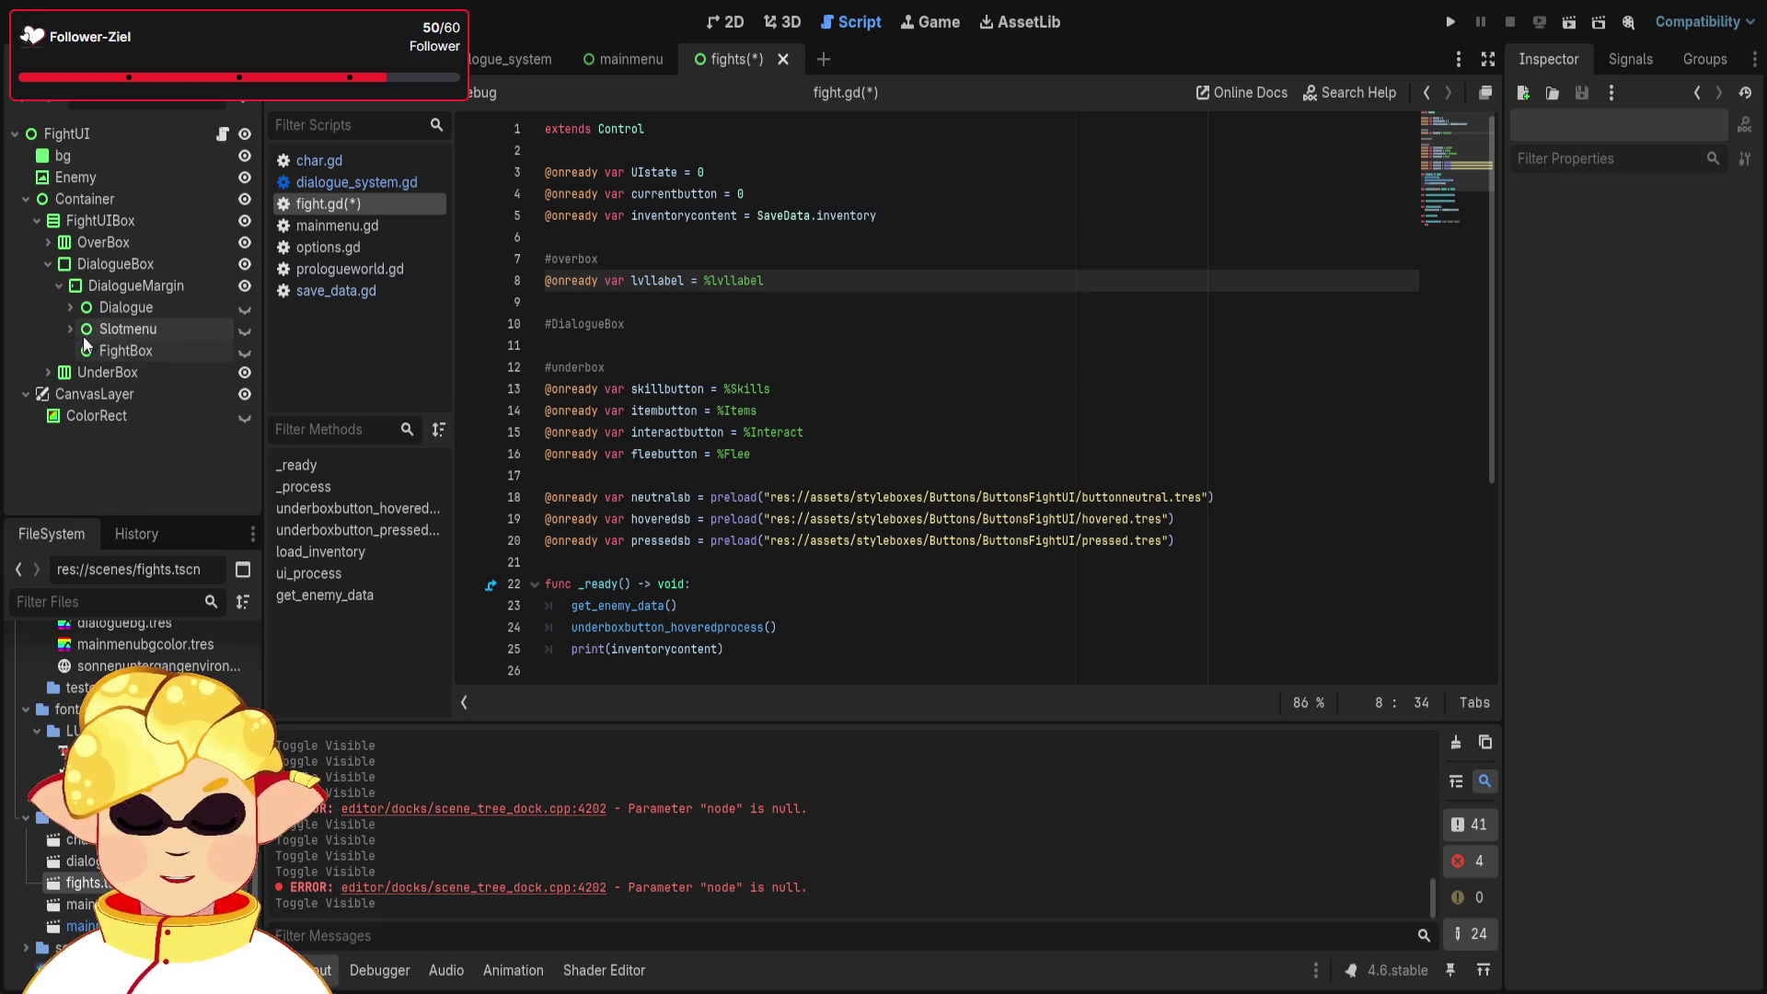
# - Leave FightBox hidden while making Slotmenu and Dialogue visible
pyautogui.click(245, 350)
pyautogui.click(245, 350)
pyautogui.click(245, 349)
pyautogui.click(245, 350)
pyautogui.click(246, 351)
pyautogui.click(246, 351)
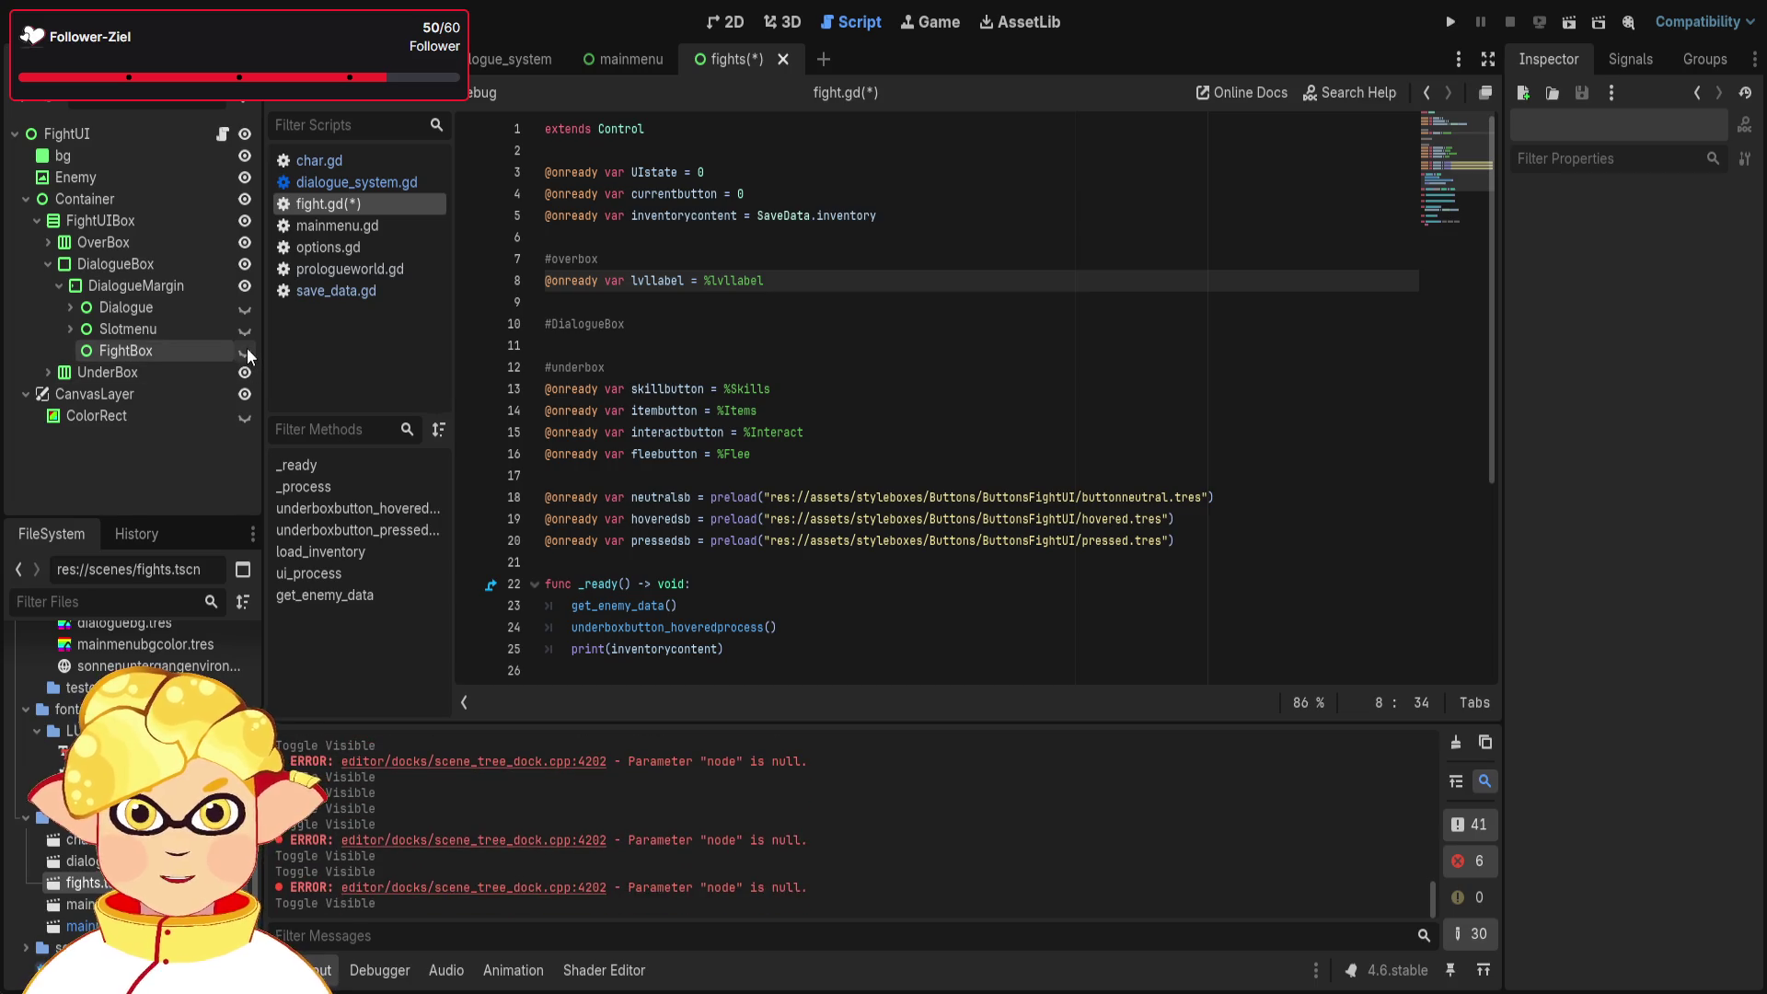
pyautogui.click(245, 329)
pyautogui.click(70, 328)
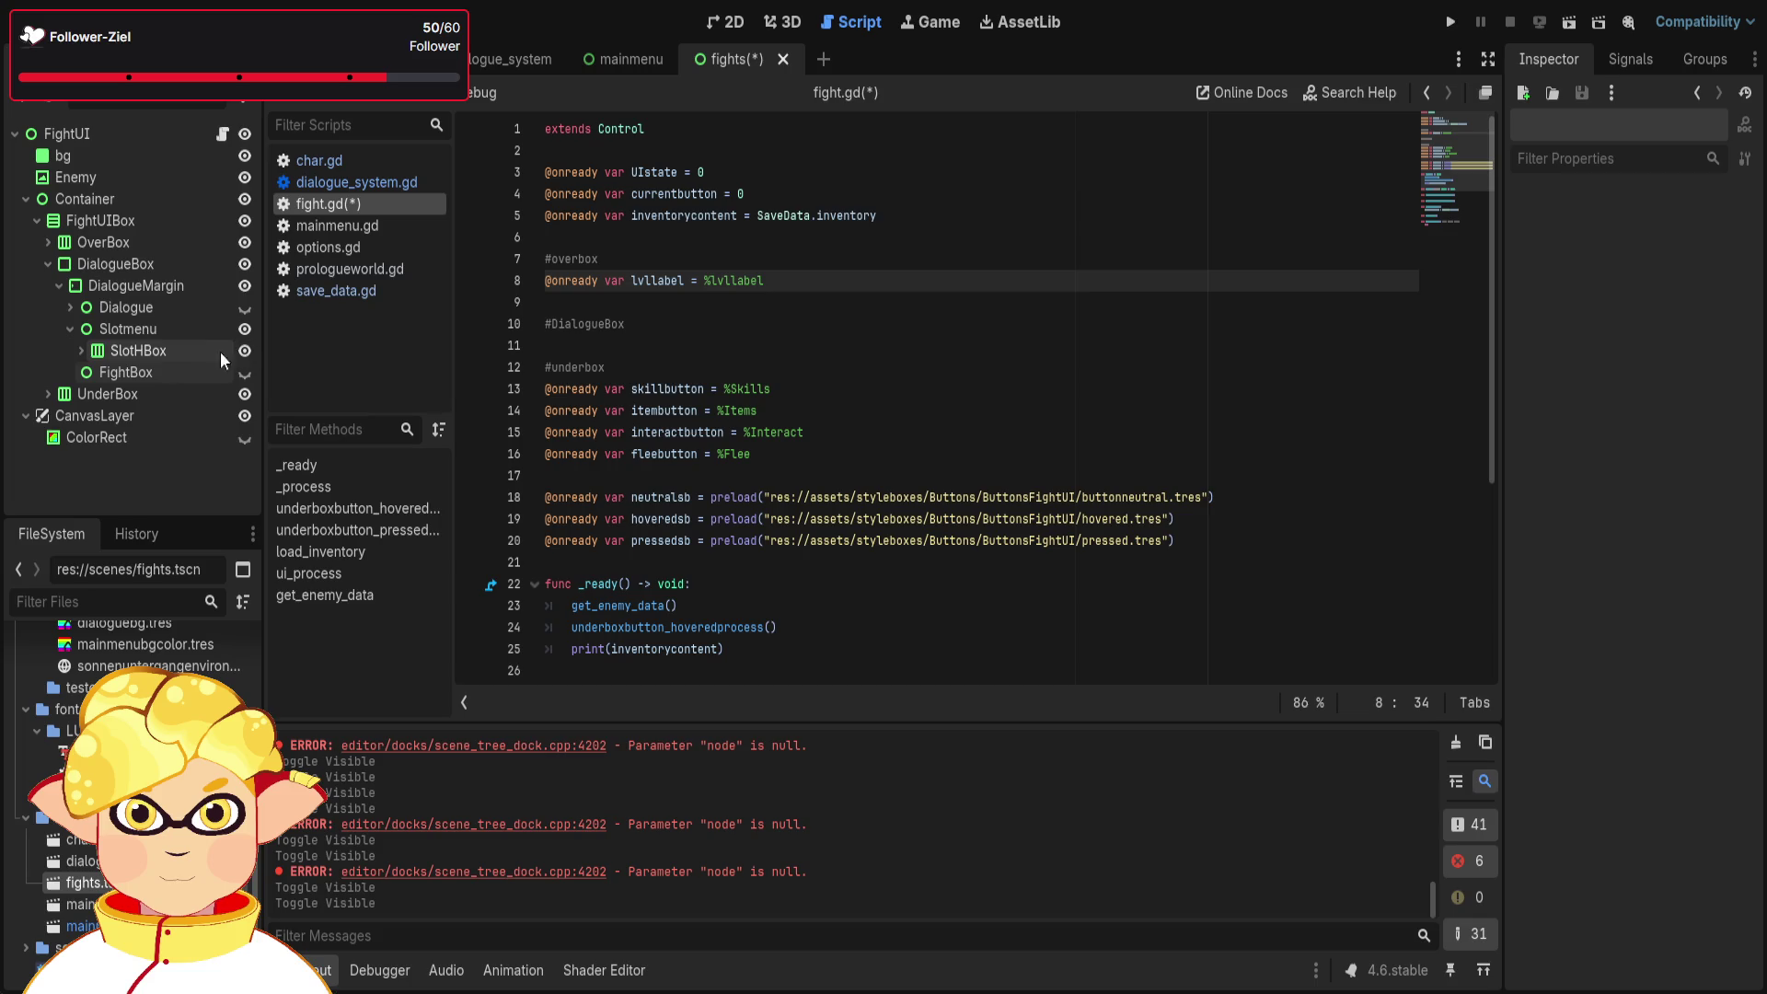
pyautogui.click(243, 315)
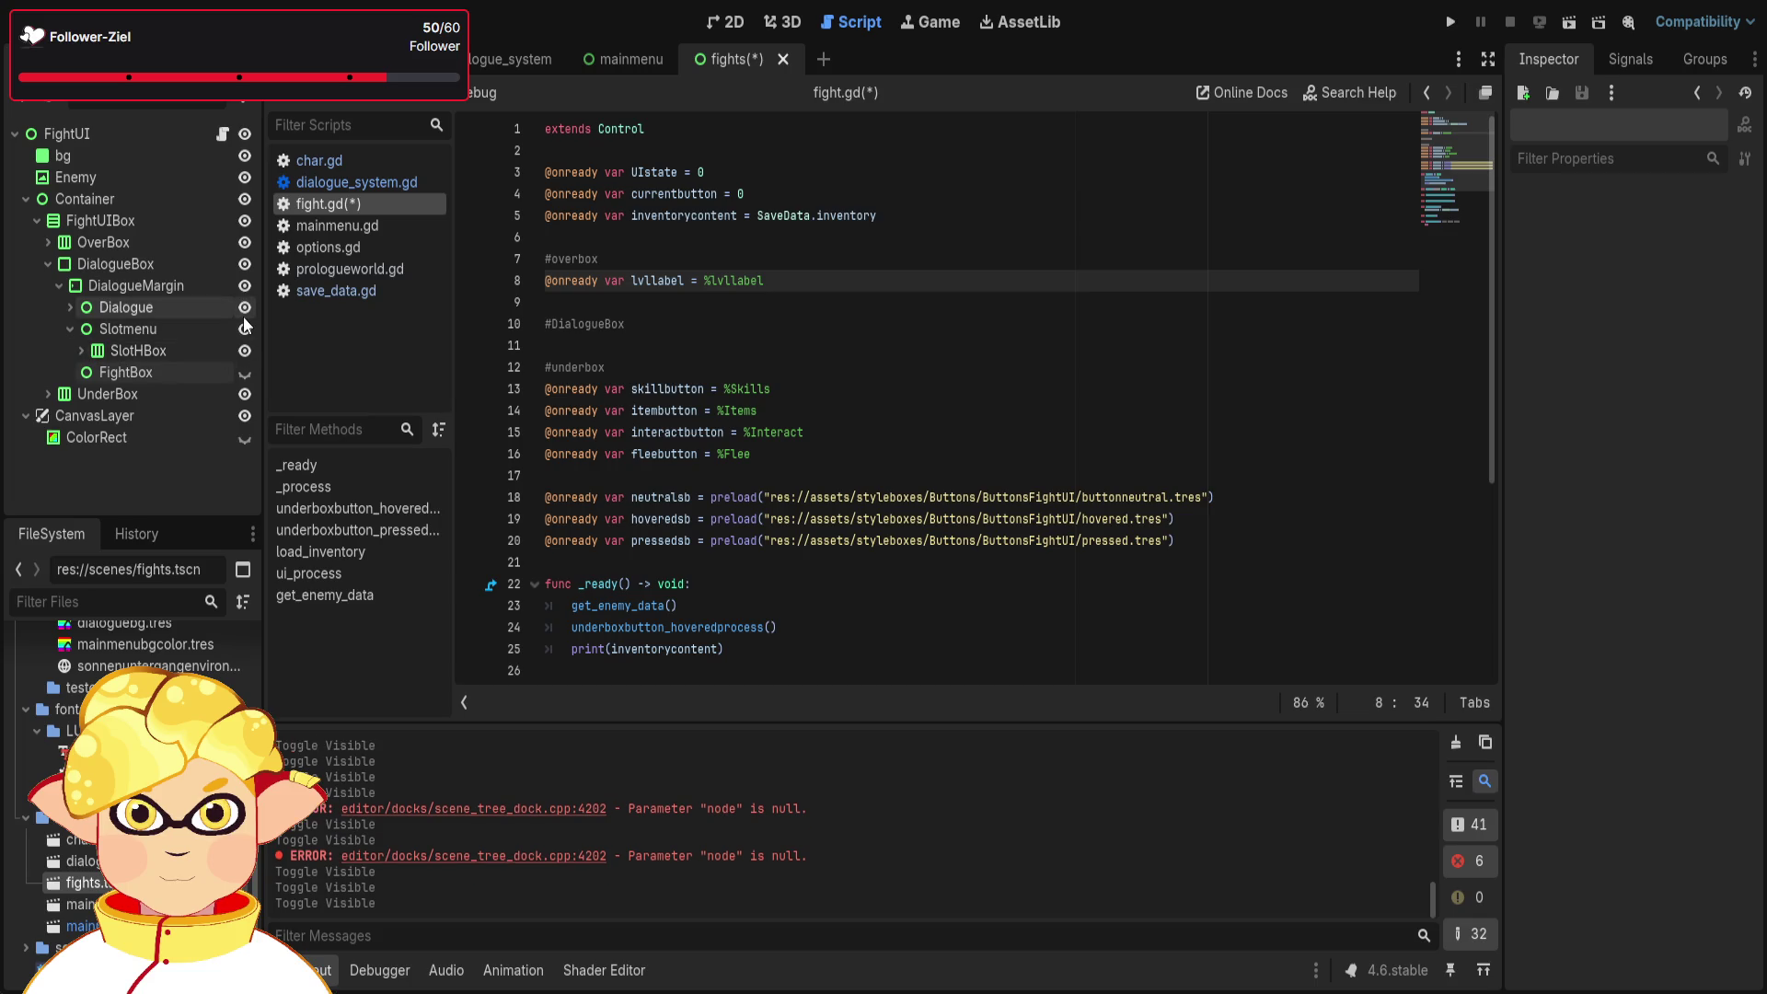
pyautogui.click(243, 317)
pyautogui.click(243, 317)
pyautogui.click(243, 316)
pyautogui.click(243, 316)
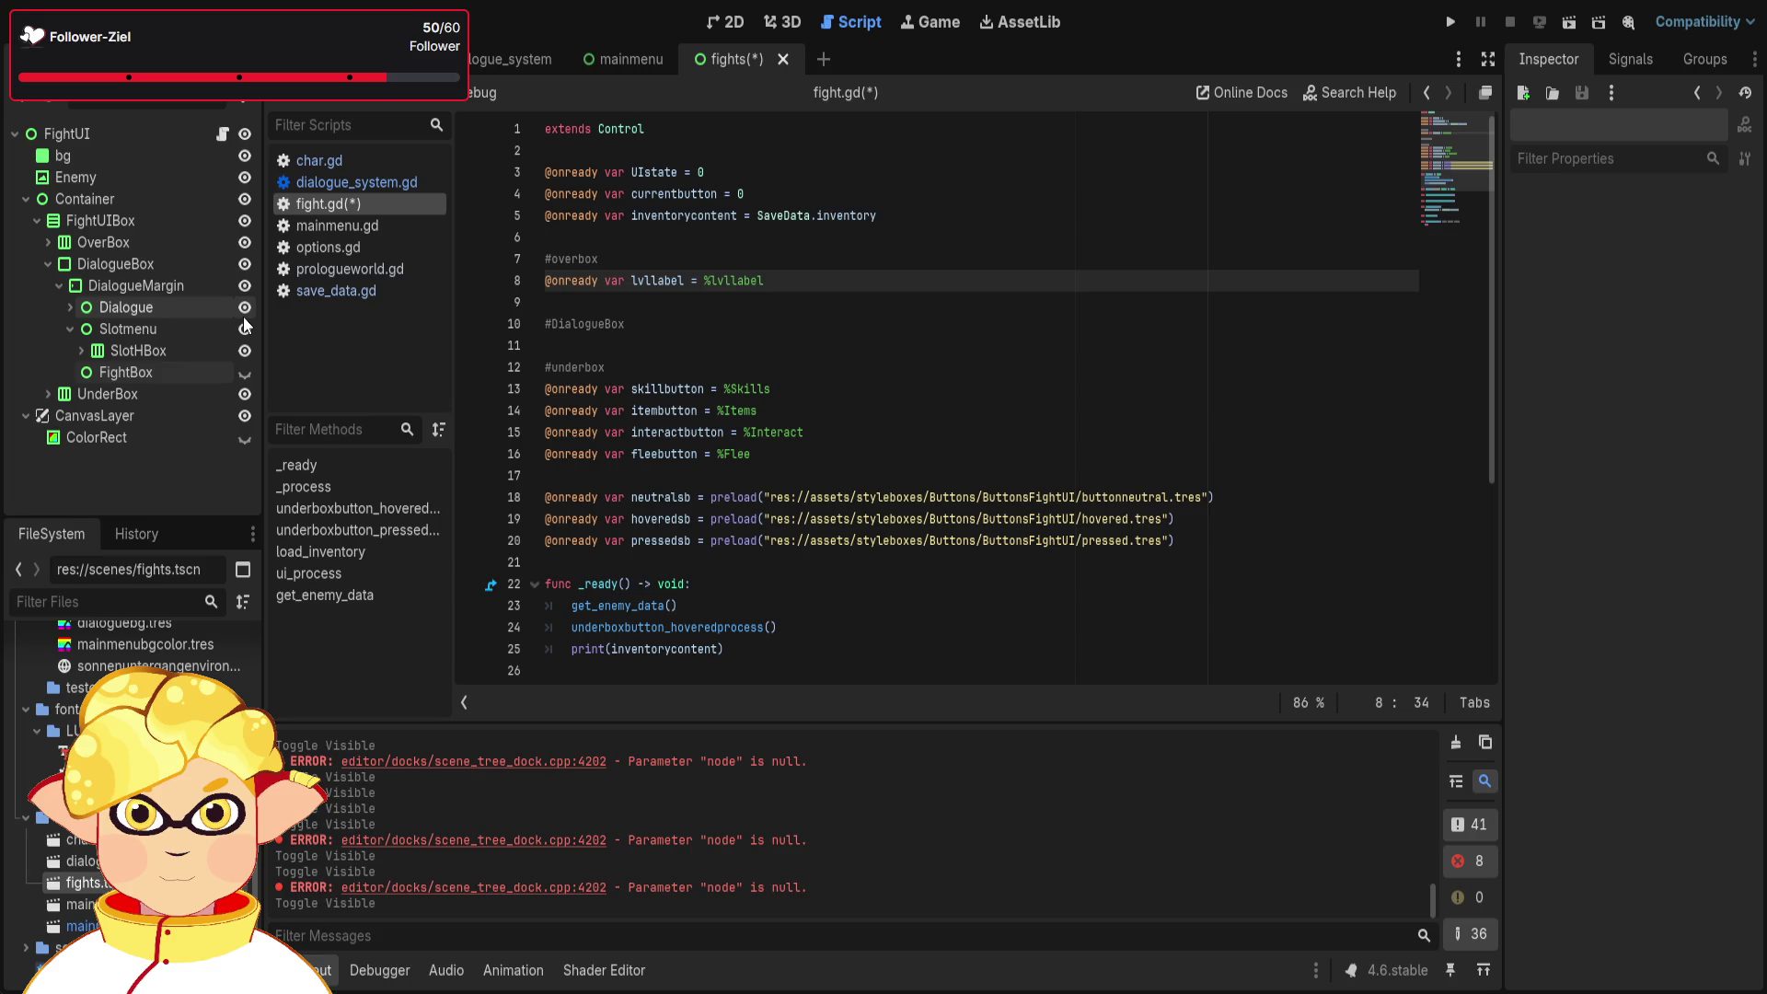
pyautogui.doubleClick(388, 888)
pyautogui.moveTo(348, 891)
pyautogui.mouseDown()
pyautogui.moveTo(814, 887)
pyautogui.moveTo(344, 886)
pyautogui.mouseUp()
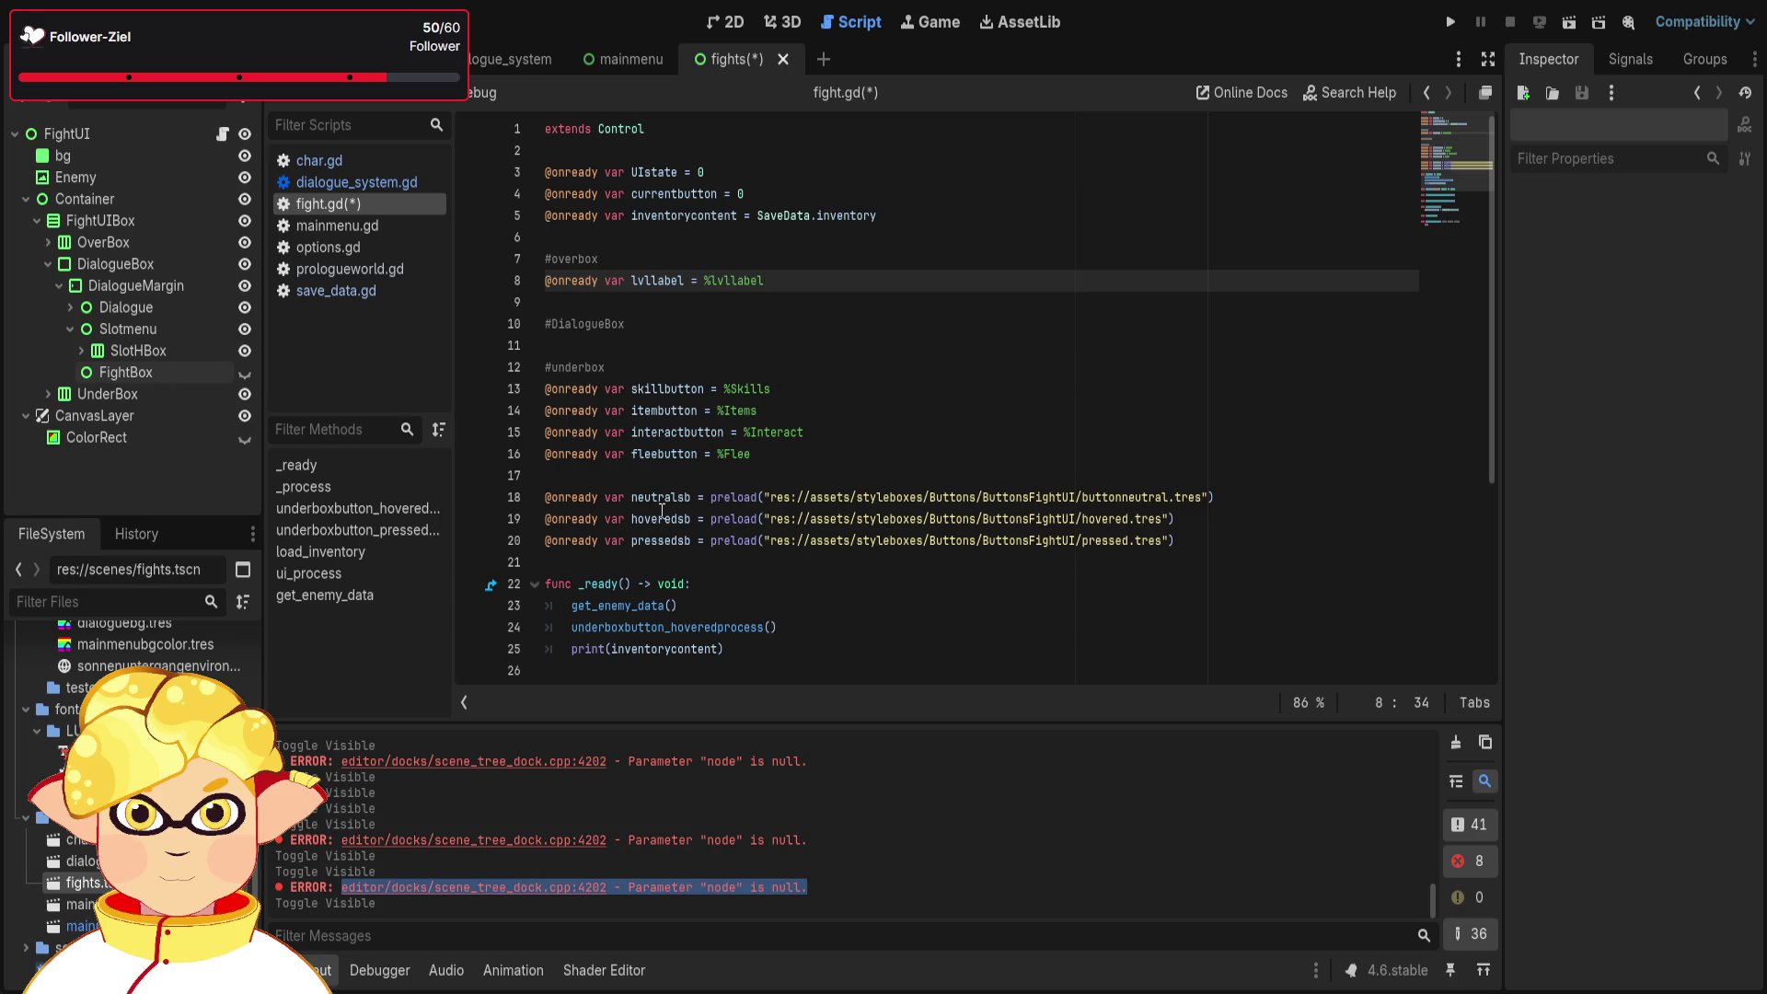
pyautogui.scroll(-1, 667, 512)
# - Add a print(skillbutton) line after print(inventorycontent) in _ready
pyautogui.scroll(1, 686, 520)
pyautogui.scroll(-1, 709, 530)
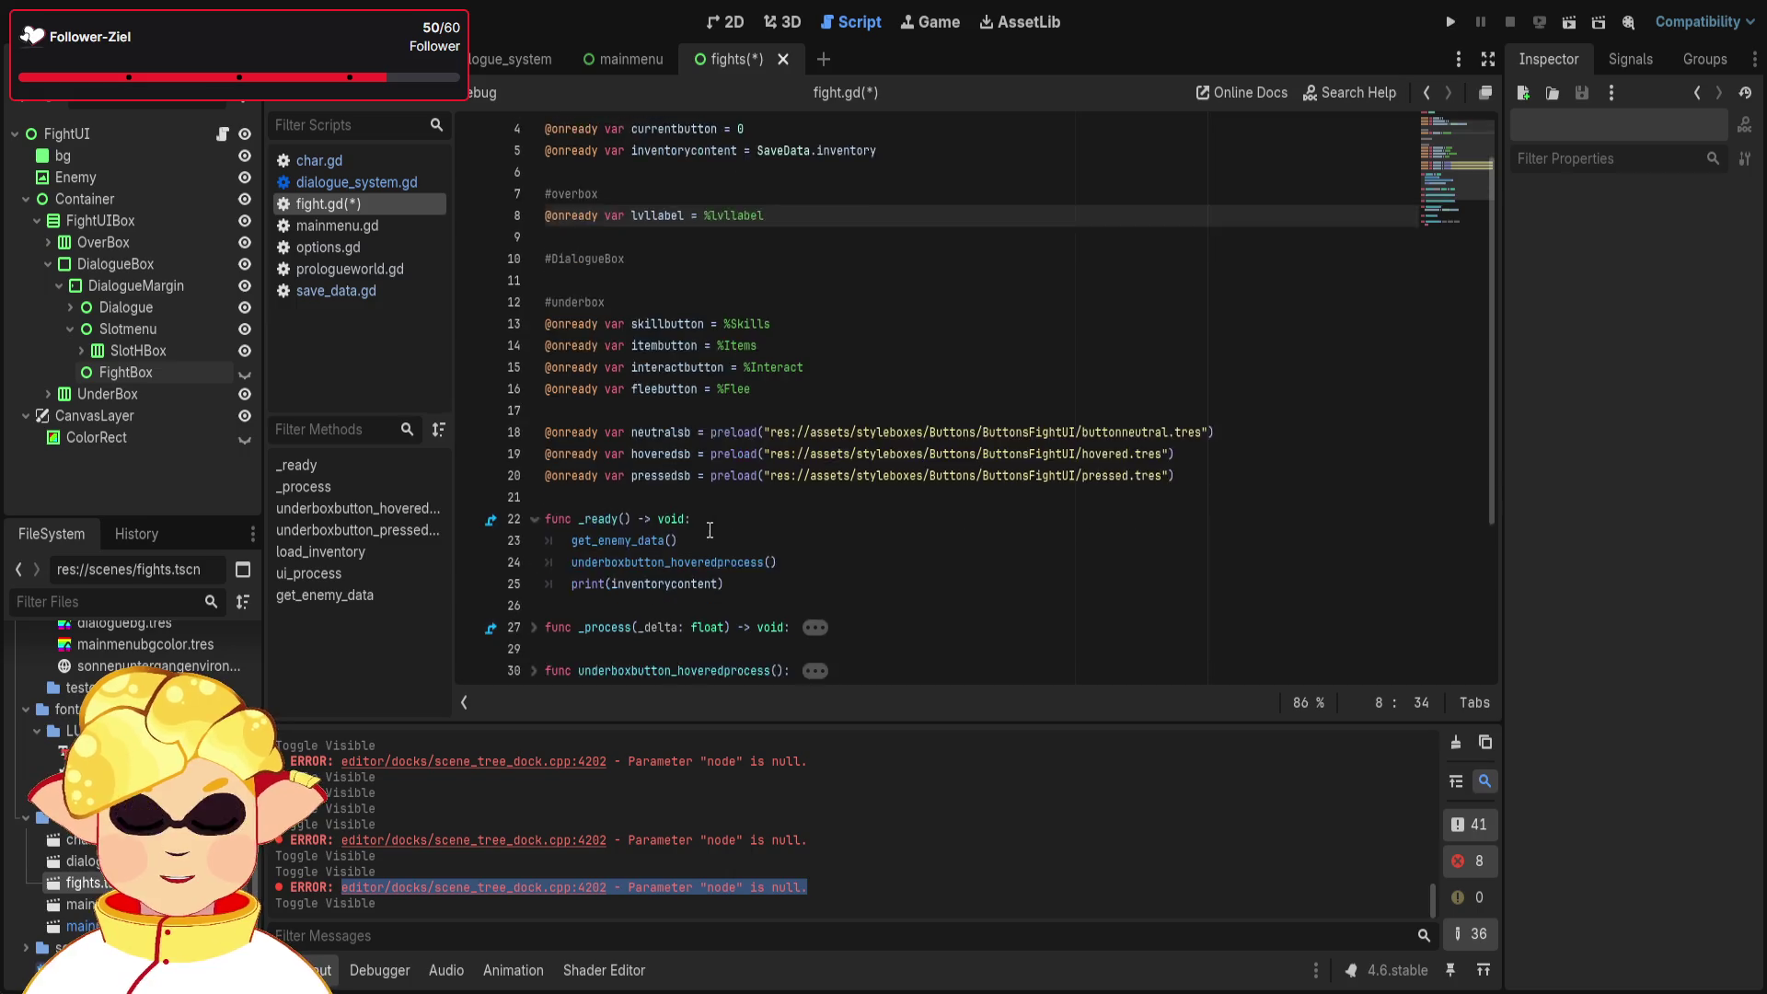
pyautogui.scroll(-1, 710, 530)
pyautogui.click(722, 528)
pyautogui.press('Return')
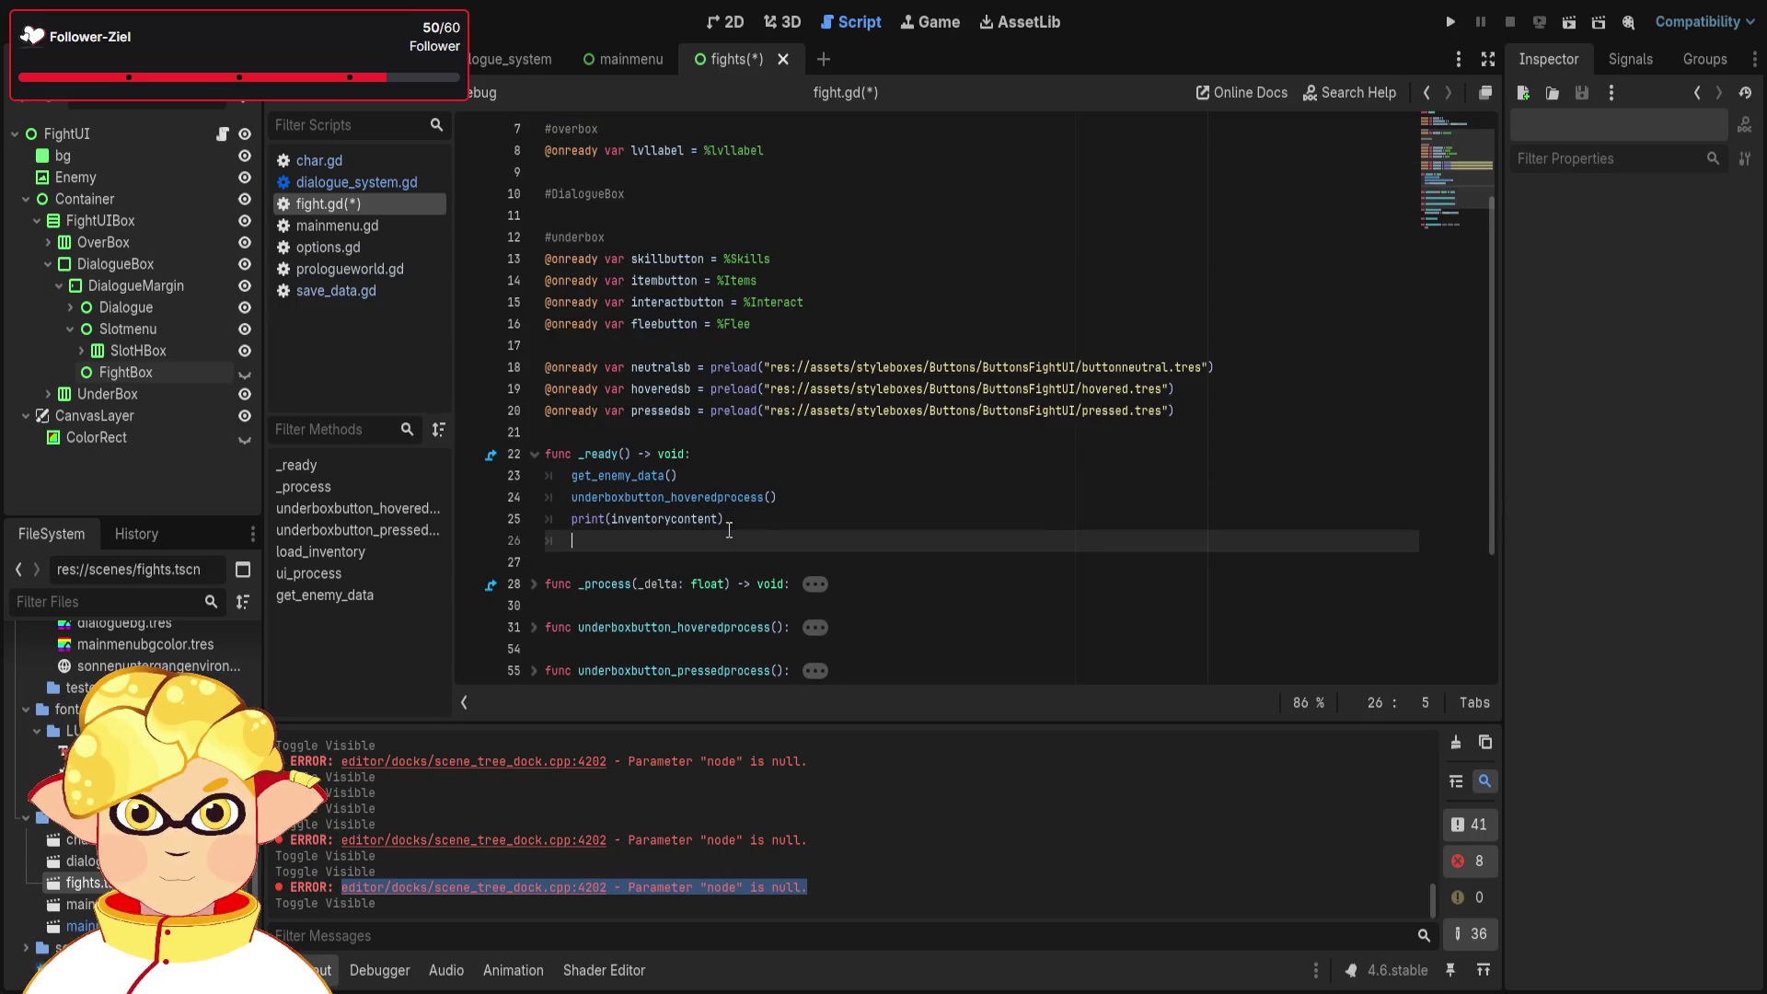
pyautogui.write('print')
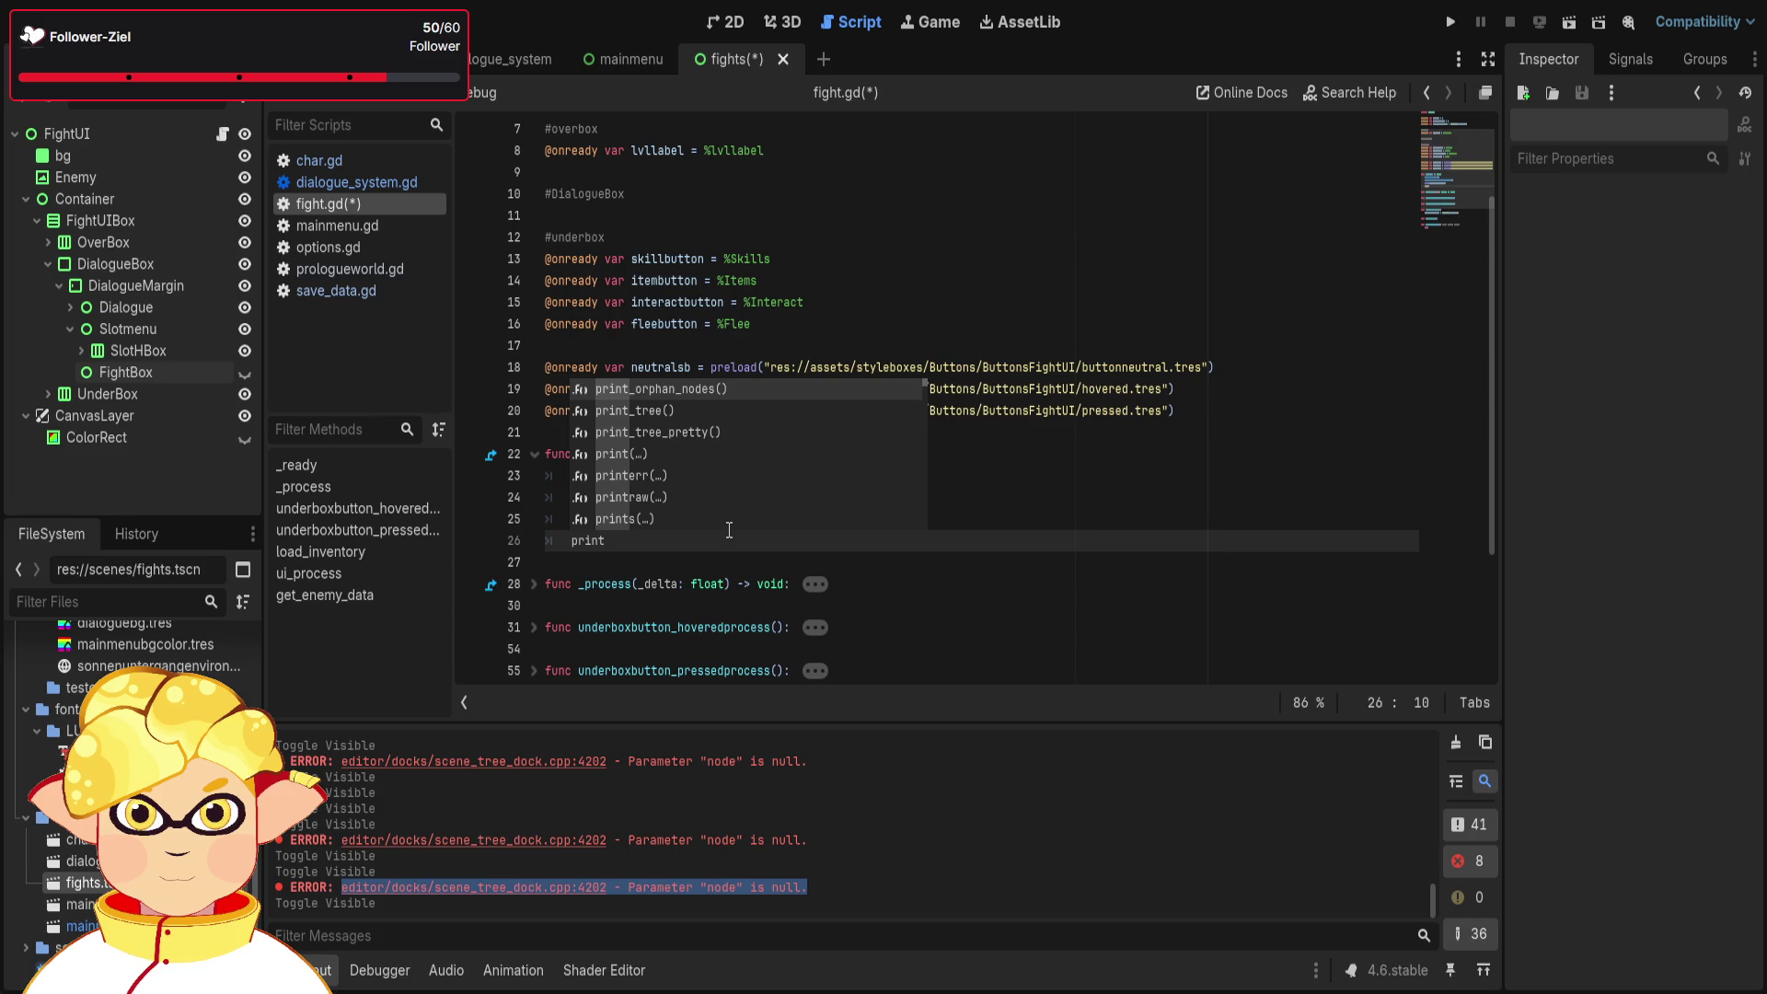
pyautogui.write('(sk')
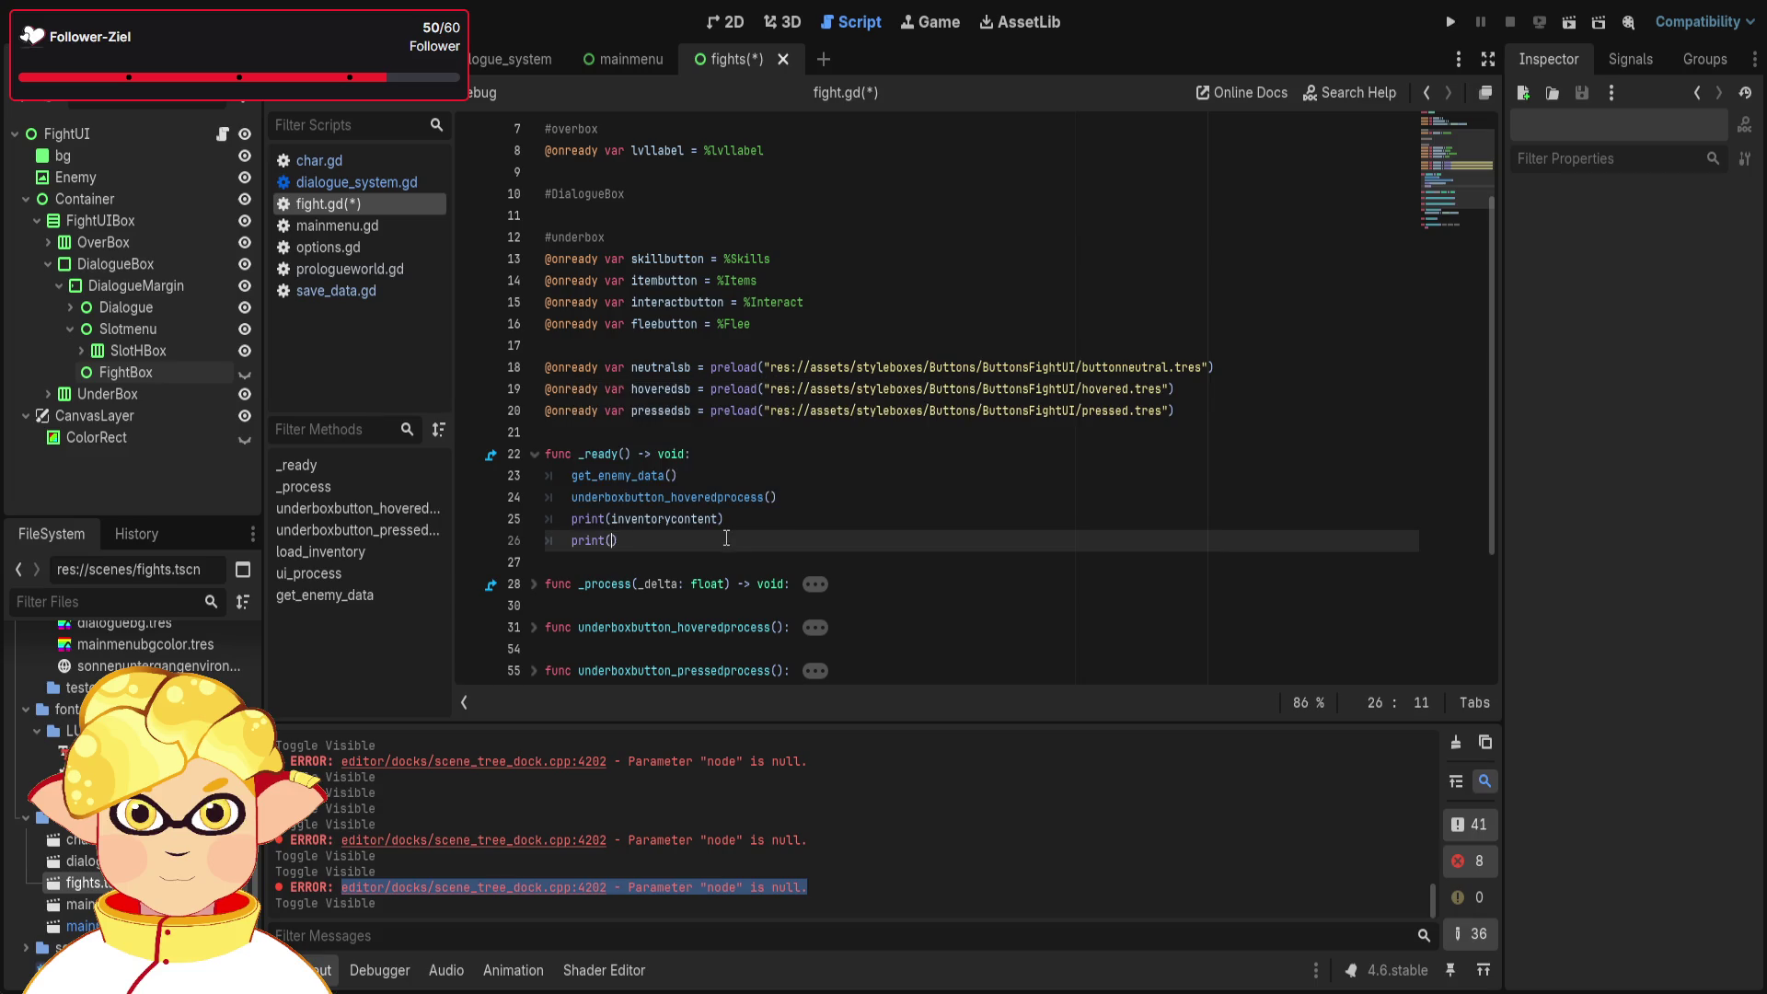
pyautogui.press('Return')
# - Duplicate the print(skillbutton) statement onto three new lines below it
pyautogui.moveTo(698, 541); pyautogui.dragTo(552, 541)
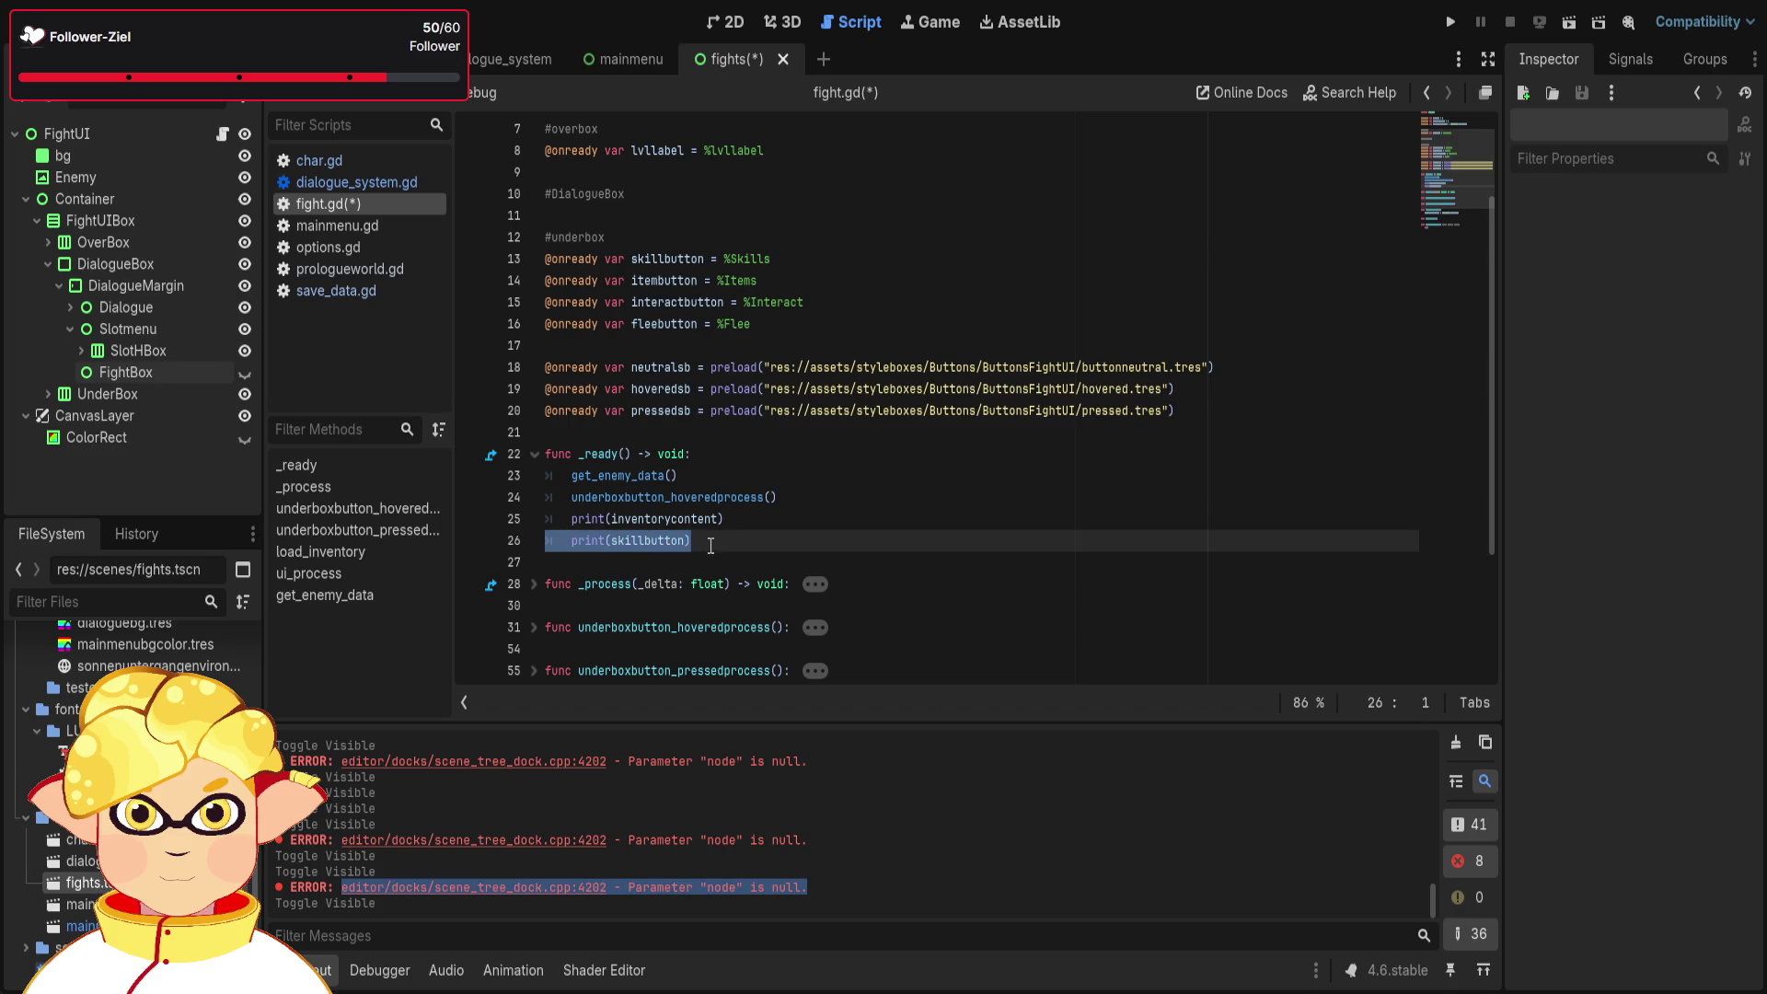
pyautogui.moveTo(700, 541); pyautogui.dragTo(570, 543)
pyautogui.hotkey('ctrl', 'c')
pyautogui.press('End')
pyautogui.press('Return')
pyautogui.hotkey('ctrl', 'v')
pyautogui.press('Return')
pyautogui.hotkey('ctrl', 'v')
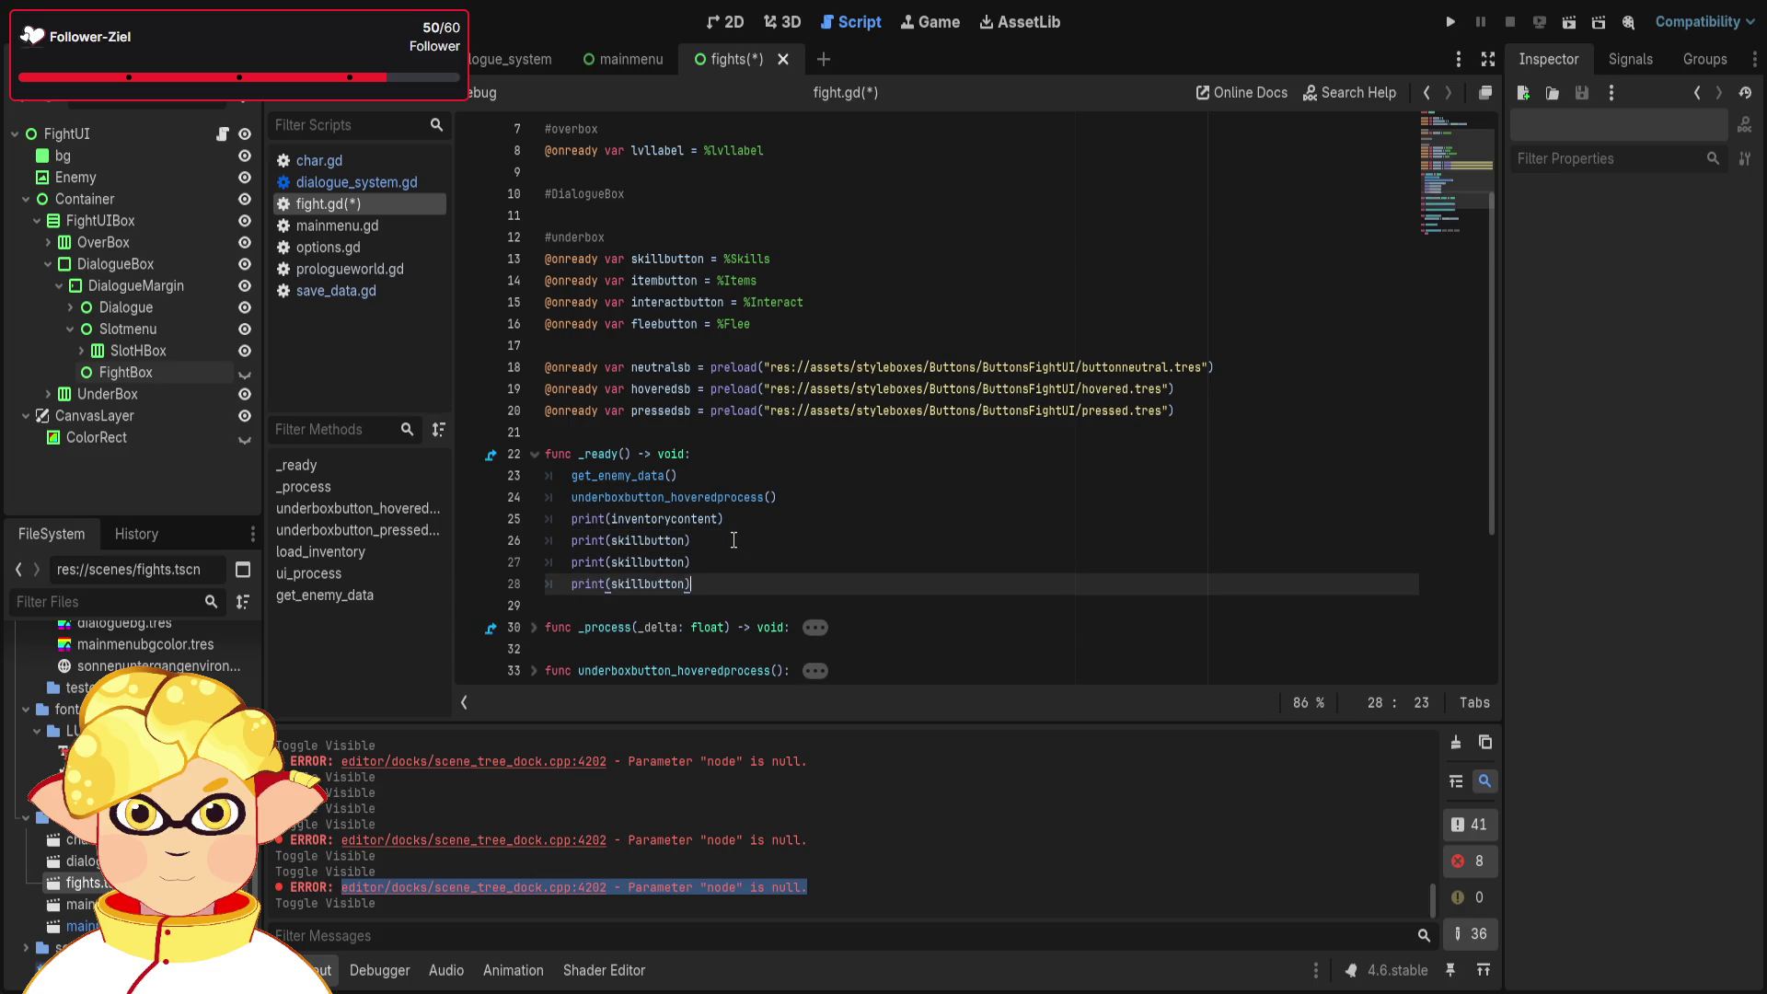
pyautogui.press('Return')
pyautogui.hotkey('ctrl', 'v')
# - Change the copies to print itembutton, interactbutton and fleebutton, then save and run with F6
pyautogui.moveTo(646, 563); pyautogui.dragTo(612, 563)
pyautogui.write('item')
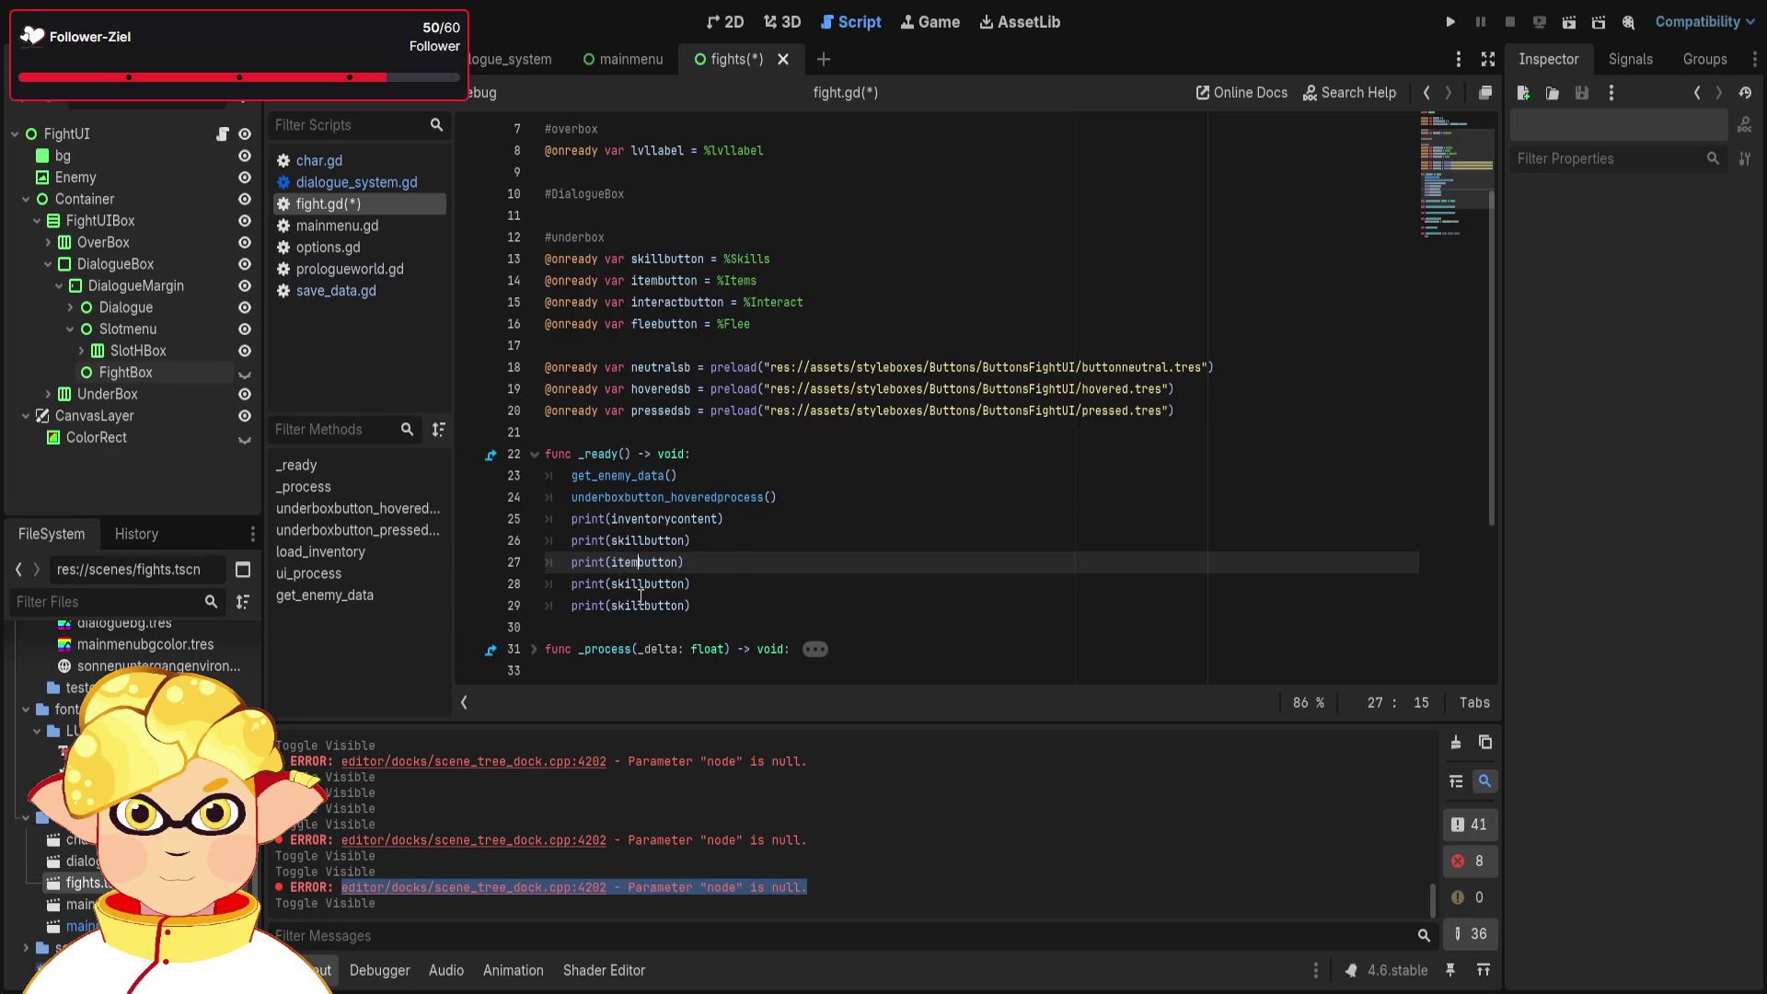
pyautogui.press('Escape')
pyautogui.moveTo(646, 583); pyautogui.dragTo(612, 584)
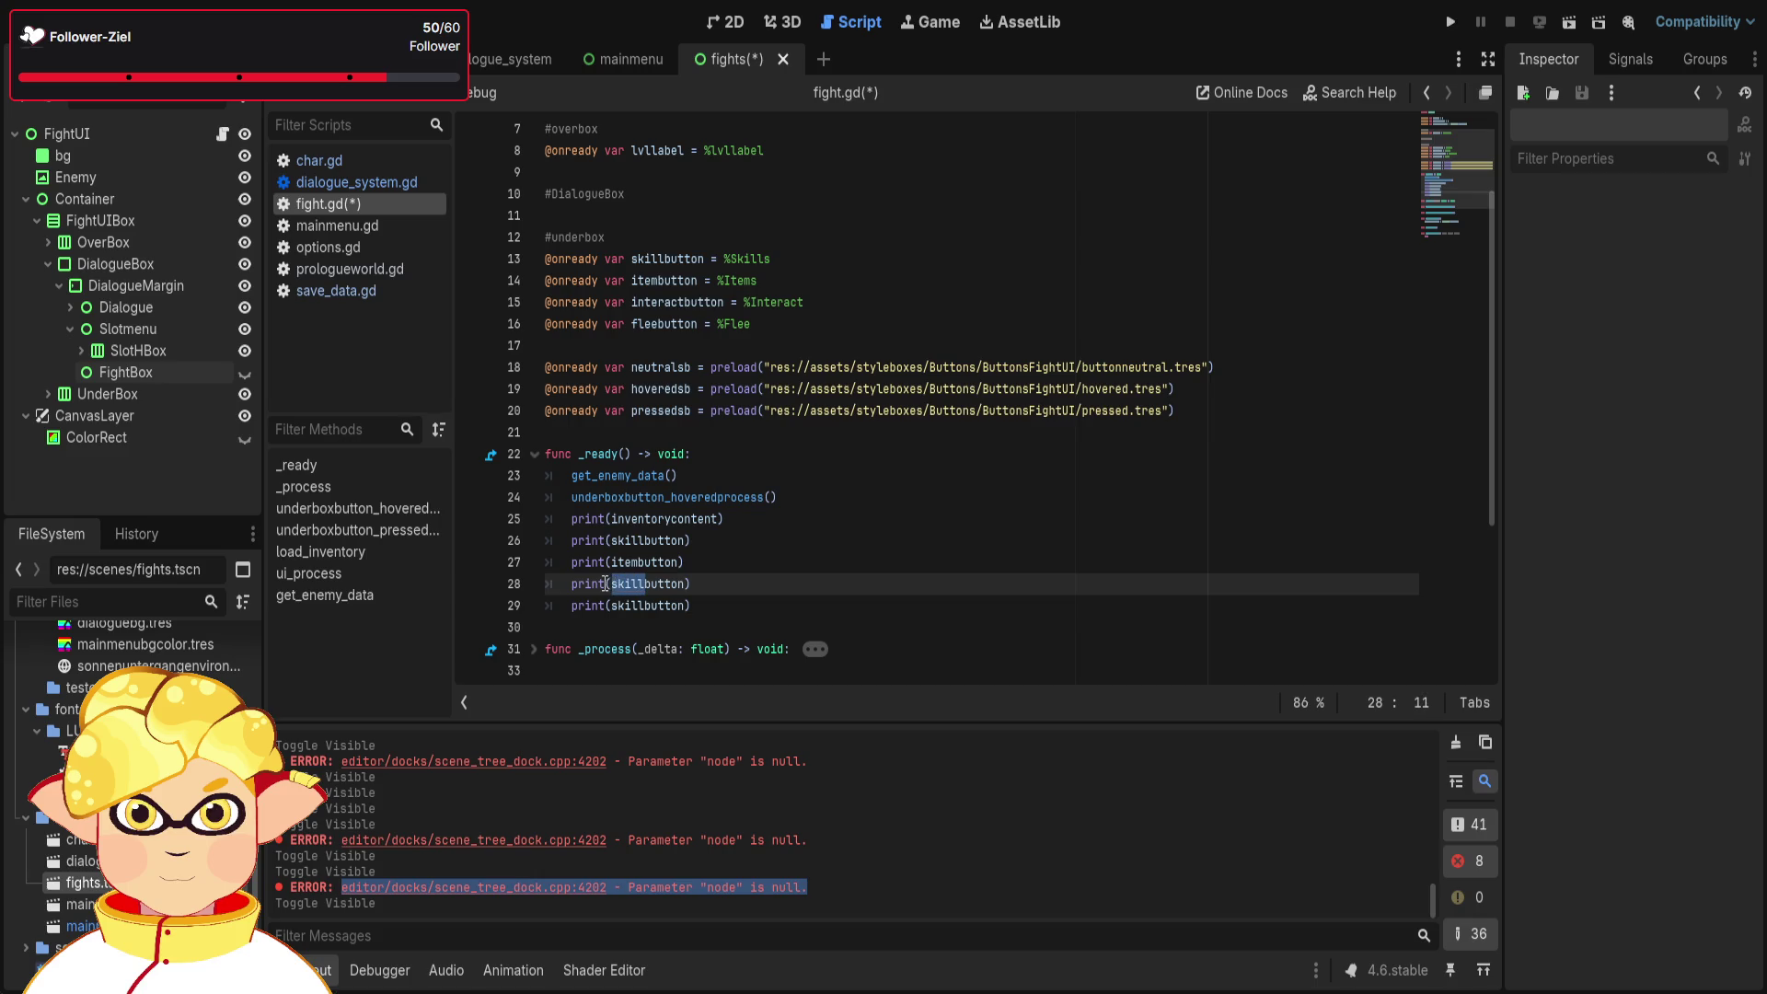
pyautogui.write('interact')
pyautogui.press('Escape')
pyautogui.moveTo(645, 606); pyautogui.dragTo(612, 606)
pyautogui.write('flee')
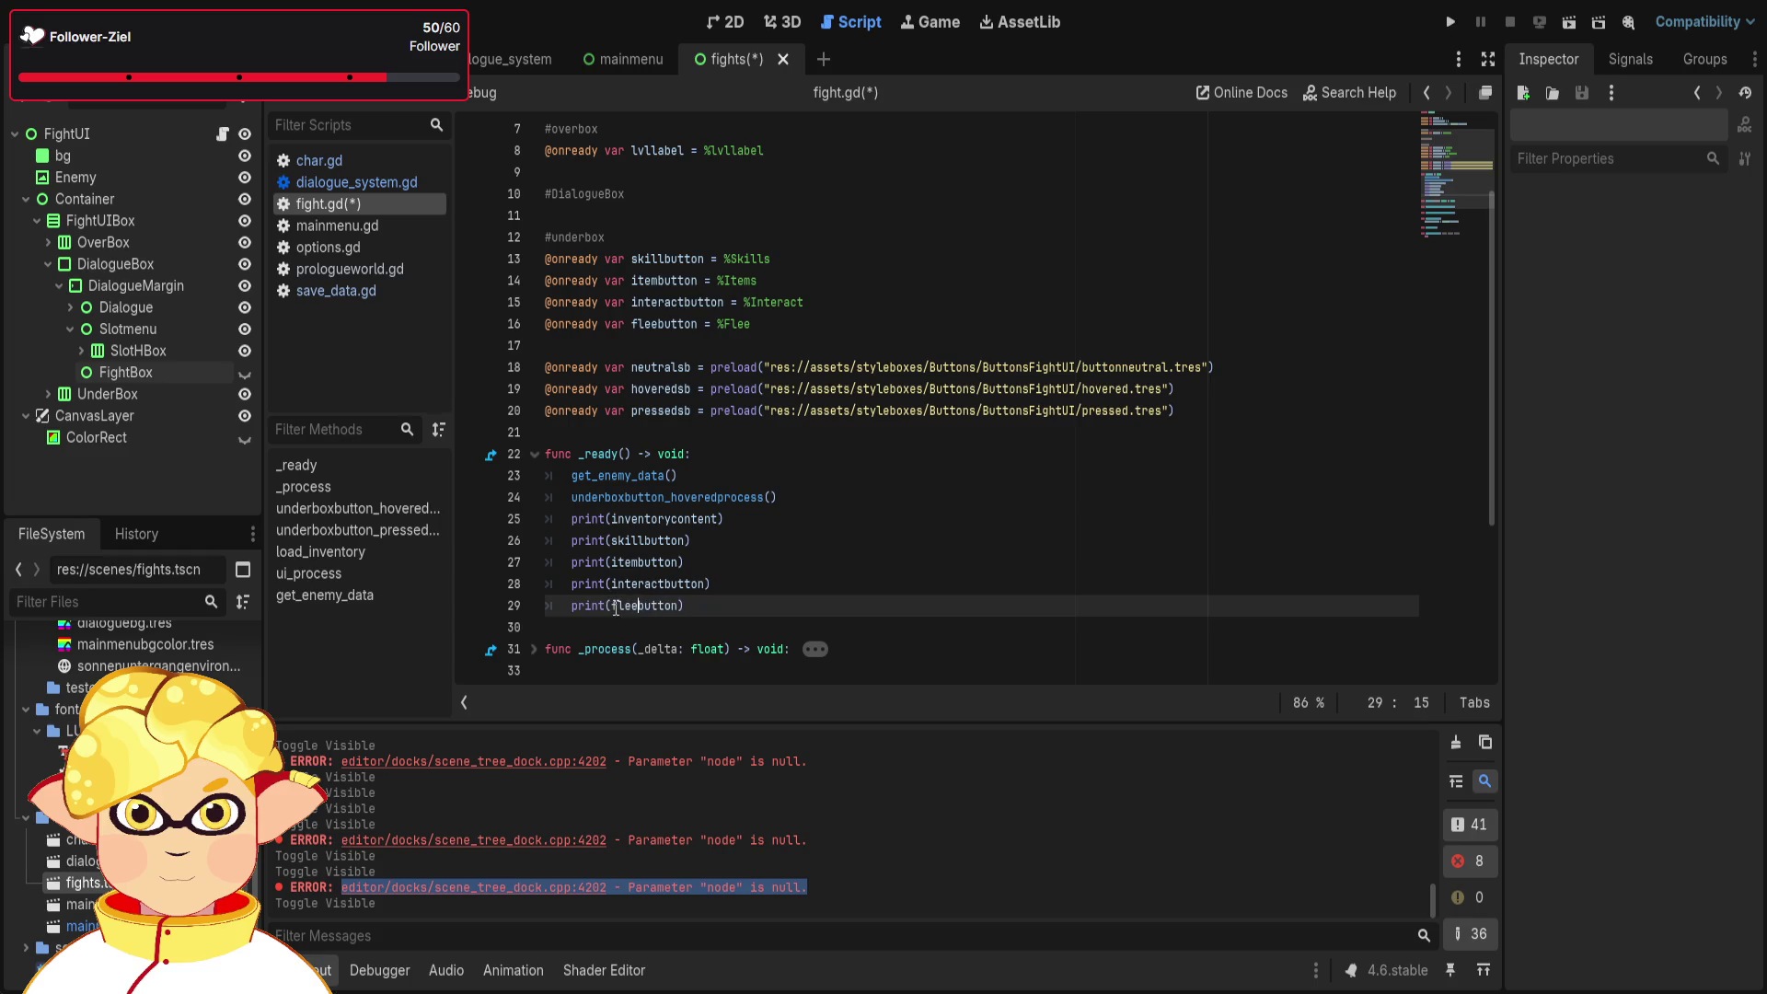
pyautogui.click(854, 627)
pyautogui.scroll(2, 854, 627)
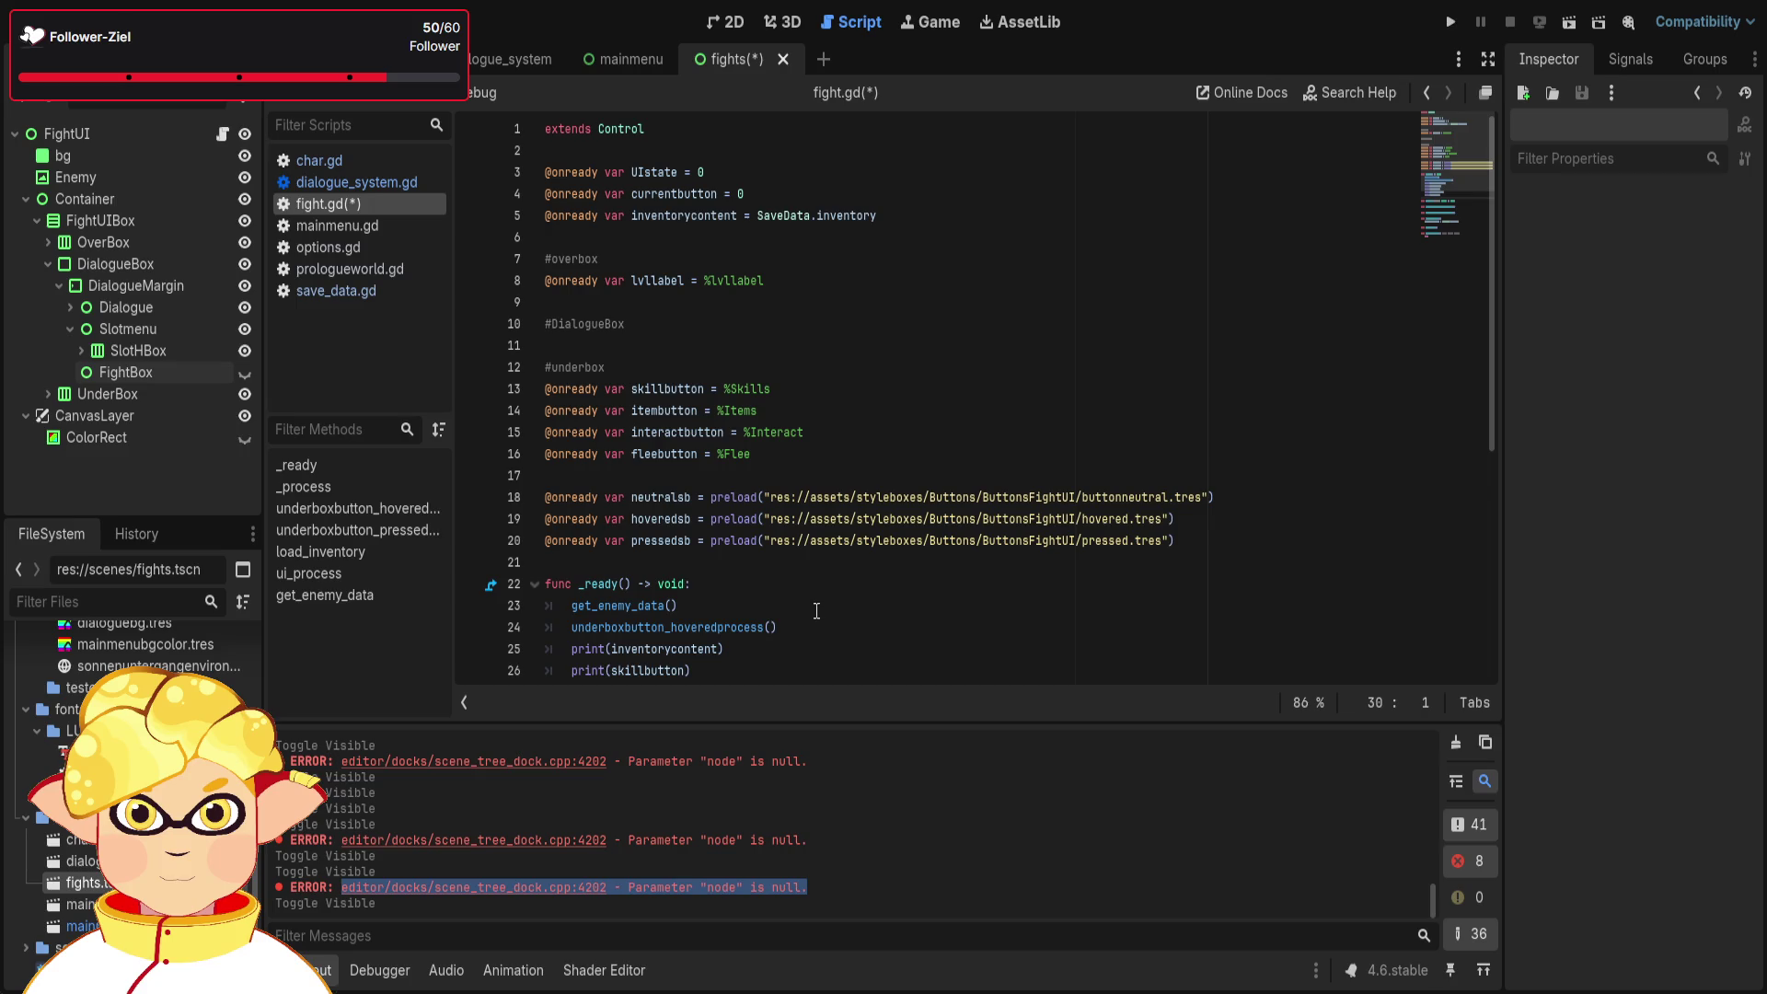
pyautogui.scroll(-5, 817, 611)
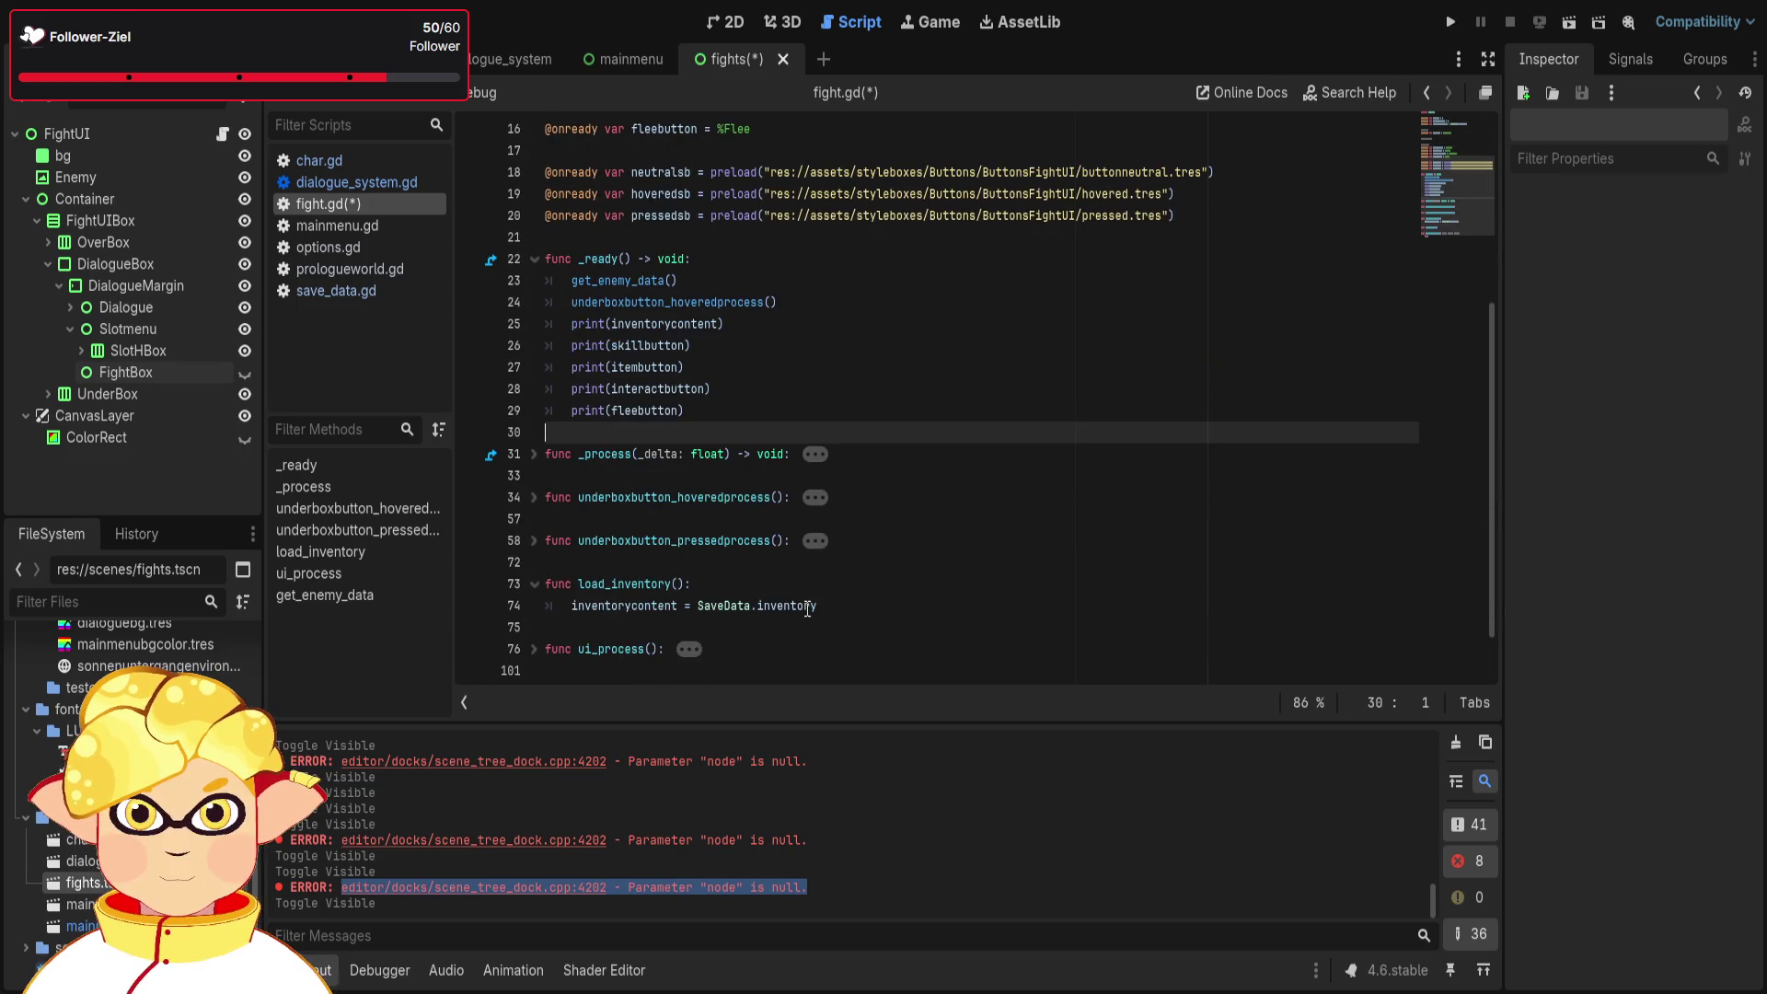
pyautogui.press('F6')
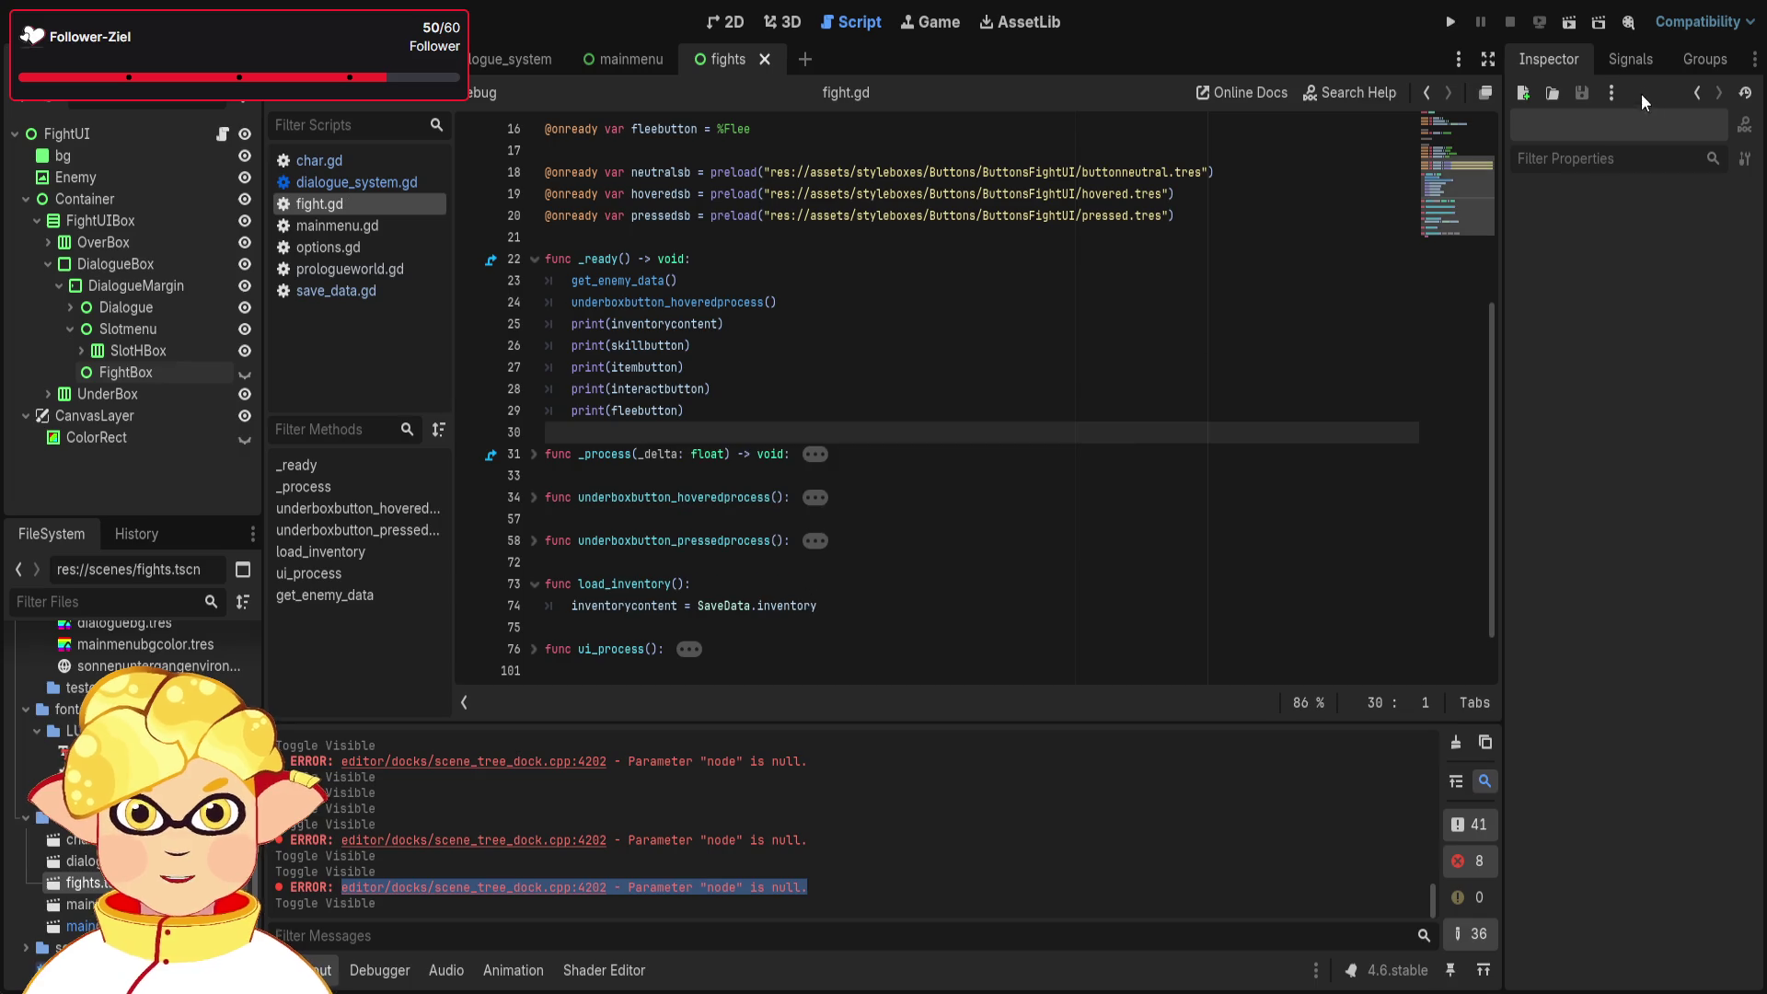
# - Close the running game, review the printed PanelContainer output, and toggle the error filter
pyautogui.hotkey('alt', 'F4')
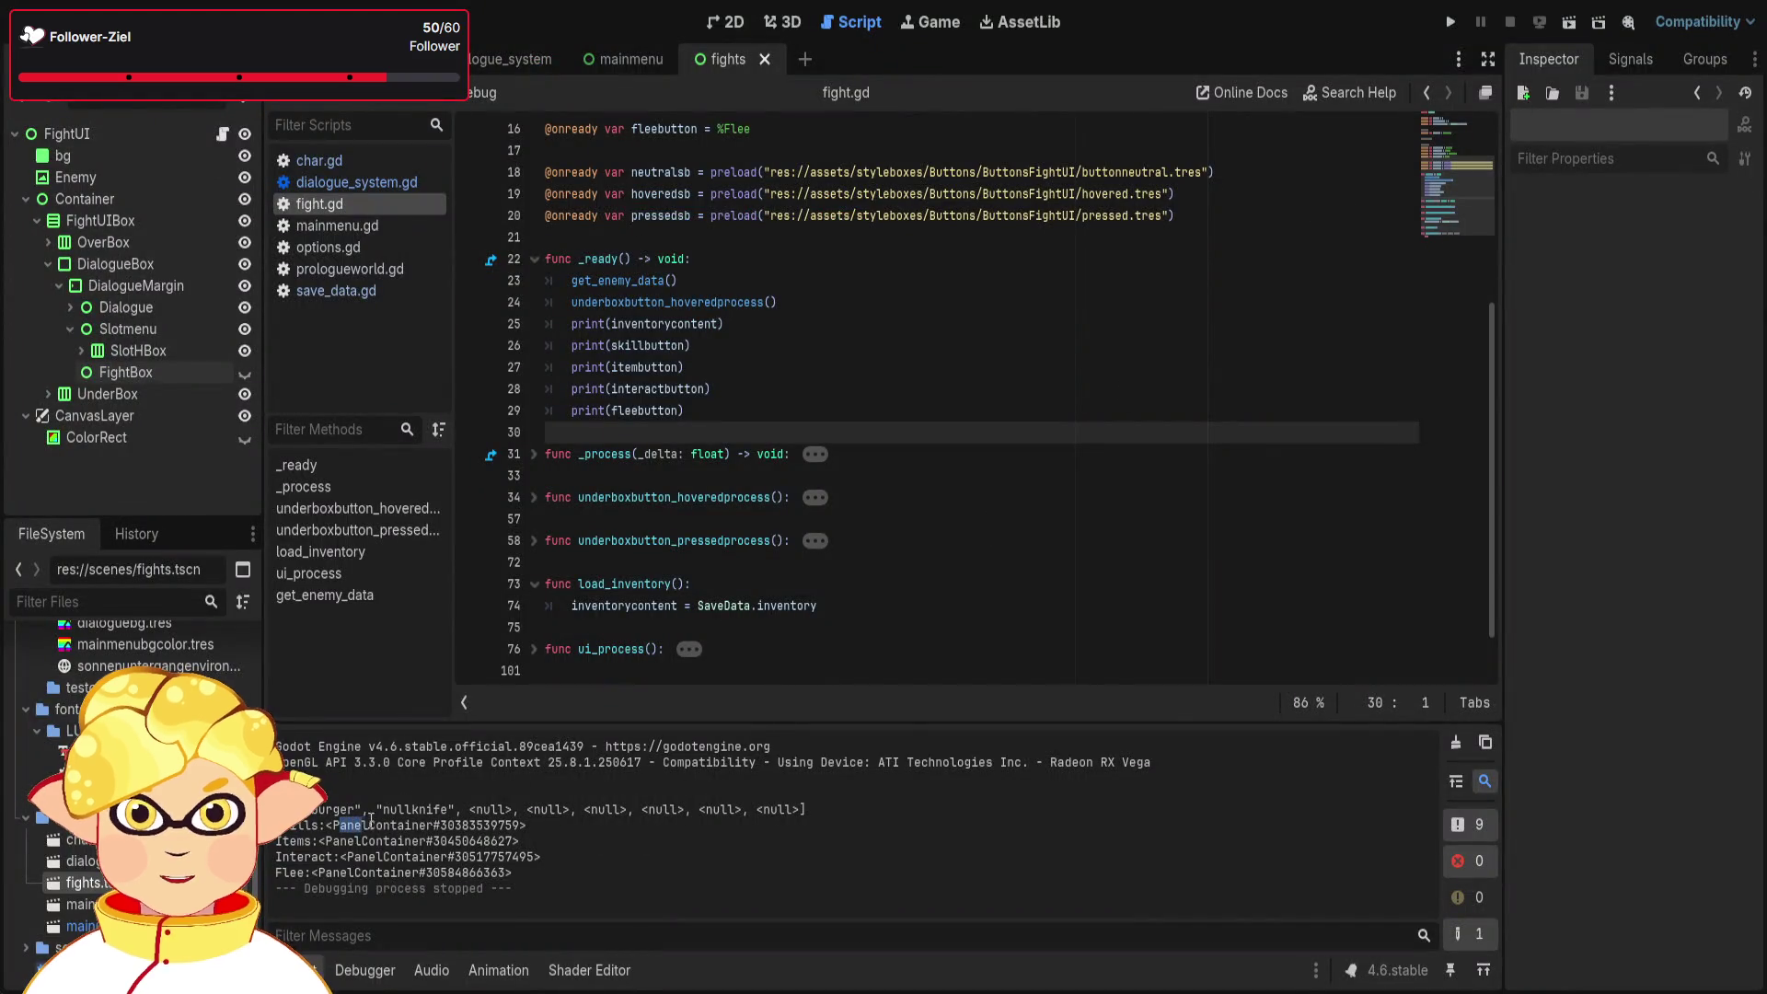
pyautogui.moveTo(333, 839); pyautogui.dragTo(406, 838)
pyautogui.click(406, 841)
pyautogui.click(1459, 863)
pyautogui.click(801, 413)
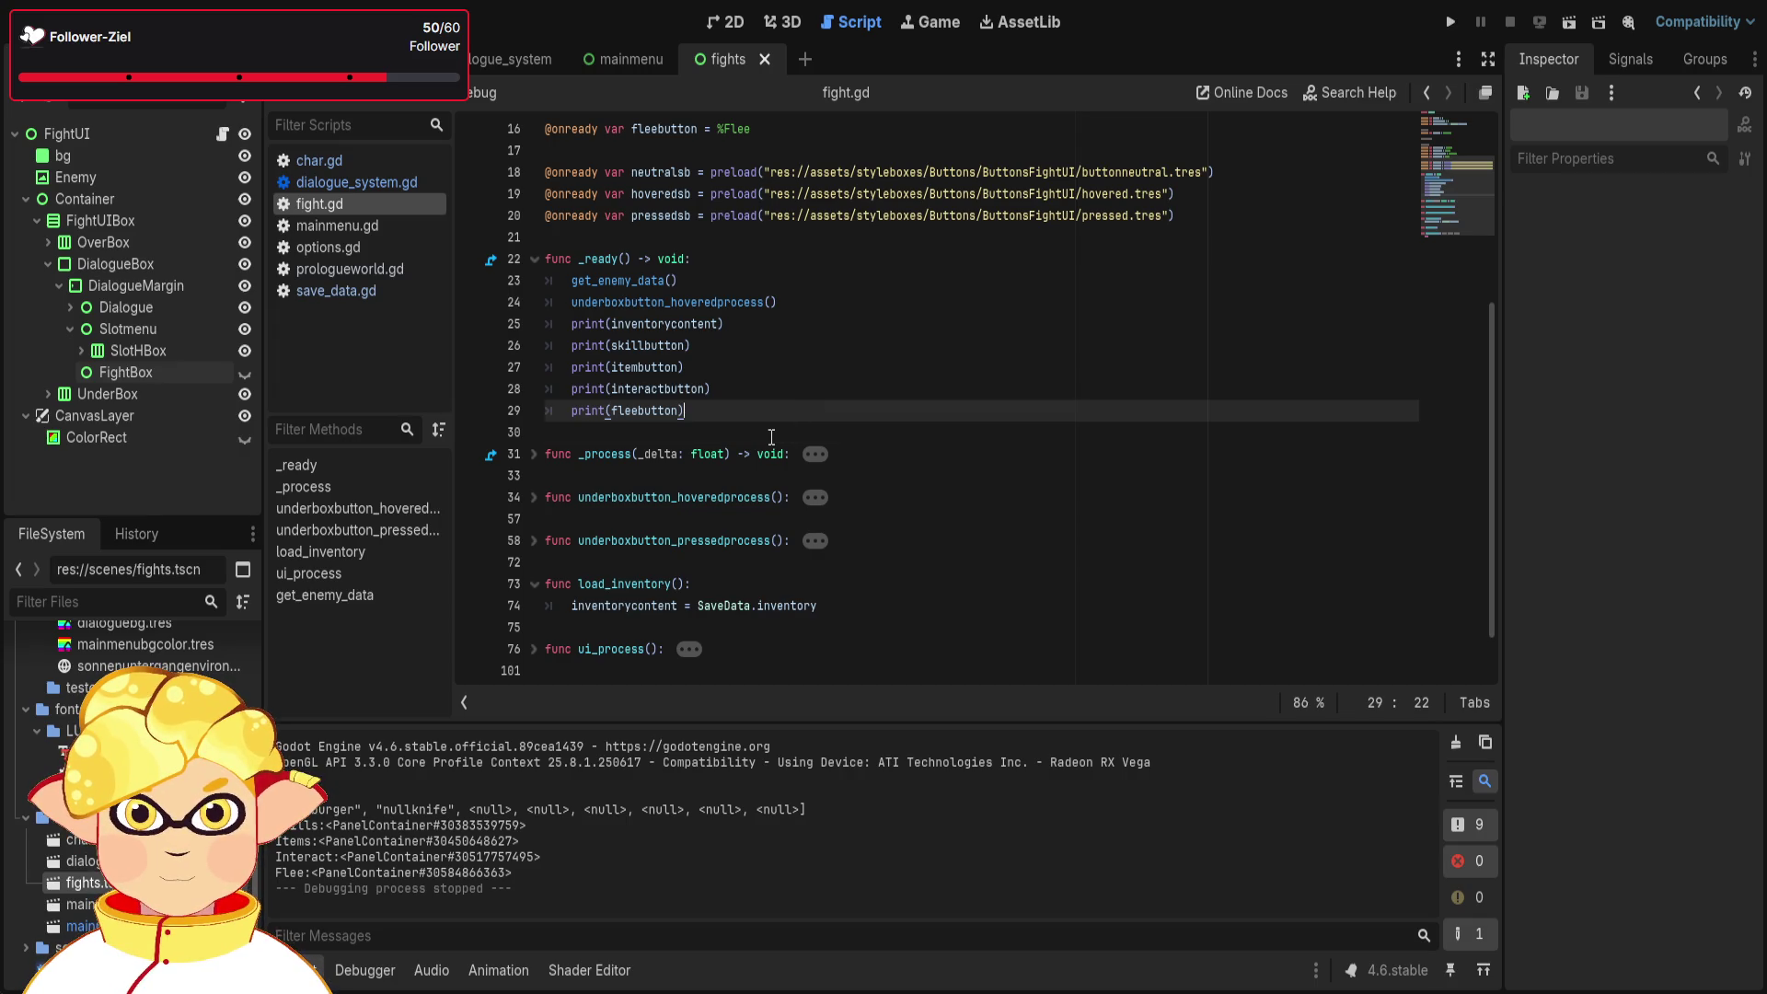
# - Type a debugprints() header below _ready and cut the five print statements
pyautogui.click(769, 435)
pyautogui.press('Return')
pyautogui.press('Return')
pyautogui.press('Up')
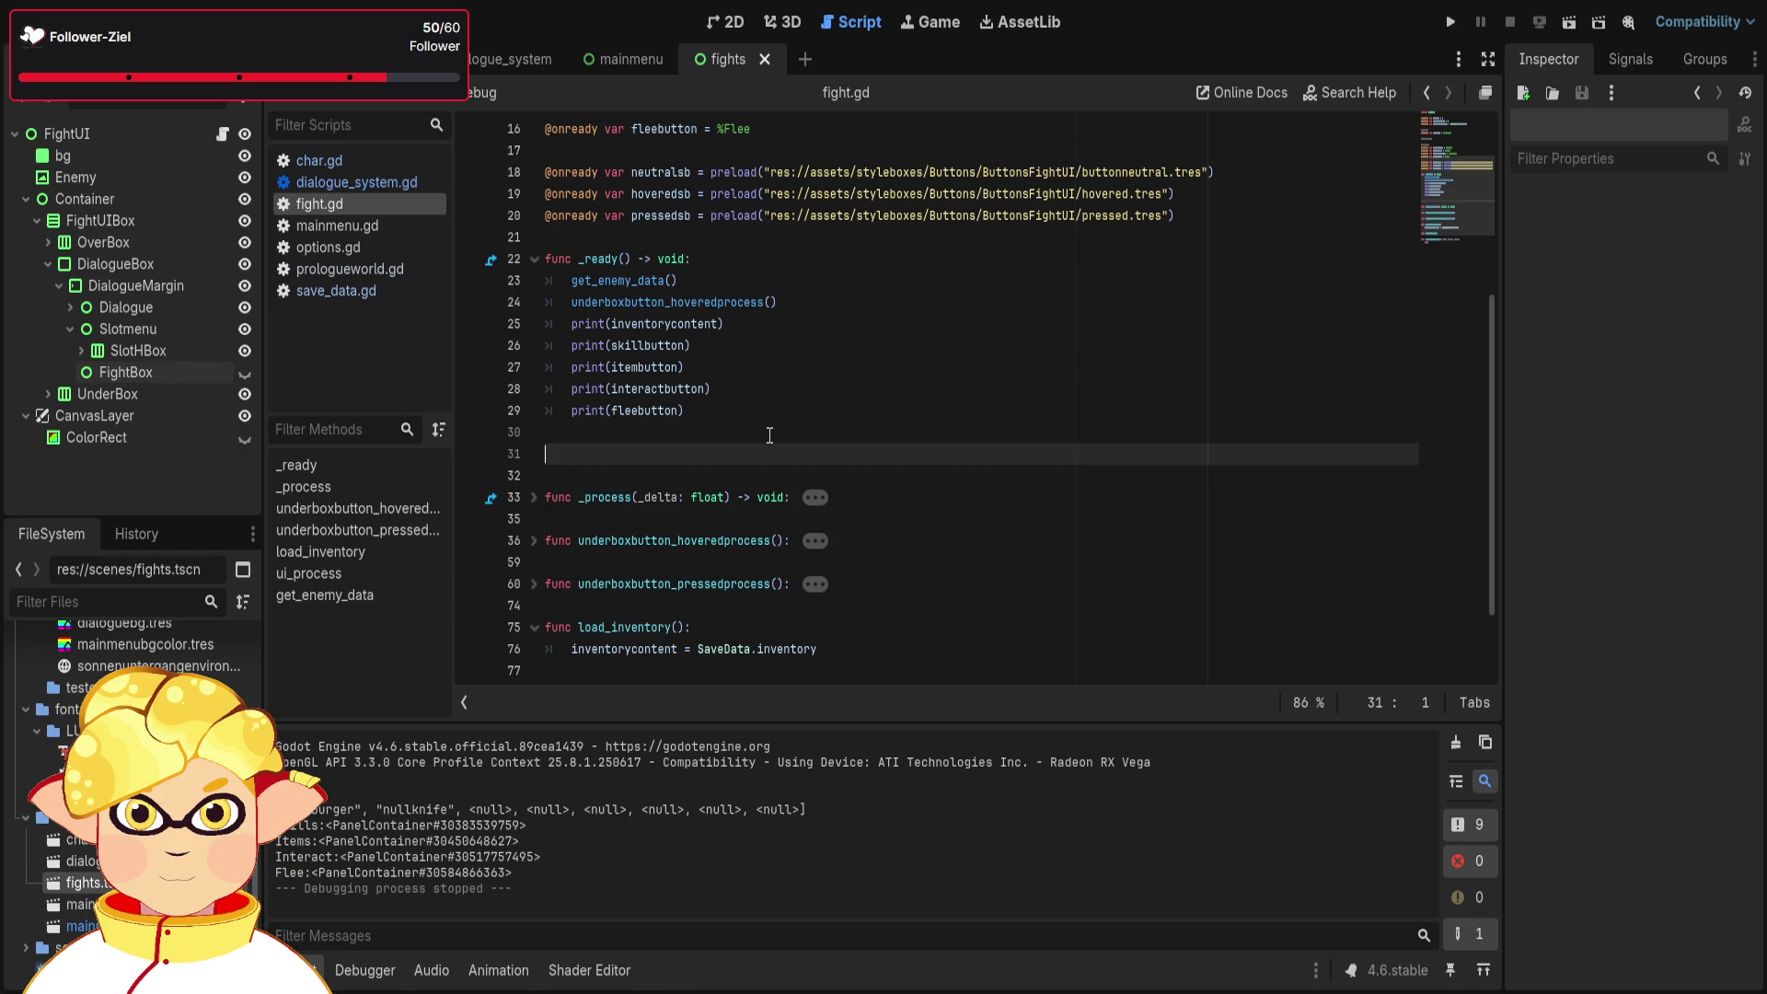
pyautogui.write('func')
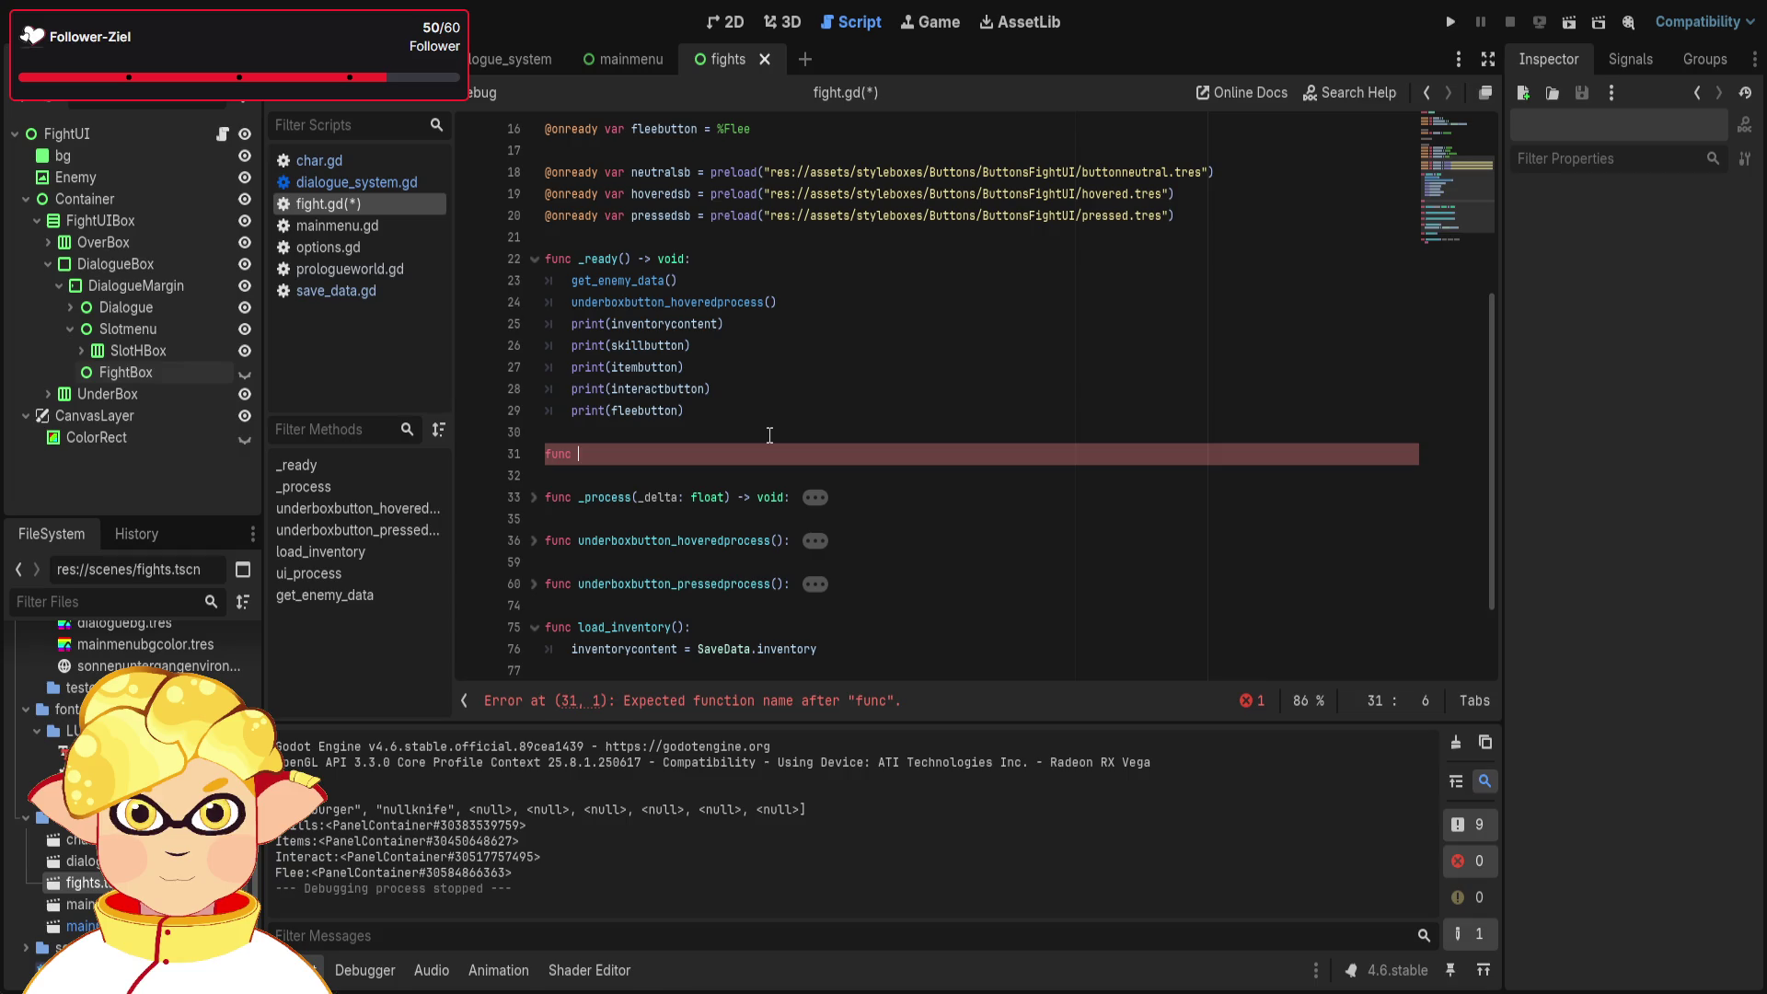
pyautogui.write(' debugp')
pyautogui.write('rints(')
pyautogui.moveTo(745, 414)
pyautogui.mouseDown()
pyautogui.moveTo(718, 388)
pyautogui.moveTo(559, 347)
pyautogui.mouseUp()
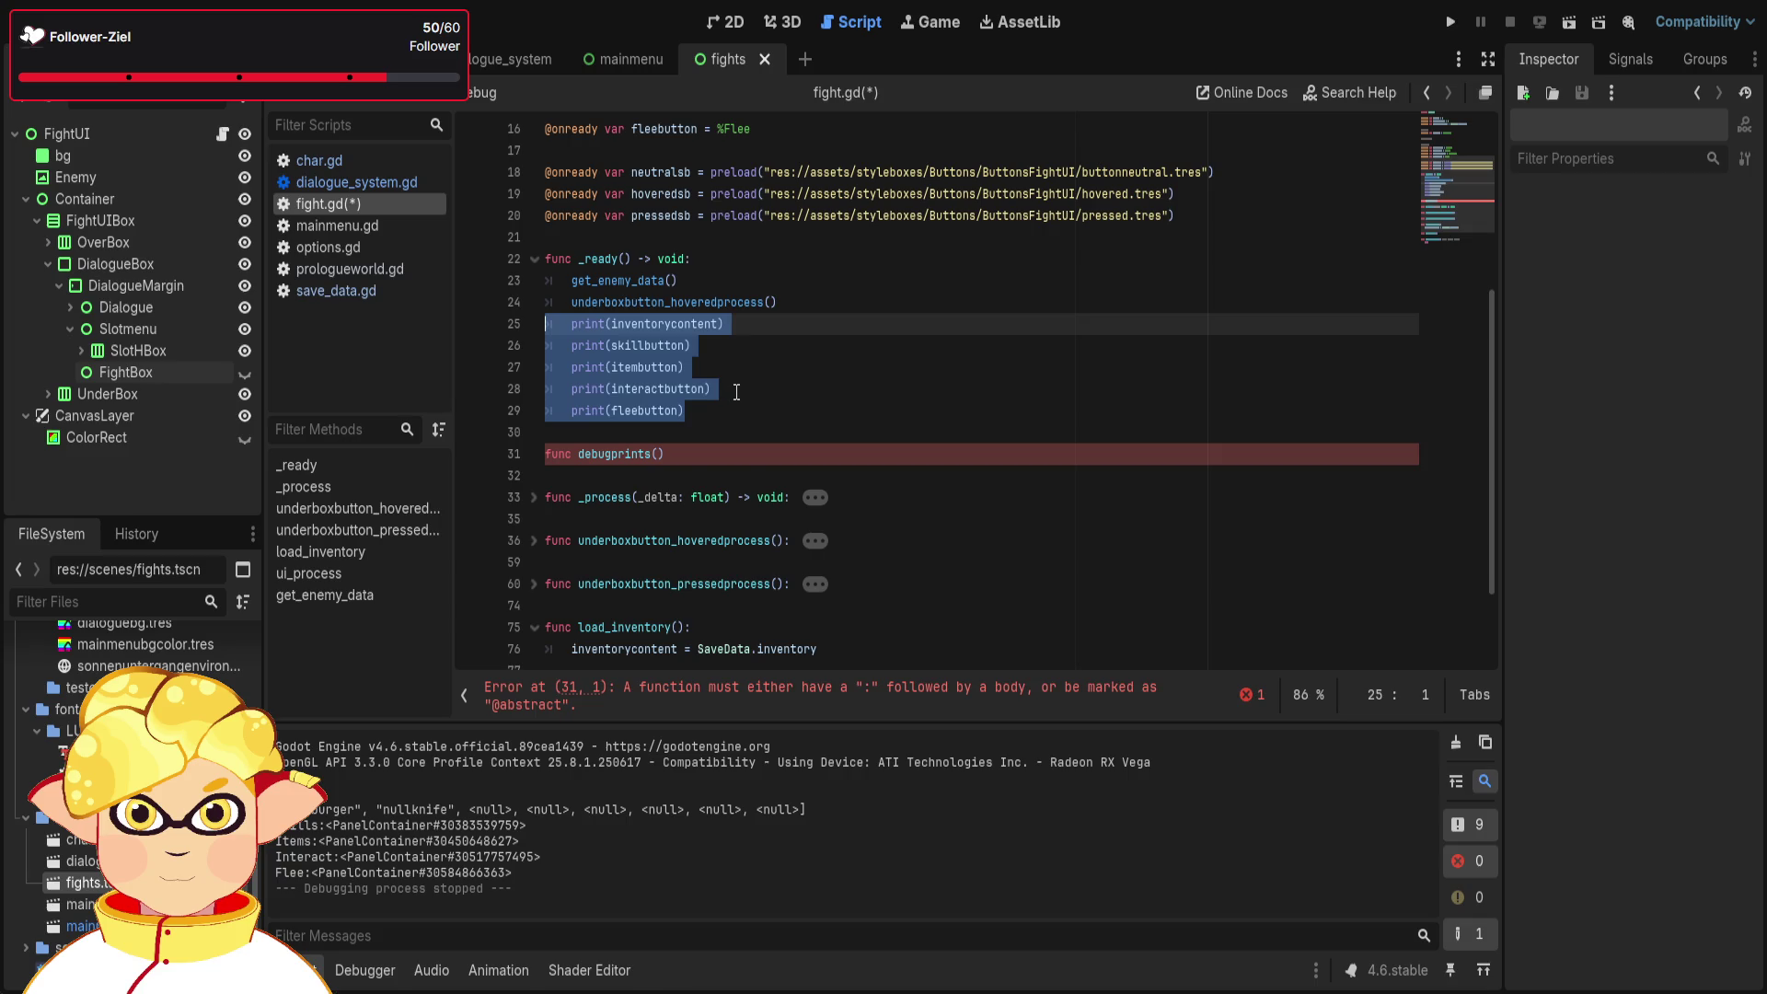
pyautogui.hotkey('ctrl', 'x')
# - Name the function _debugprints with a colon and paste the prints into its body
pyautogui.click(579, 368)
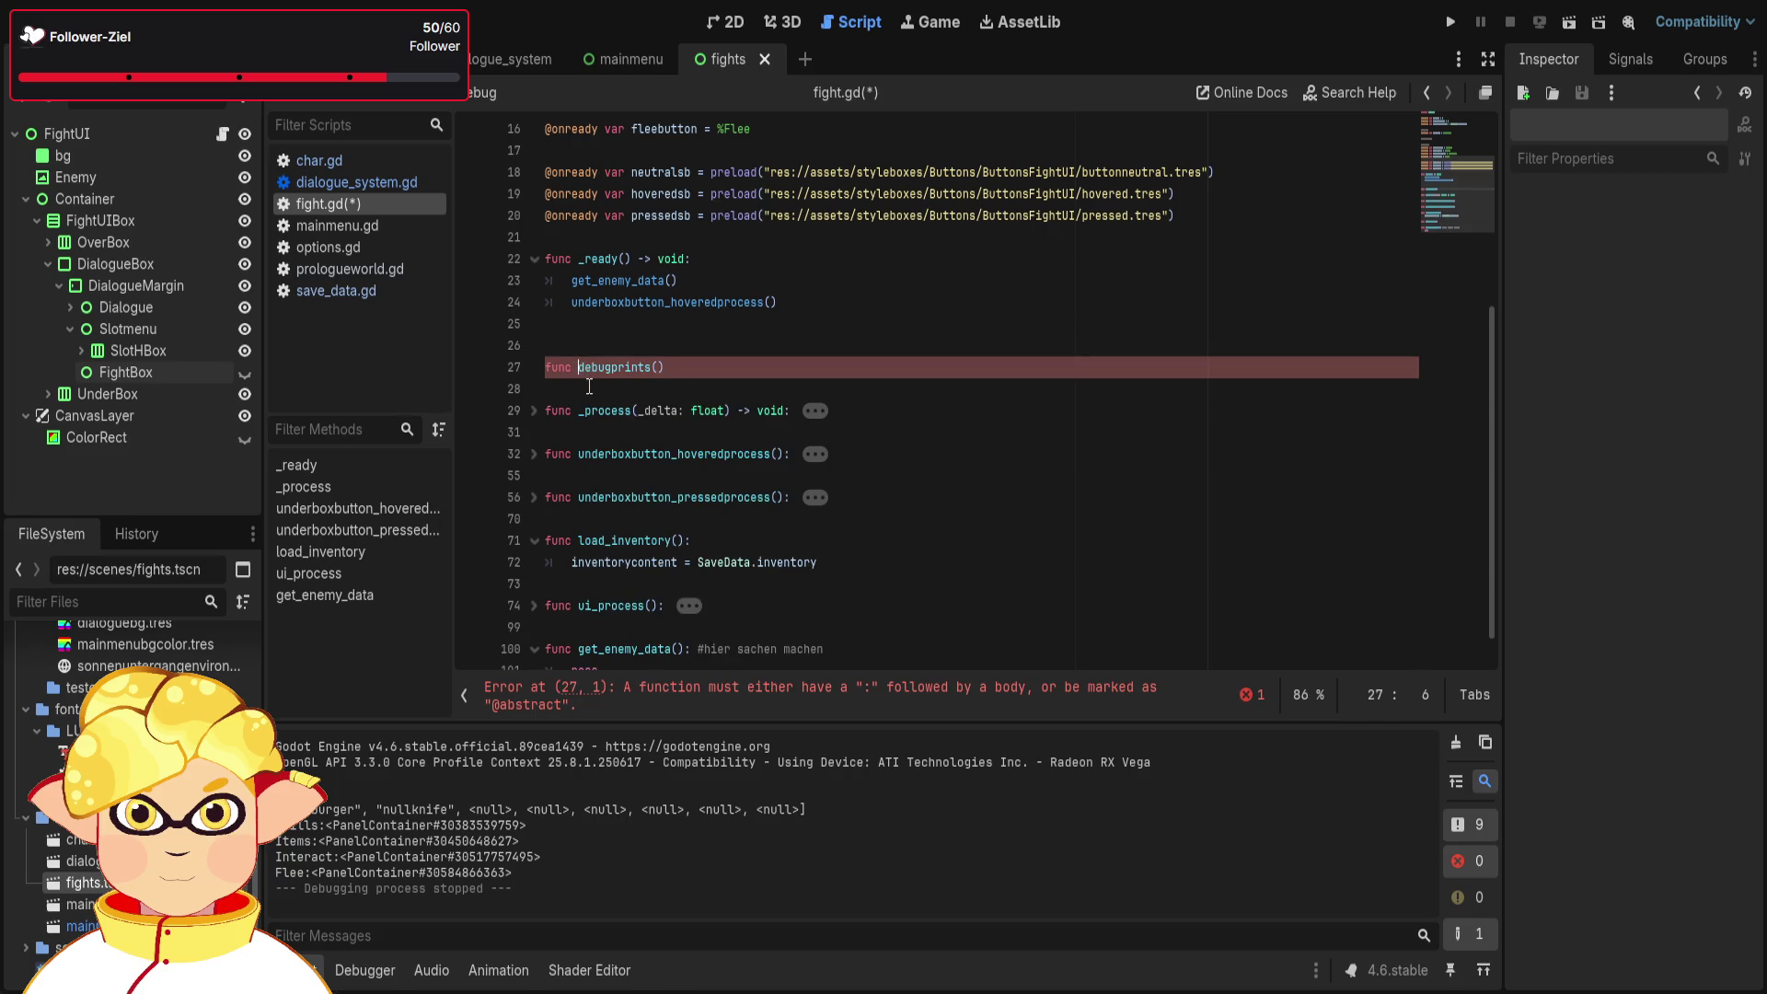
pyautogui.write('_')
pyautogui.click(621, 333)
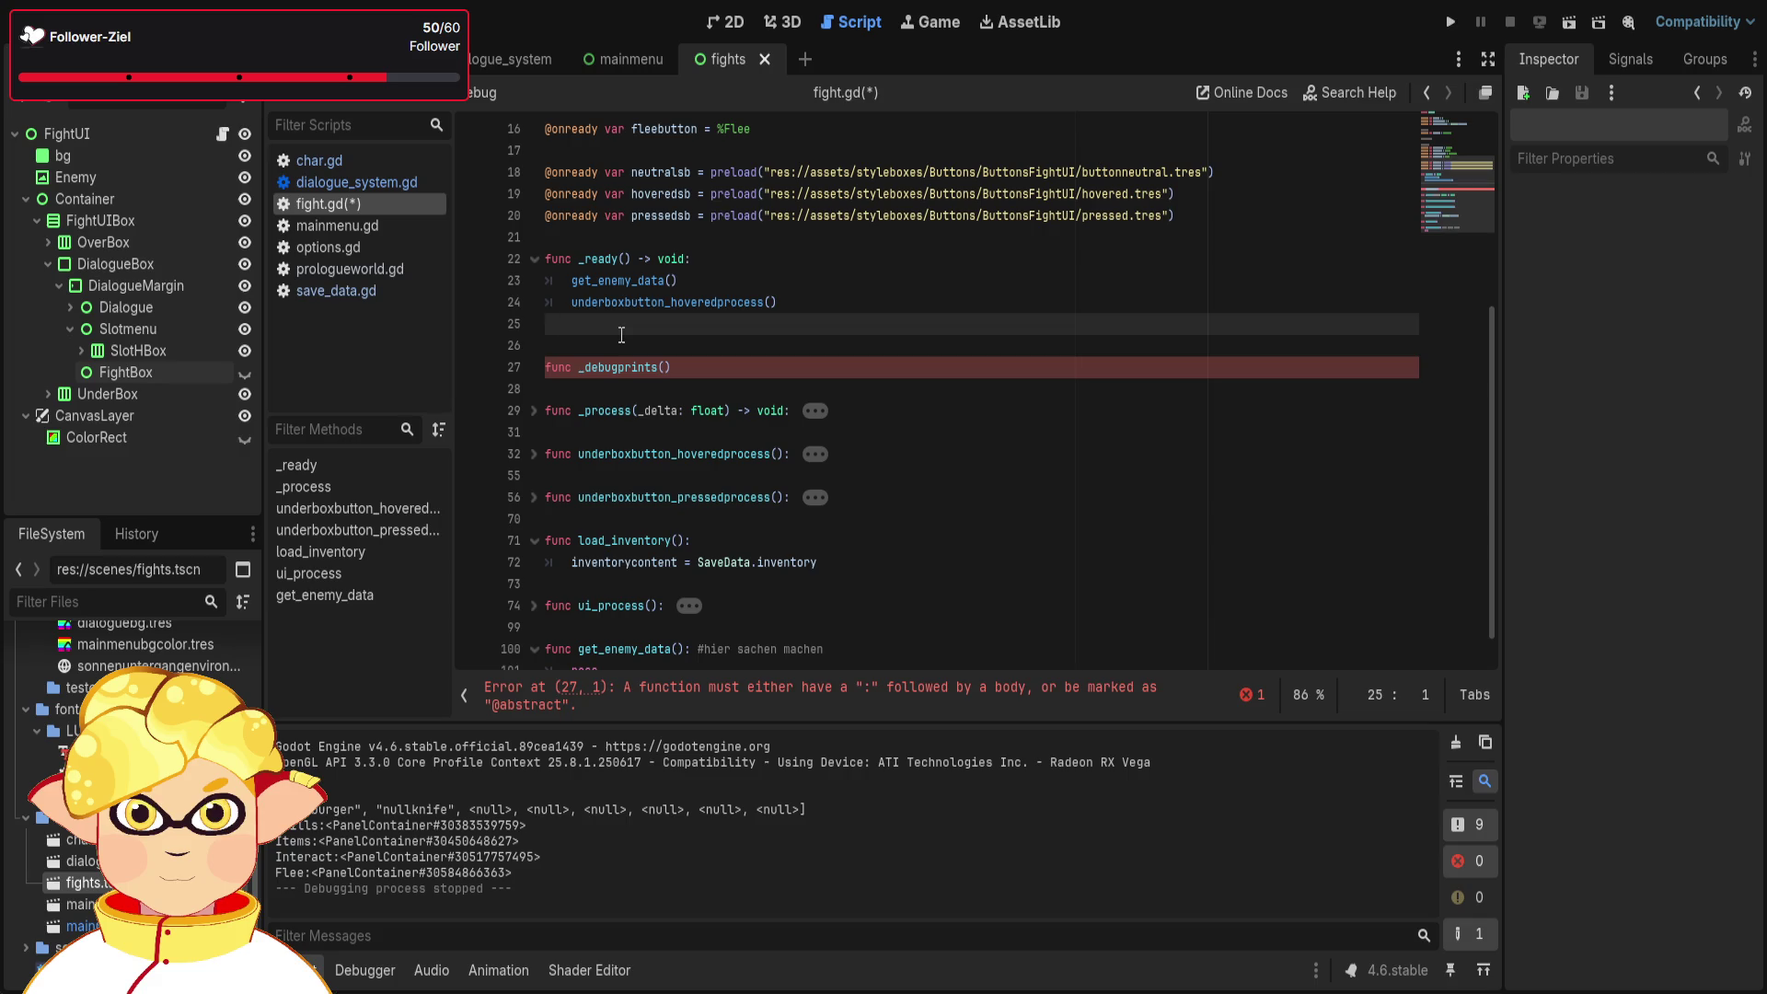
pyautogui.press('Delete')
pyautogui.click(723, 347)
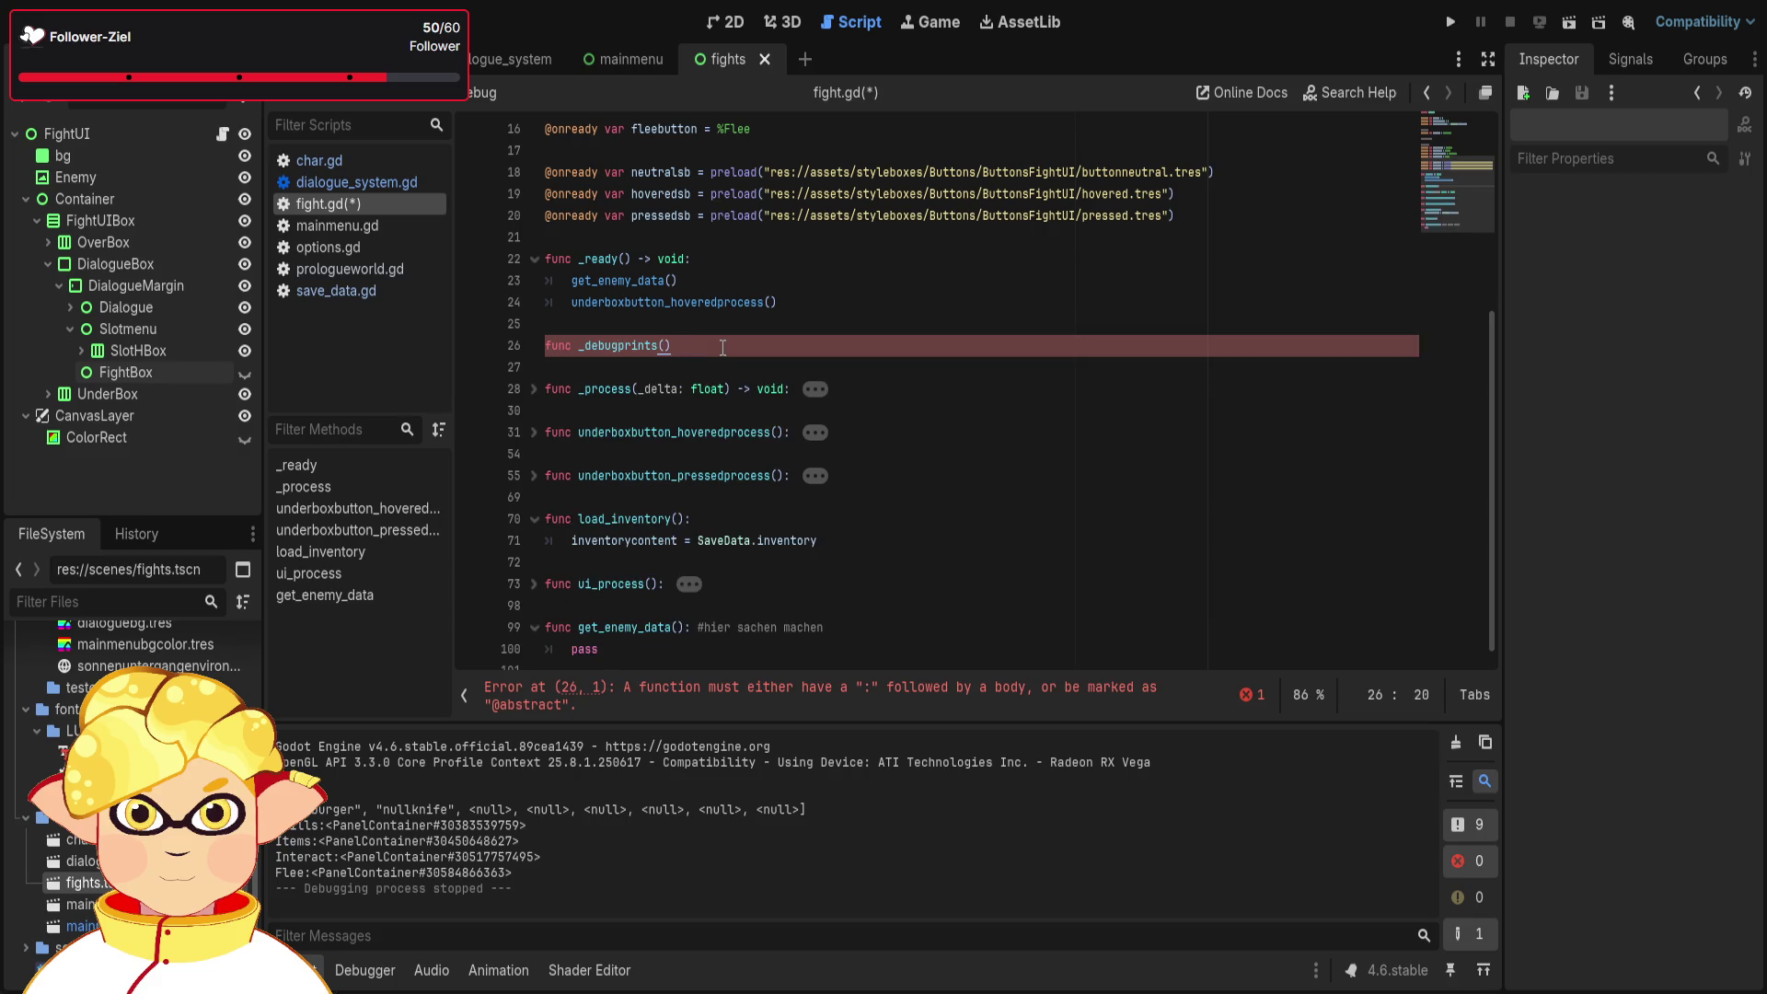
pyautogui.write(':')
pyautogui.press('Return')
pyautogui.hotkey('ctrl', 'v')
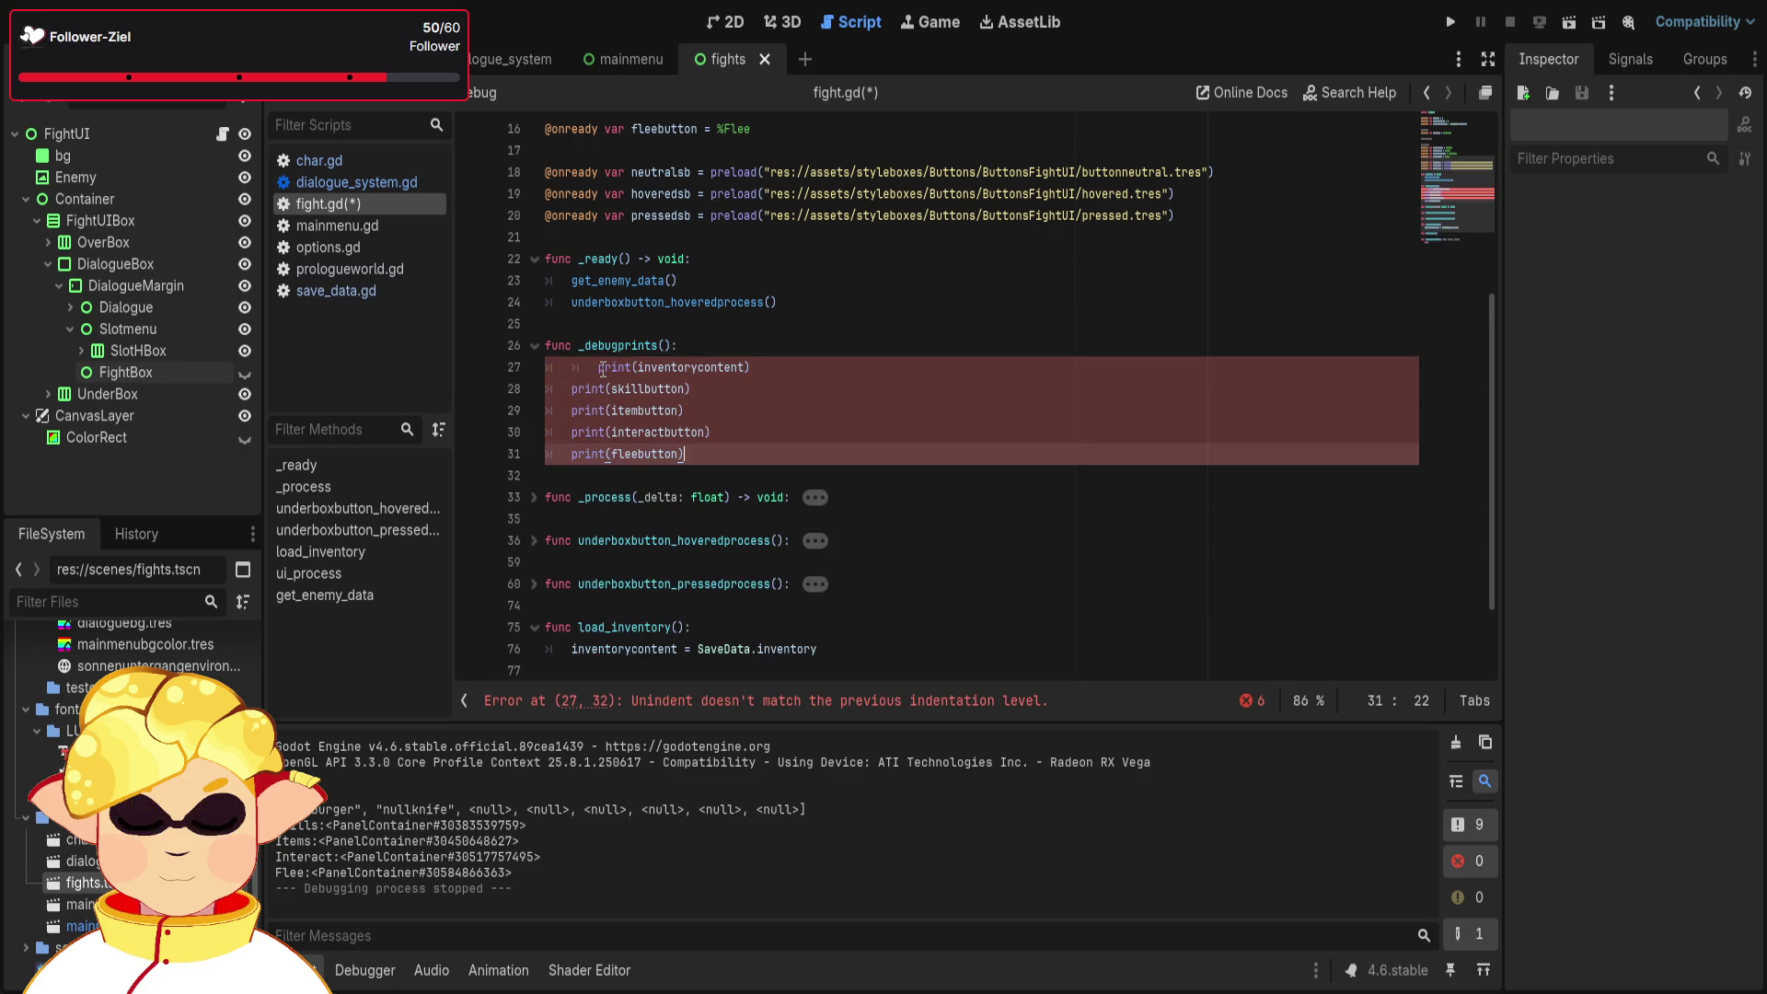
# - Fix the indent and prefix the first print with "inventory content:" +
pyautogui.click(600, 368)
pyautogui.press('BackSpace')
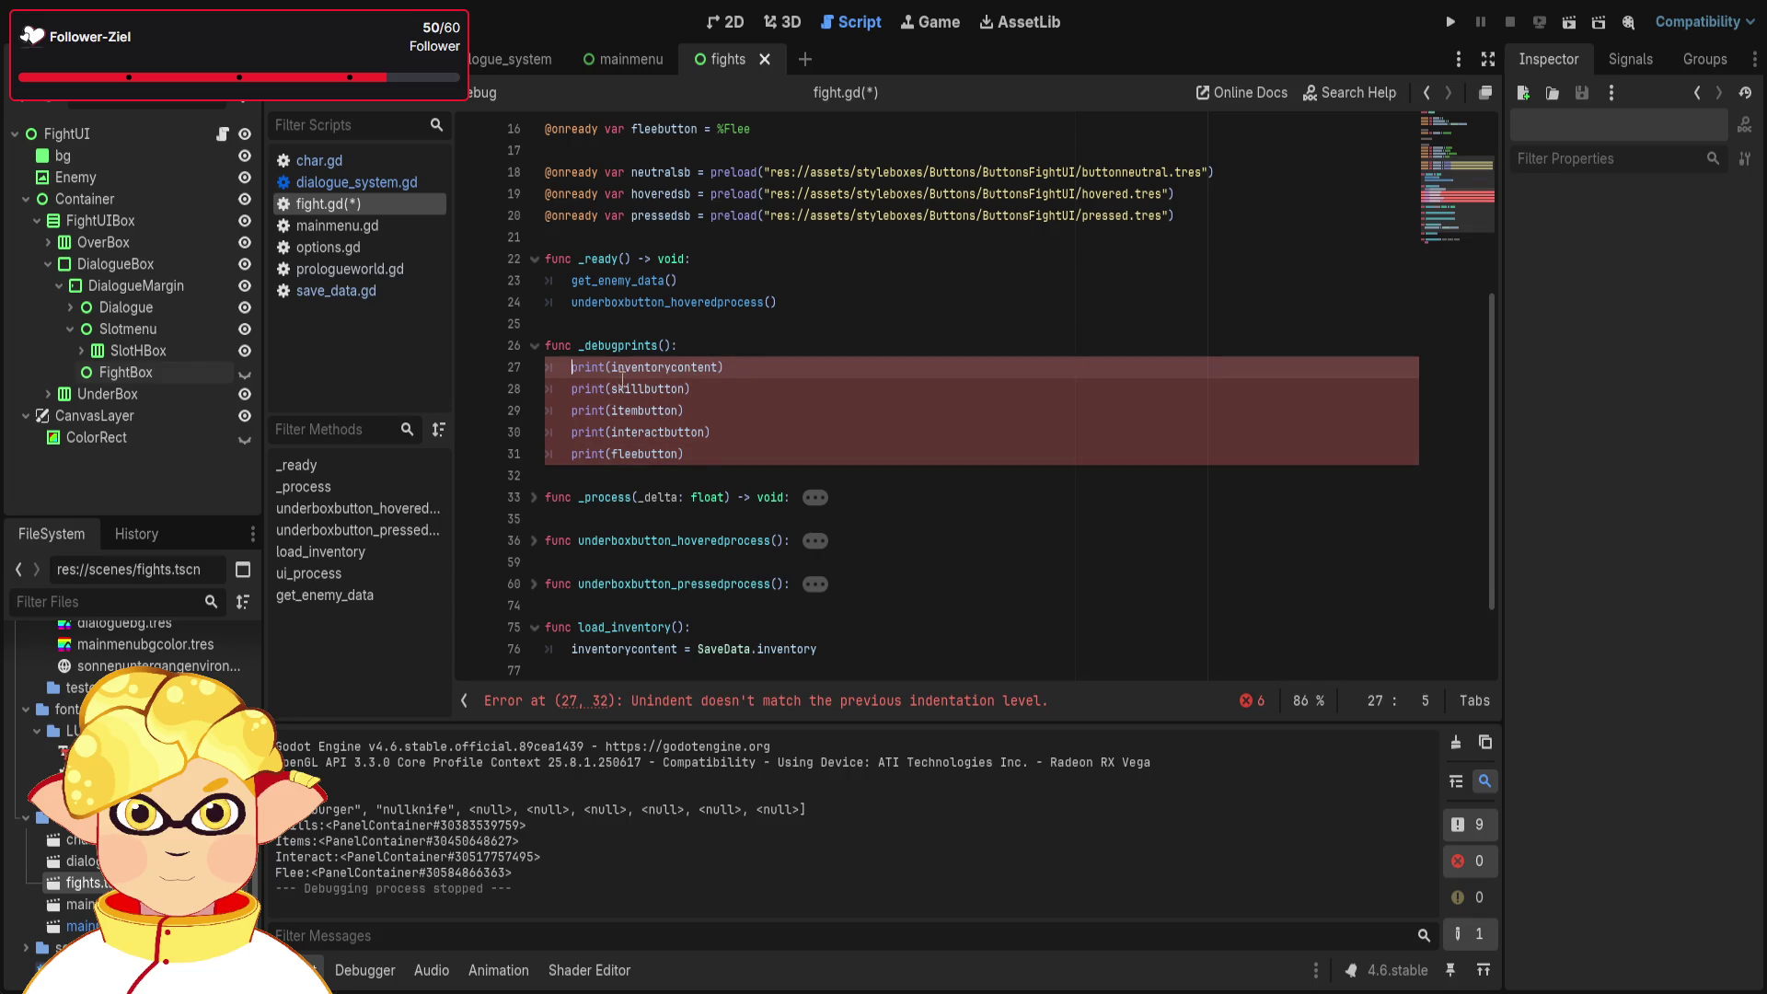
pyautogui.click(609, 368)
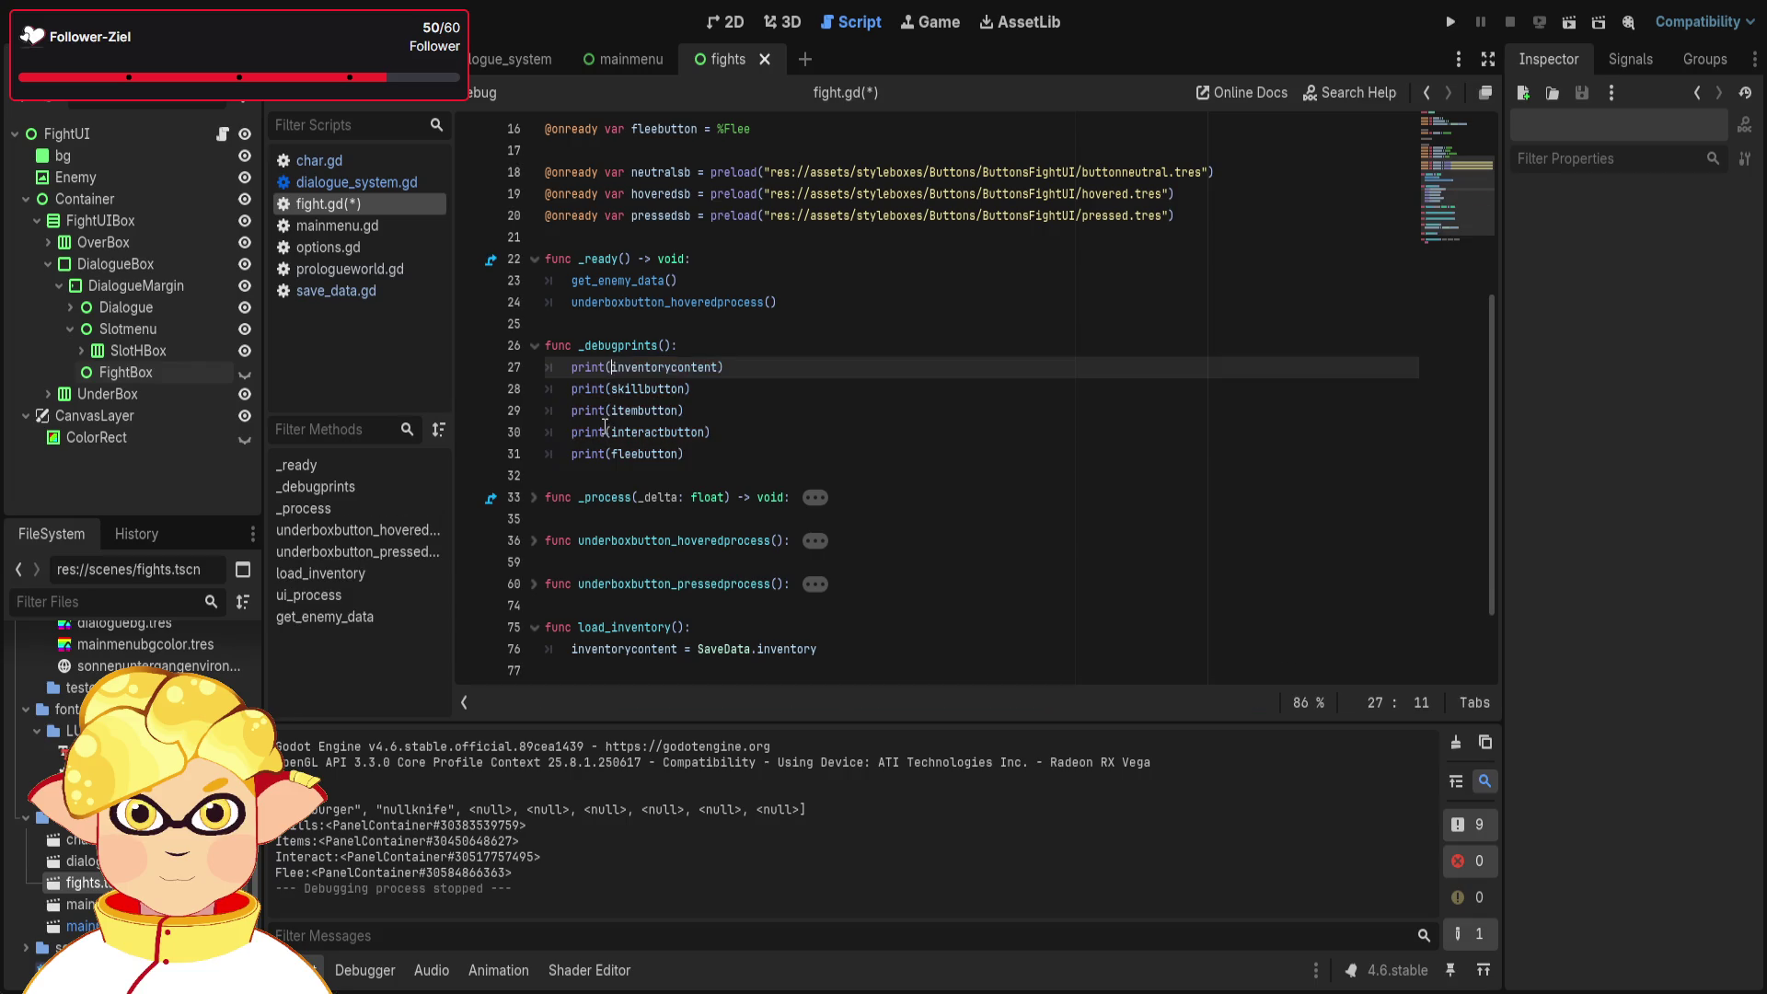
pyautogui.write('"Inhal')
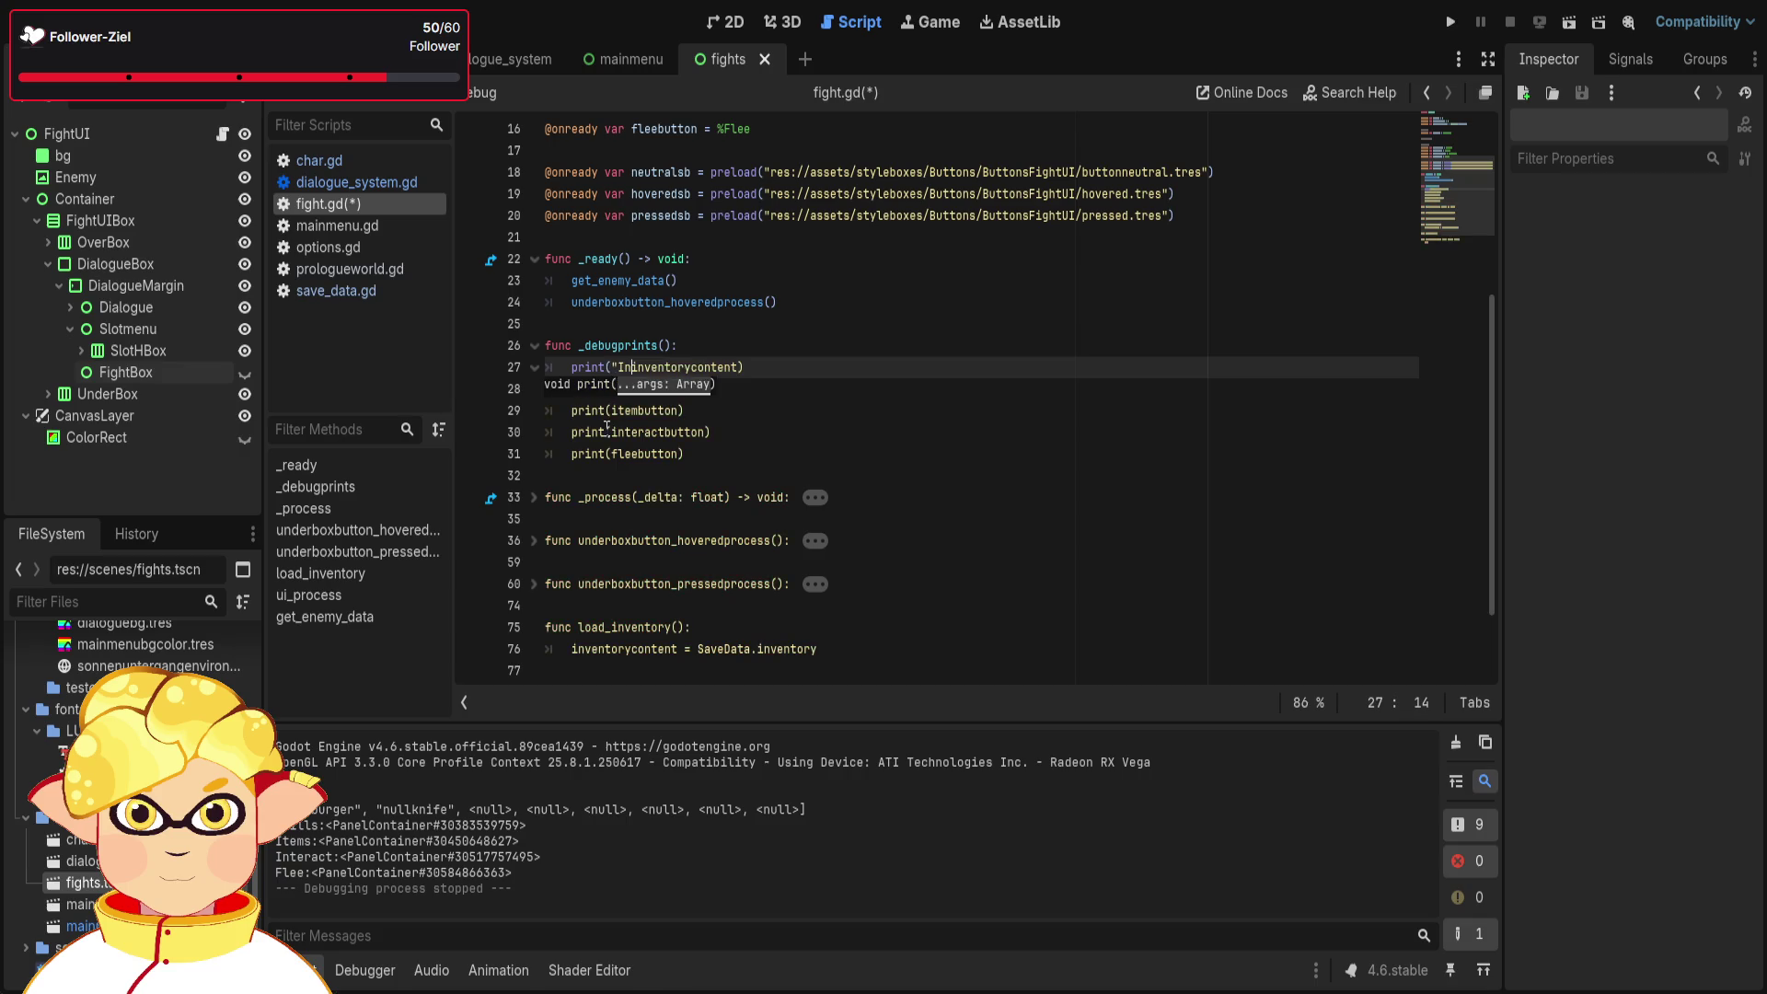
pyautogui.press('BackSpace')
pyautogui.press('BackSpace')
pyautogui.press('BackSpace')
pyautogui.write('inventor')
pyautogui.write('y conten')
pyautogui.write('t:" i')
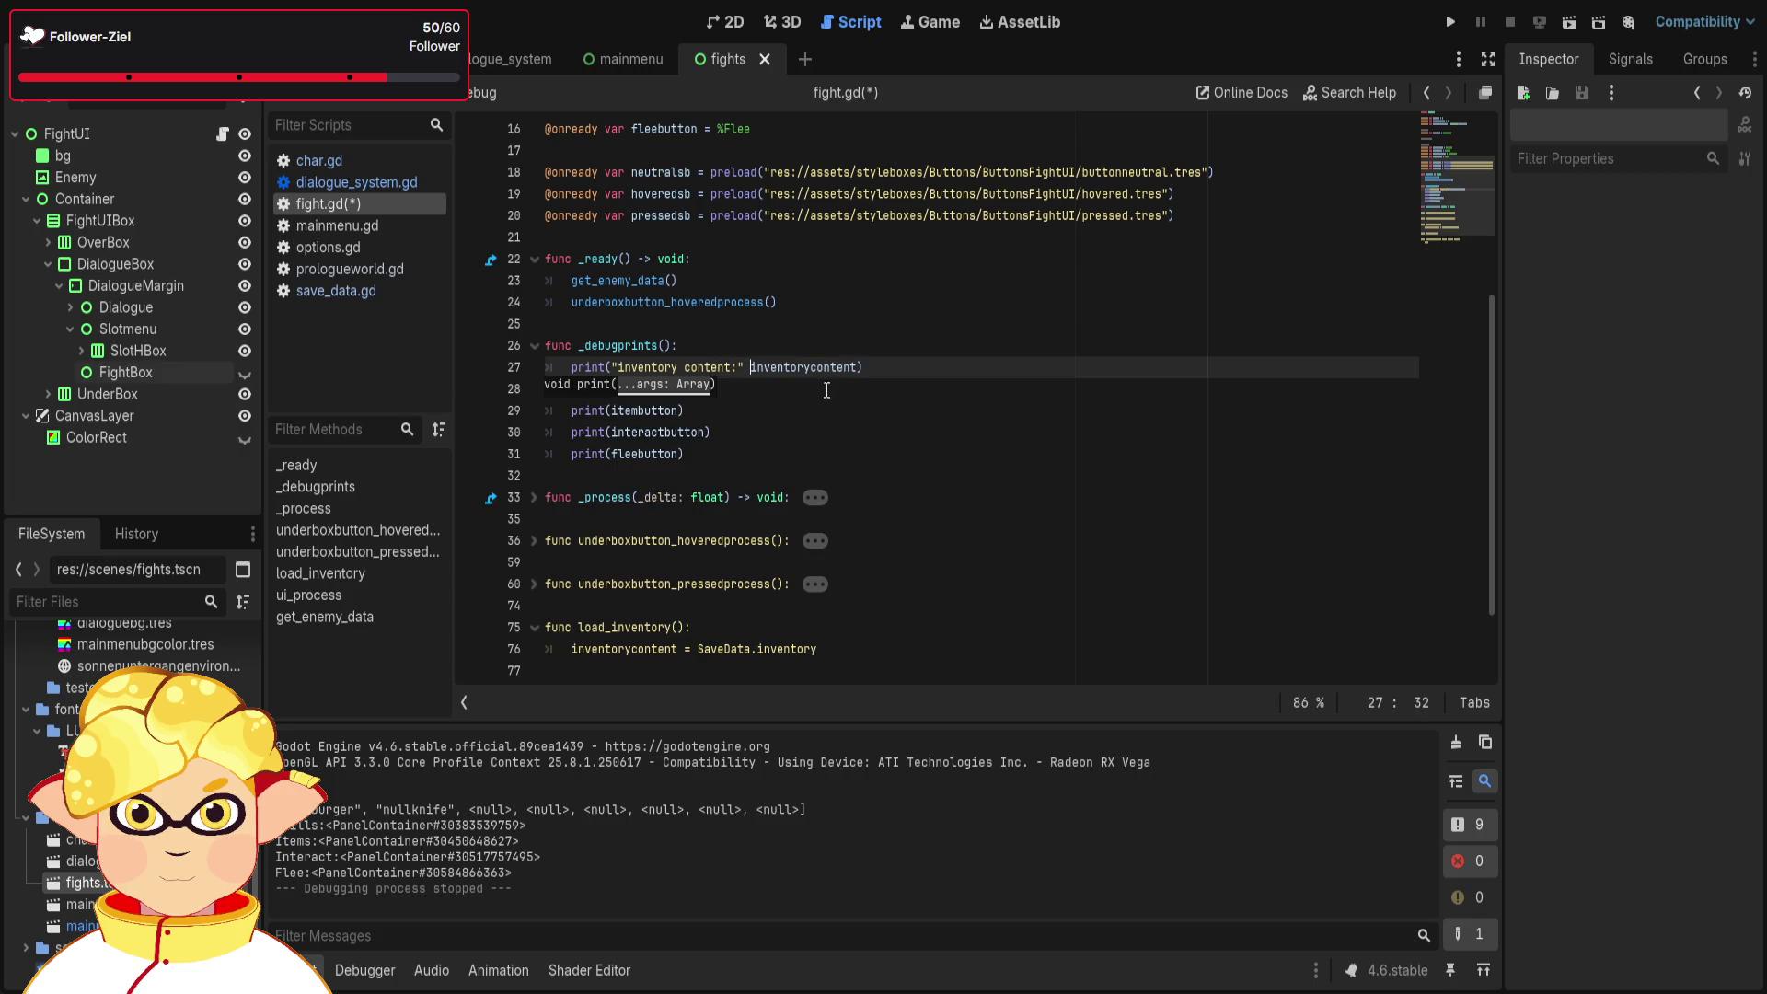
pyautogui.press('End')
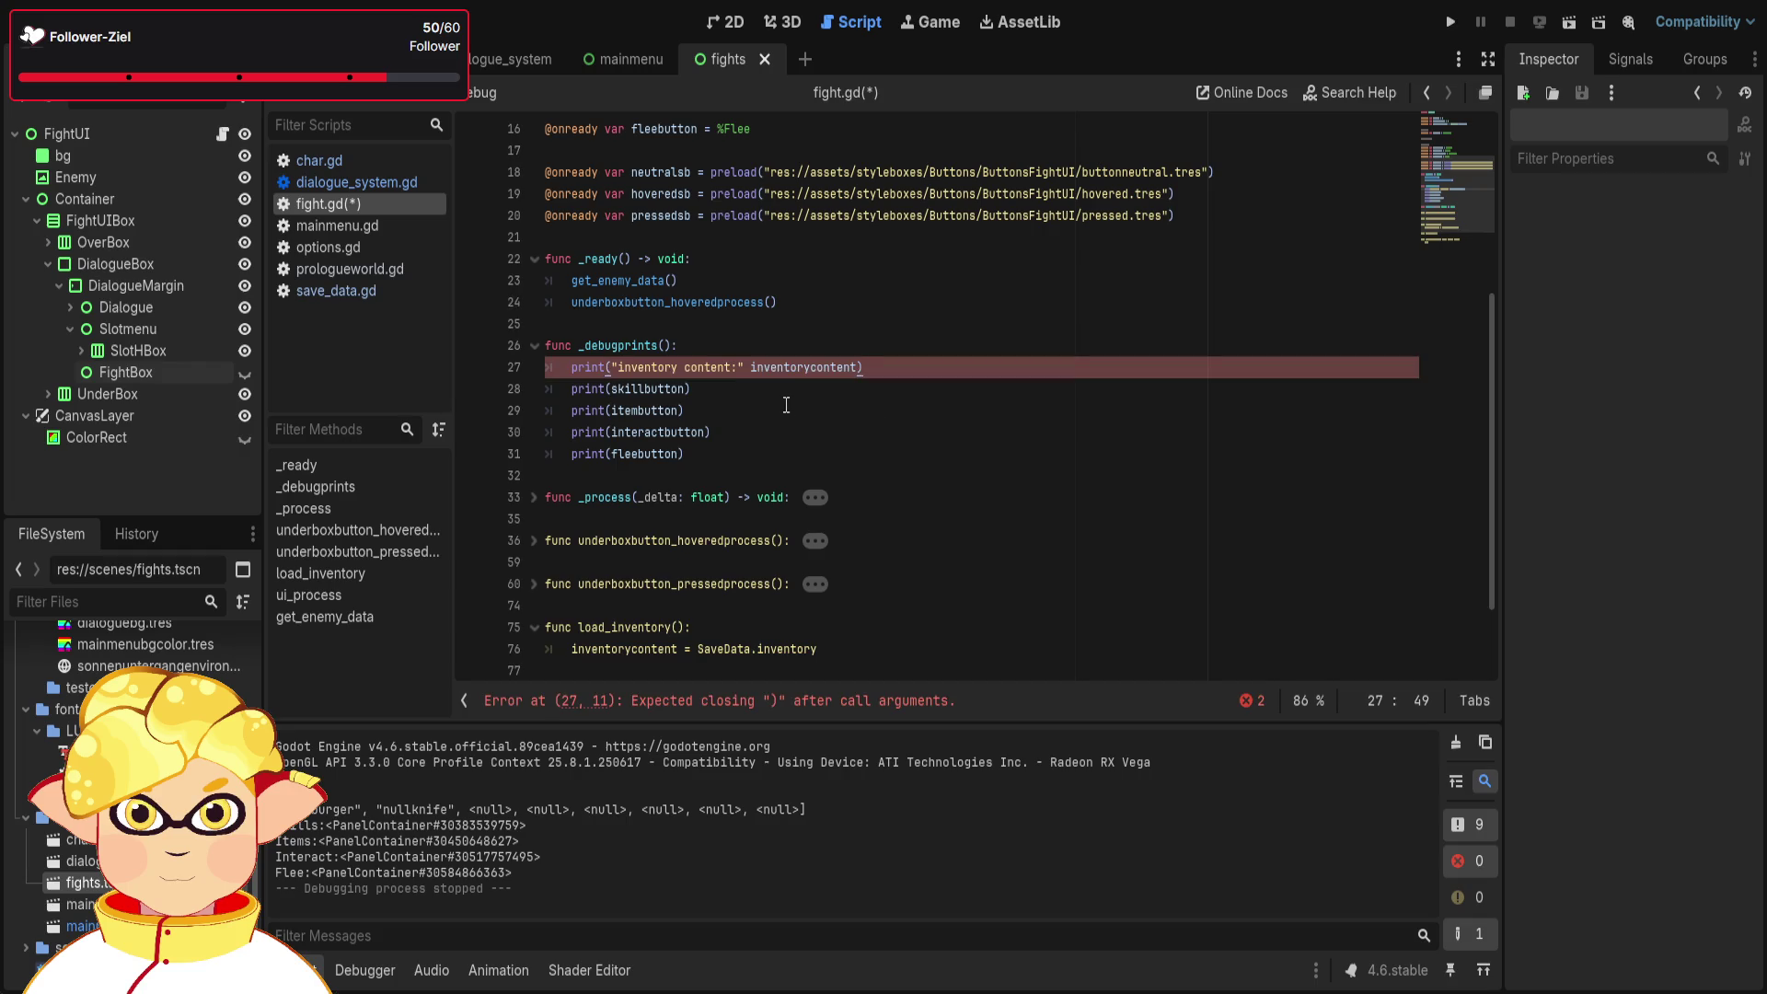
pyautogui.click(613, 367)
pyautogui.click(746, 377)
pyautogui.write('+')
pyautogui.press('Up')
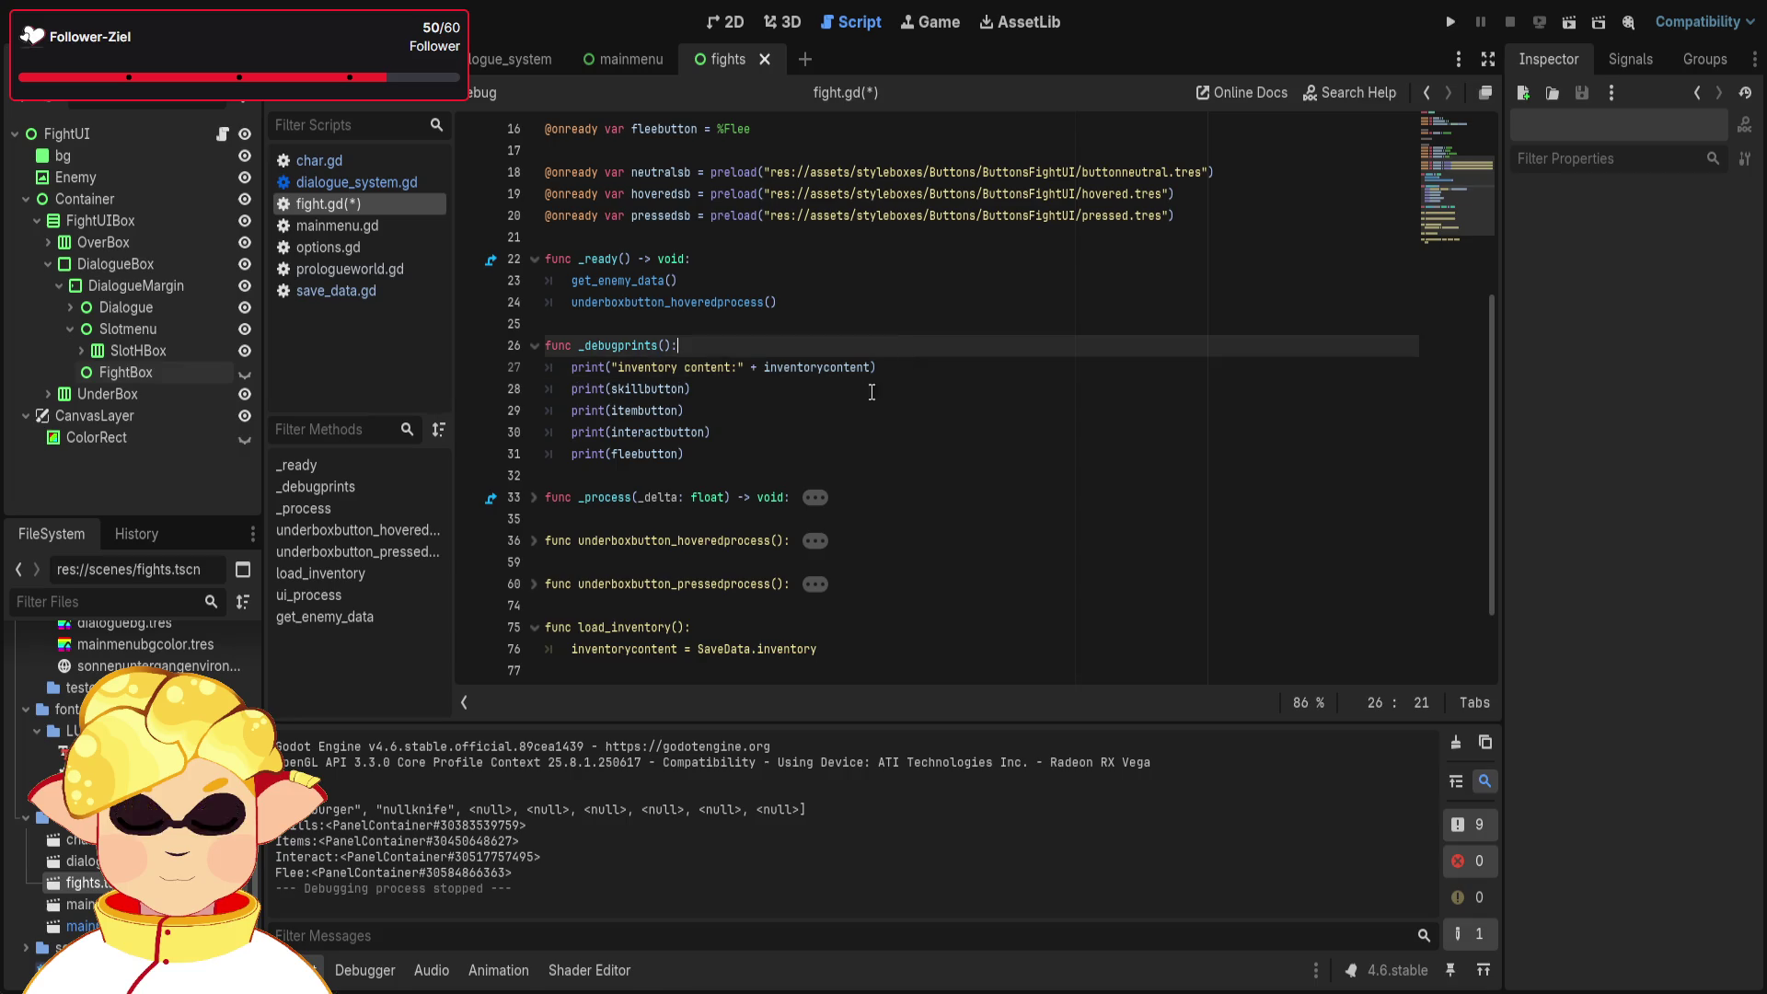
# - Add a "skillbutton path:" + label to the skillbutton print and paste it into the other three
pyautogui.click(613, 388)
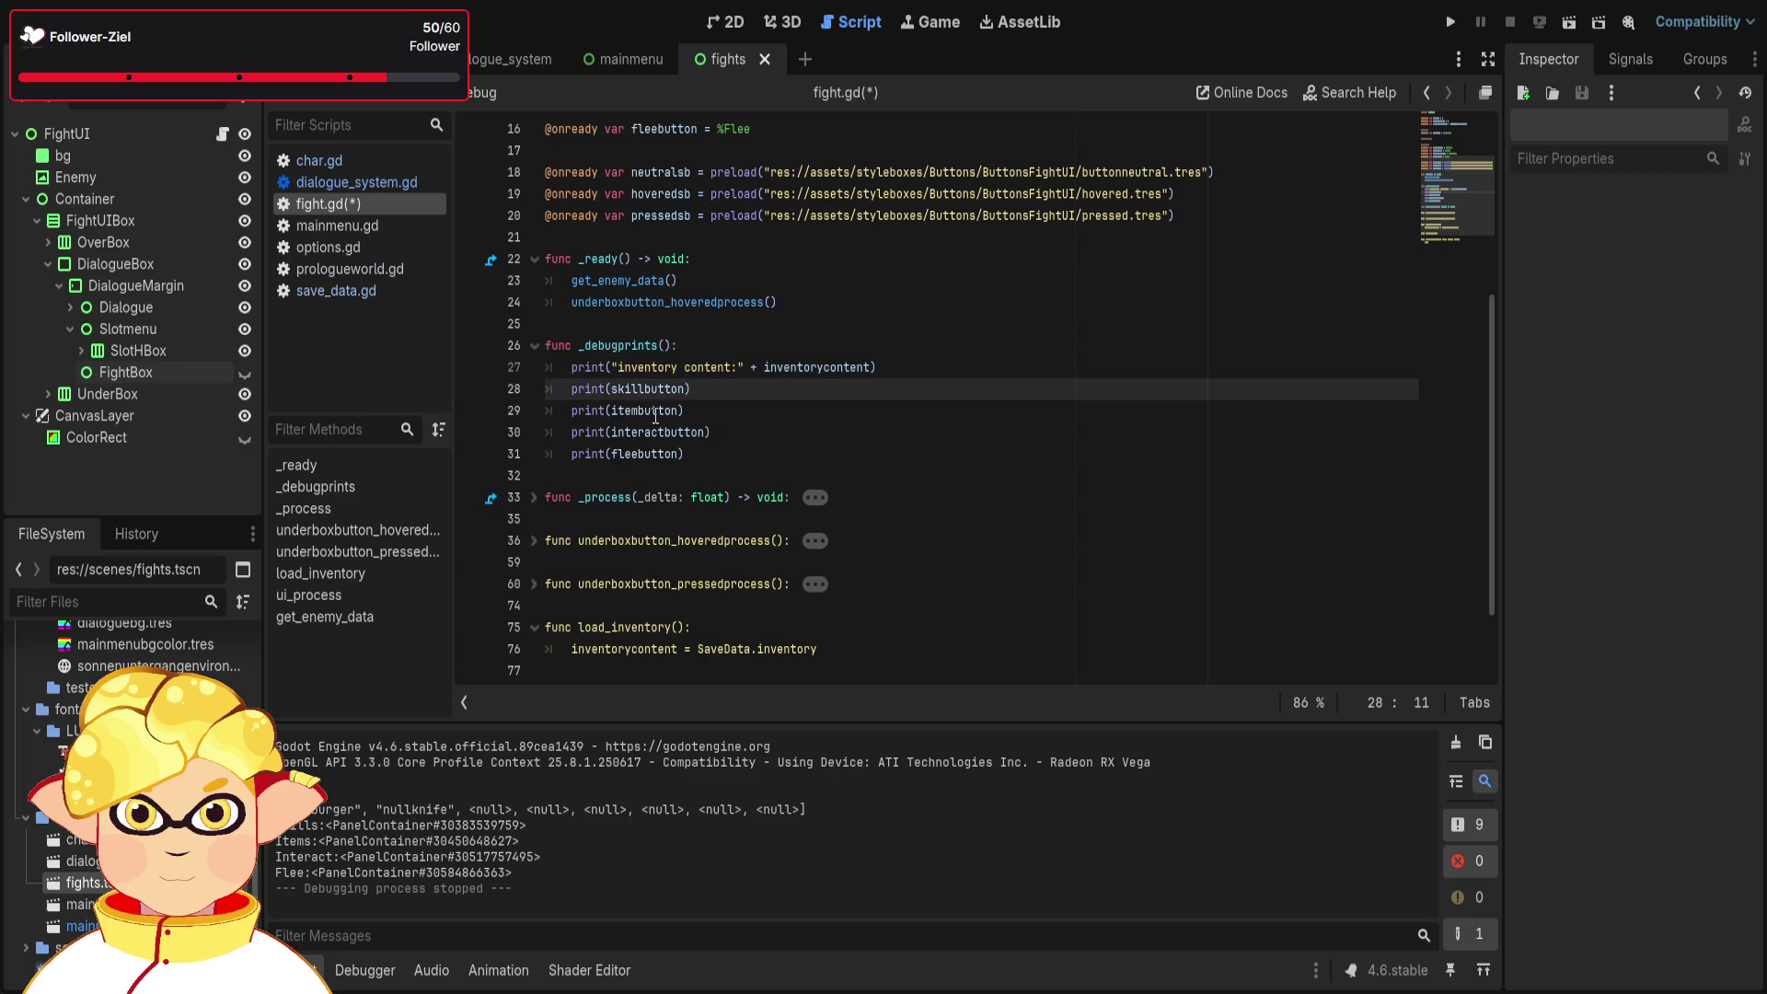
pyautogui.write('"skillb')
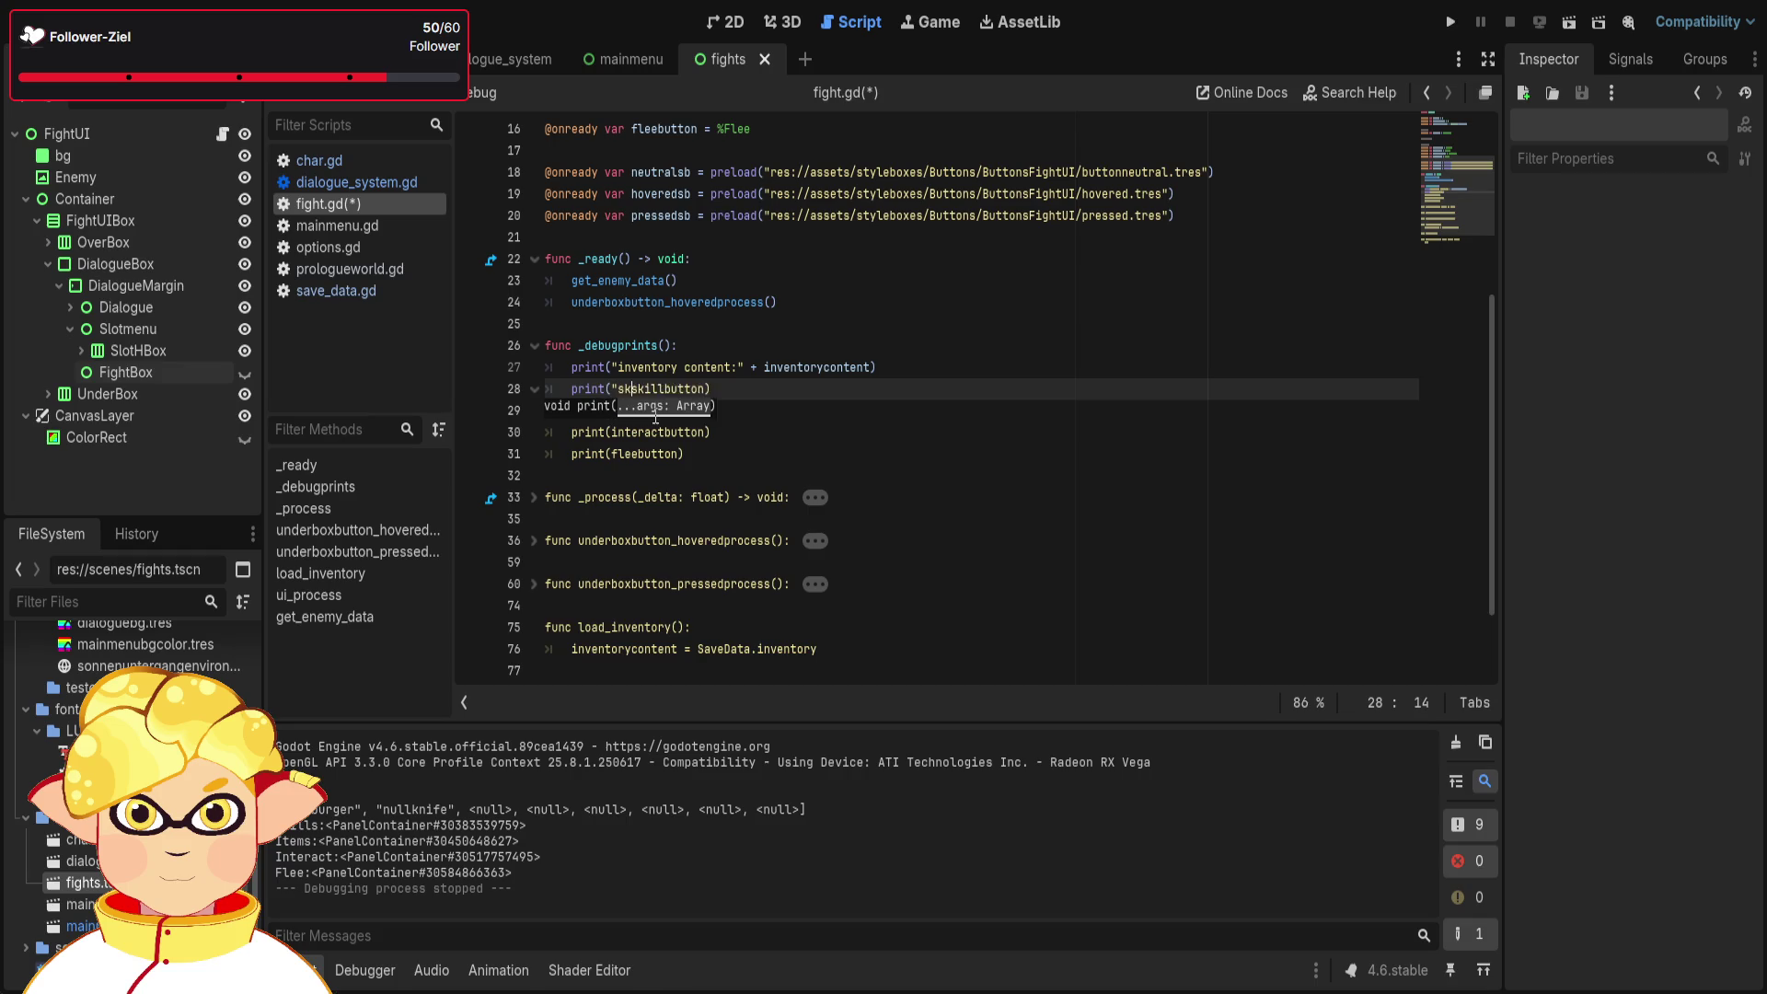
pyautogui.write('utt')
pyautogui.write('on ')
pyautogui.write('path:')
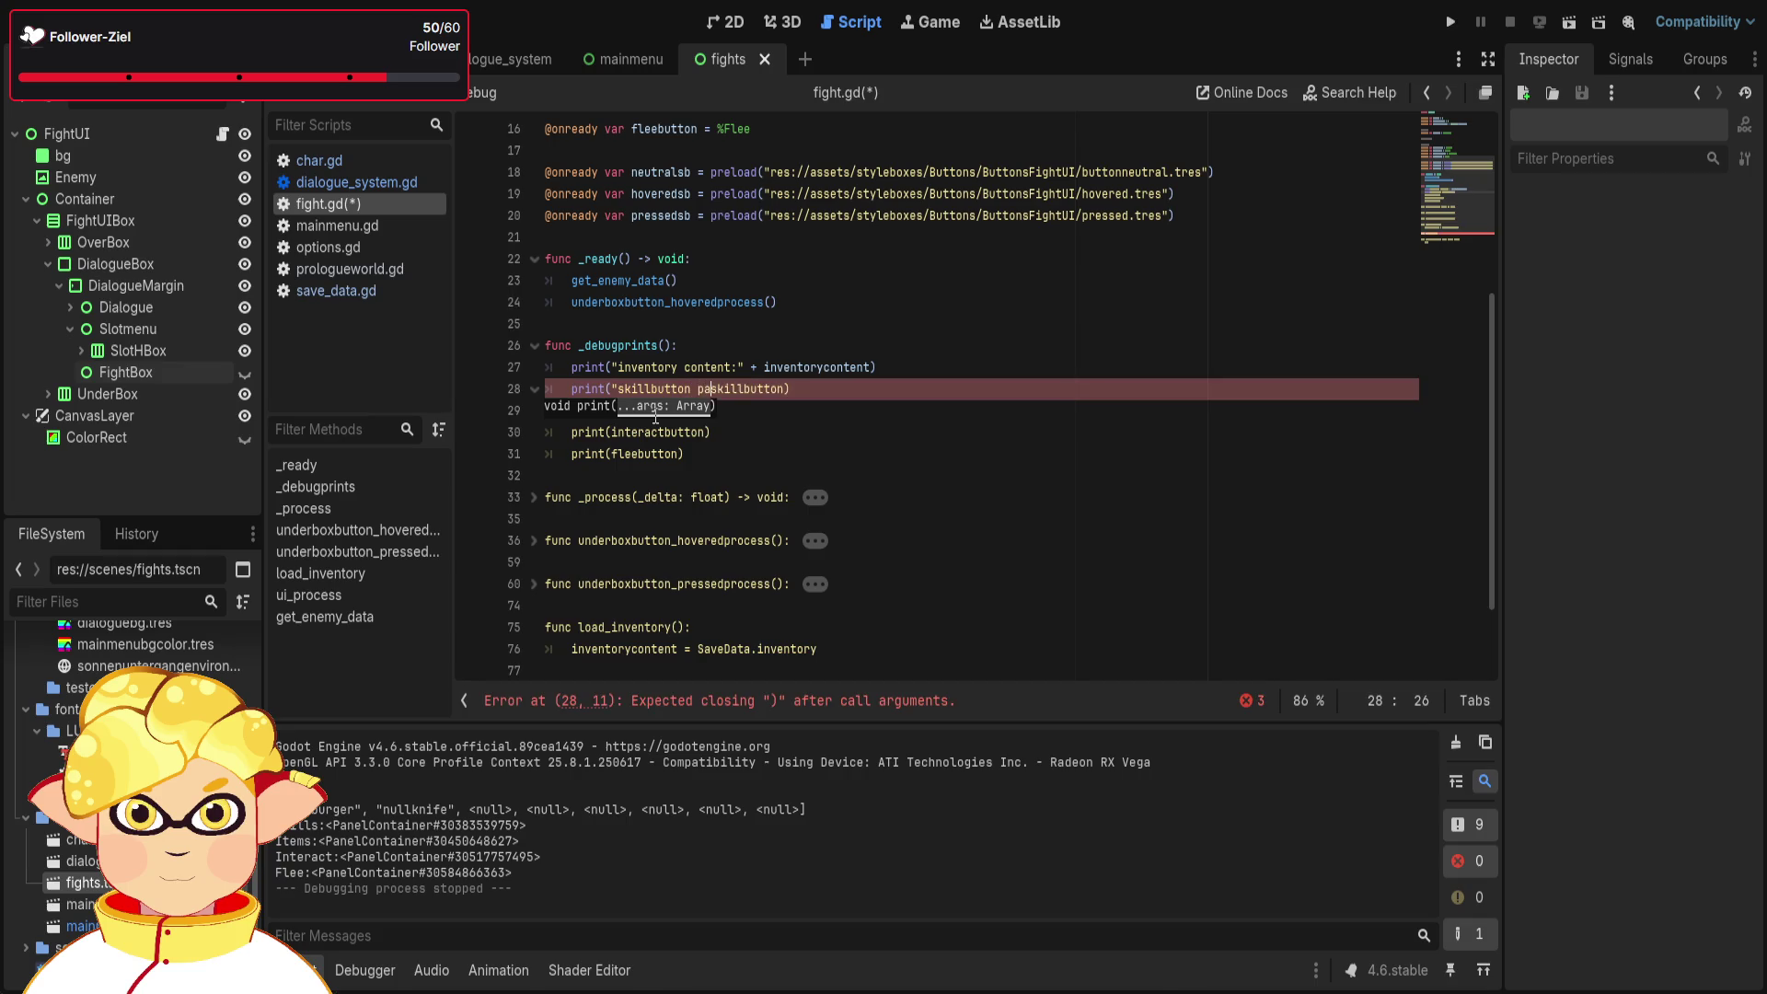
pyautogui.write('" +')
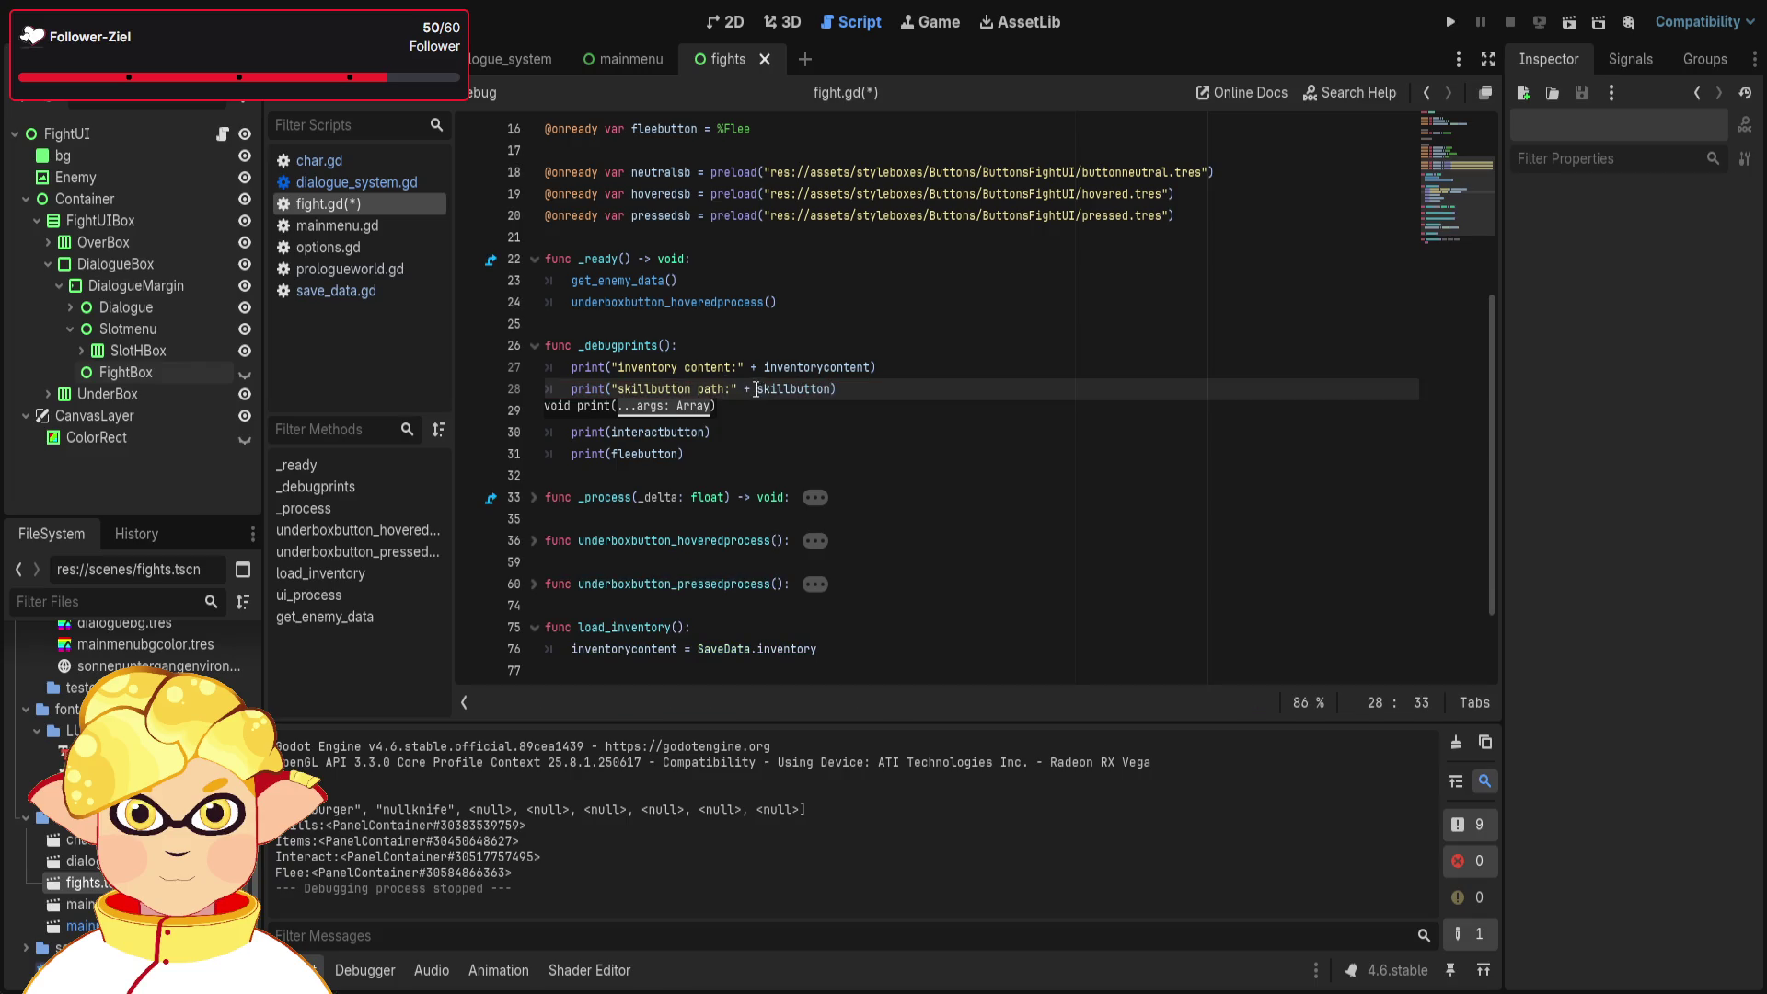
pyautogui.moveTo(756, 388); pyautogui.dragTo(612, 389)
pyautogui.hotkey('ctrl', 'c')
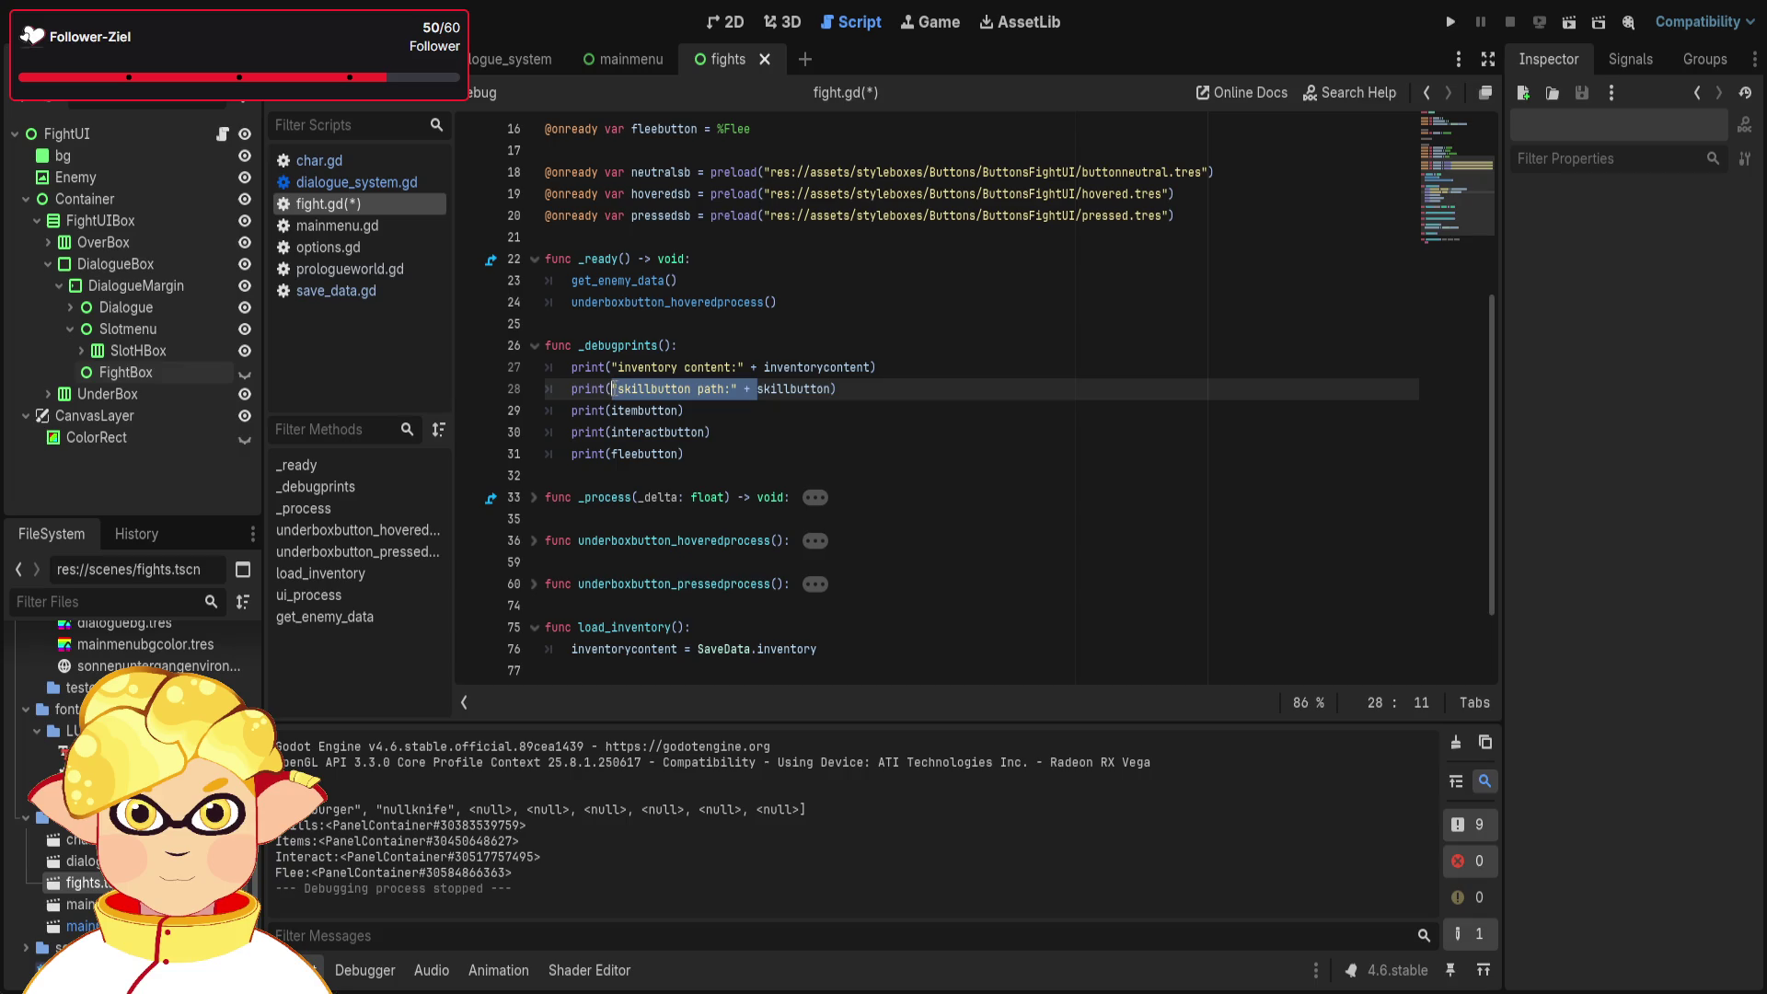
pyautogui.click(614, 411)
pyautogui.hotkey('ctrl', 'v')
pyautogui.click(614, 431)
pyautogui.hotkey('ctrl', 'v')
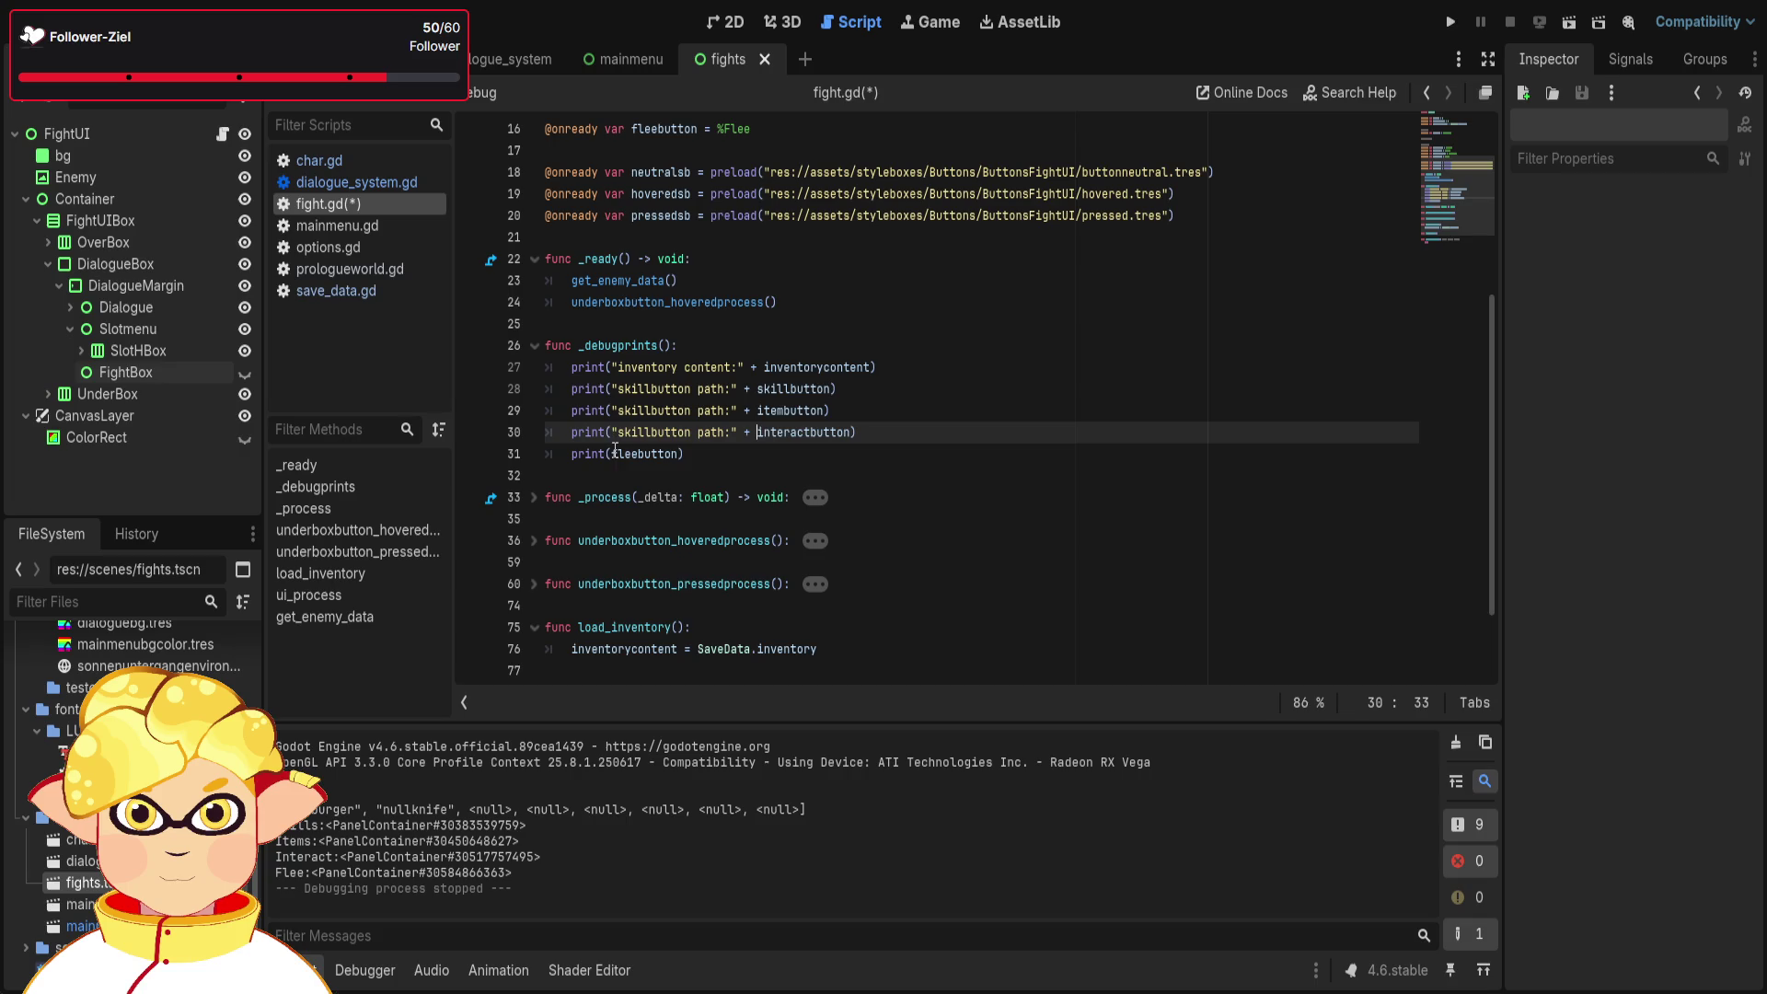
pyautogui.click(613, 454)
pyautogui.hotkey('ctrl', 'v')
# - Rename the pasted labels to item, interact and flee for their buttons
pyautogui.click(642, 411)
pyautogui.moveTo(649, 410); pyautogui.dragTo(617, 411)
pyautogui.write('item')
pyautogui.press('Down')
pyautogui.press('Left')
pyautogui.press('BackSpace')
pyautogui.press('BackSpace')
pyautogui.press('BackSpace')
pyautogui.write('interact')
pyautogui.press('Down')
pyautogui.press('BackSpace')
pyautogui.press('BackSpace')
pyautogui.press('BackSpace')
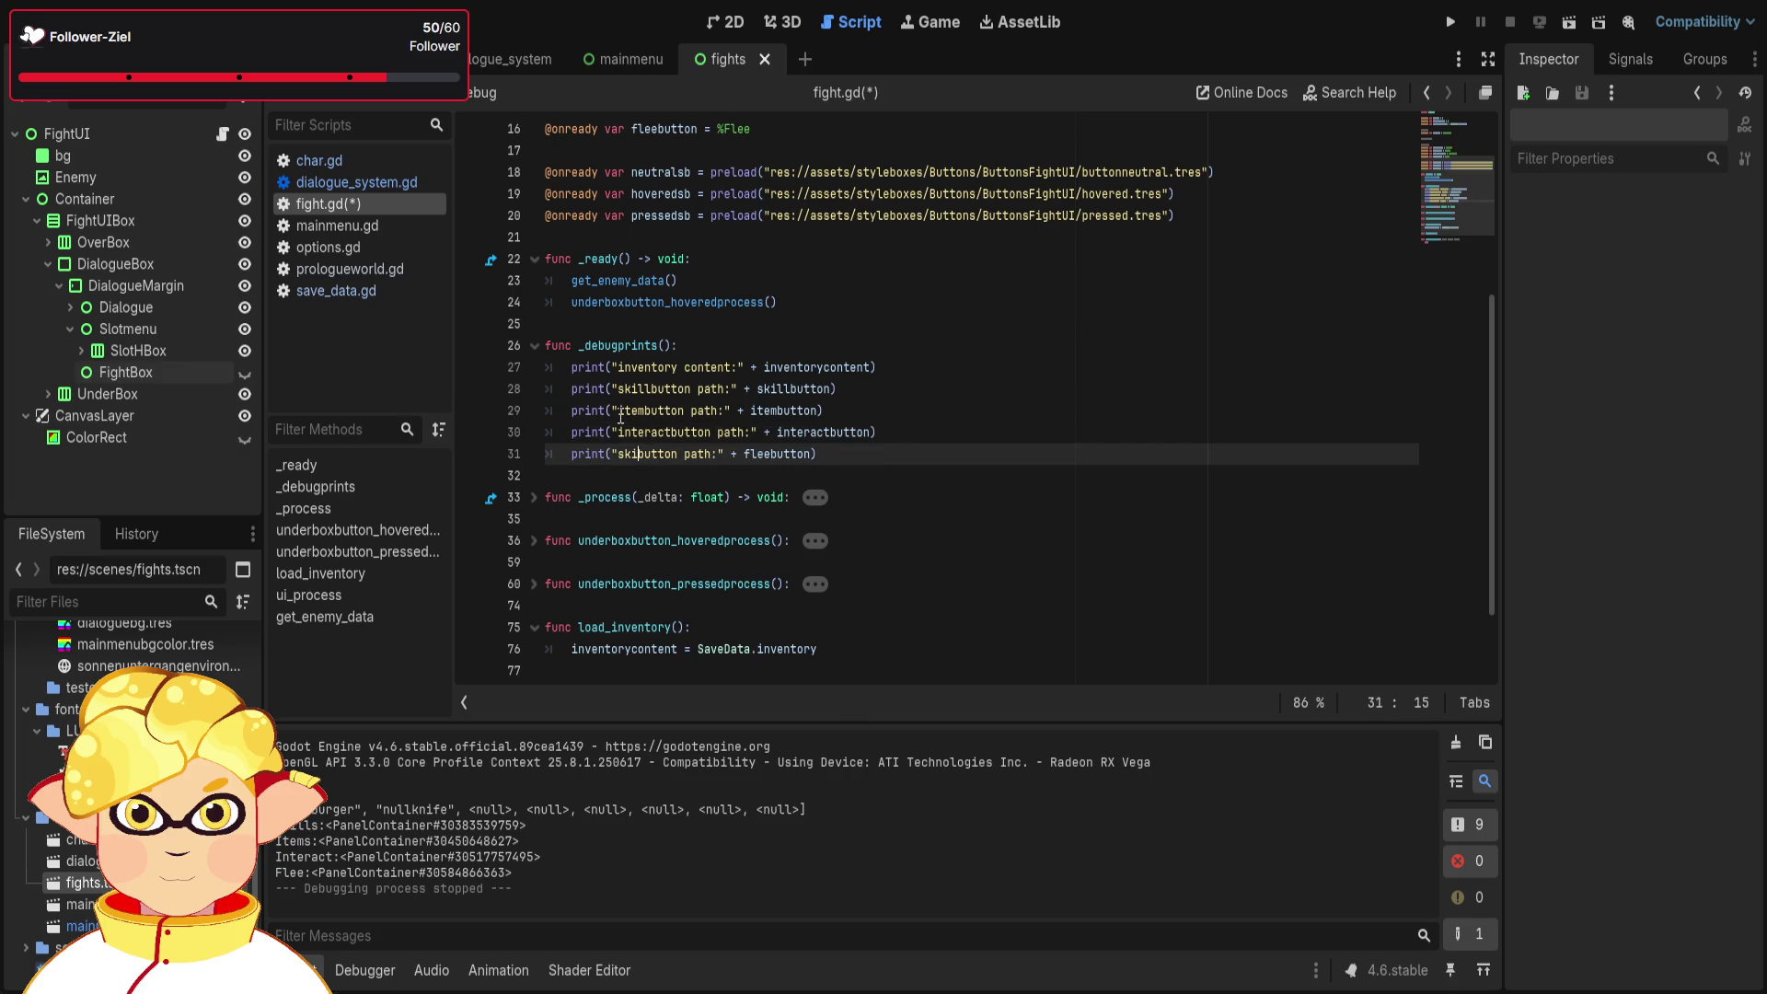
pyautogui.write('flee')
# - Call _debugprints() from _ready, then save and run with F6
pyautogui.click(822, 298)
pyautogui.press('Return')
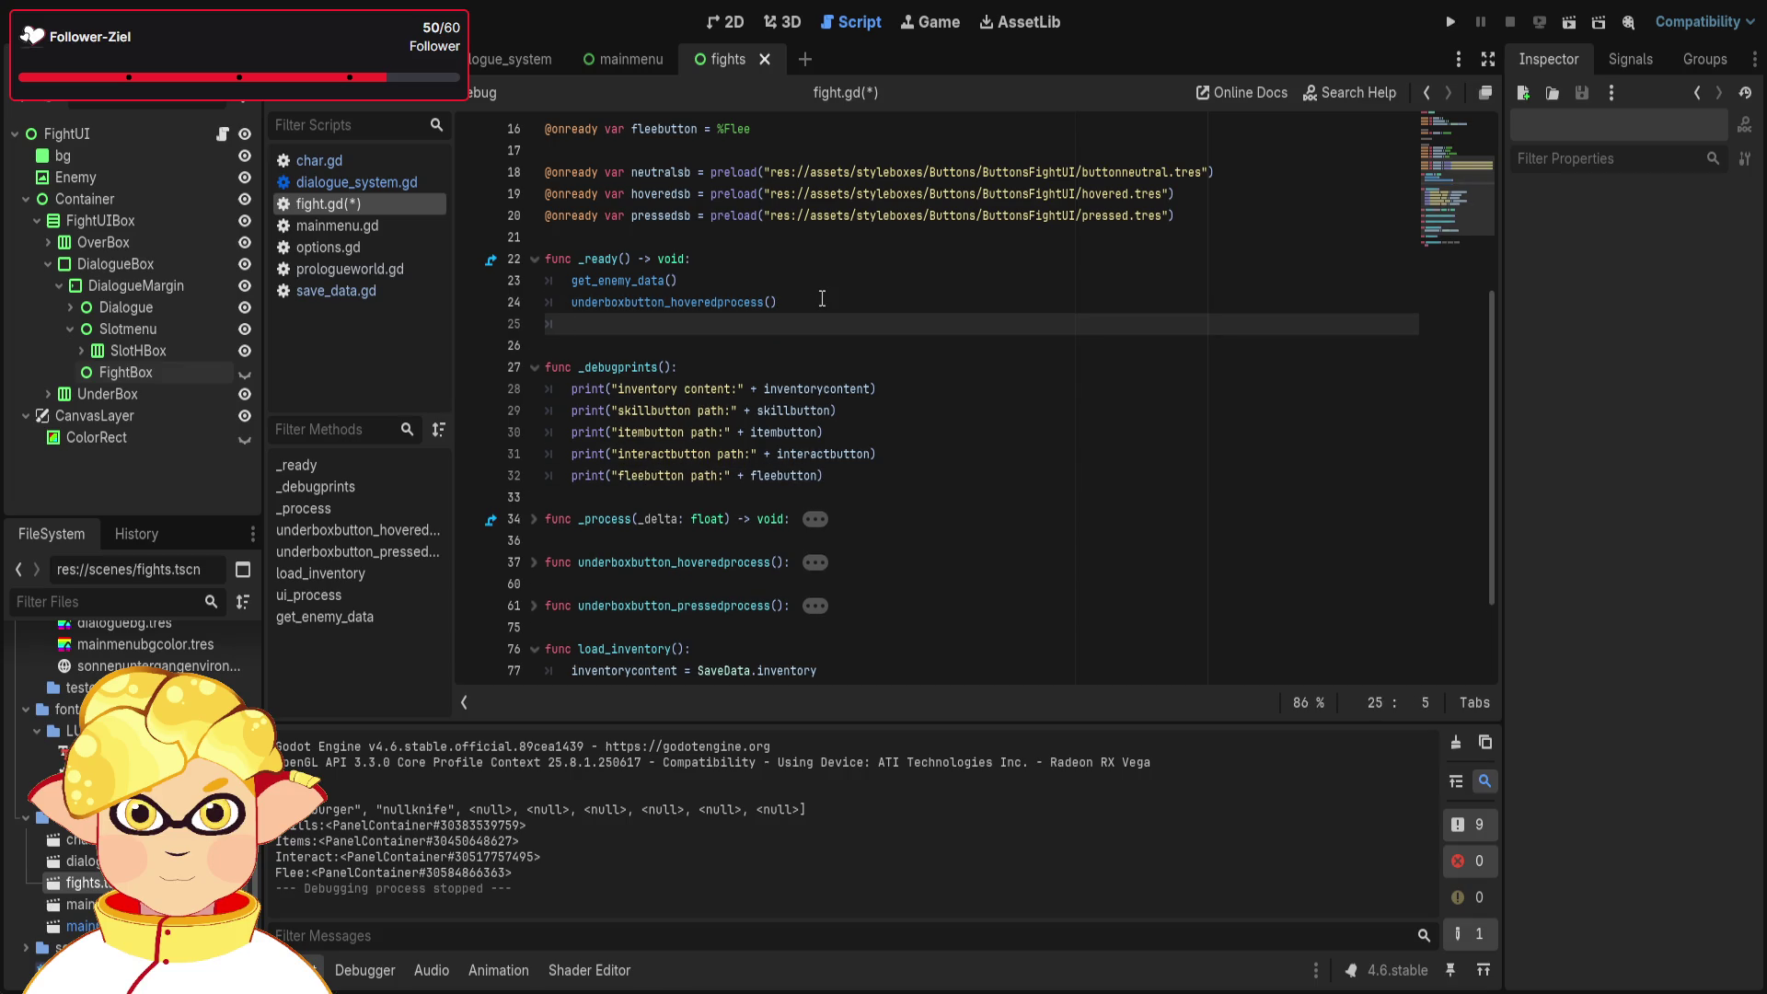
pyautogui.write('_de')
pyautogui.press('Return')
pyautogui.press('F6')
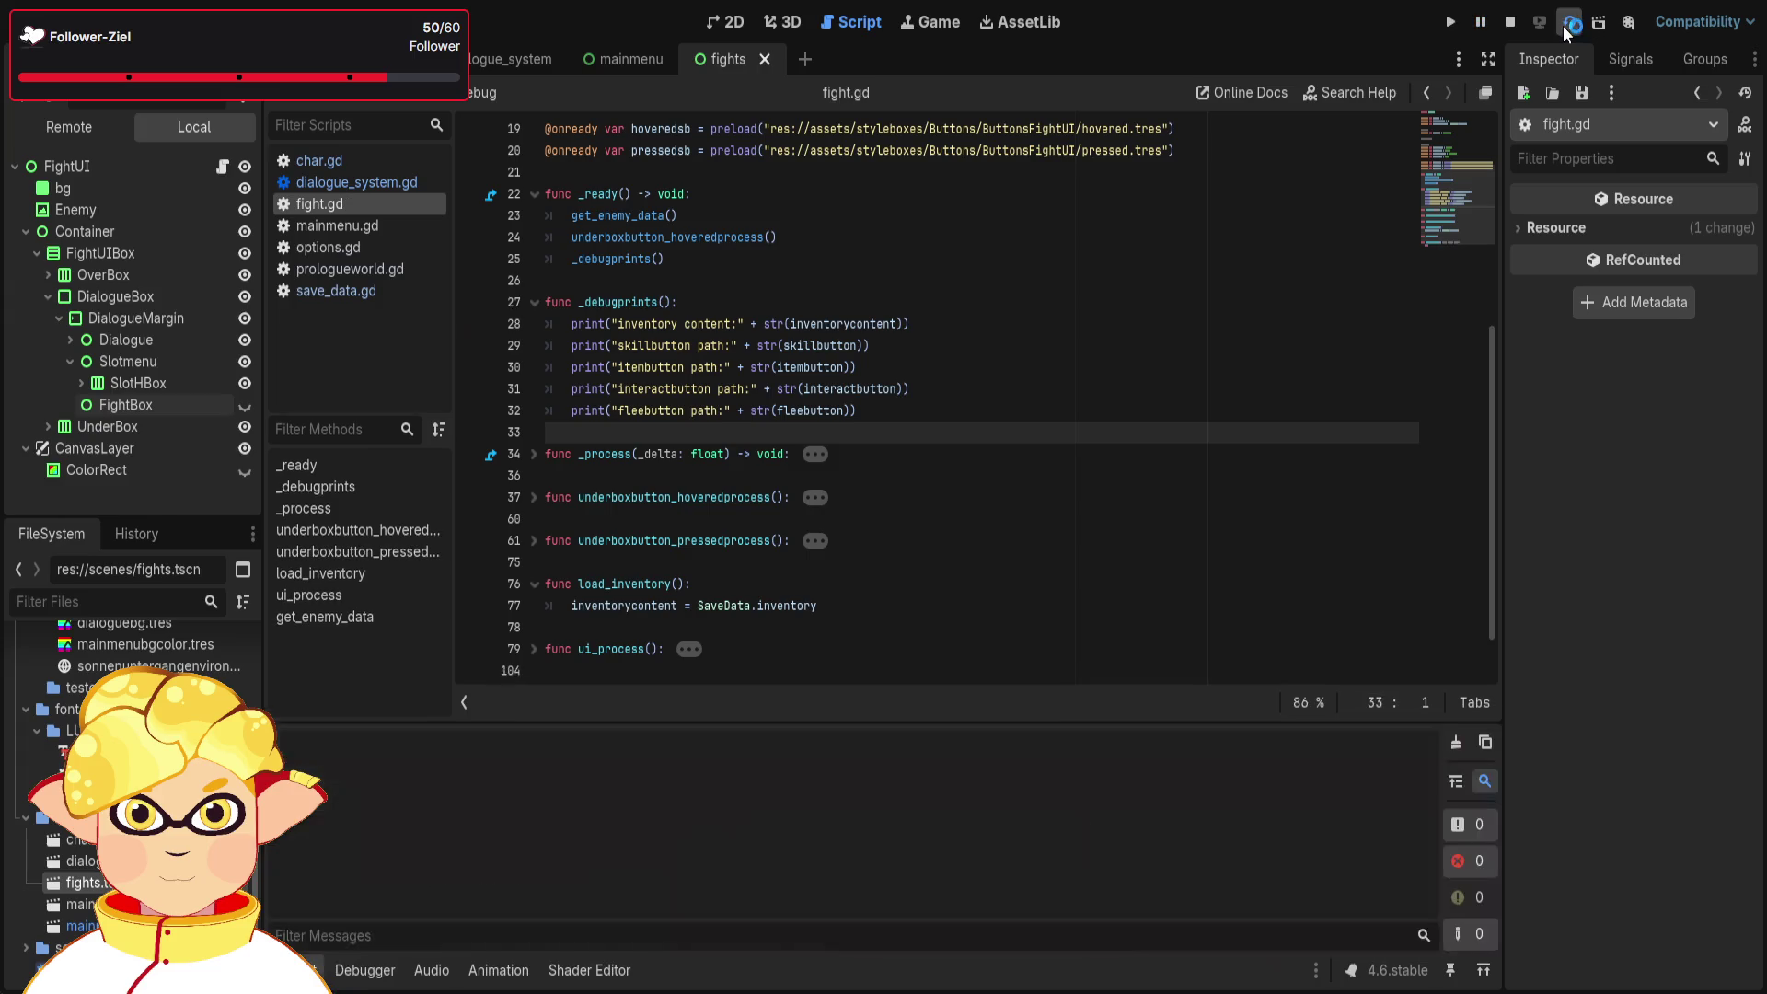
# - Bring up the running fight scene, then stop it with F8
pyautogui.click(1565, 20)
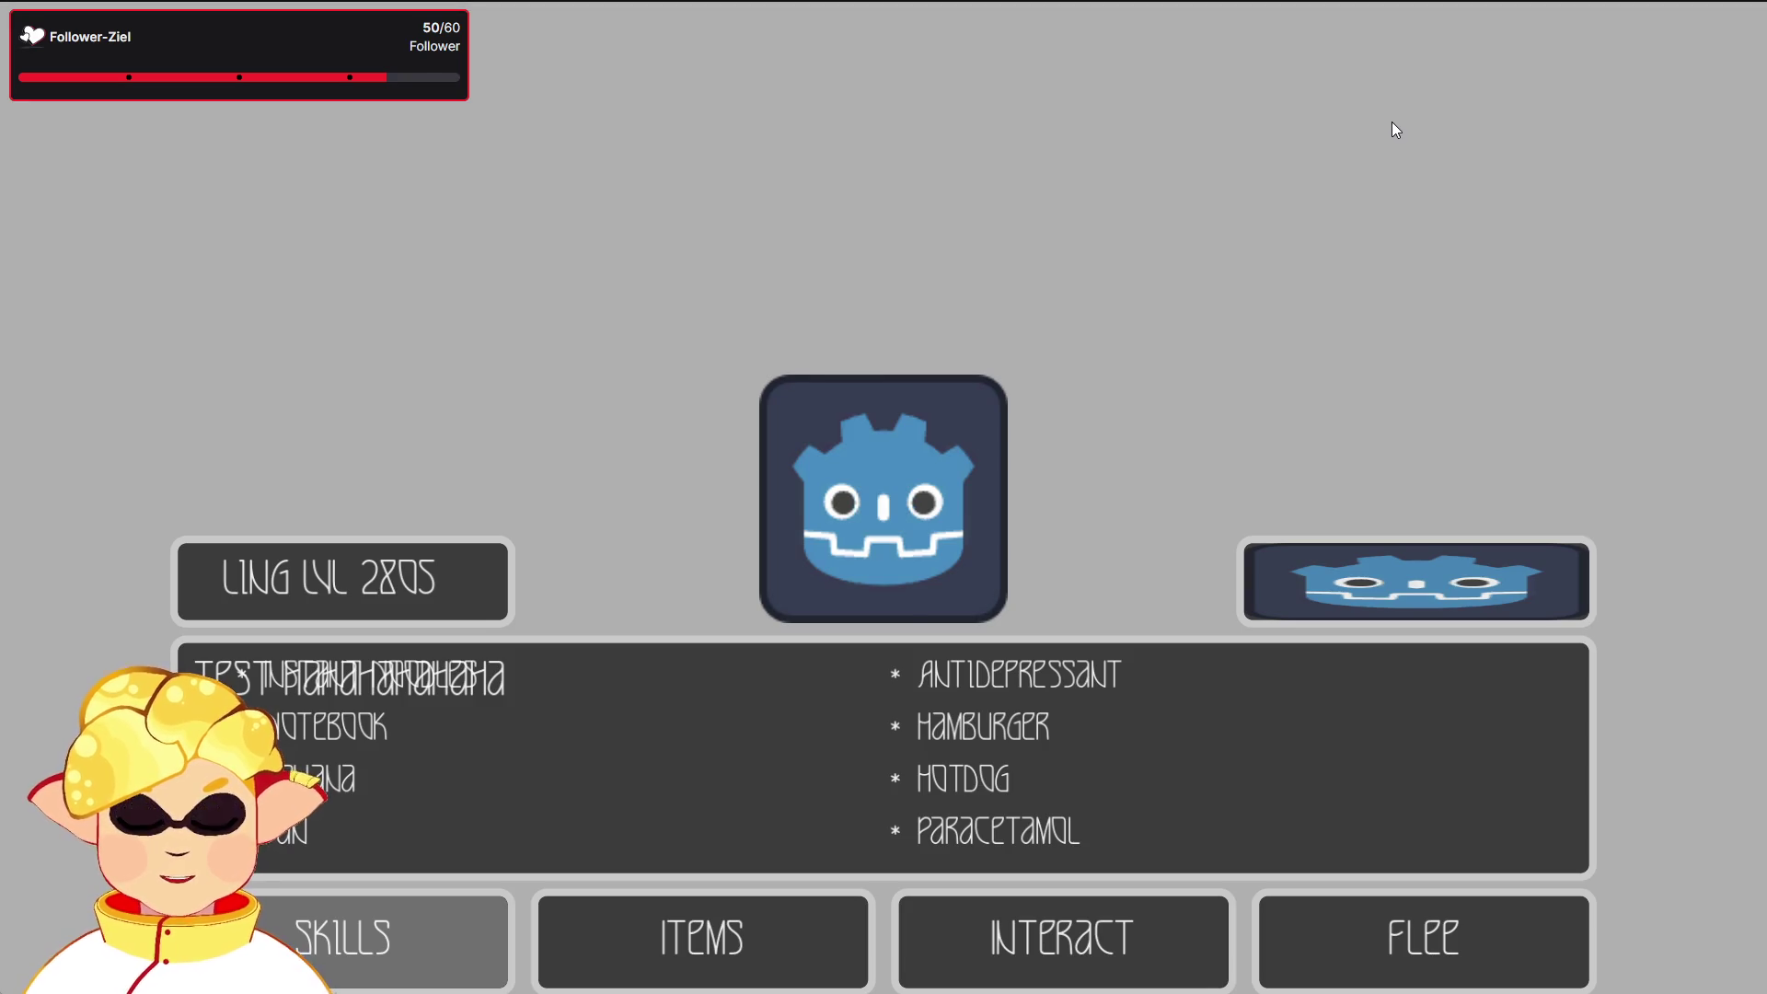
pyautogui.press('F8')
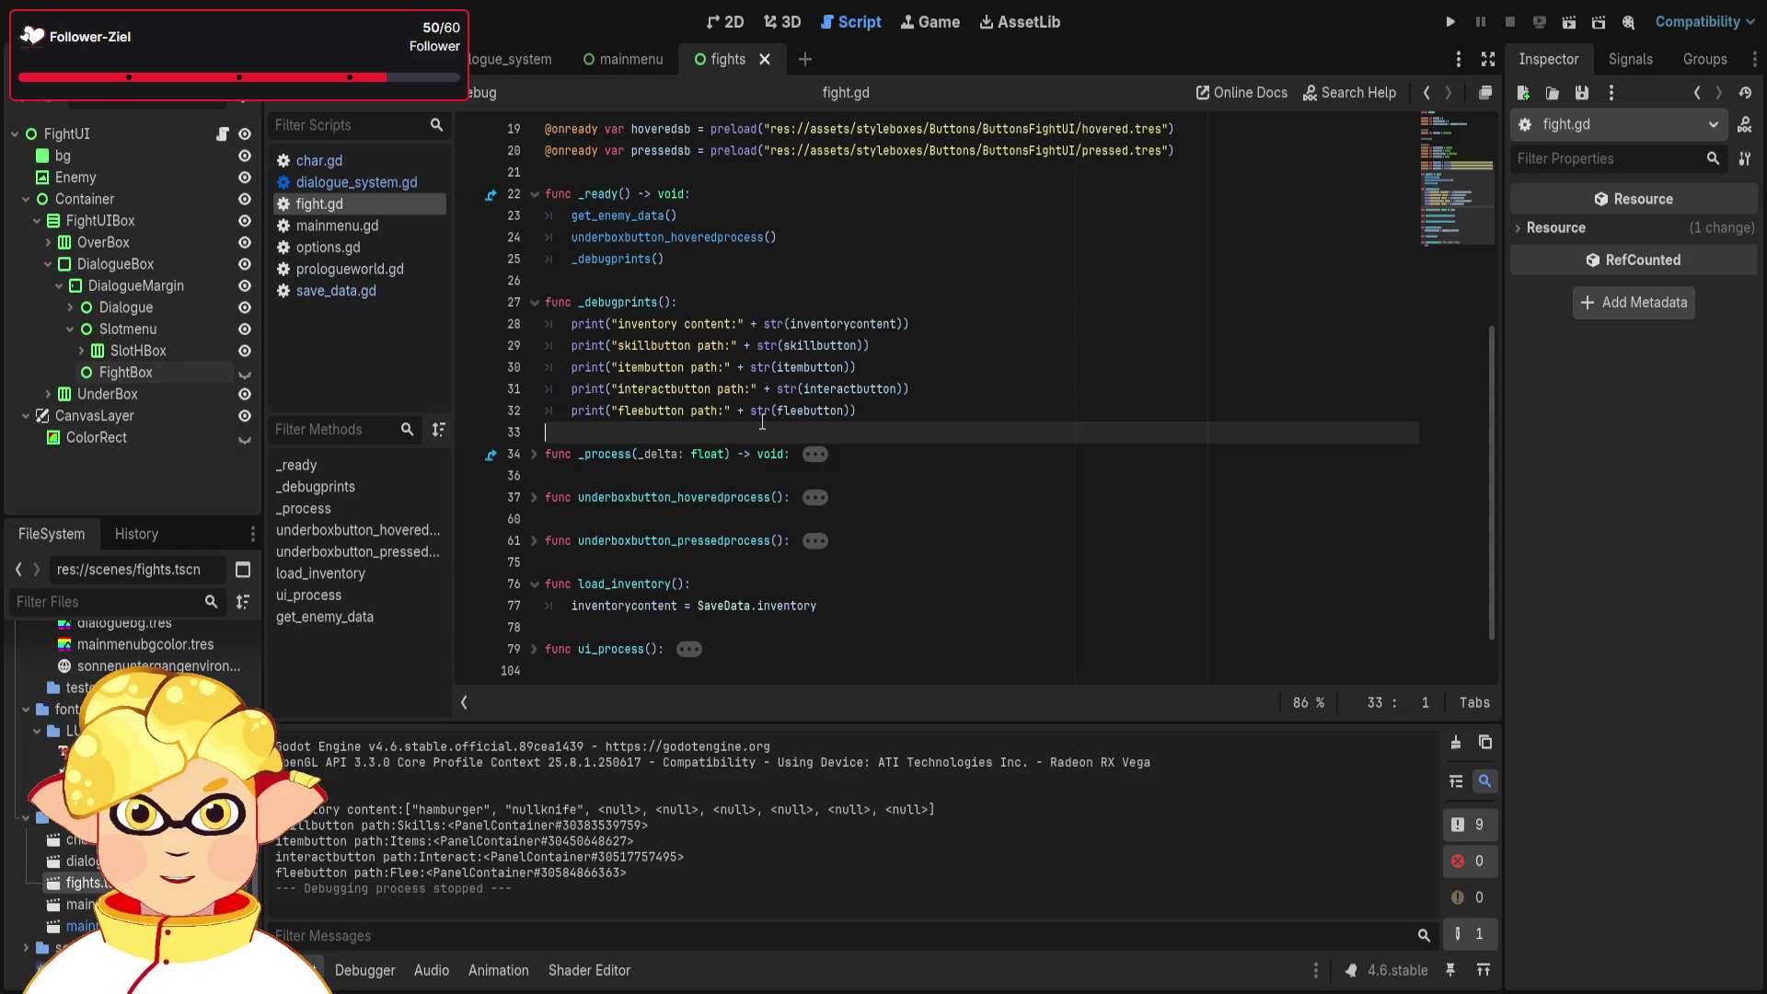
# - Strip the label text and extra parentheses from the fleebutton and interactbutton prints
pyautogui.moveTo(769, 412); pyautogui.dragTo(632, 420)
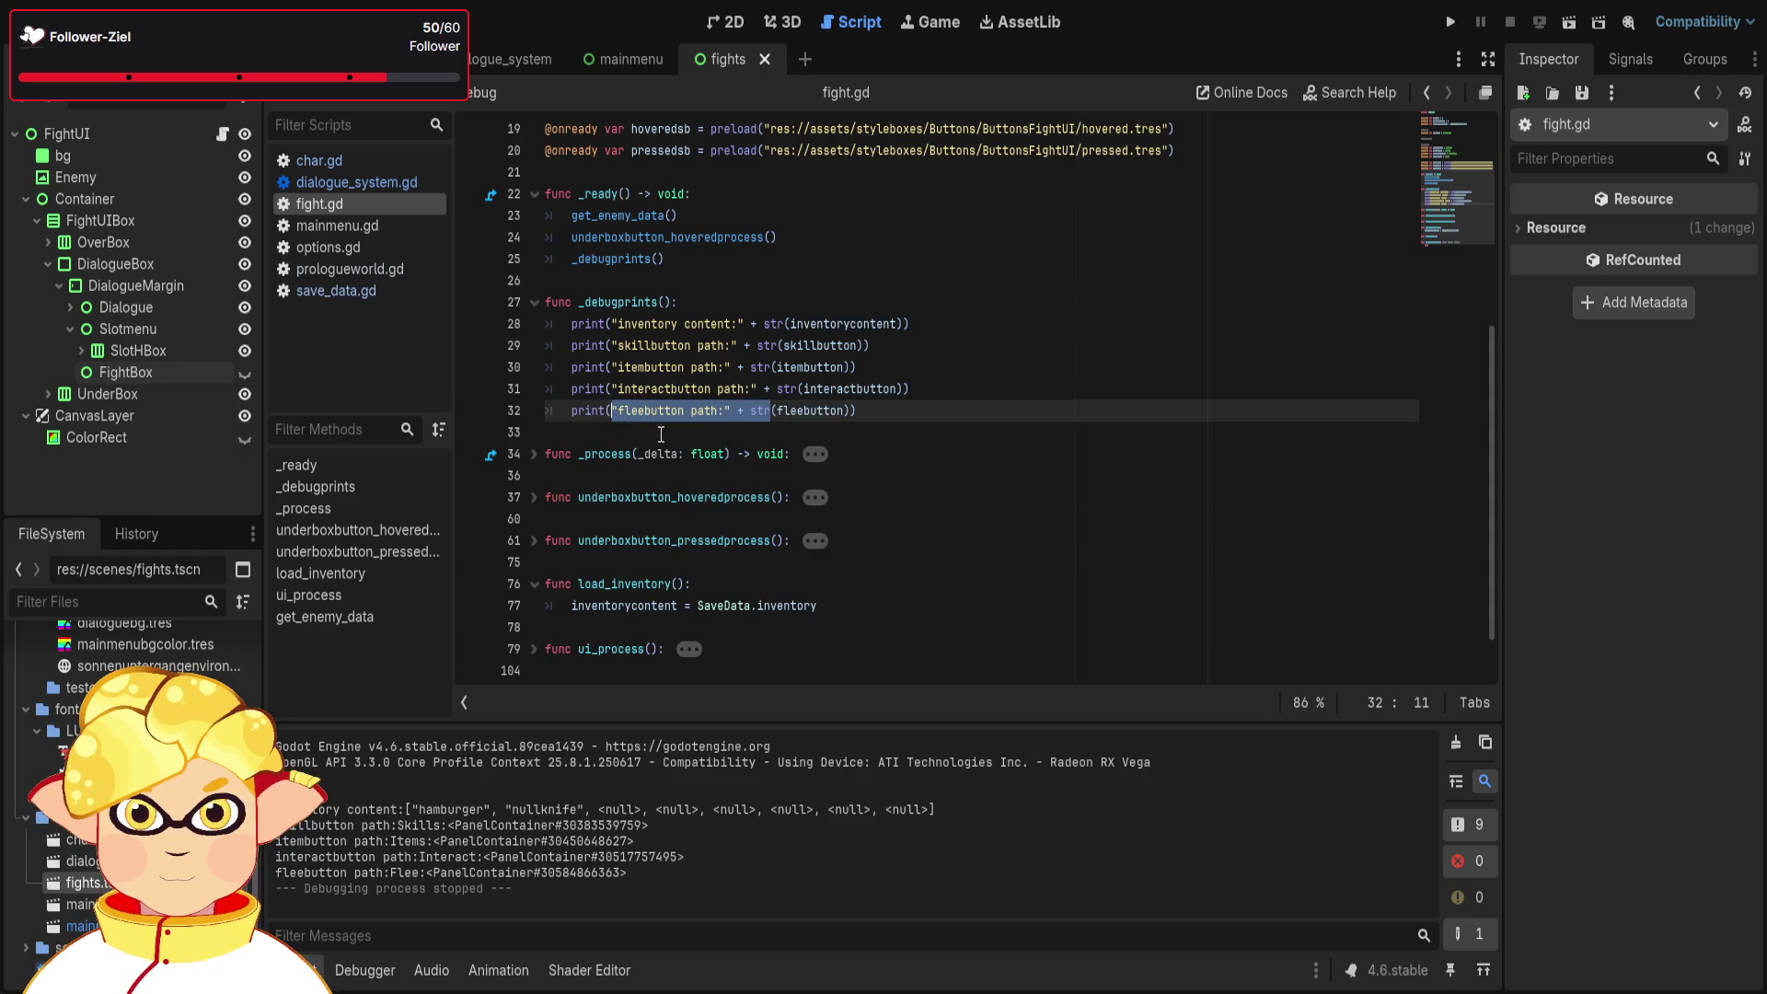
pyautogui.press('BackSpace')
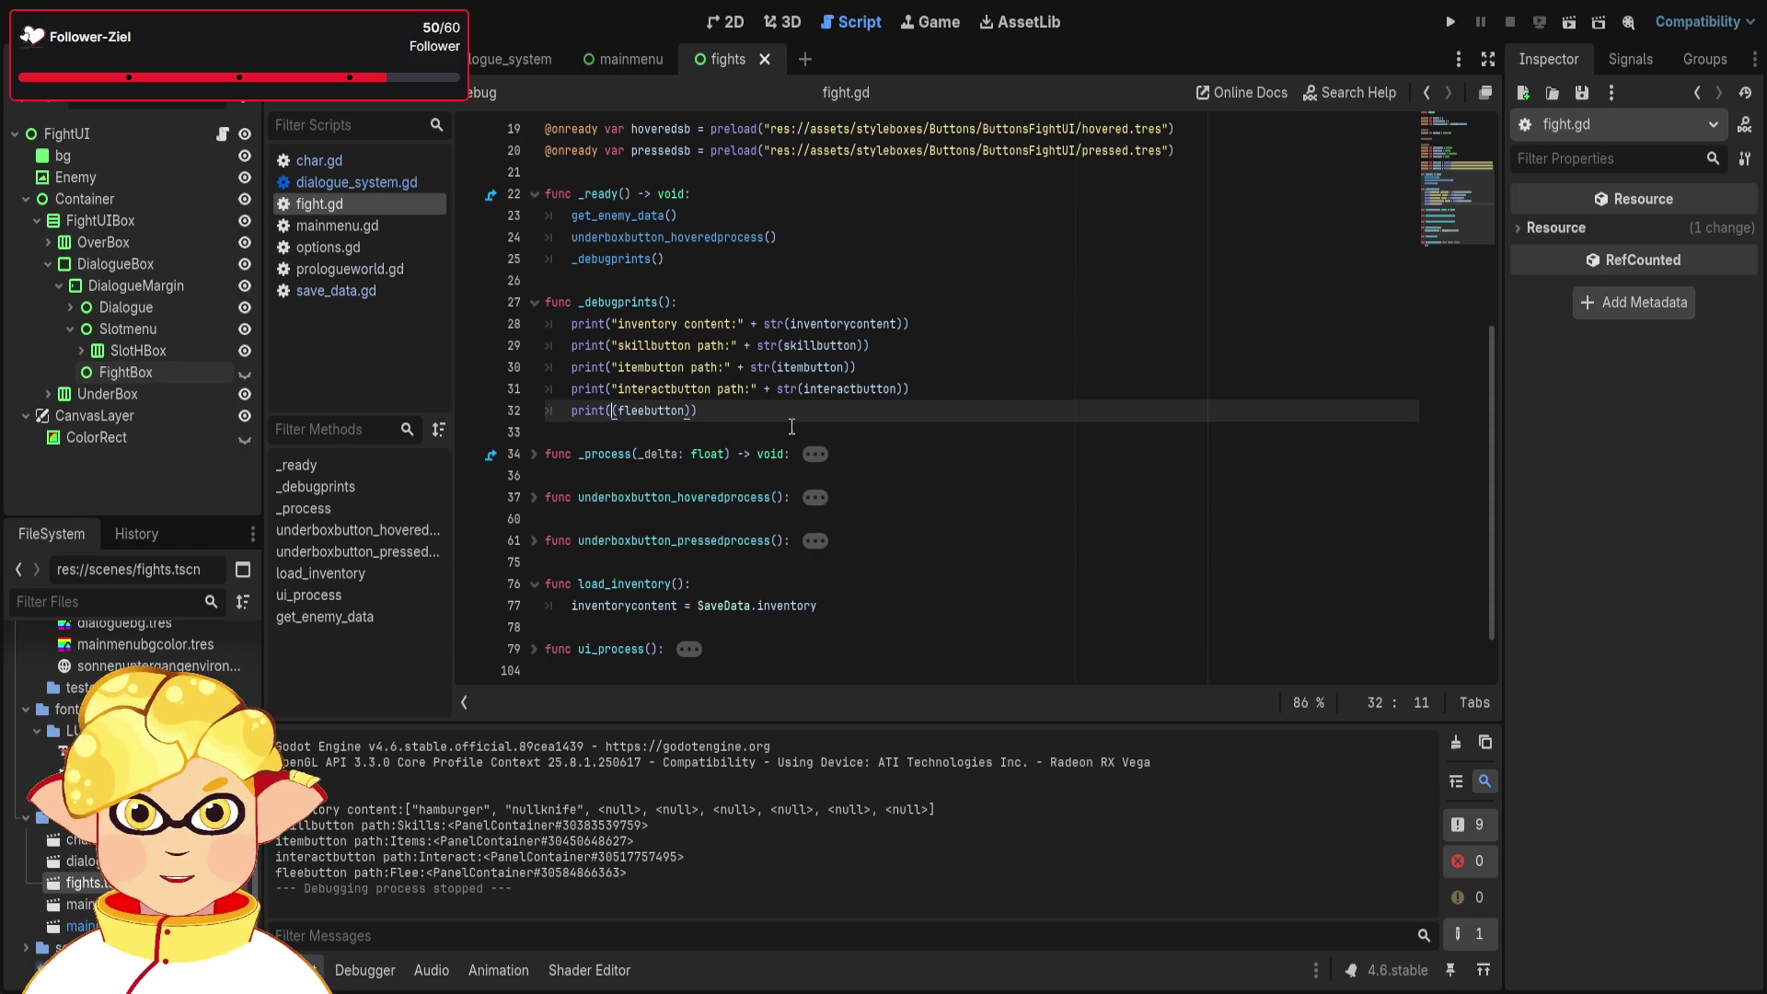
pyautogui.press('Delete')
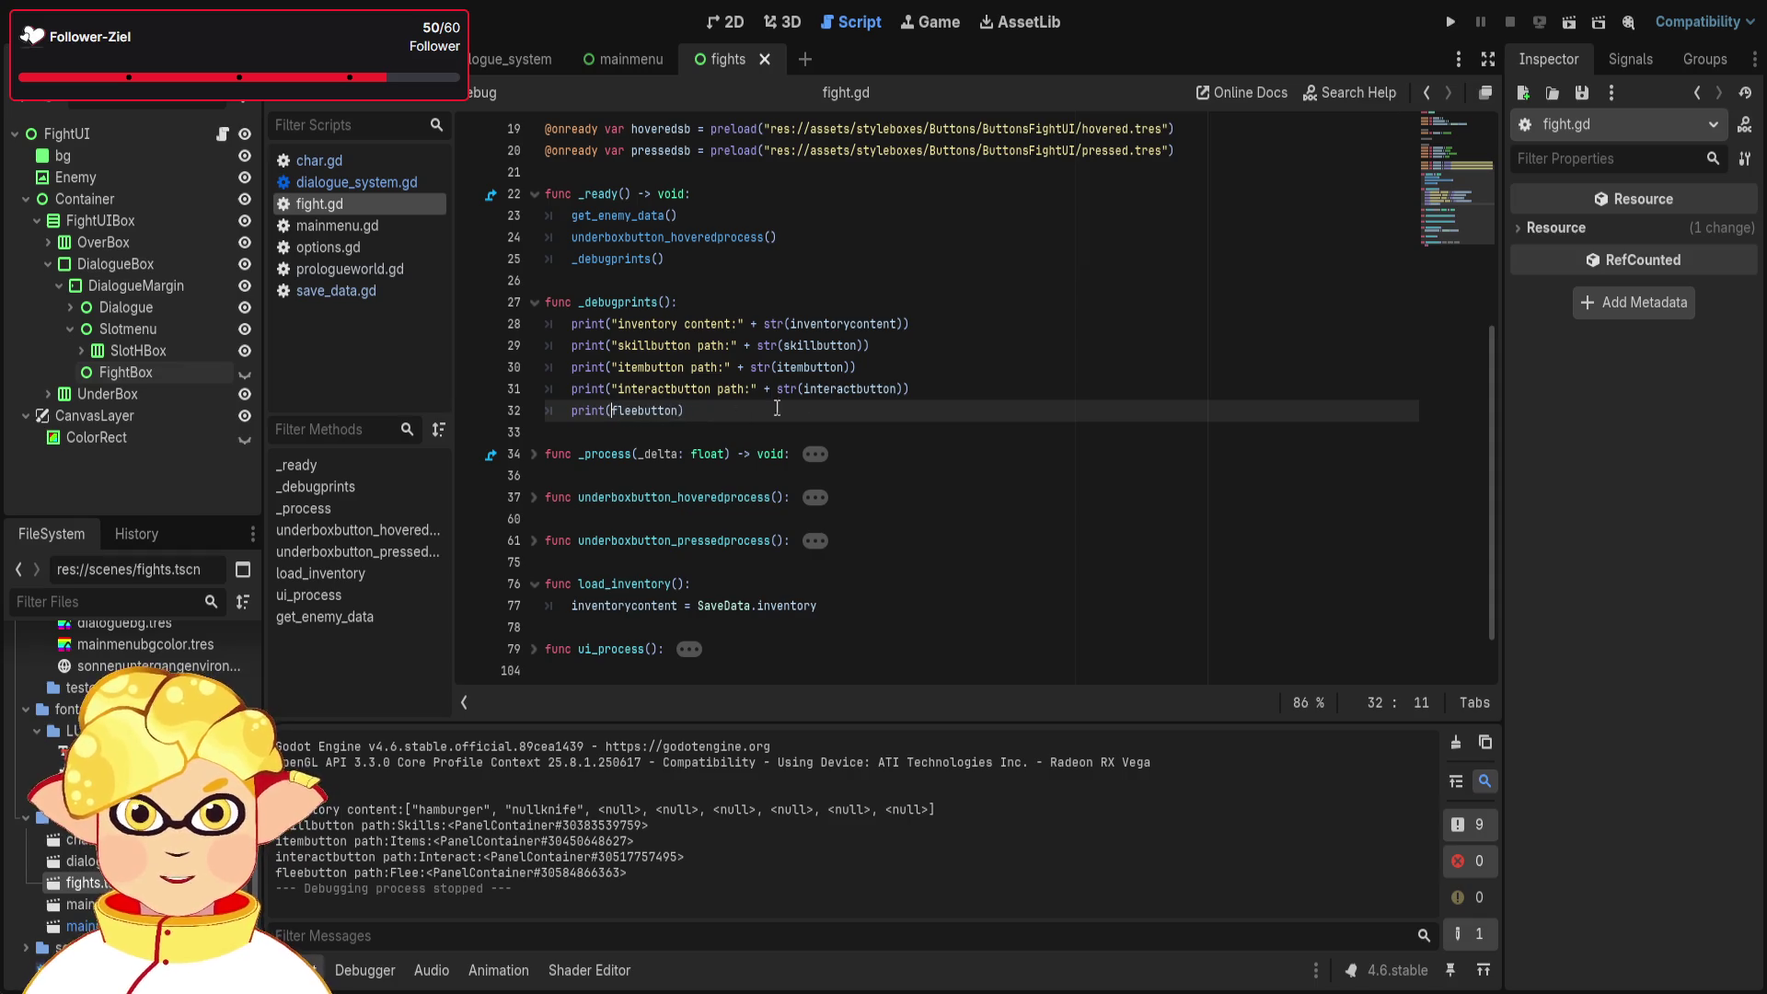
pyautogui.moveTo(804, 389); pyautogui.dragTo(619, 389)
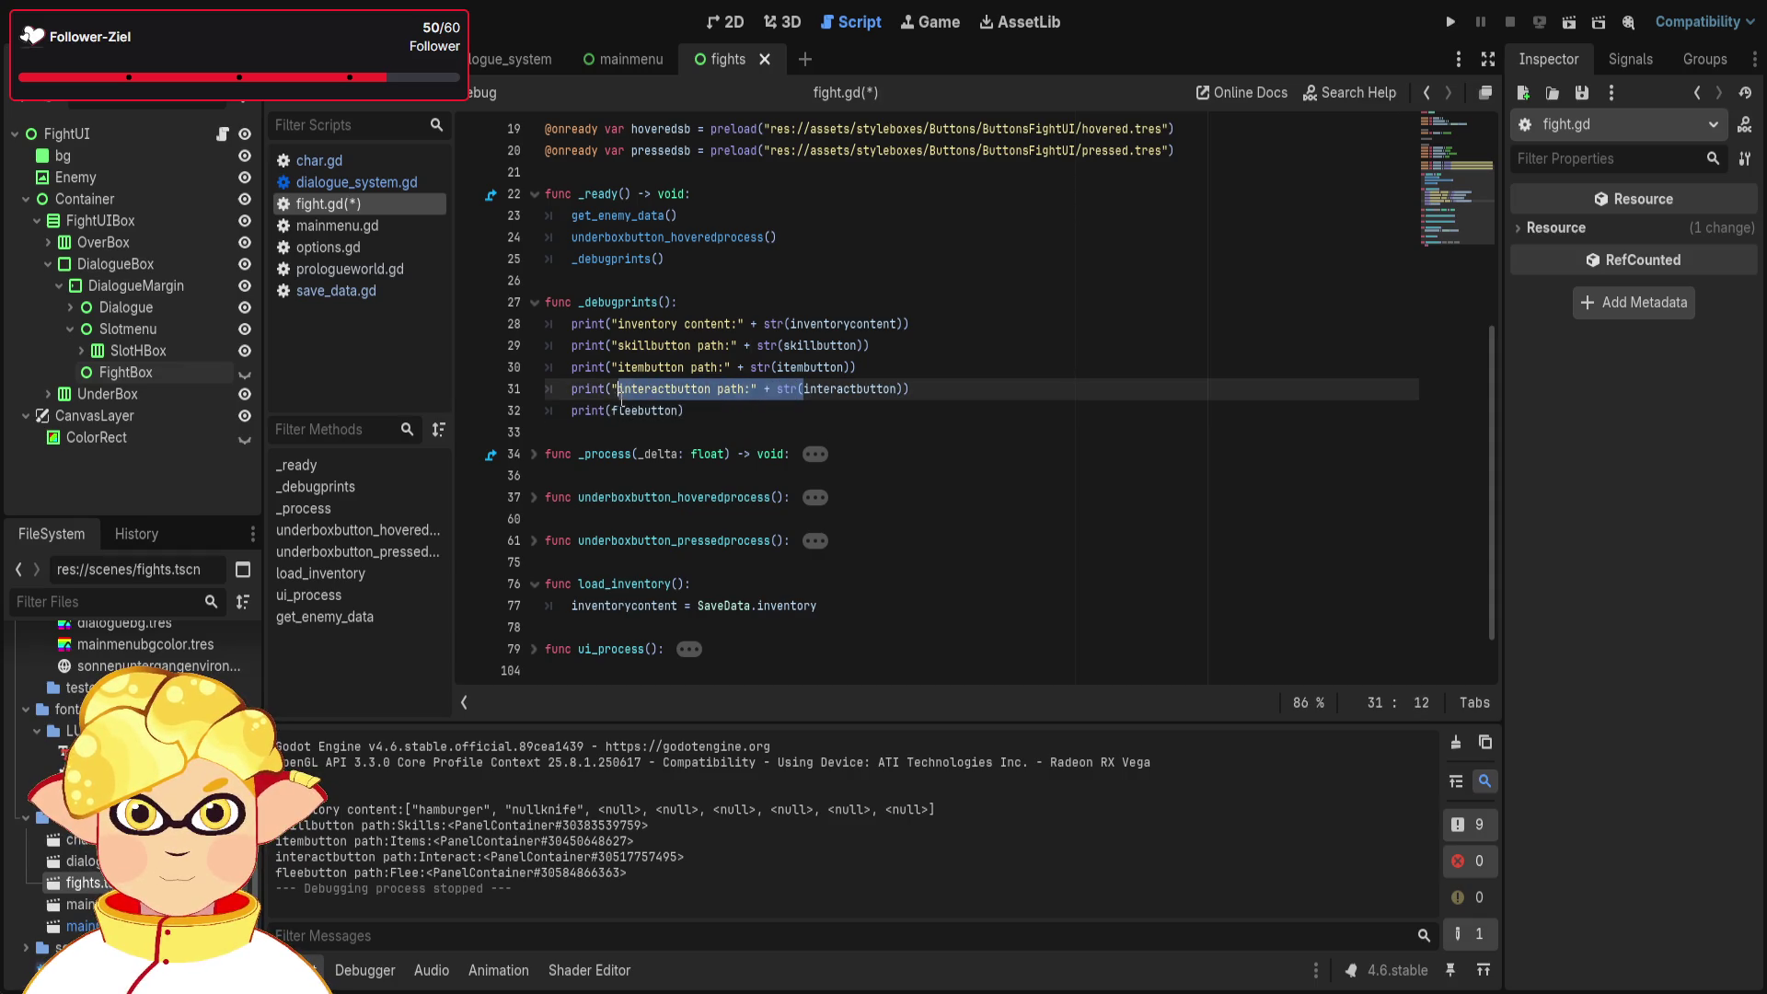
pyautogui.press('BackSpace')
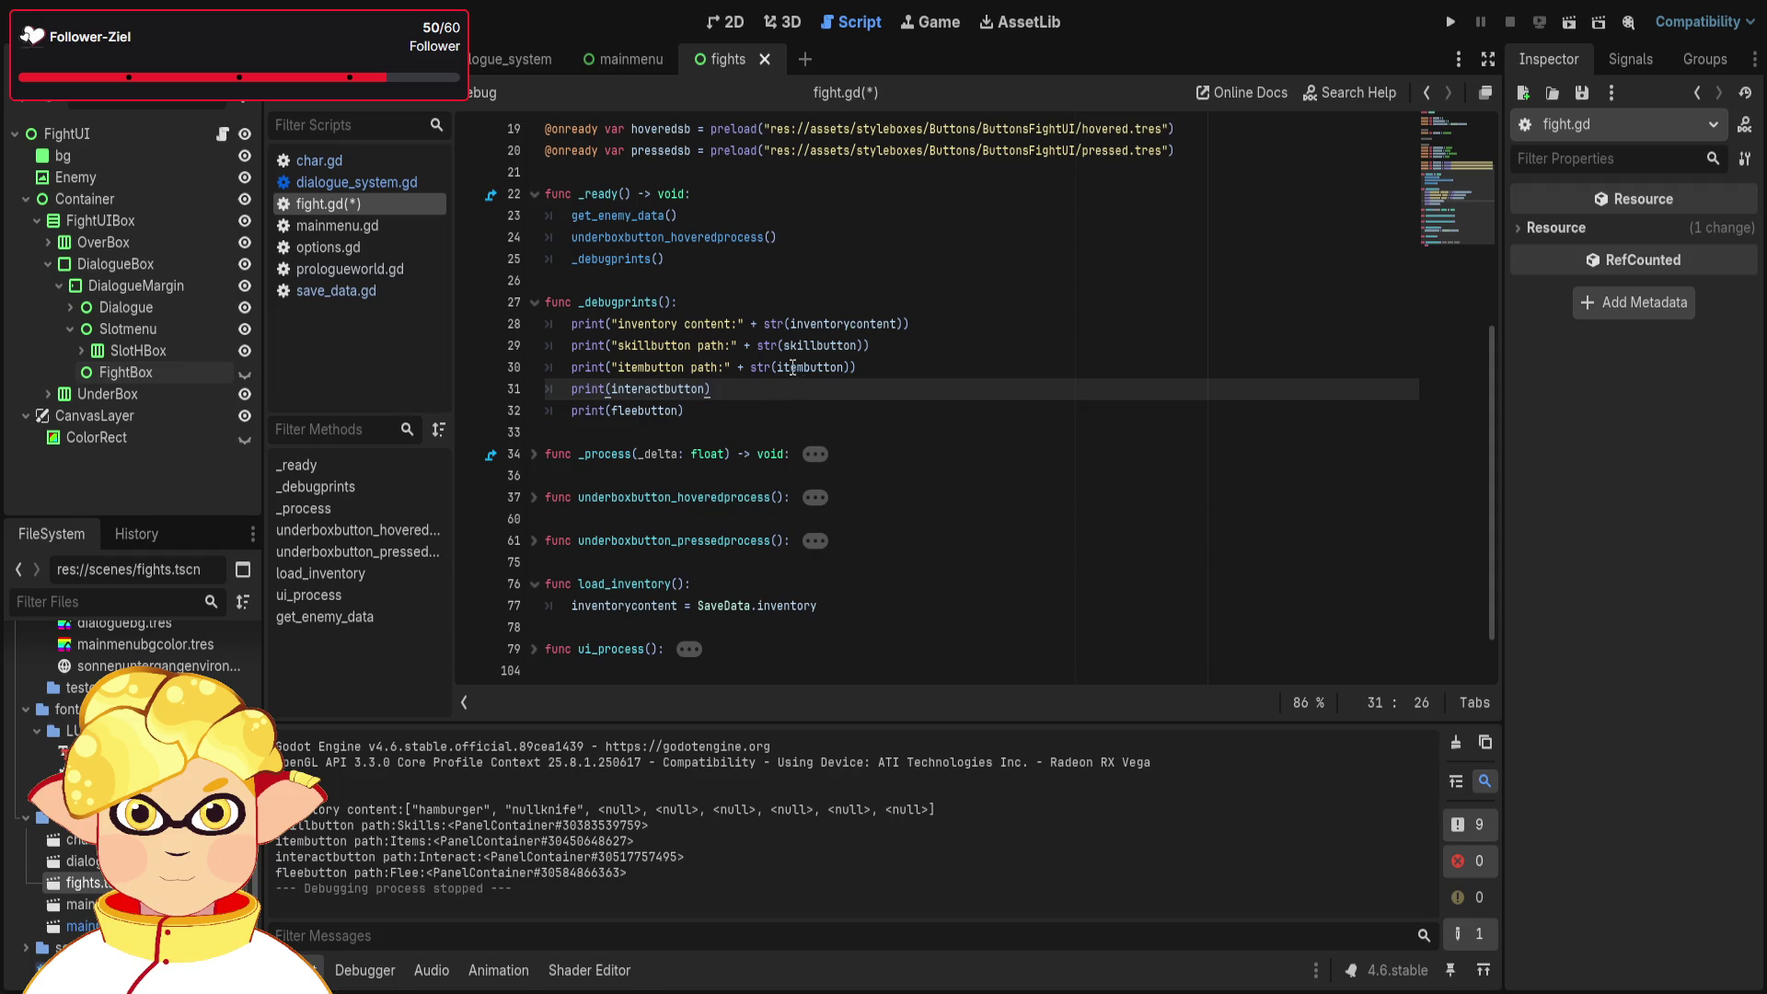
pyautogui.click(861, 367)
pyautogui.press('BackSpace')
pyautogui.click(902, 345)
# - Strip the labels from the itembutton and skillbutton prints and run the scene
pyautogui.moveTo(776, 367); pyautogui.dragTo(611, 368)
pyautogui.press('BackSpace')
pyautogui.moveTo(787, 348); pyautogui.dragTo(620, 359)
pyautogui.press('BackSpace')
pyautogui.click(930, 365)
pyautogui.click(986, 390)
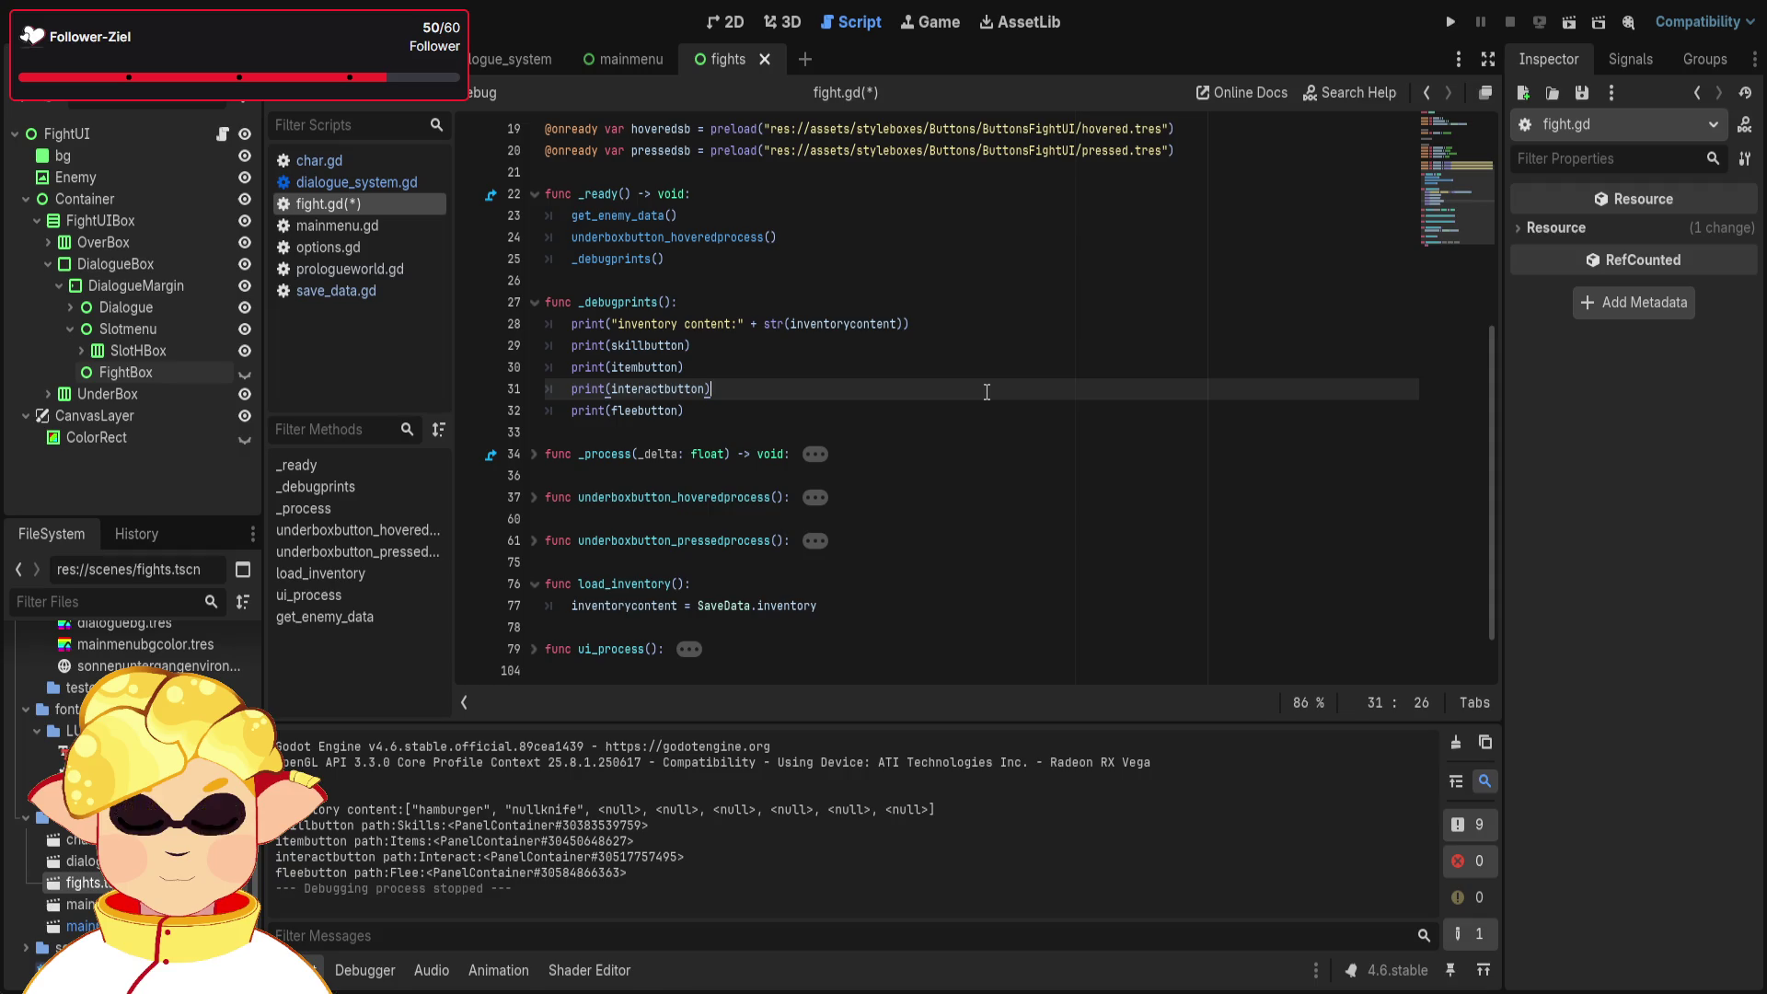
pyautogui.click(740, 258)
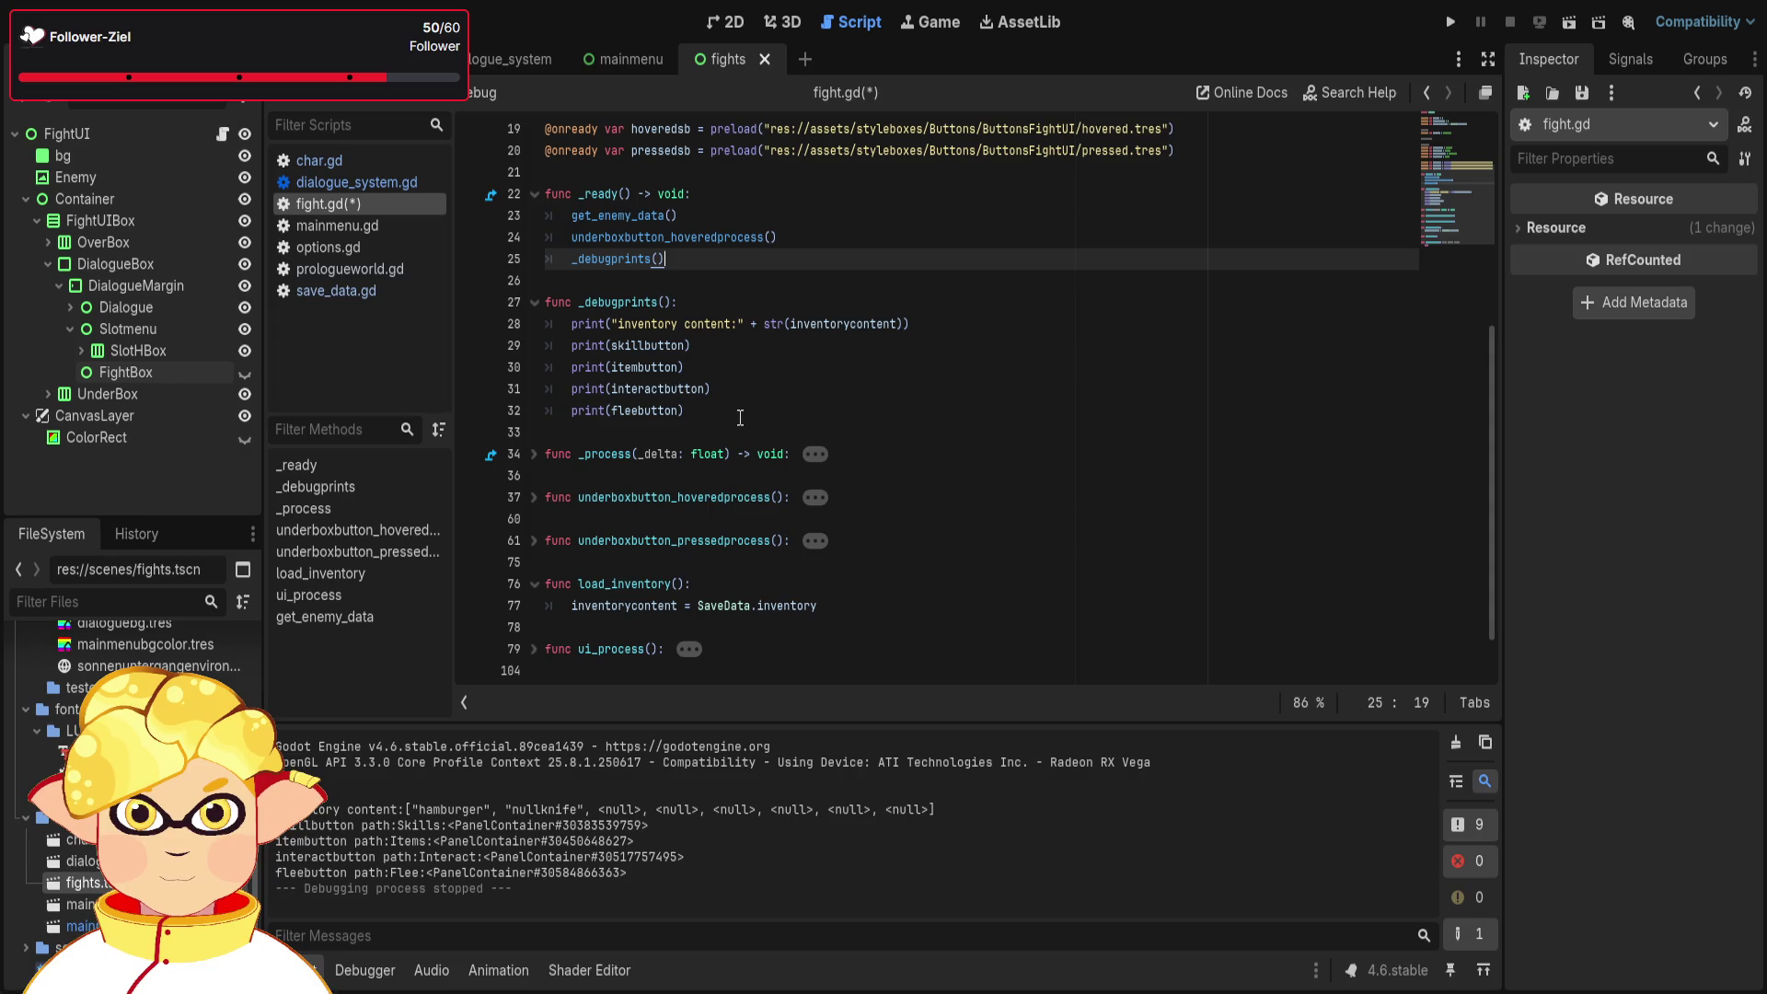
pyautogui.scroll(-1, 734, 410)
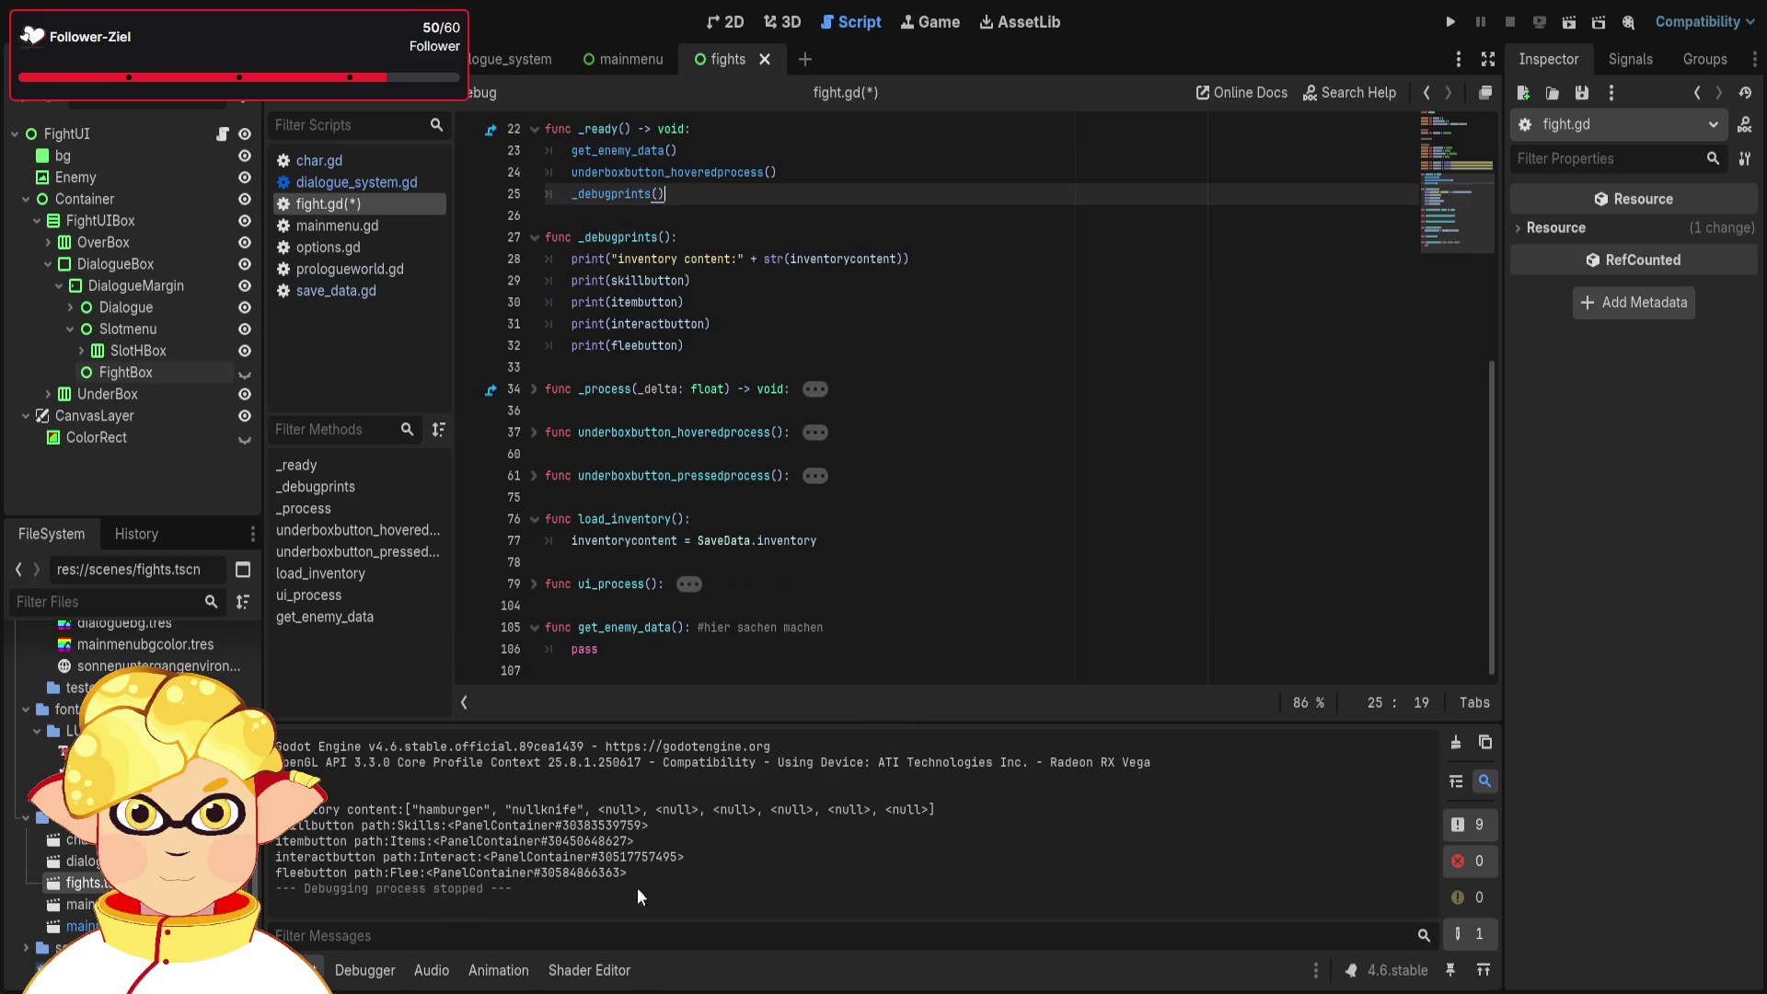
pyautogui.click(1566, 26)
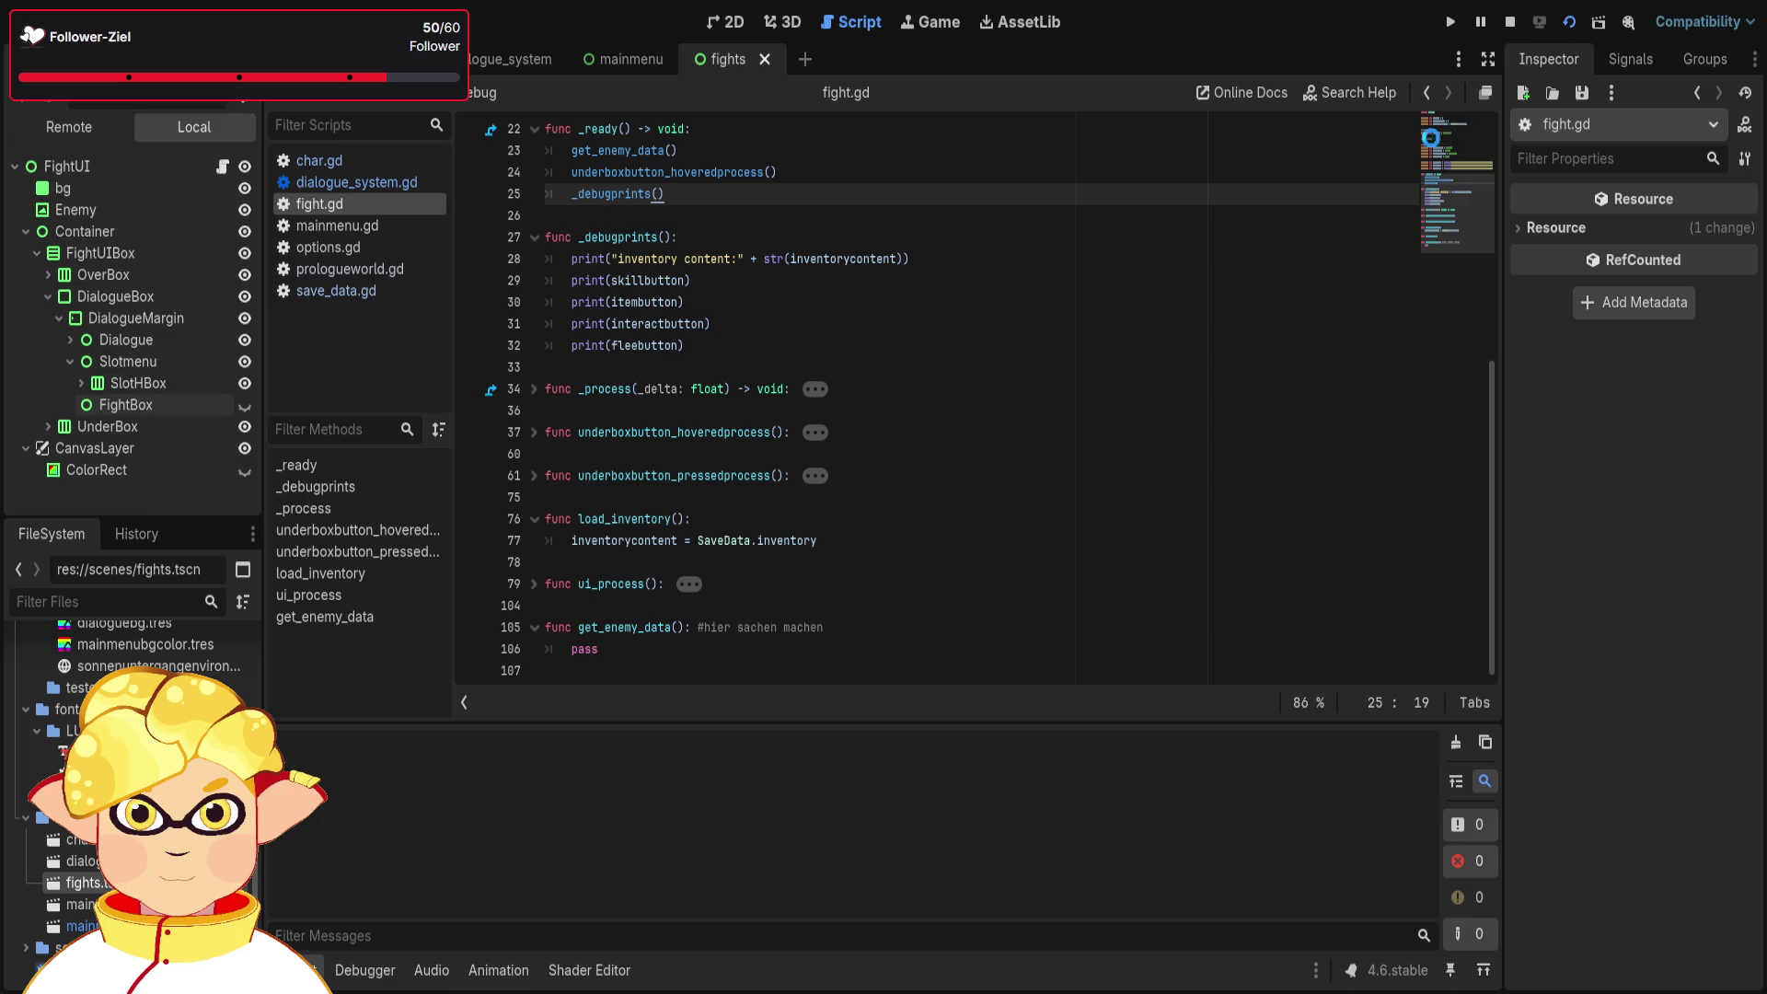
# - Close the game and return to the inventory content: print line in fight.gd
pyautogui.hotkey('alt', 'F4')
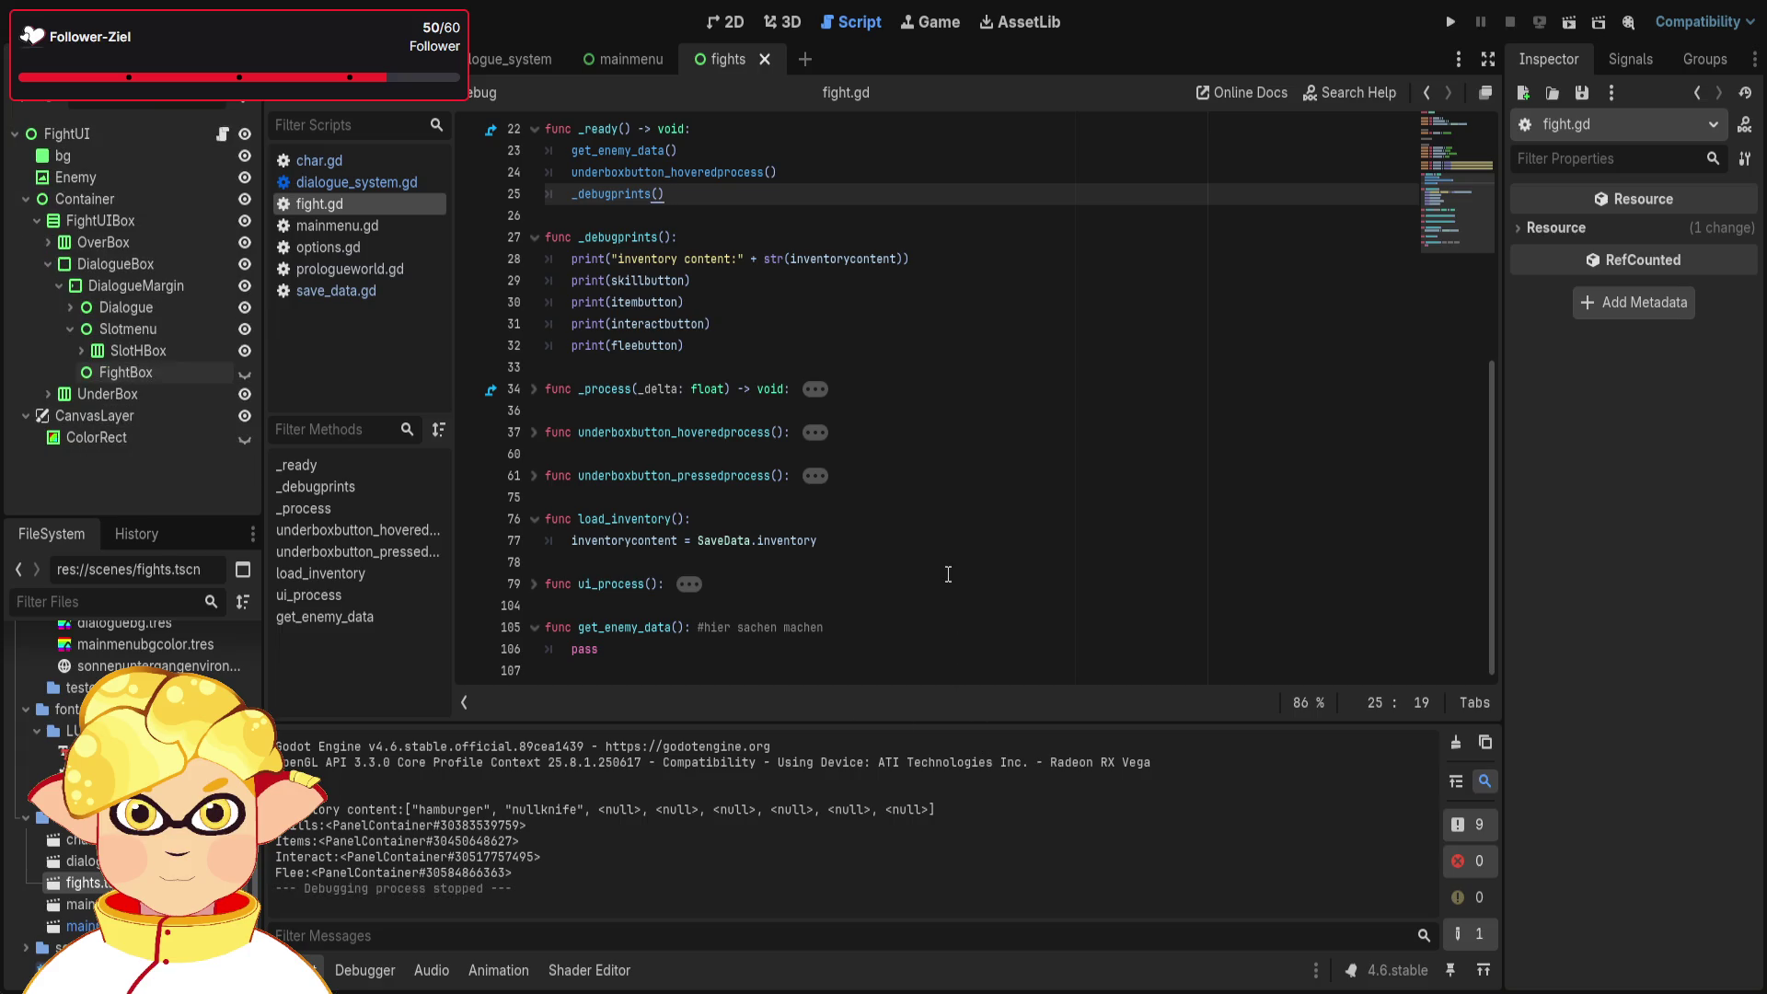
pyautogui.click(737, 260)
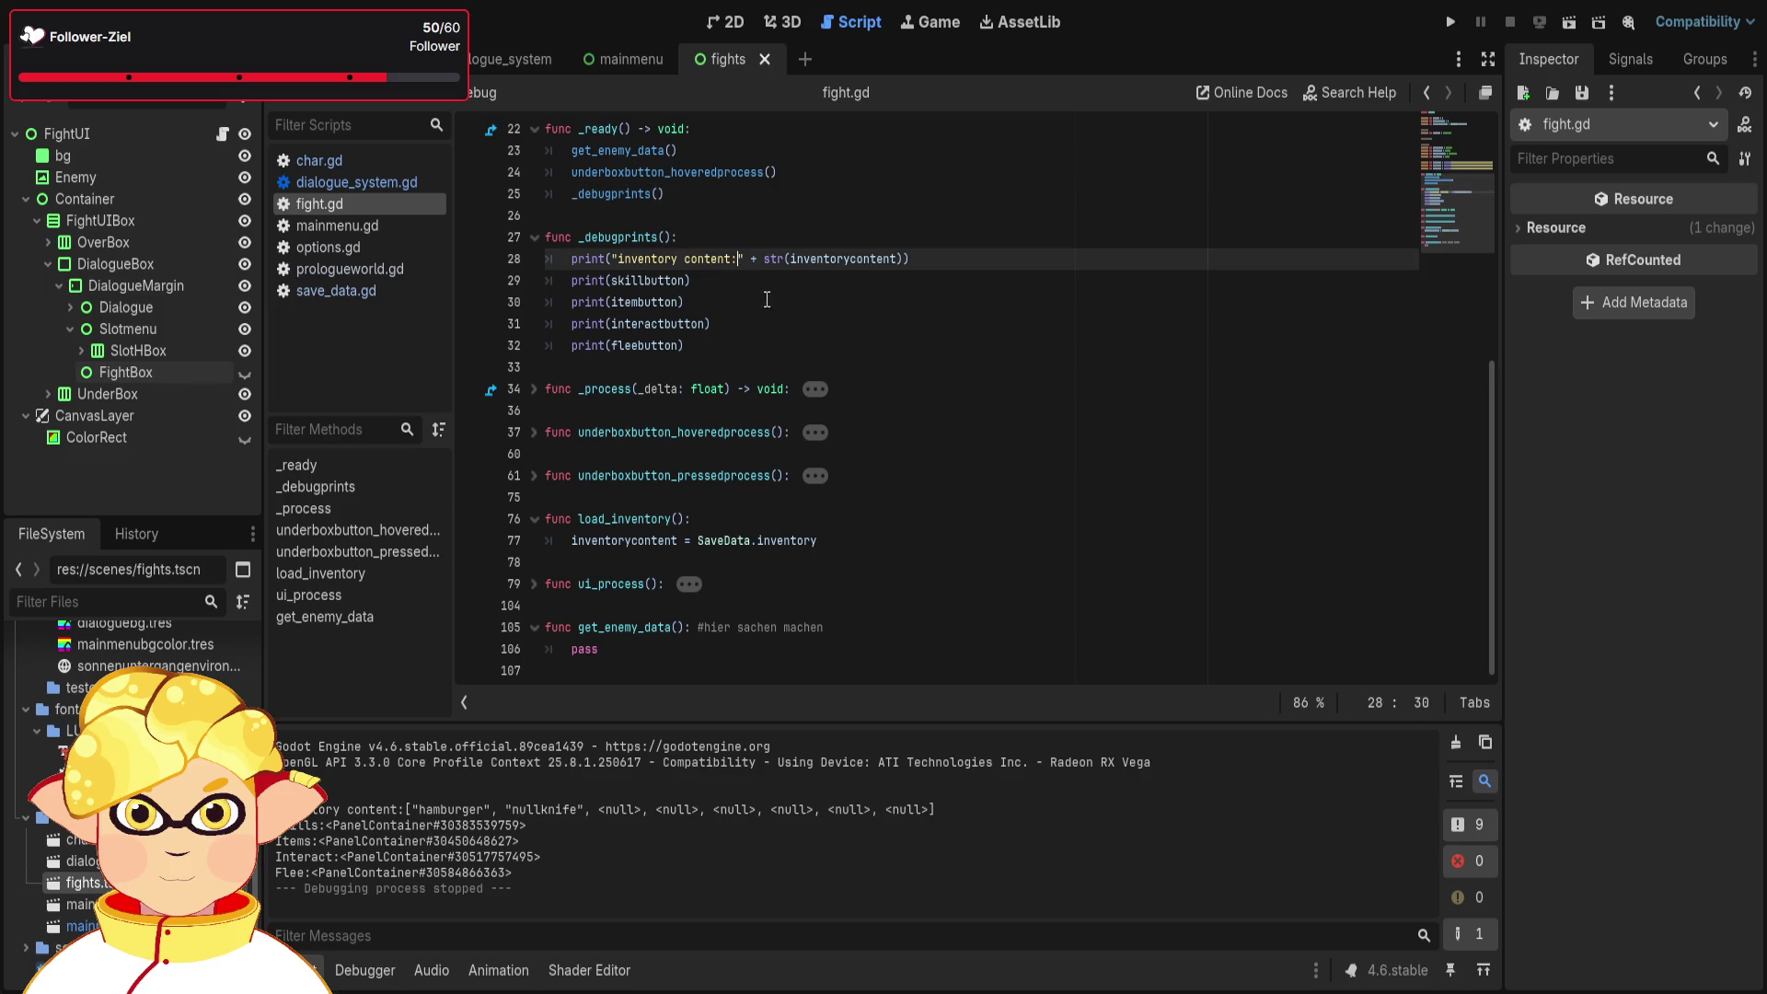
pyautogui.click(930, 303)
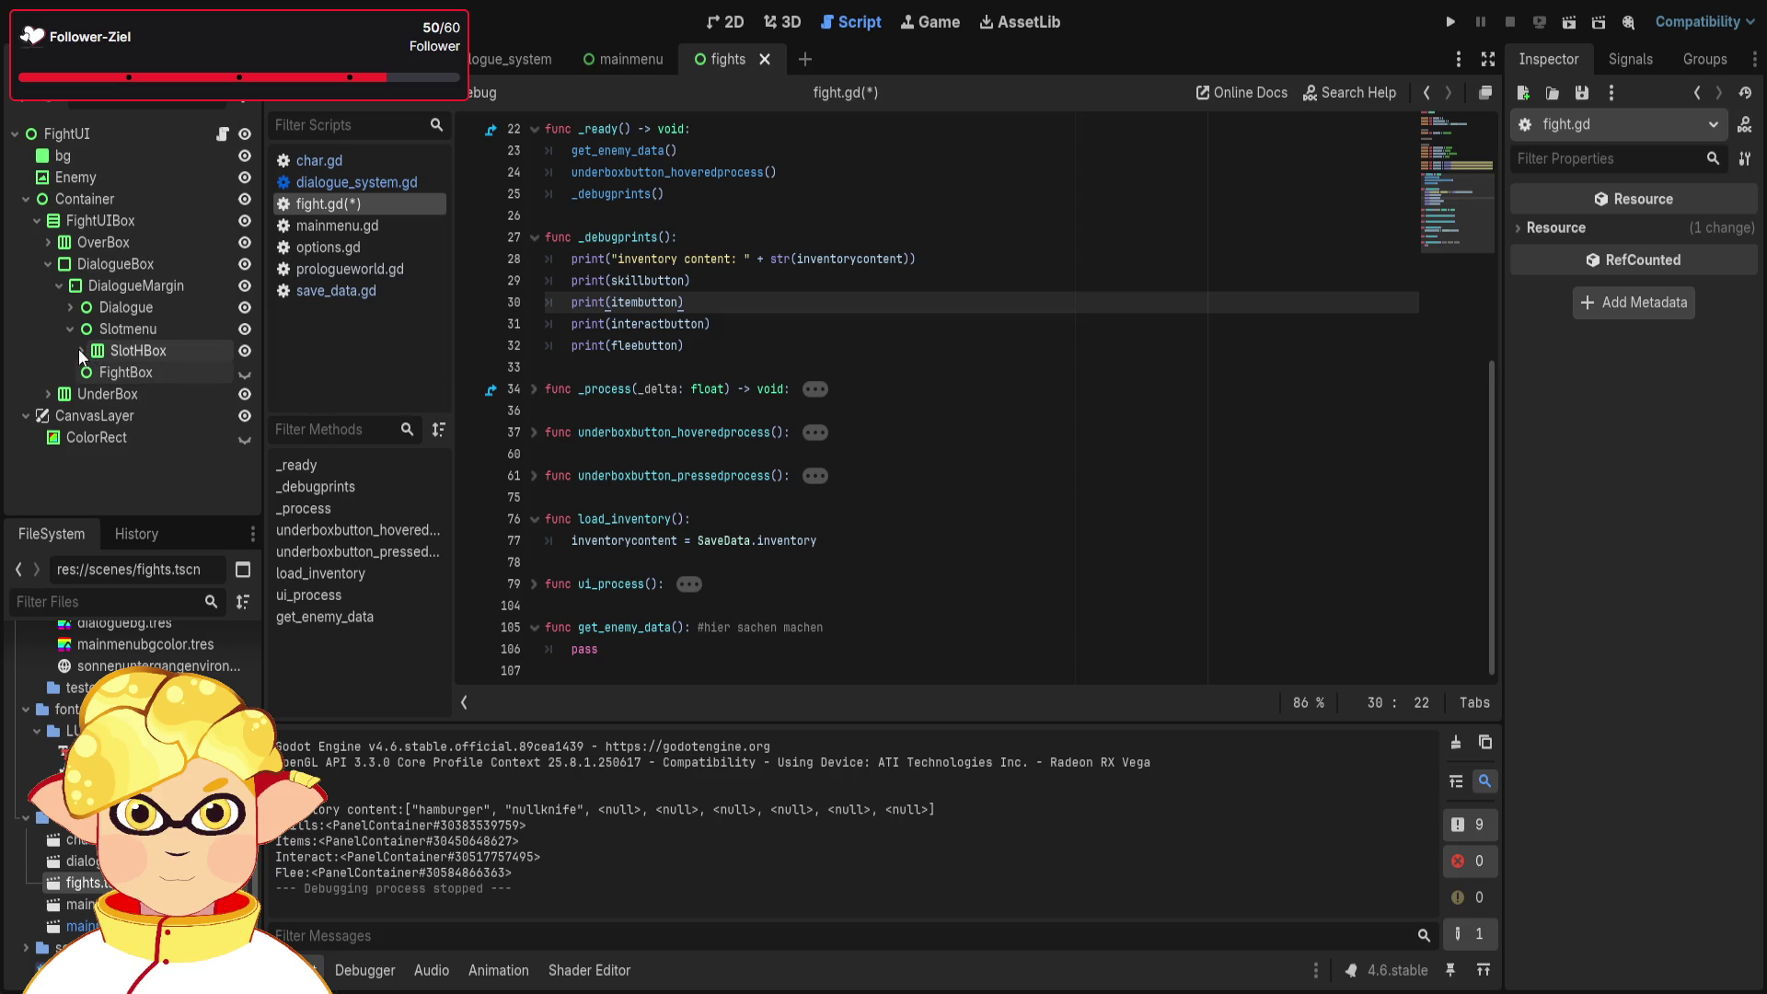
# - Hide the Dialogue node, rerun the fight scene, check ITEMS, then stop it
pyautogui.click(244, 307)
pyautogui.click(243, 372)
pyautogui.click(1569, 22)
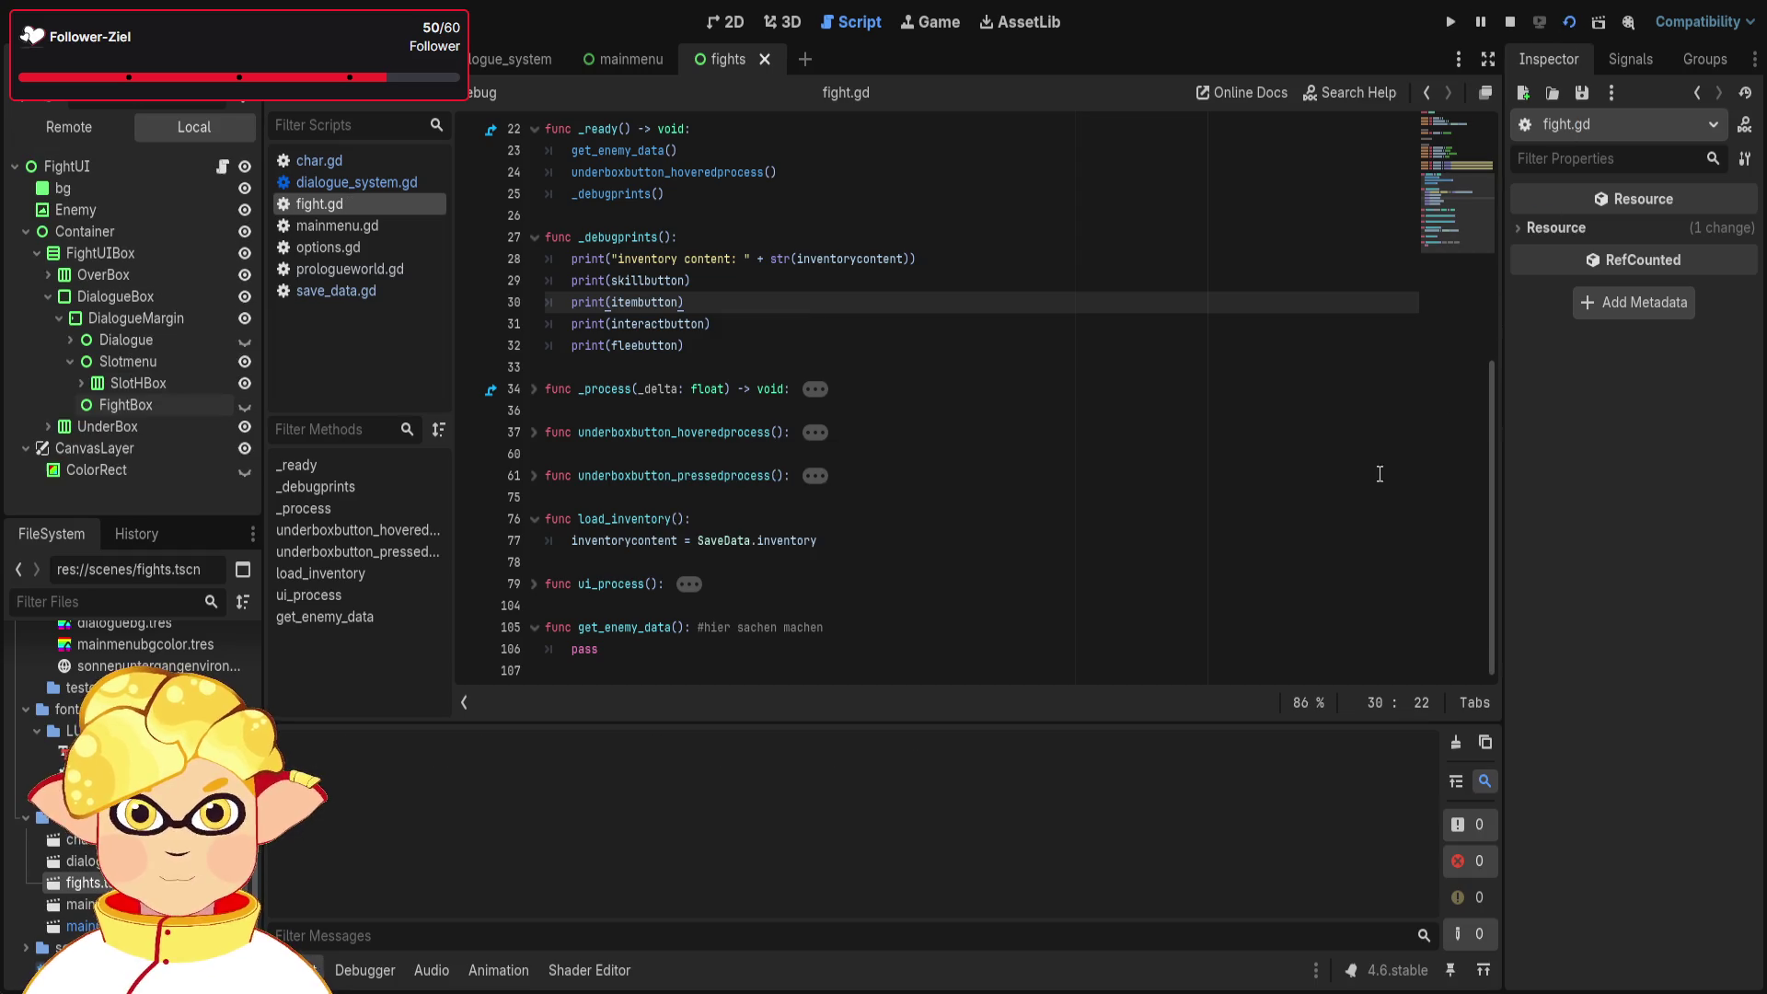
pyautogui.press('Right')
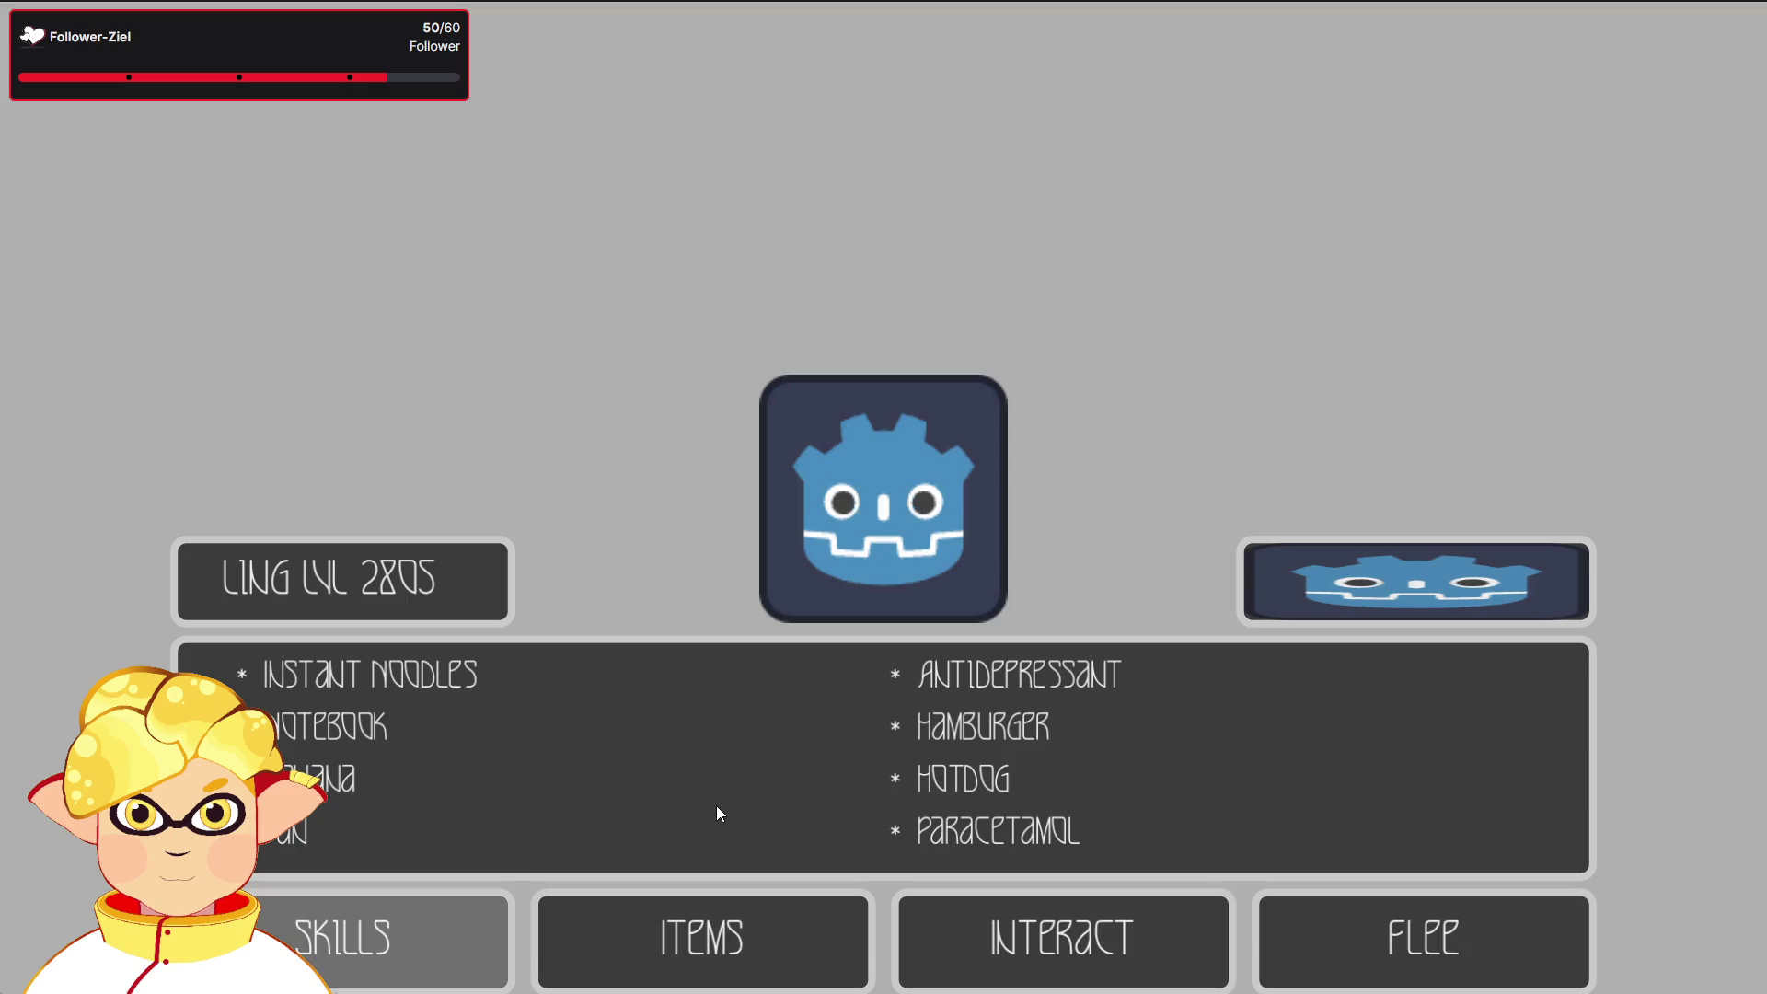
pyautogui.press('F8')
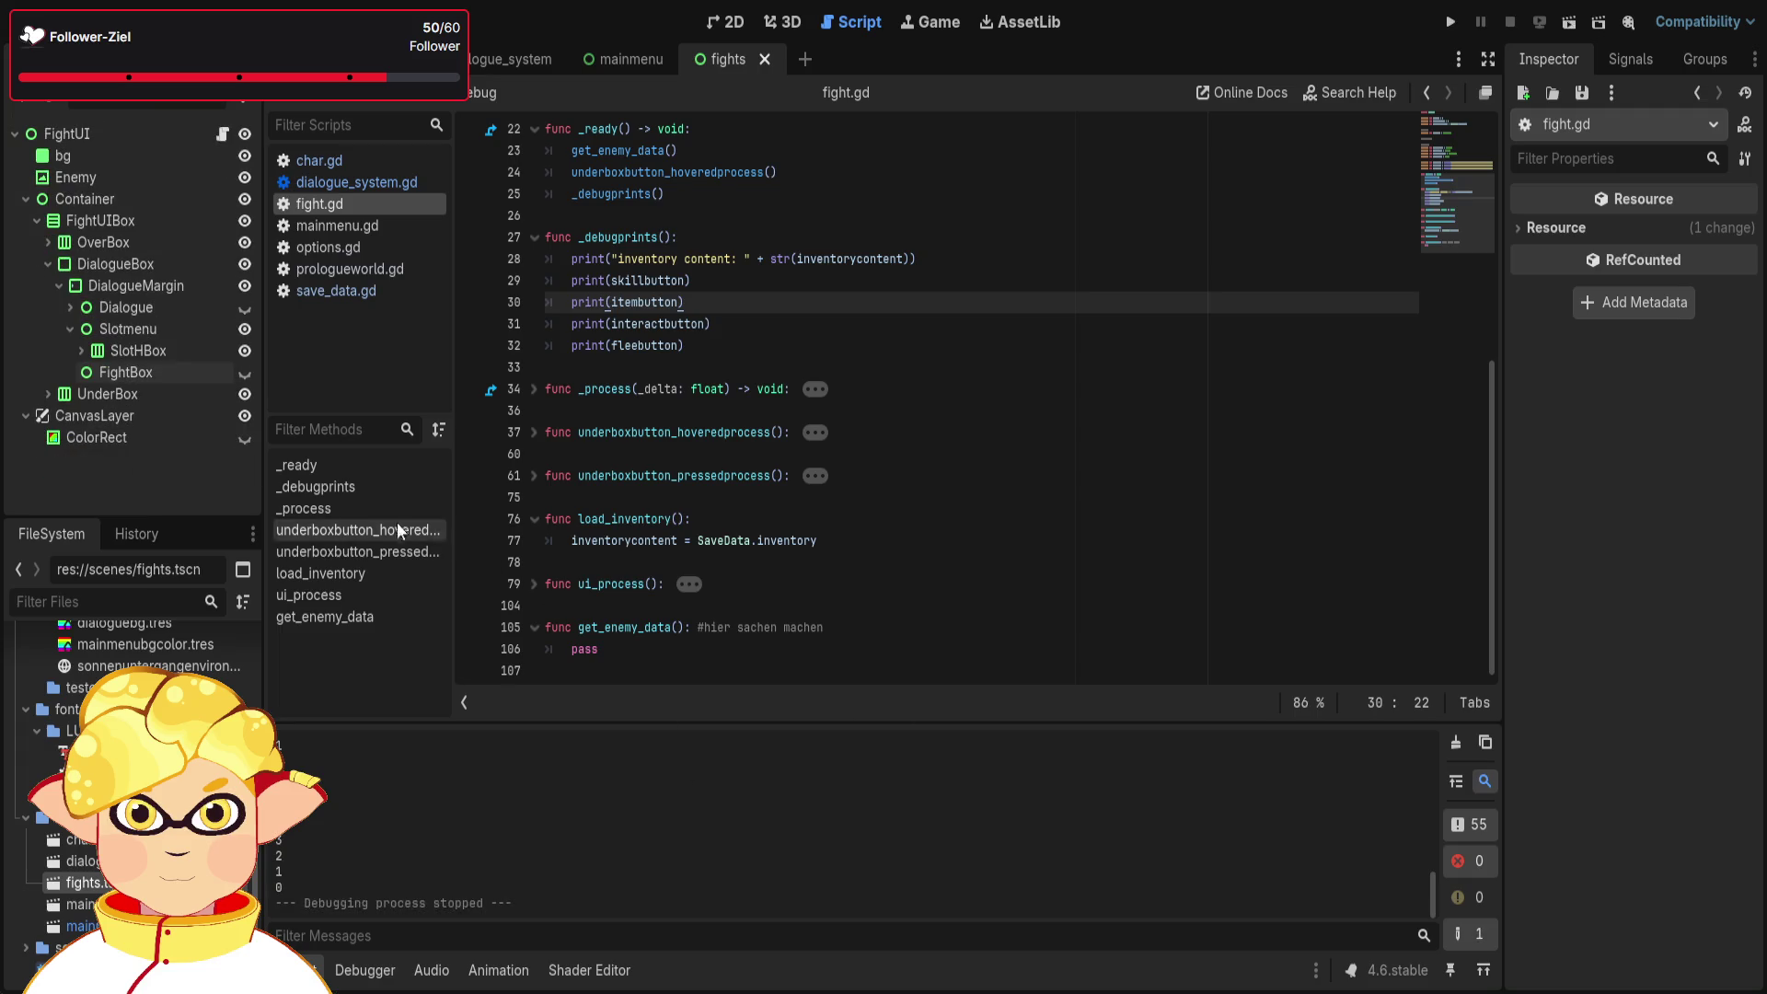
# - Expand Slotmenu and SlotHBox to reveal S1–S4, select S1, and view the fight layout in 2D
pyautogui.click(66, 329)
pyautogui.click(67, 329)
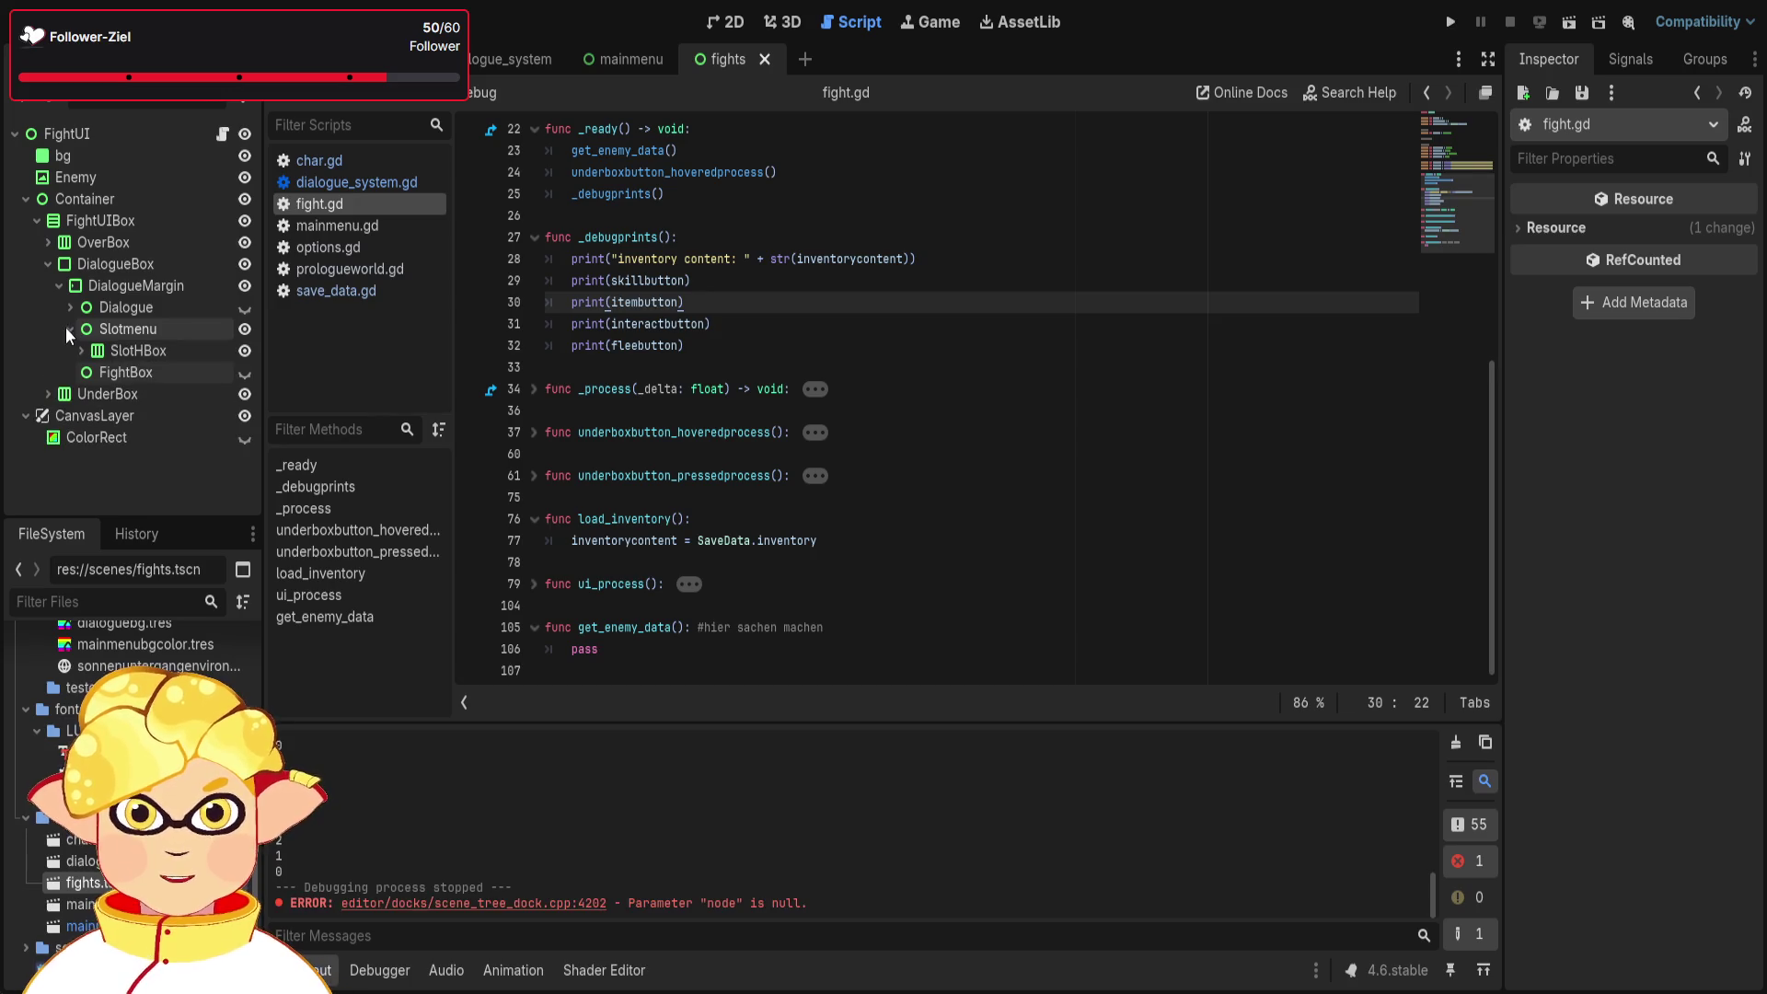
pyautogui.click(79, 311)
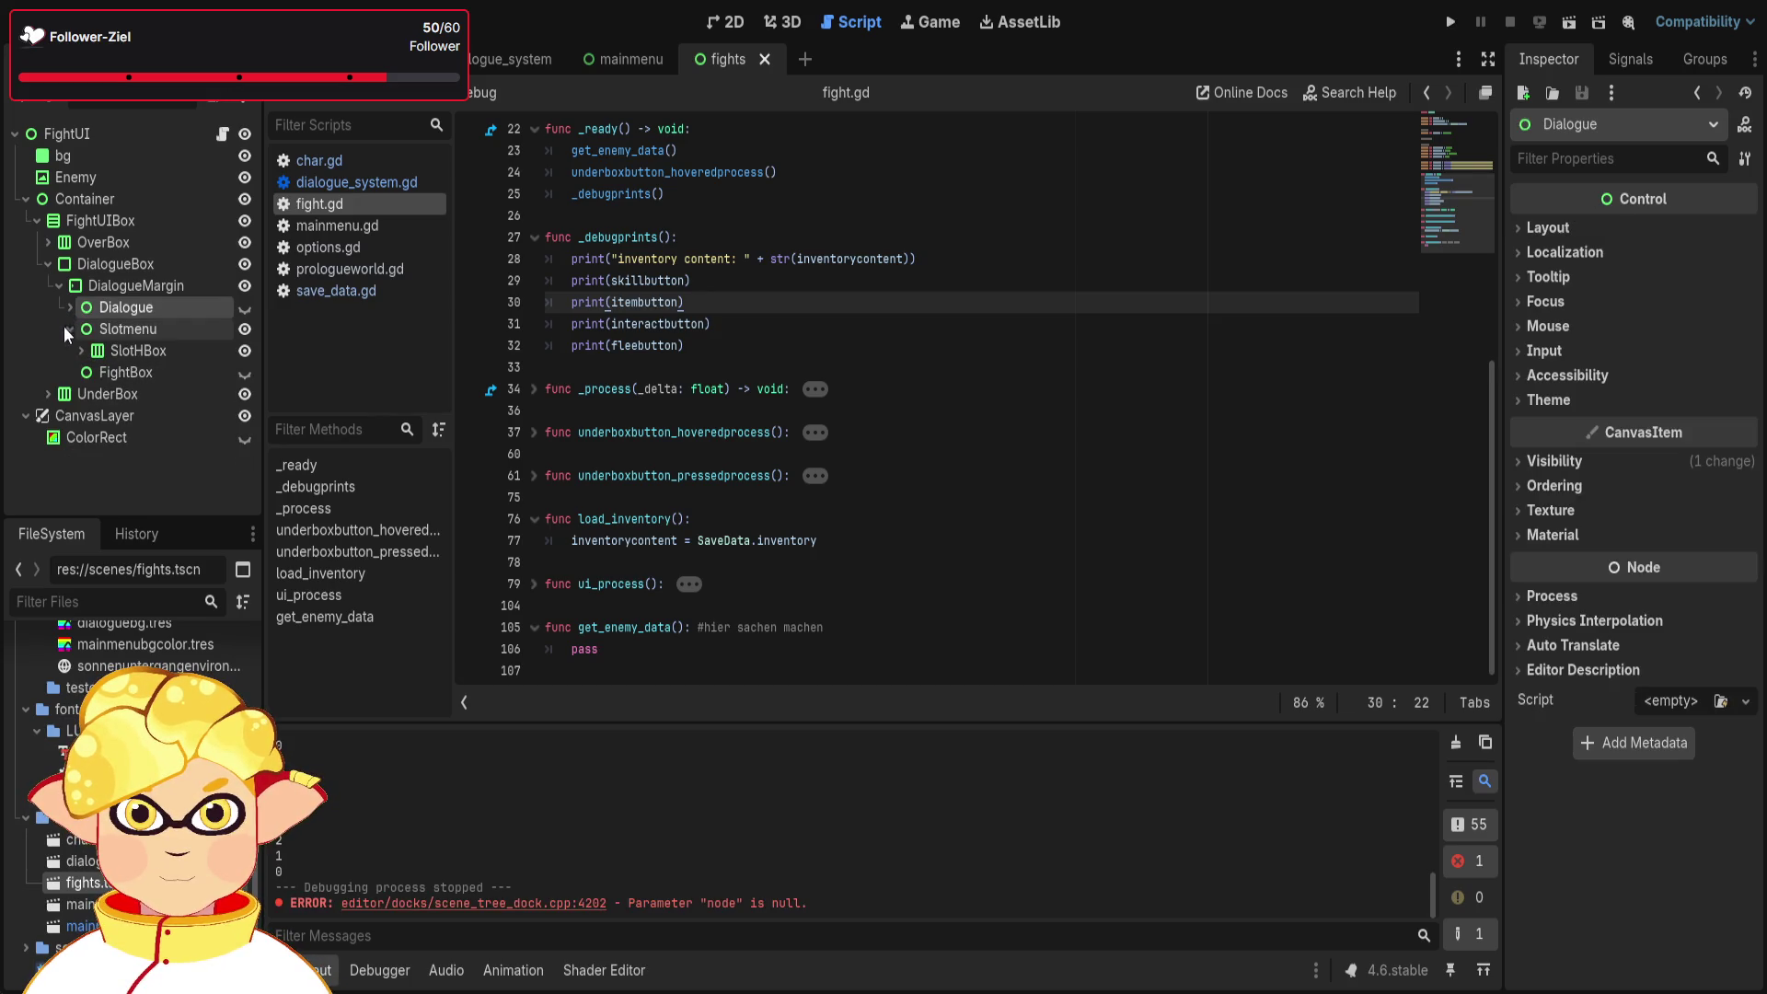
pyautogui.click(80, 349)
pyautogui.click(138, 394)
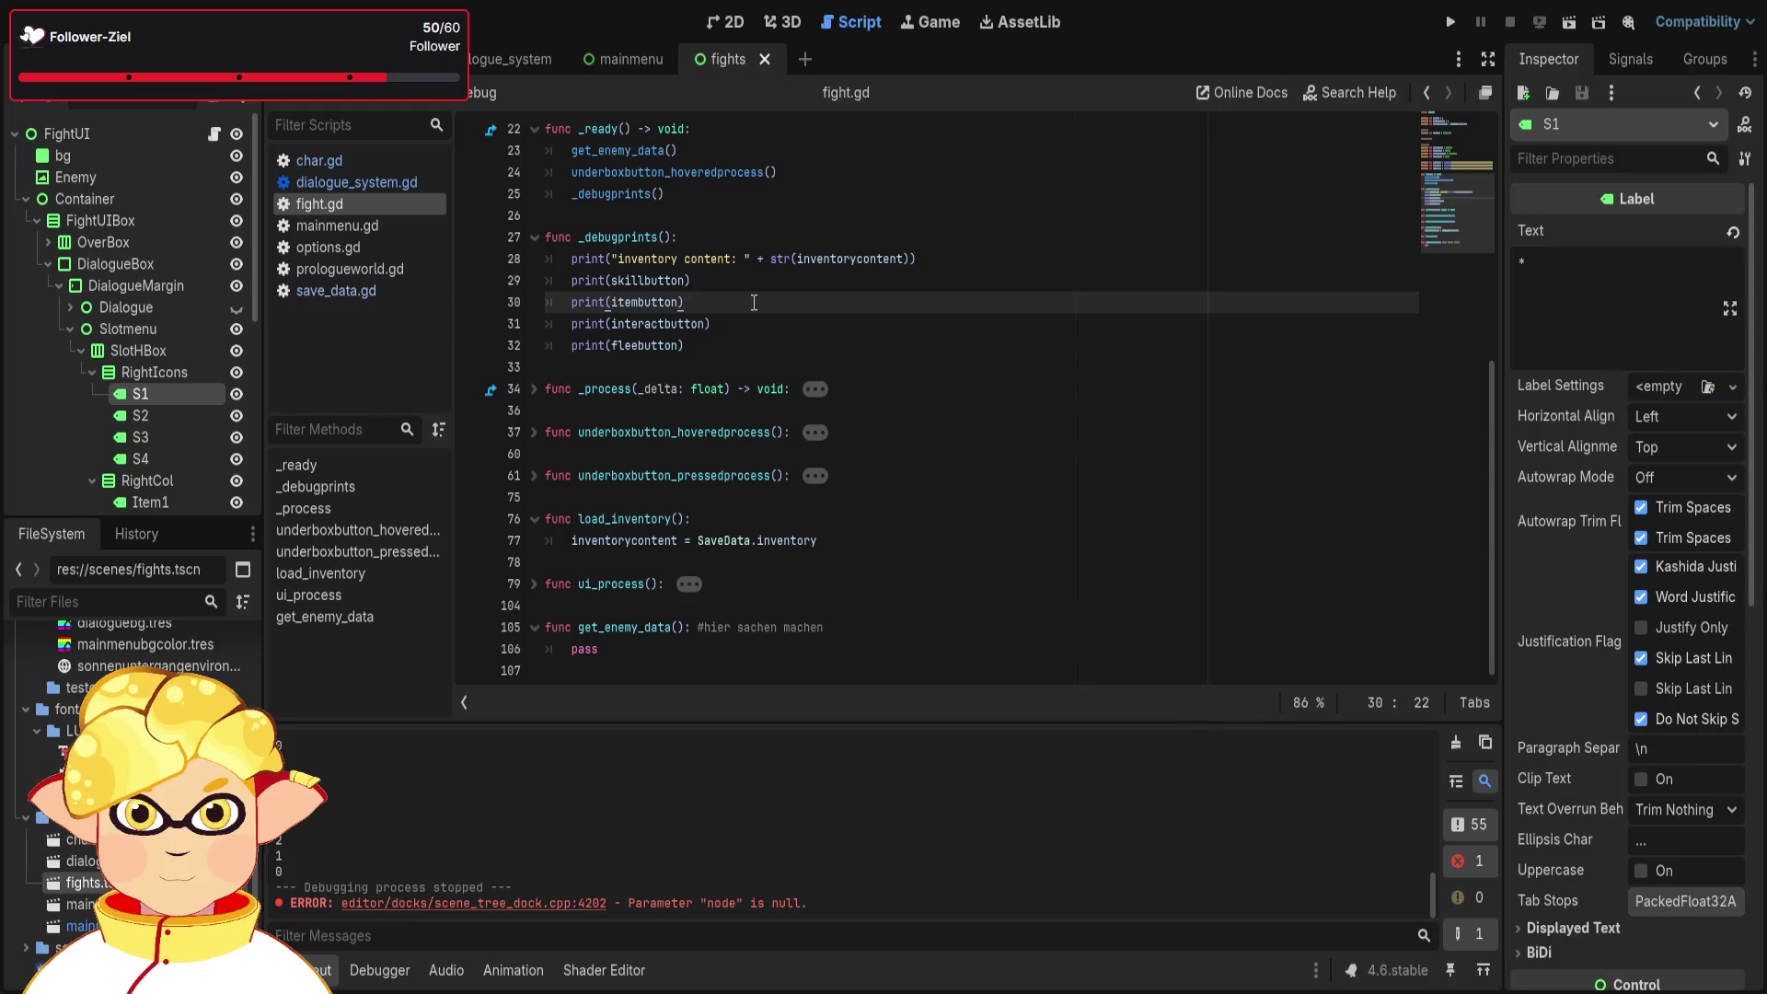
pyautogui.click(744, 28)
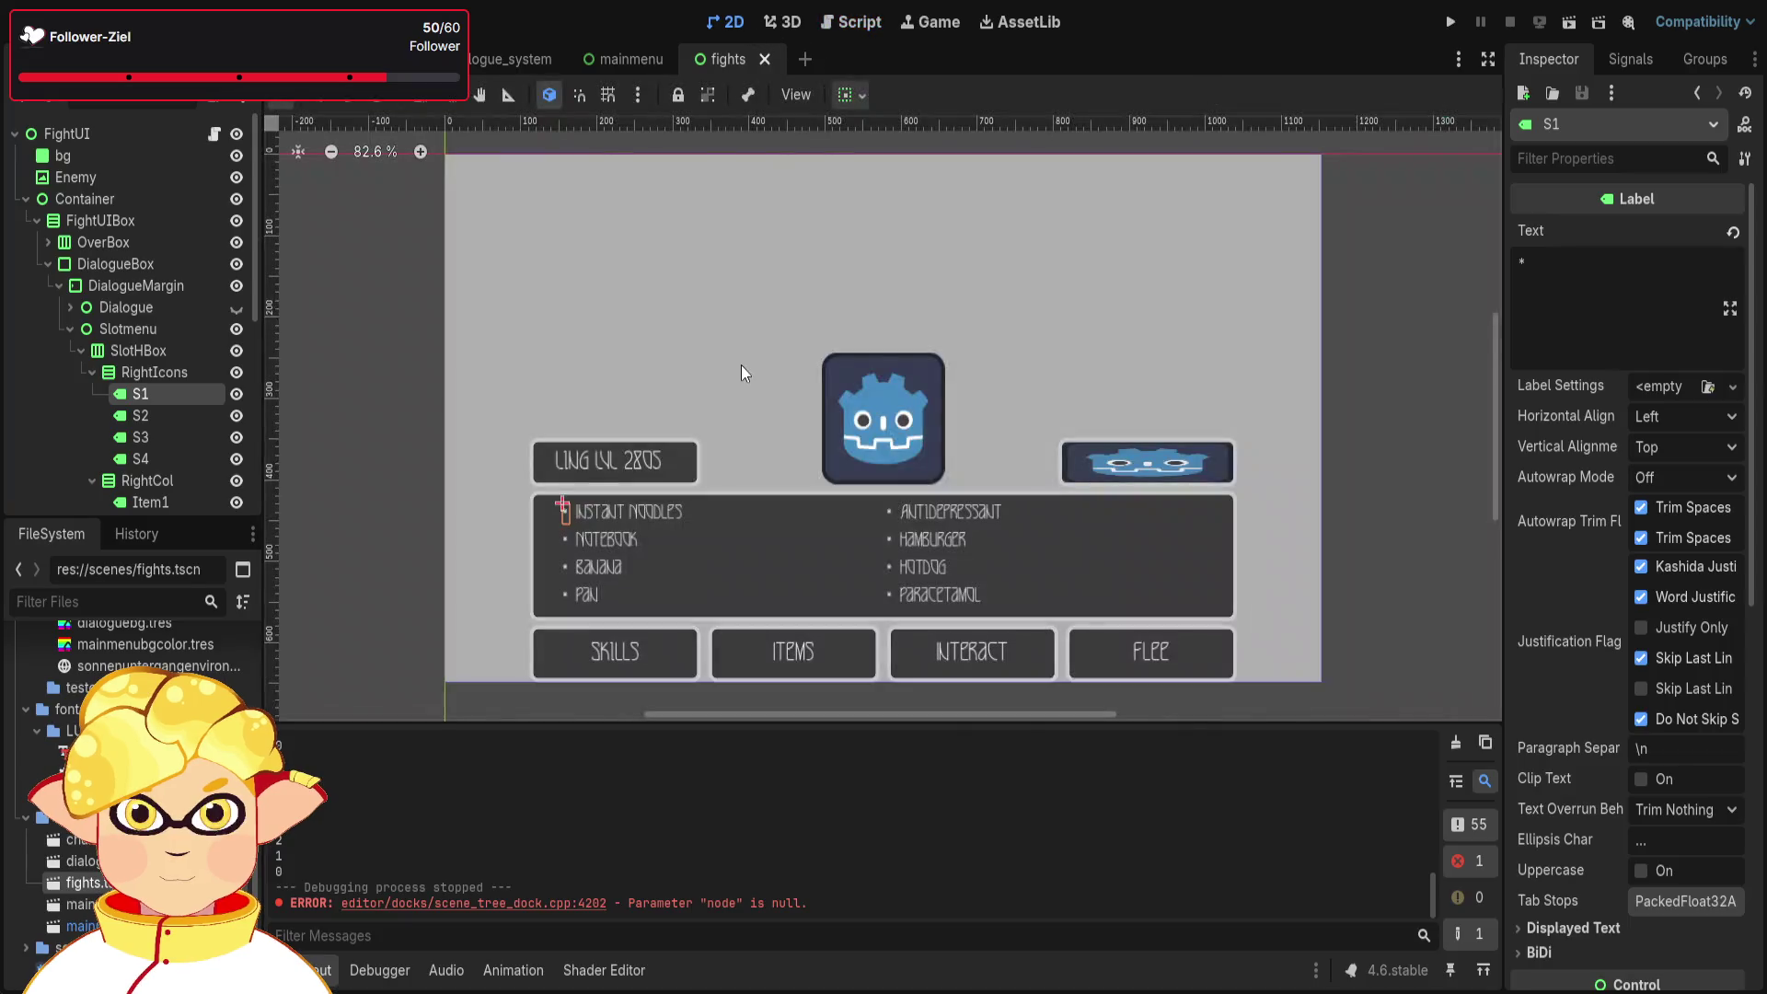
pyautogui.scroll(2, 742, 365)
pyautogui.scroll(-3, 890, 571)
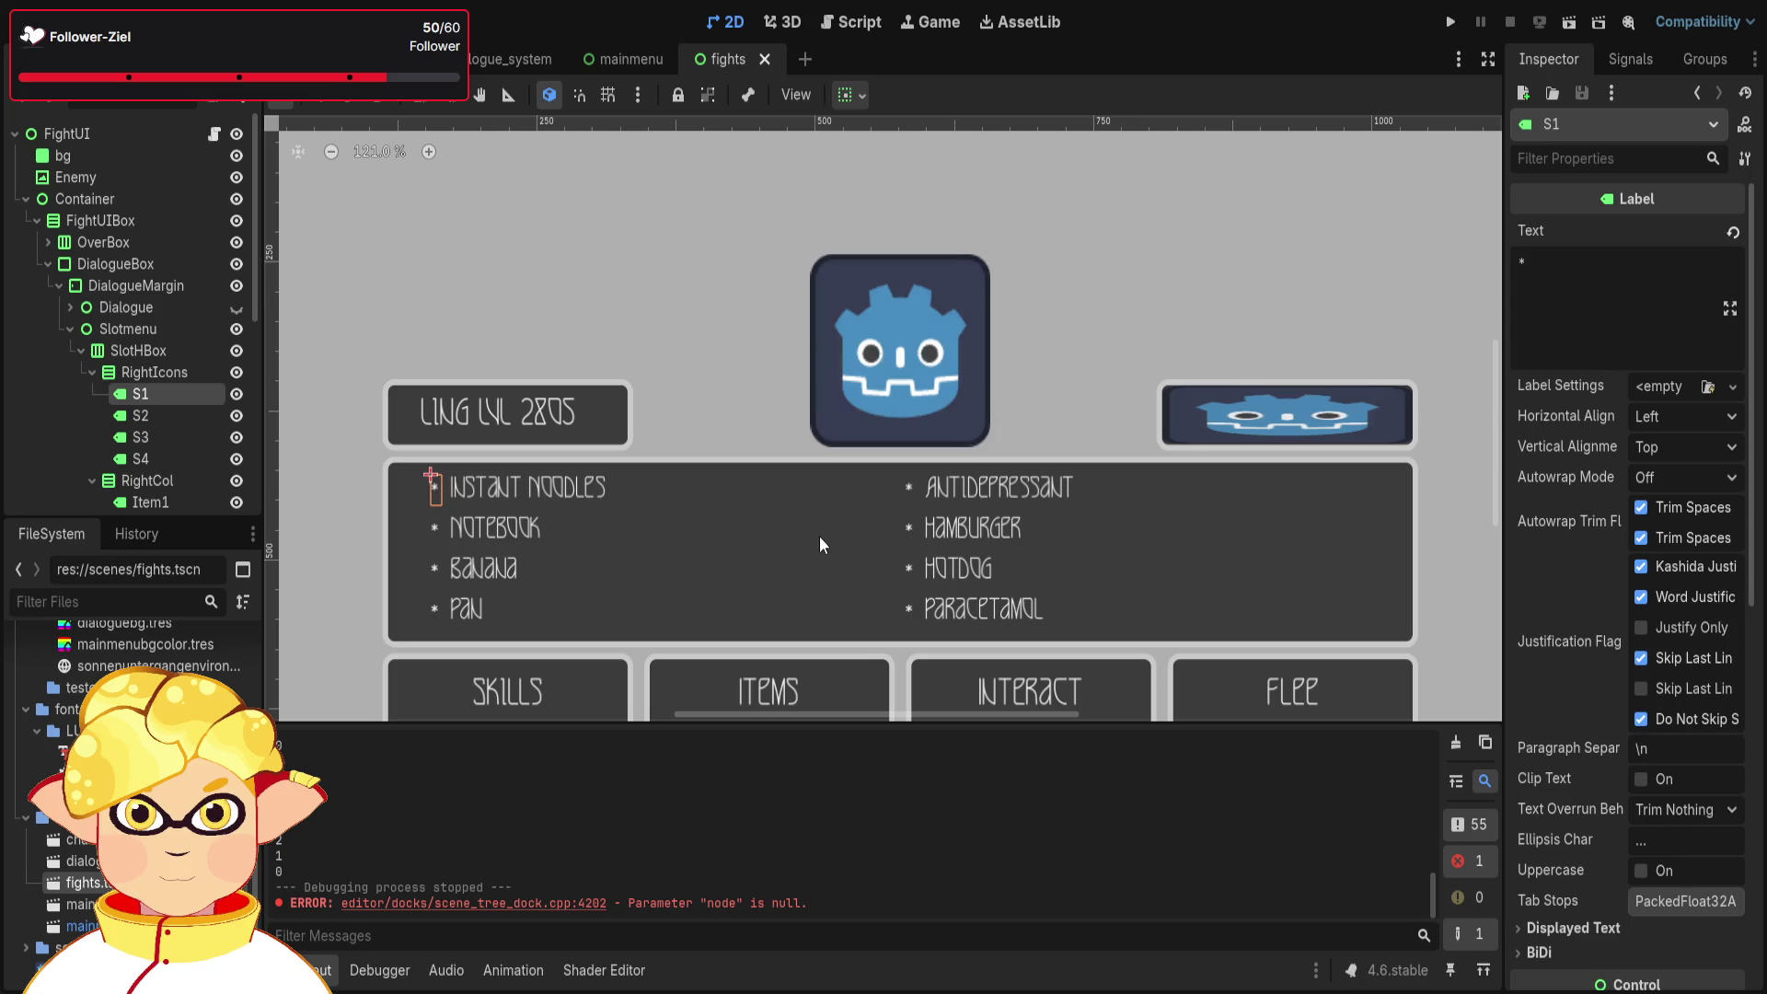
pyautogui.scroll(-1, 858, 539)
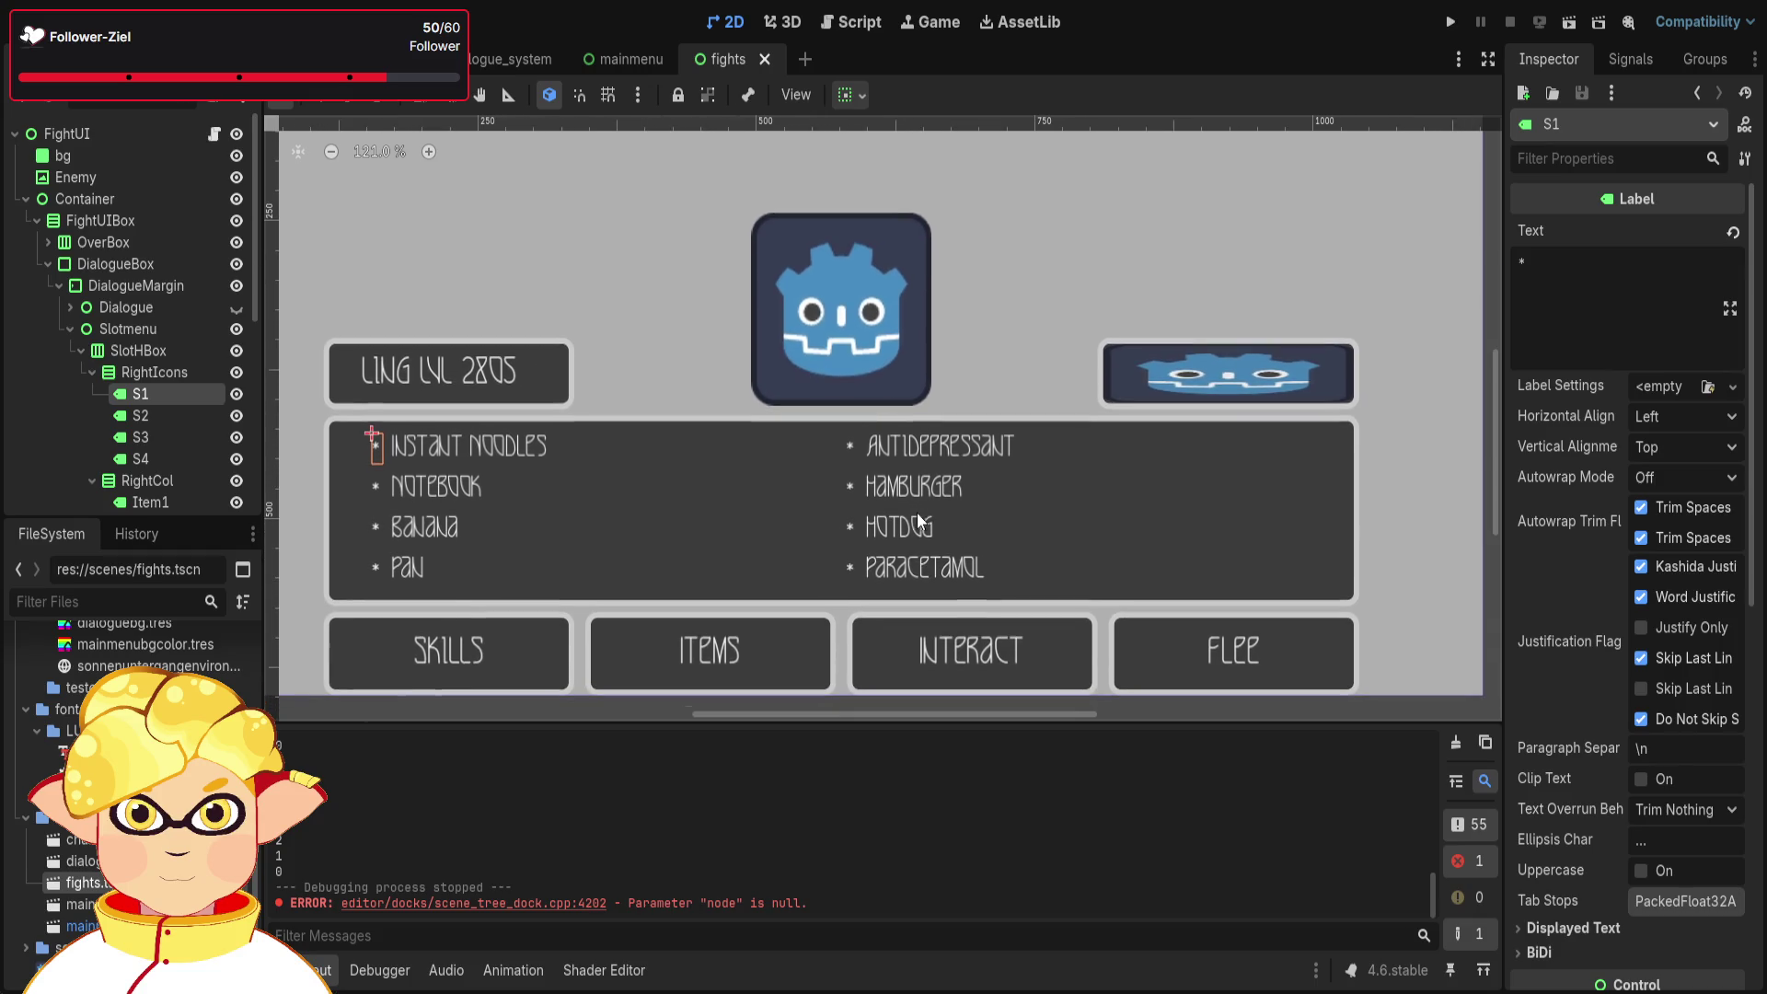
pyautogui.click(92, 365)
pyautogui.click(118, 352)
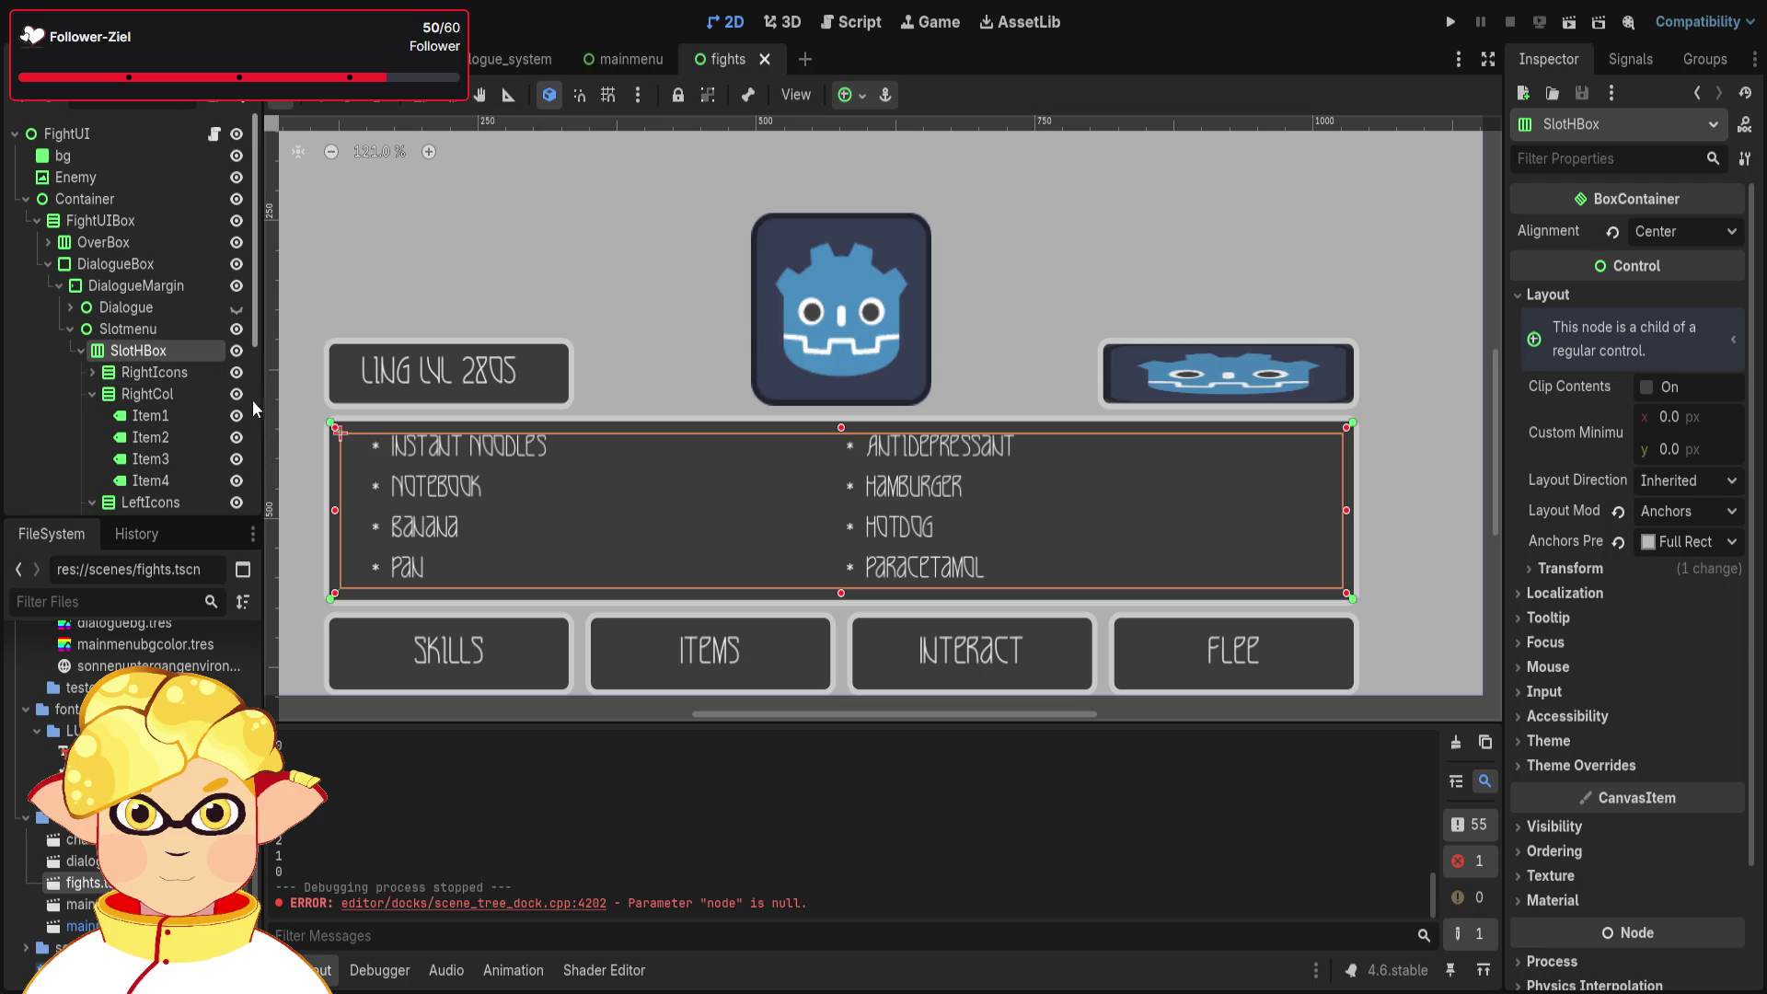
pyautogui.click(138, 374)
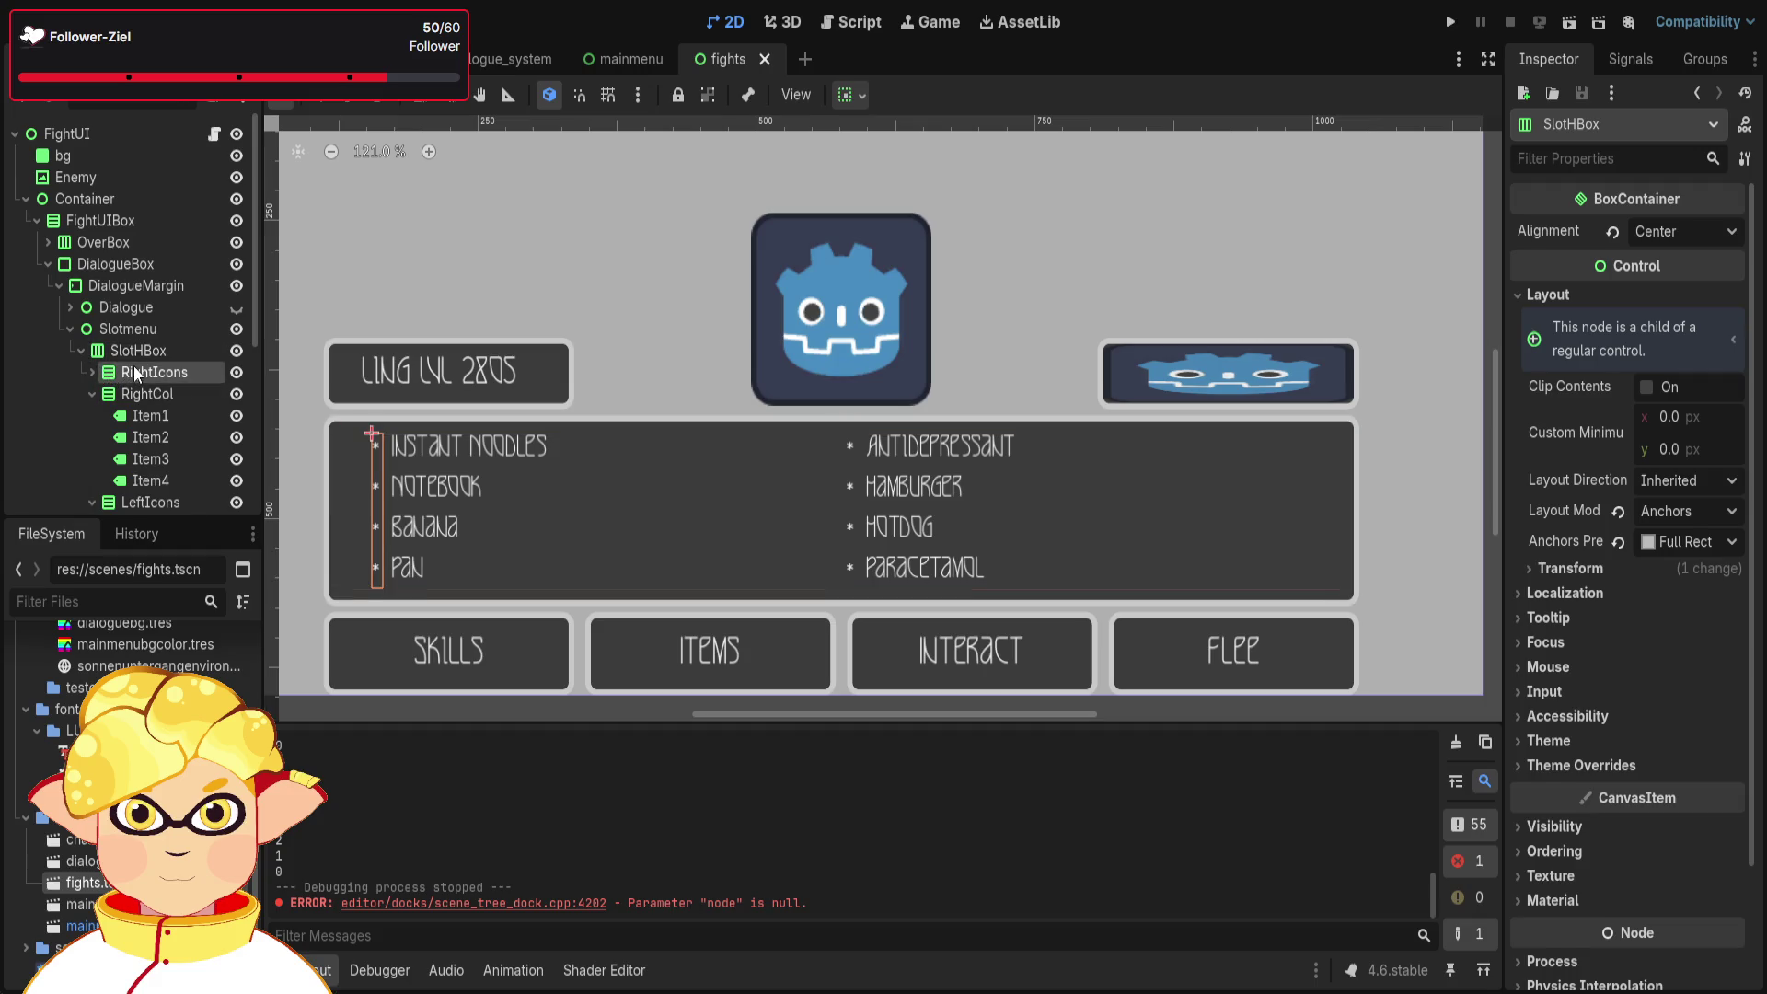
pyautogui.click(142, 395)
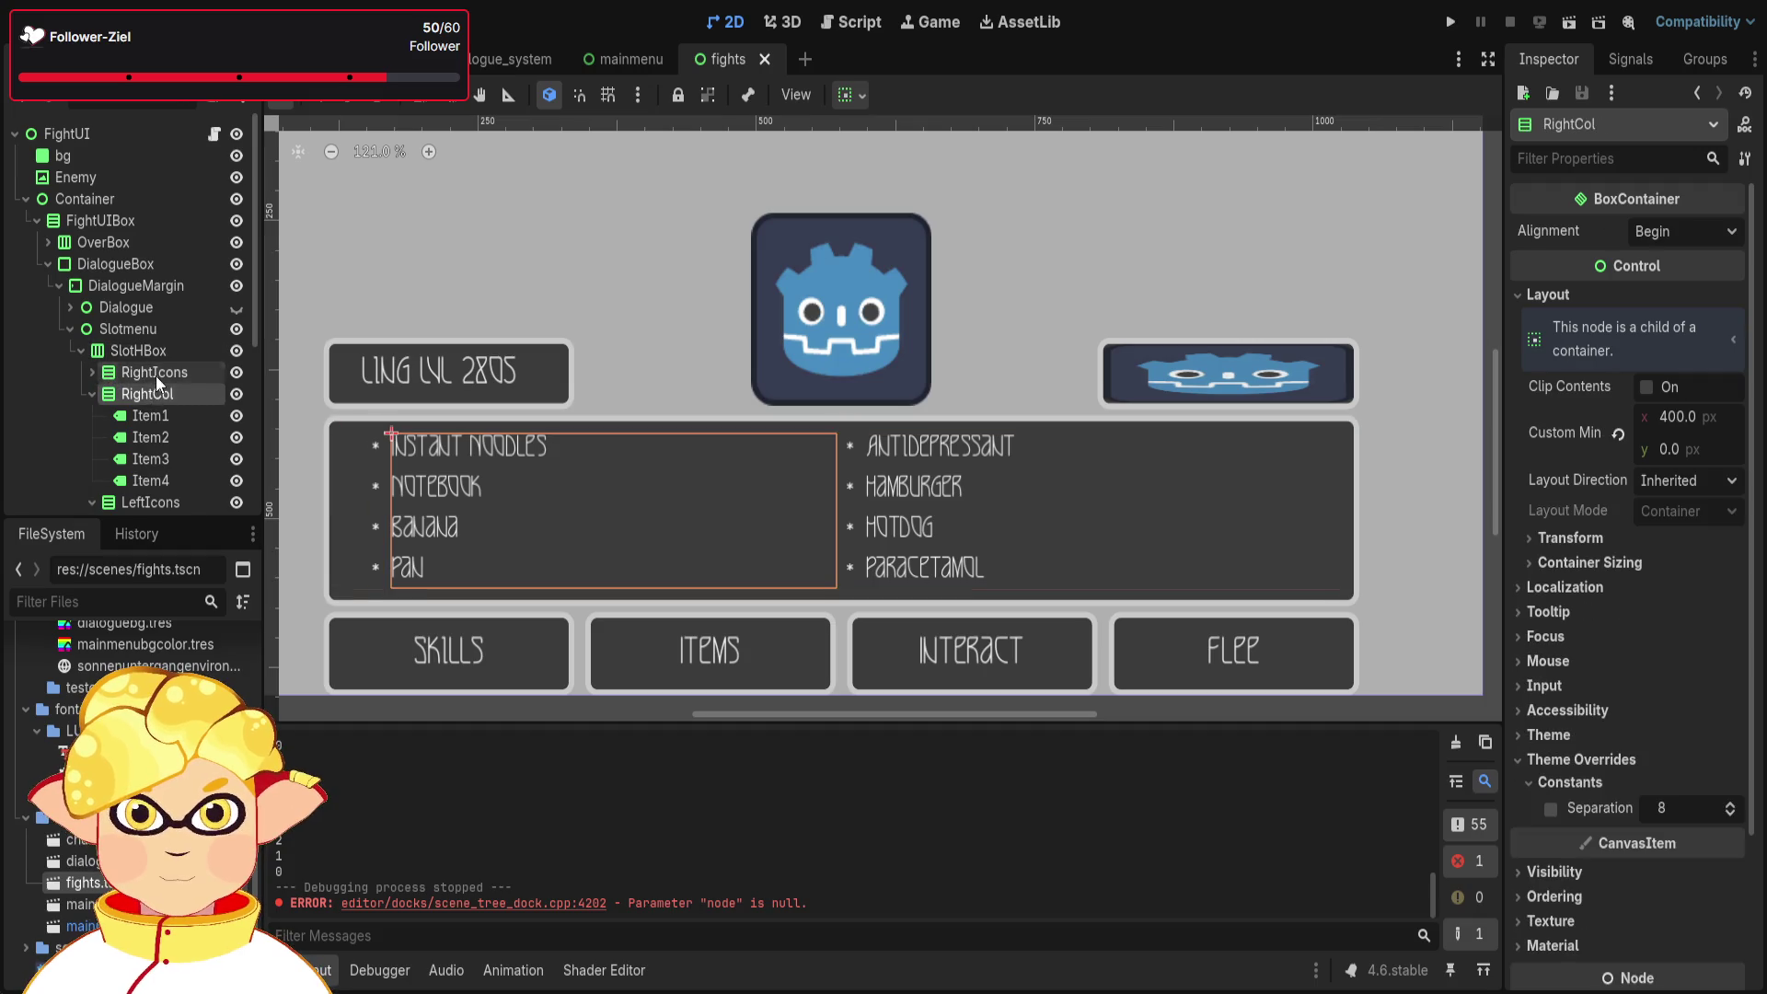
pyautogui.click(155, 372)
pyautogui.click(150, 353)
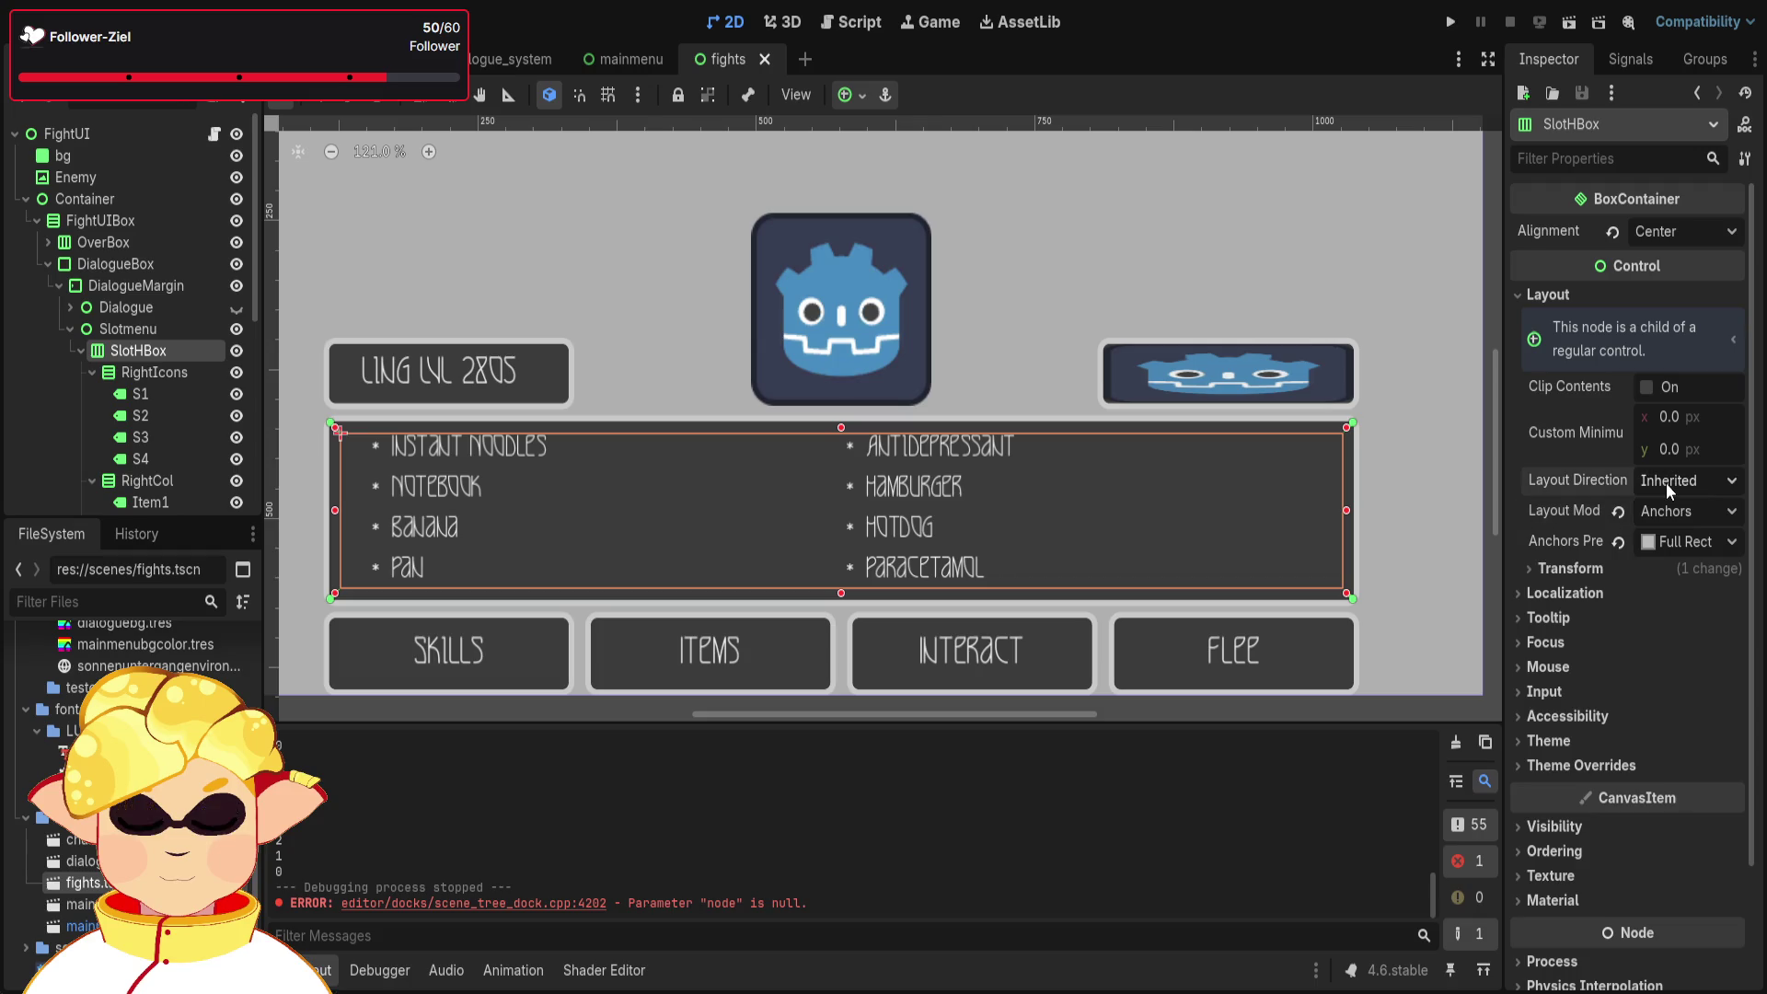
pyautogui.scroll(2, 394, 510)
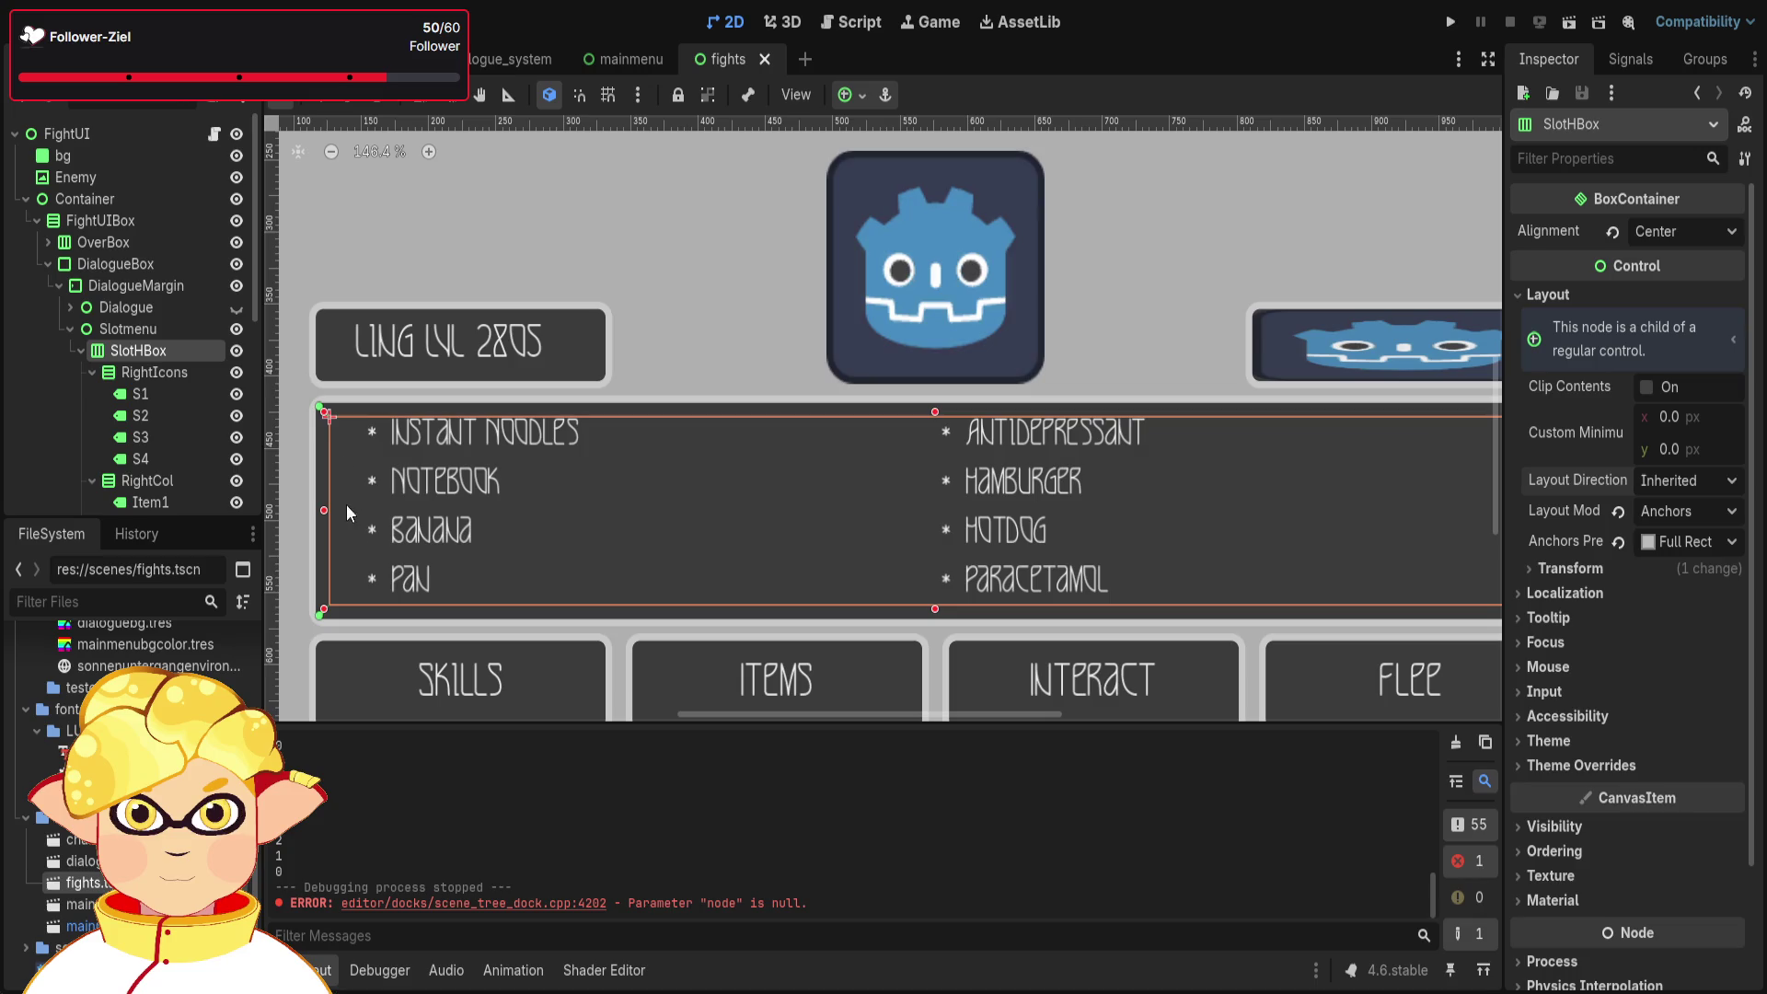
pyautogui.scroll(6, 332, 462)
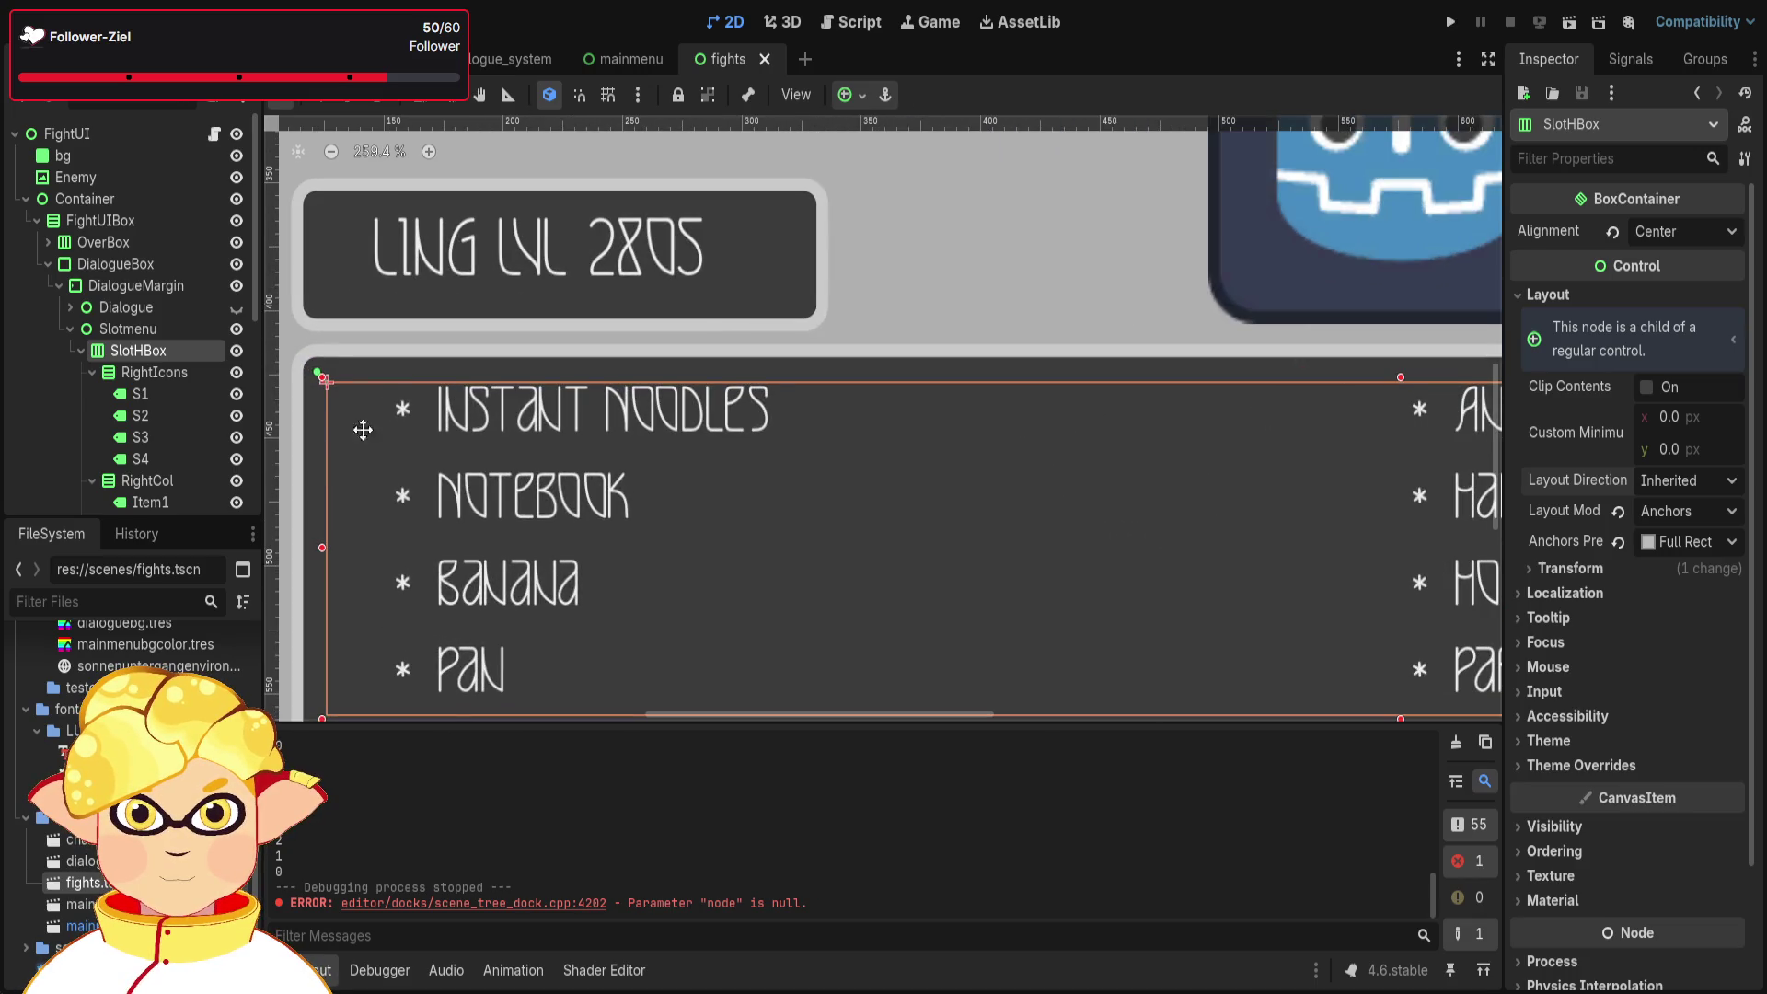
pyautogui.hscroll(-2, 359, 415)
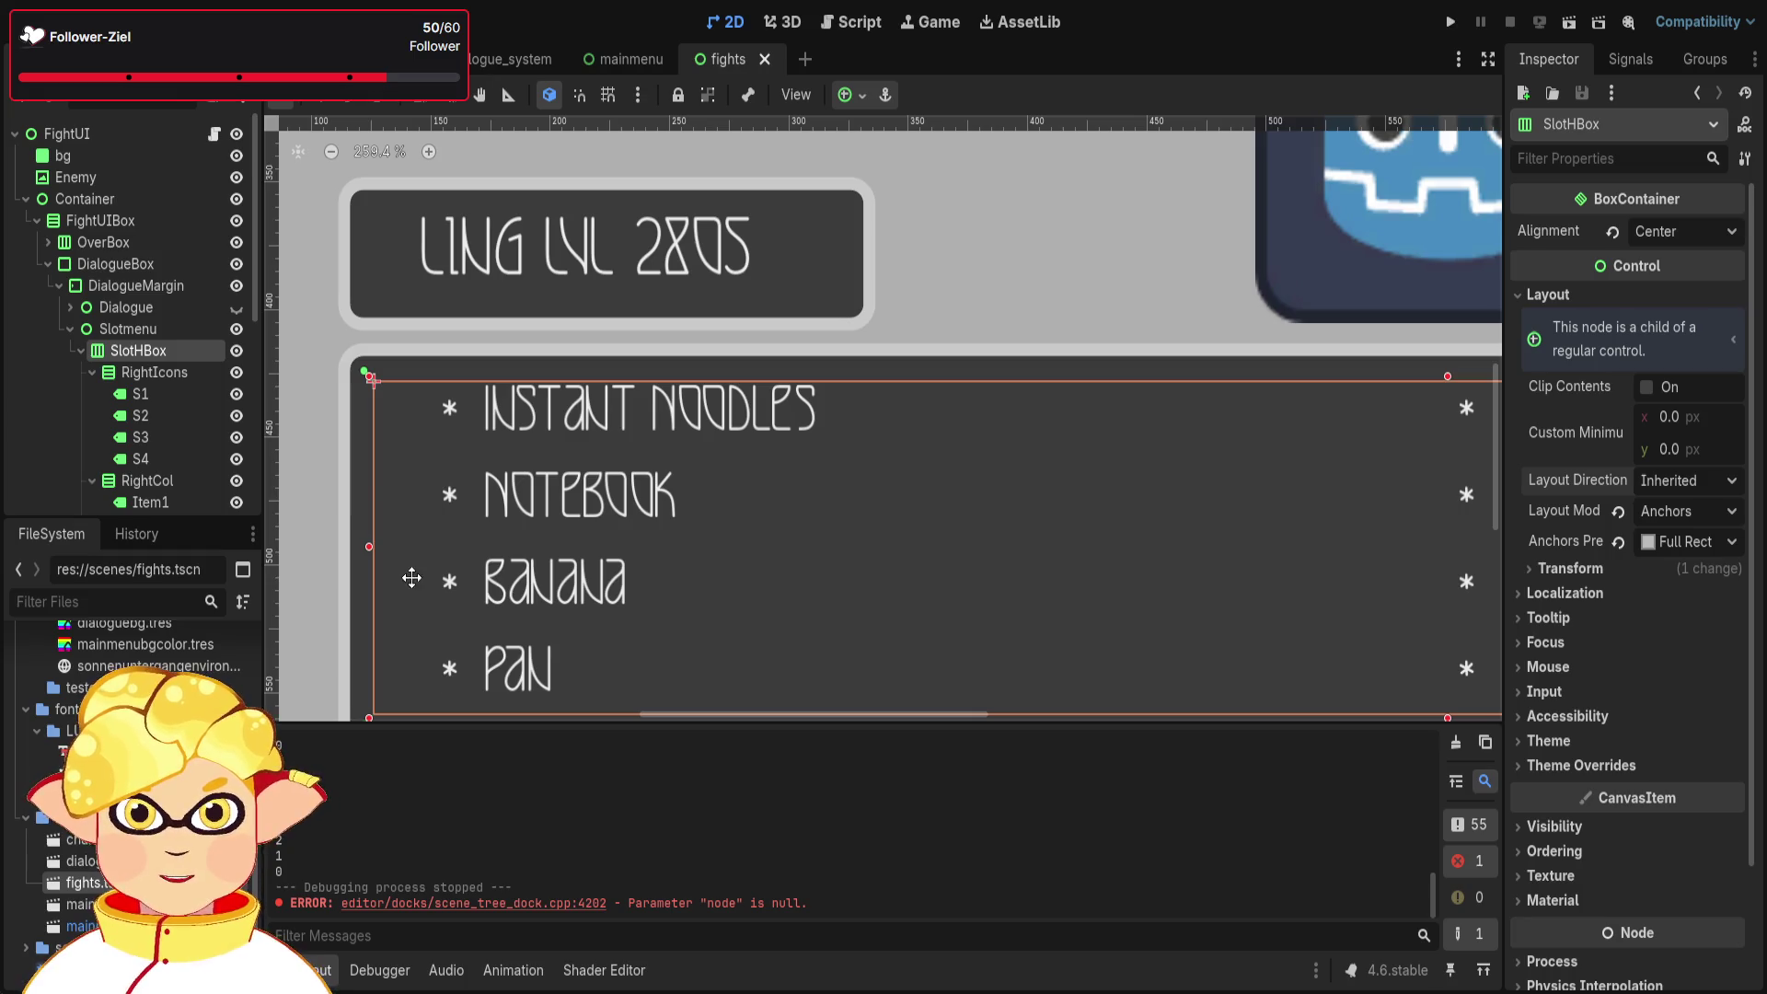
pyautogui.hscroll(8, 728, 626)
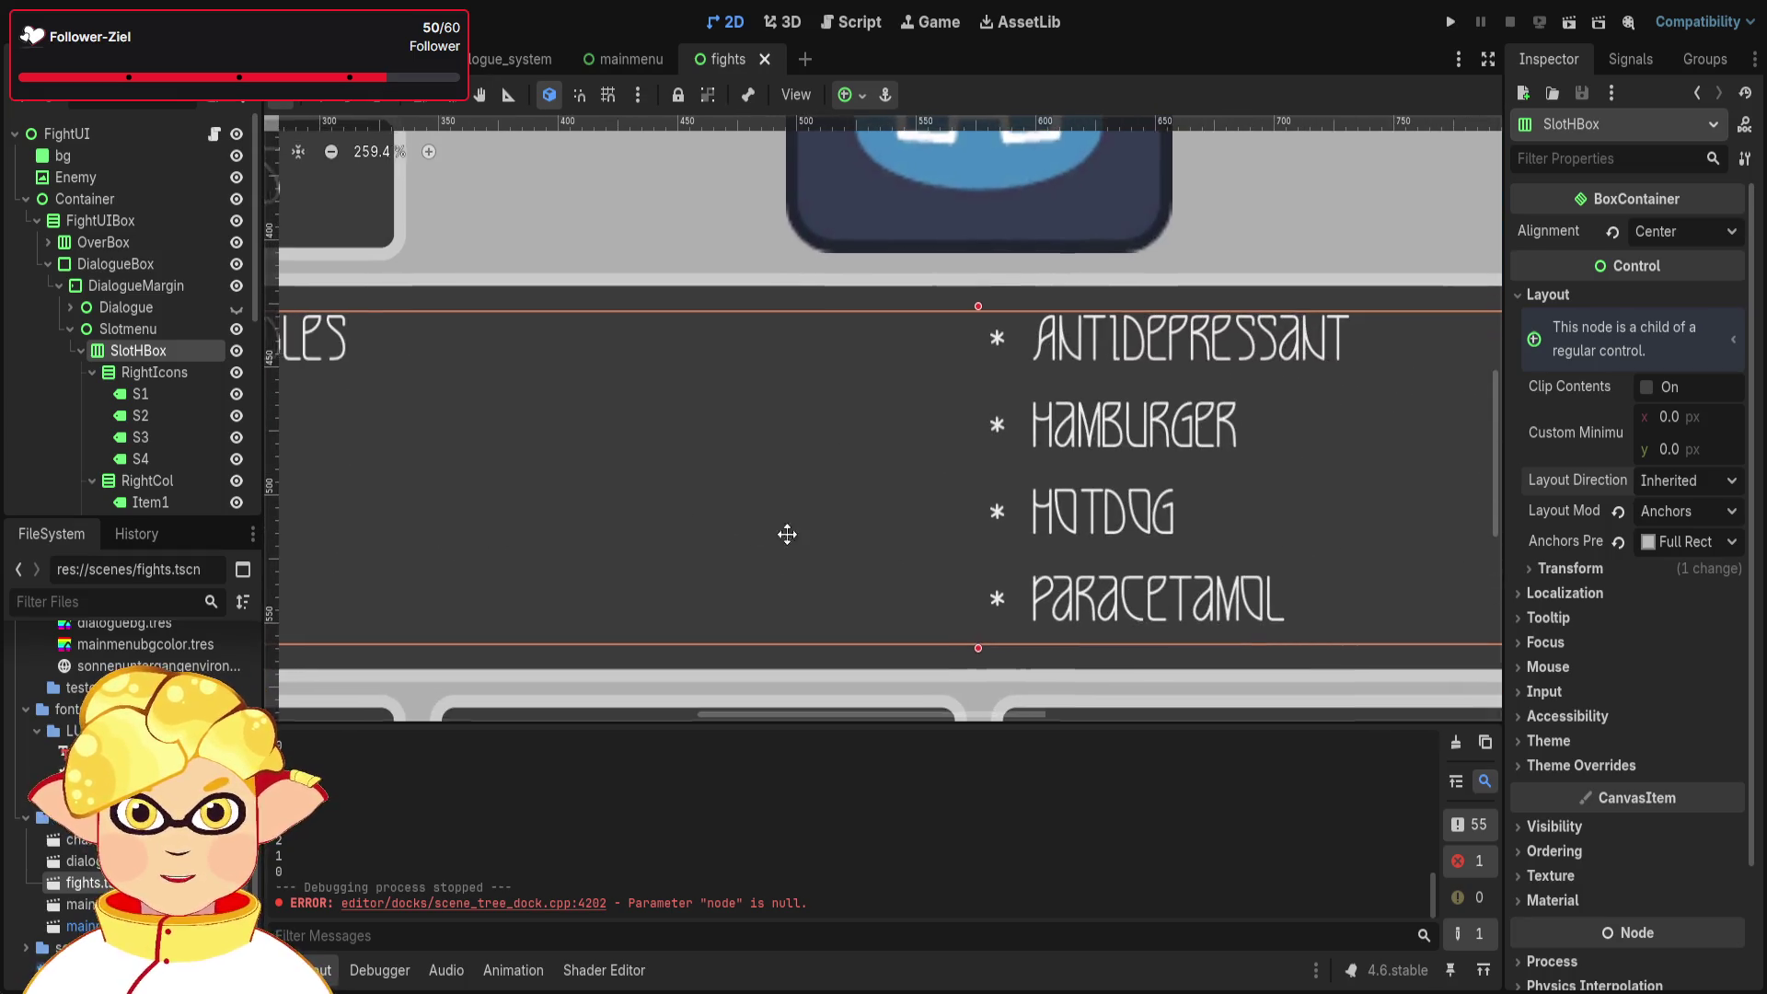
pyautogui.hscroll(-3, 633, 519)
pyautogui.scroll(-1, 633, 519)
pyautogui.hscroll(-10, 633, 519)
pyautogui.scroll(-3, 903, 513)
pyautogui.scroll(3, 677, 578)
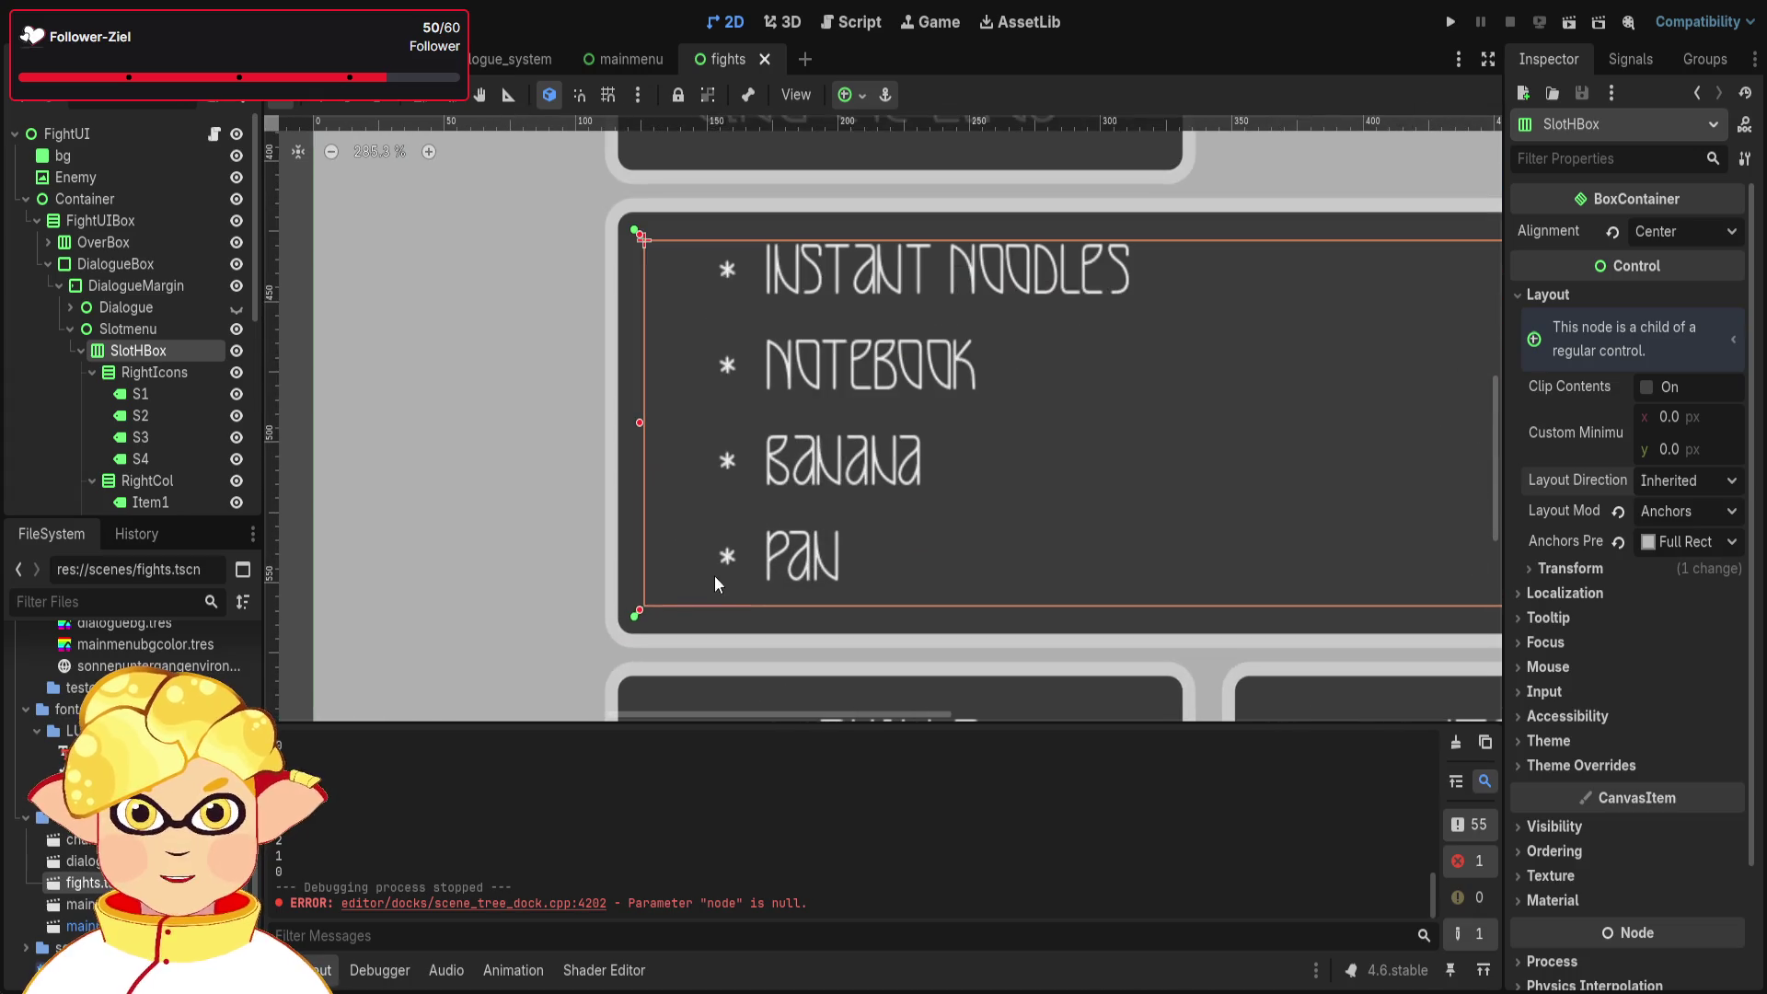
pyautogui.hscroll(8, 525, 496)
pyautogui.scroll(-1, 525, 496)
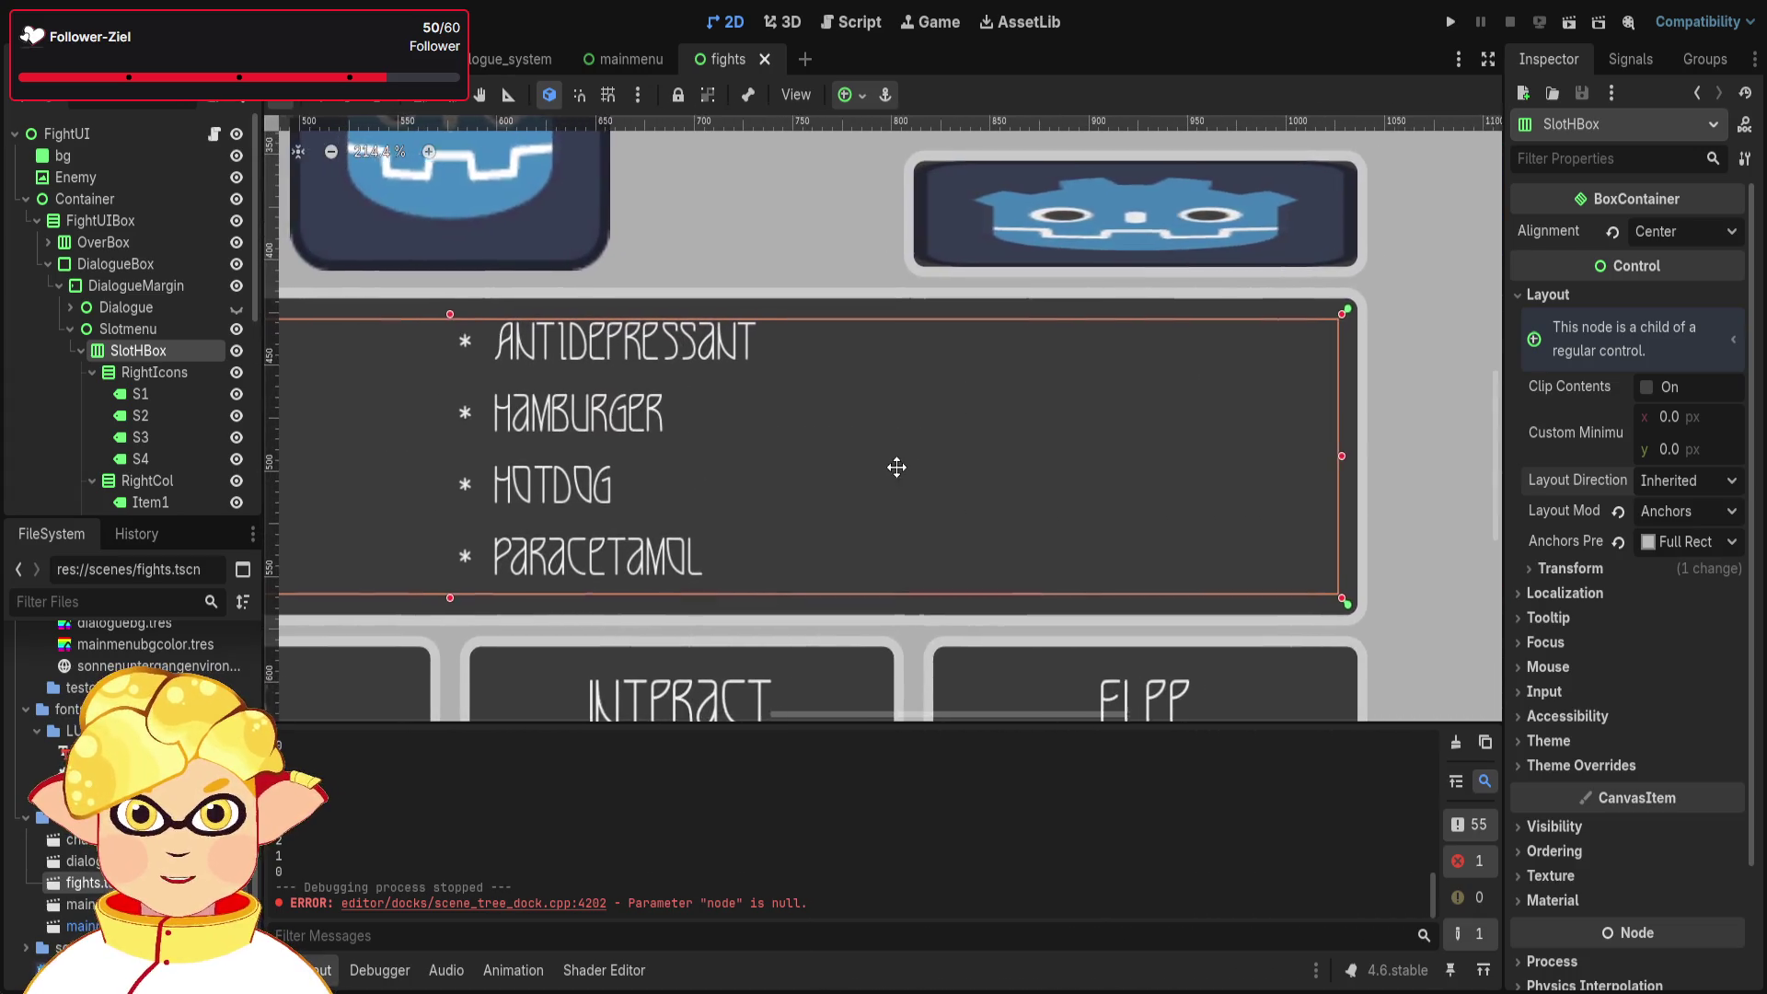
pyautogui.hscroll(-2, 899, 467)
pyautogui.hscroll(-8, 917, 467)
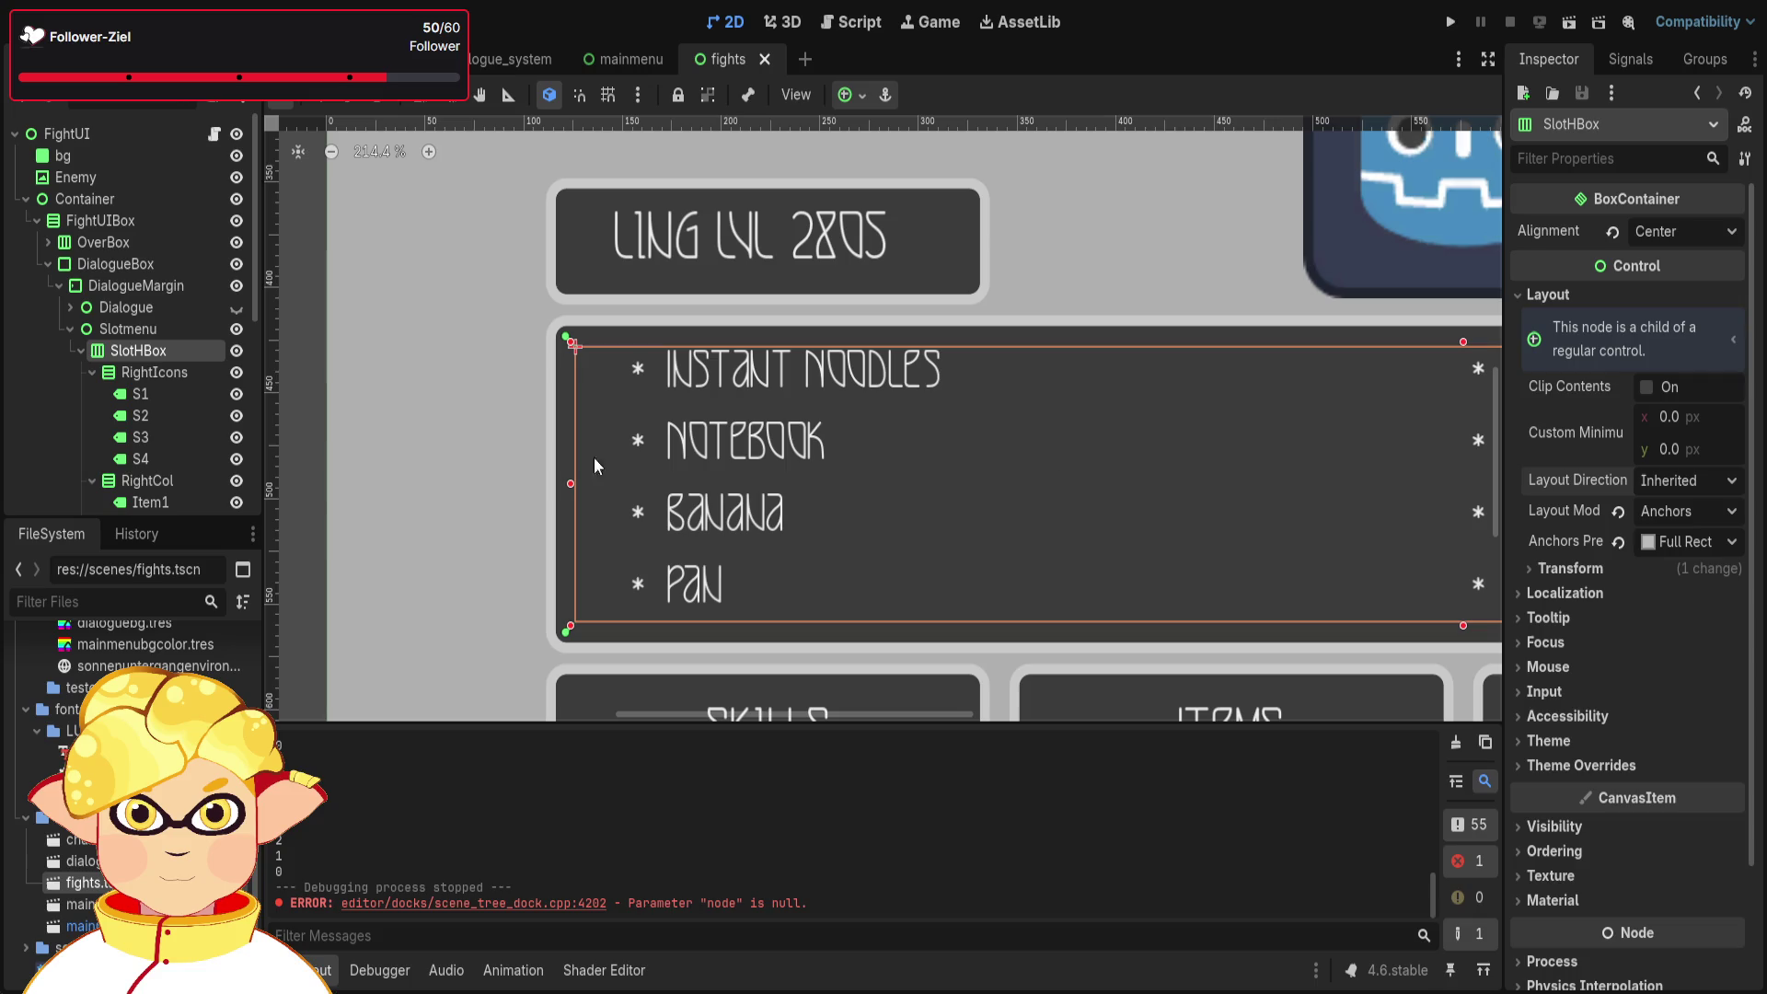
# - Inspect SlothHBox, RightIcons and the Paracetamol label Item8 with the right item list in view
pyautogui.click(143, 375)
pyautogui.click(144, 347)
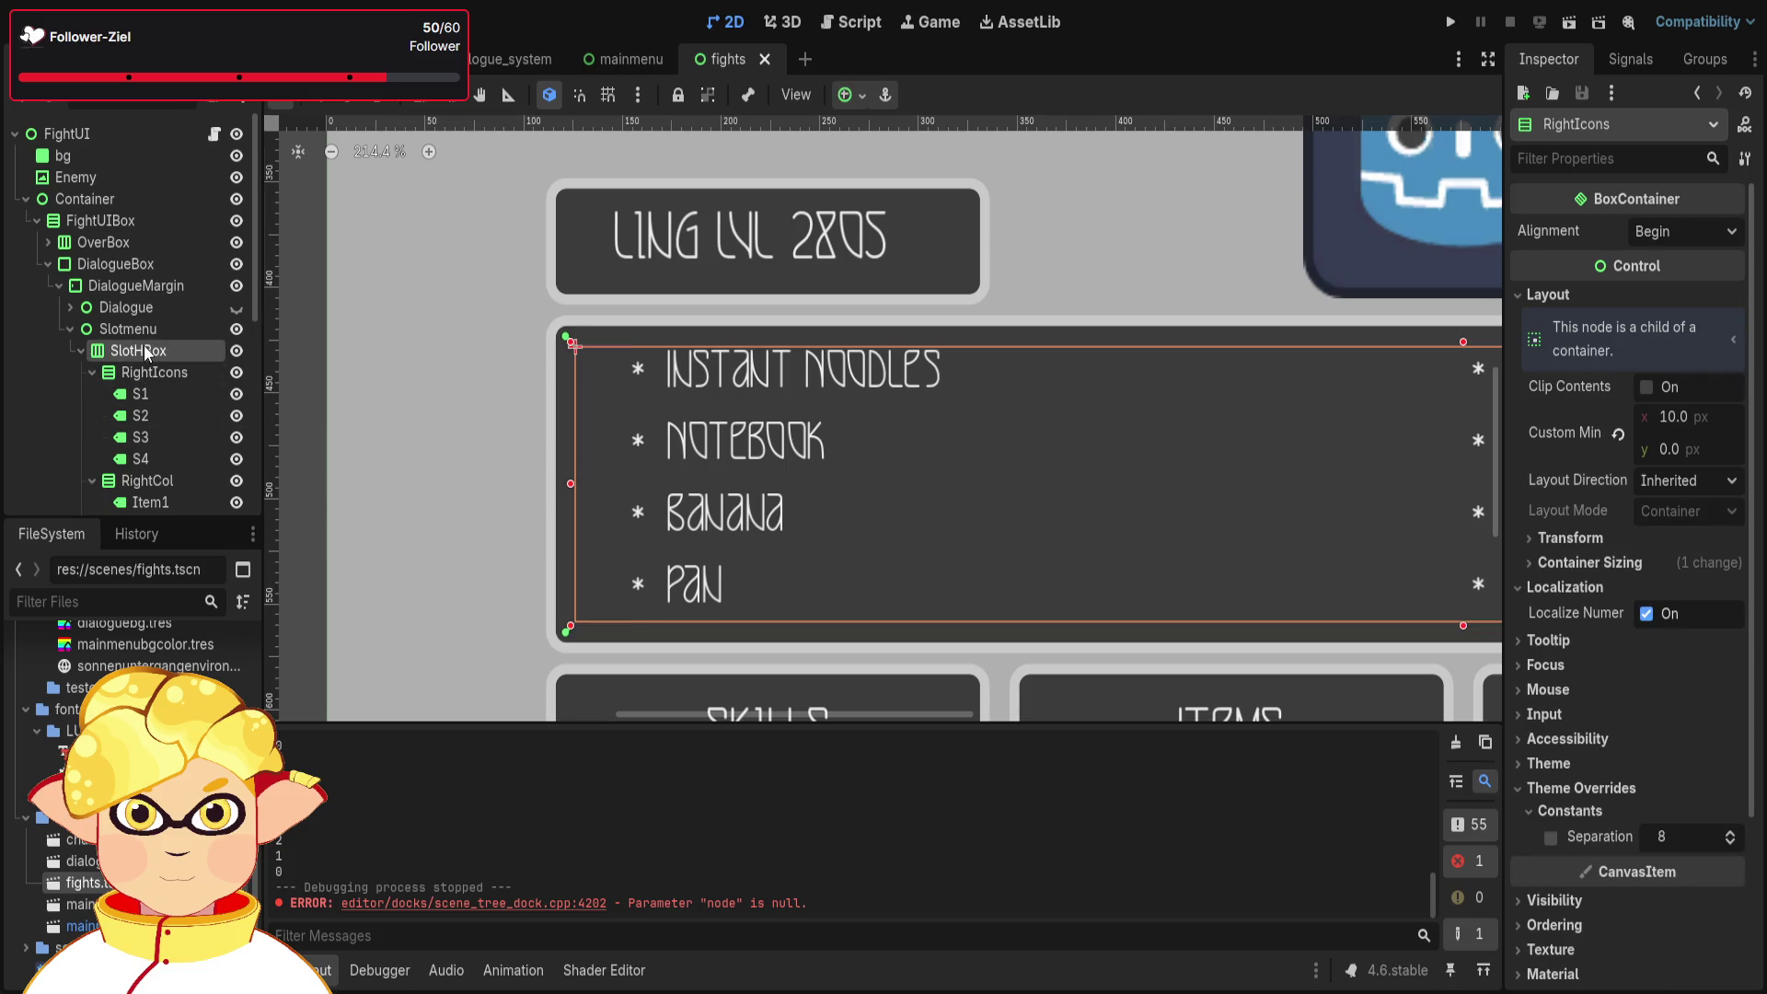
pyautogui.click(143, 375)
pyautogui.scroll(-3, 743, 449)
pyautogui.moveTo(1104, 589)
pyautogui.mouseDown()
pyautogui.moveTo(652, 465)
pyautogui.moveTo(330, 462)
pyautogui.mouseUp()
pyautogui.scroll(-5, 164, 449)
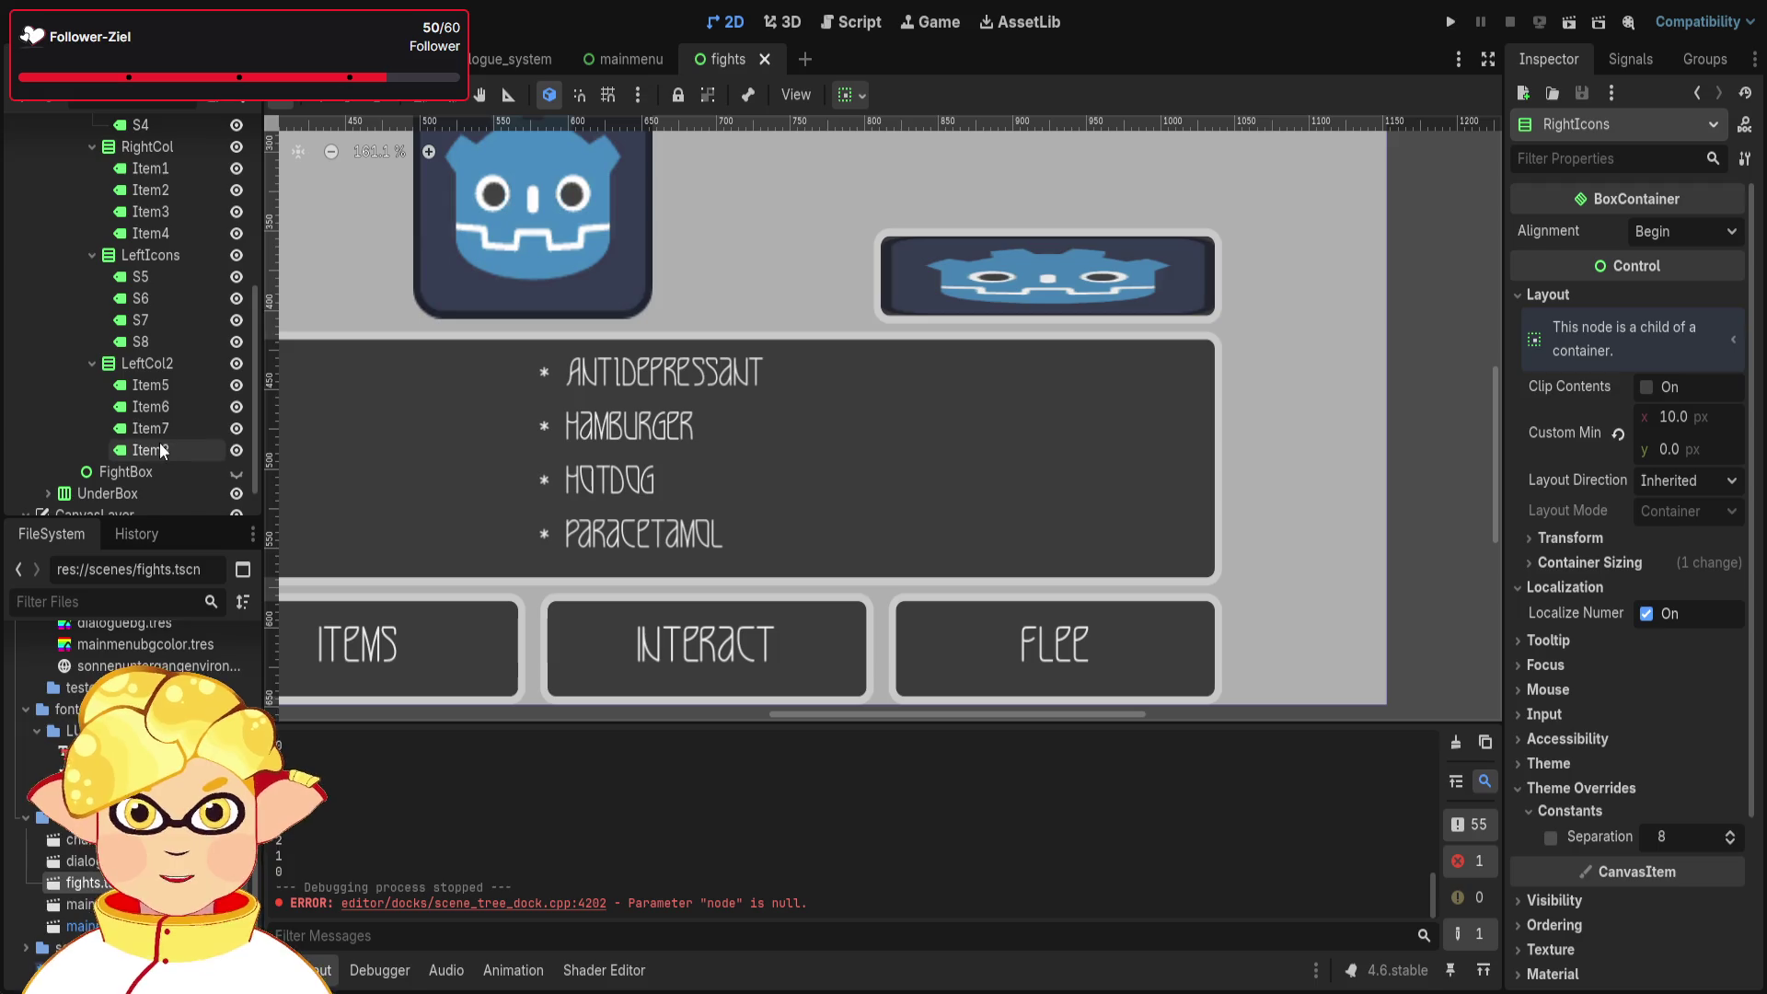
pyautogui.click(160, 449)
pyautogui.scroll(-1, 741, 480)
pyautogui.hscroll(-5, 741, 480)
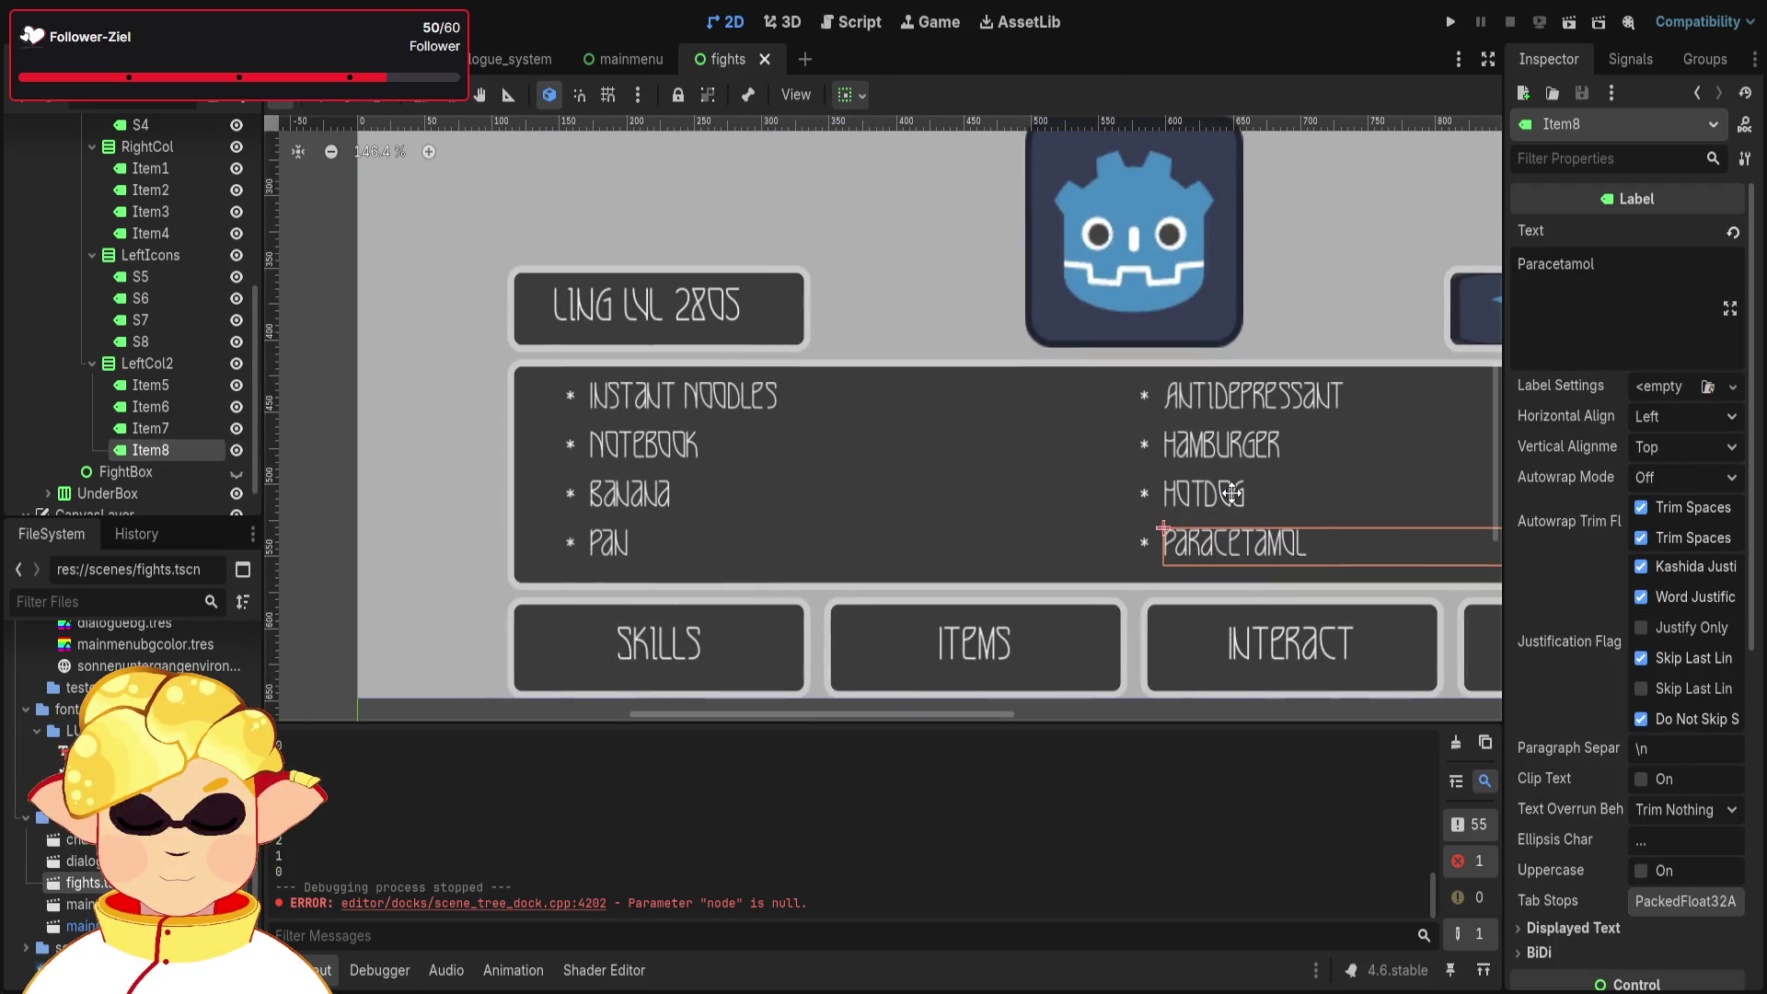
pyautogui.hscroll(5, 724, 455)
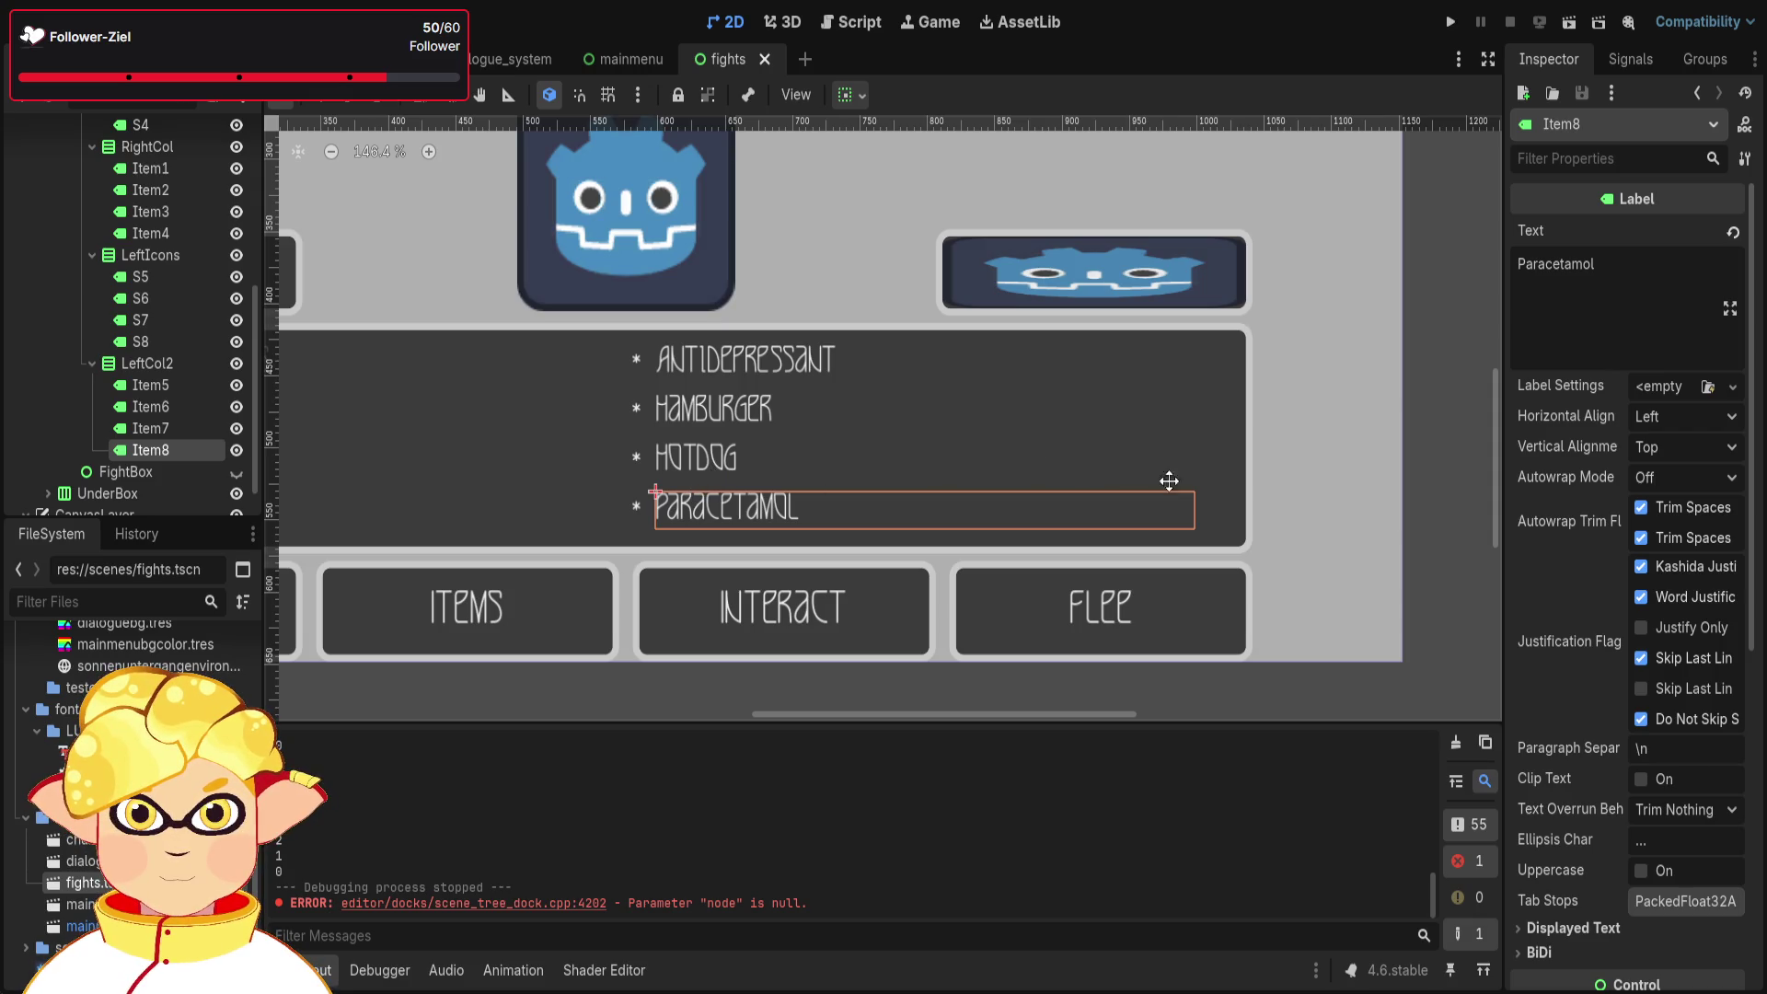
pyautogui.scroll(6, 1169, 483)
pyautogui.scroll(-6, 1193, 524)
pyautogui.scroll(2, 883, 516)
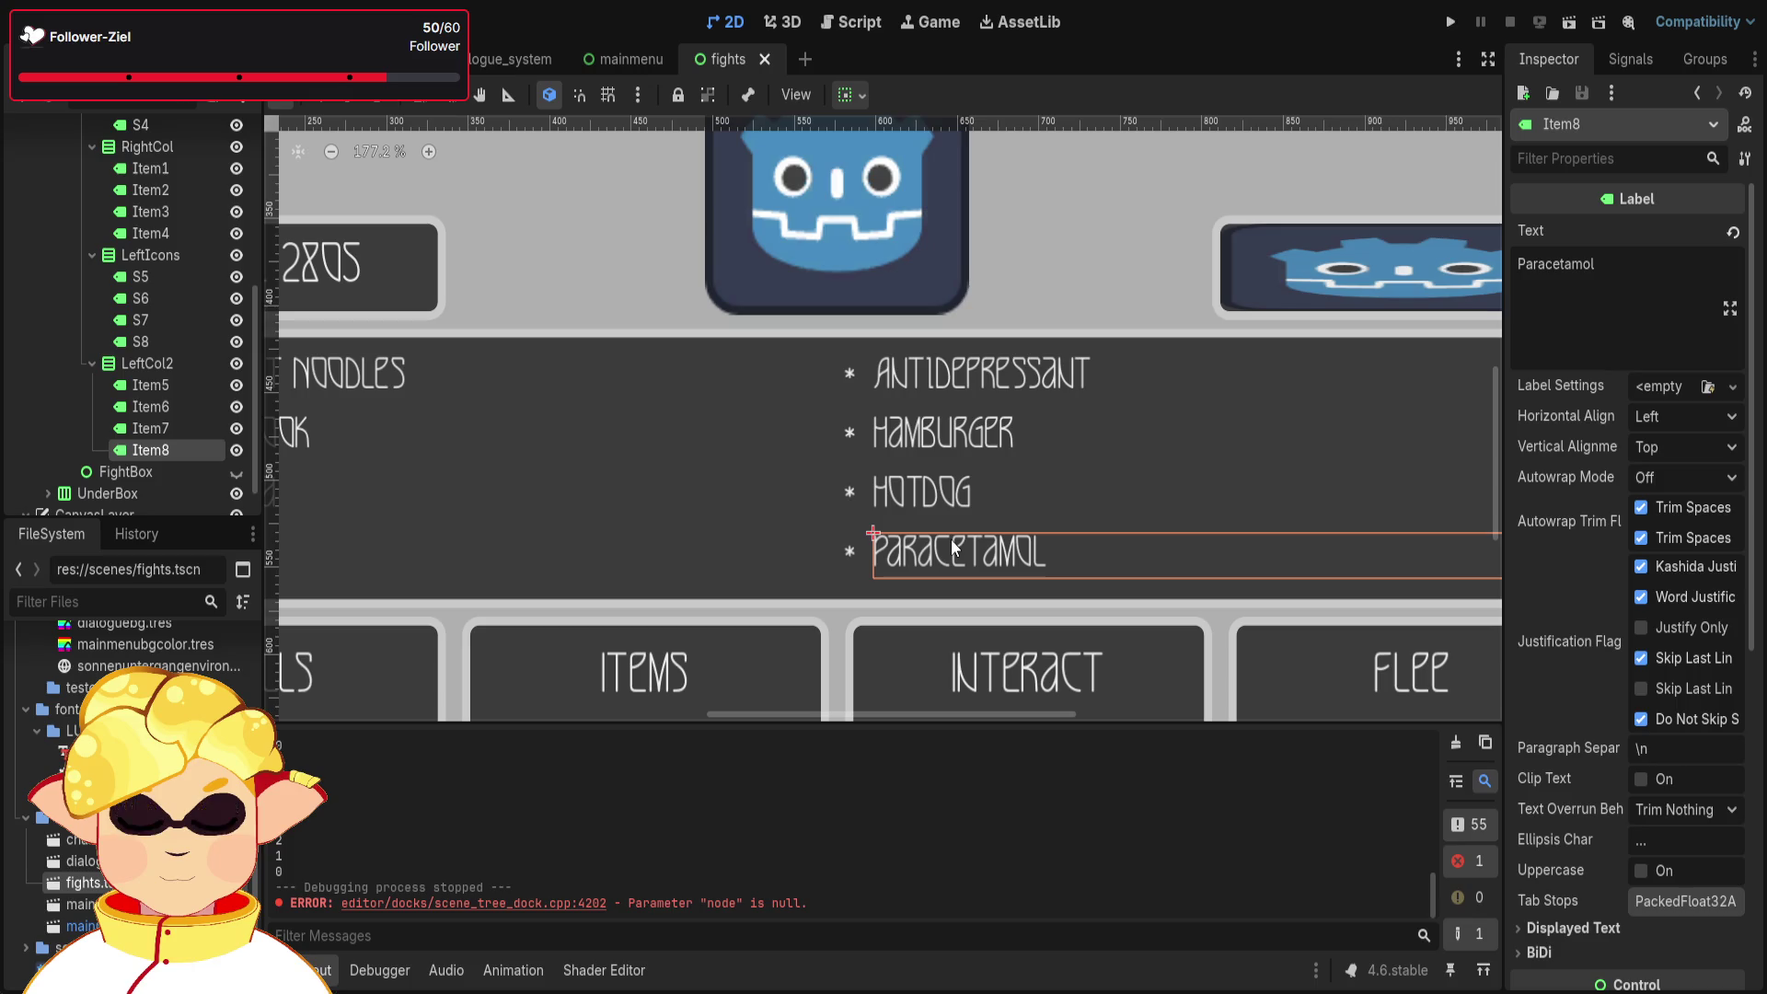
pyautogui.scroll(-5, 951, 539)
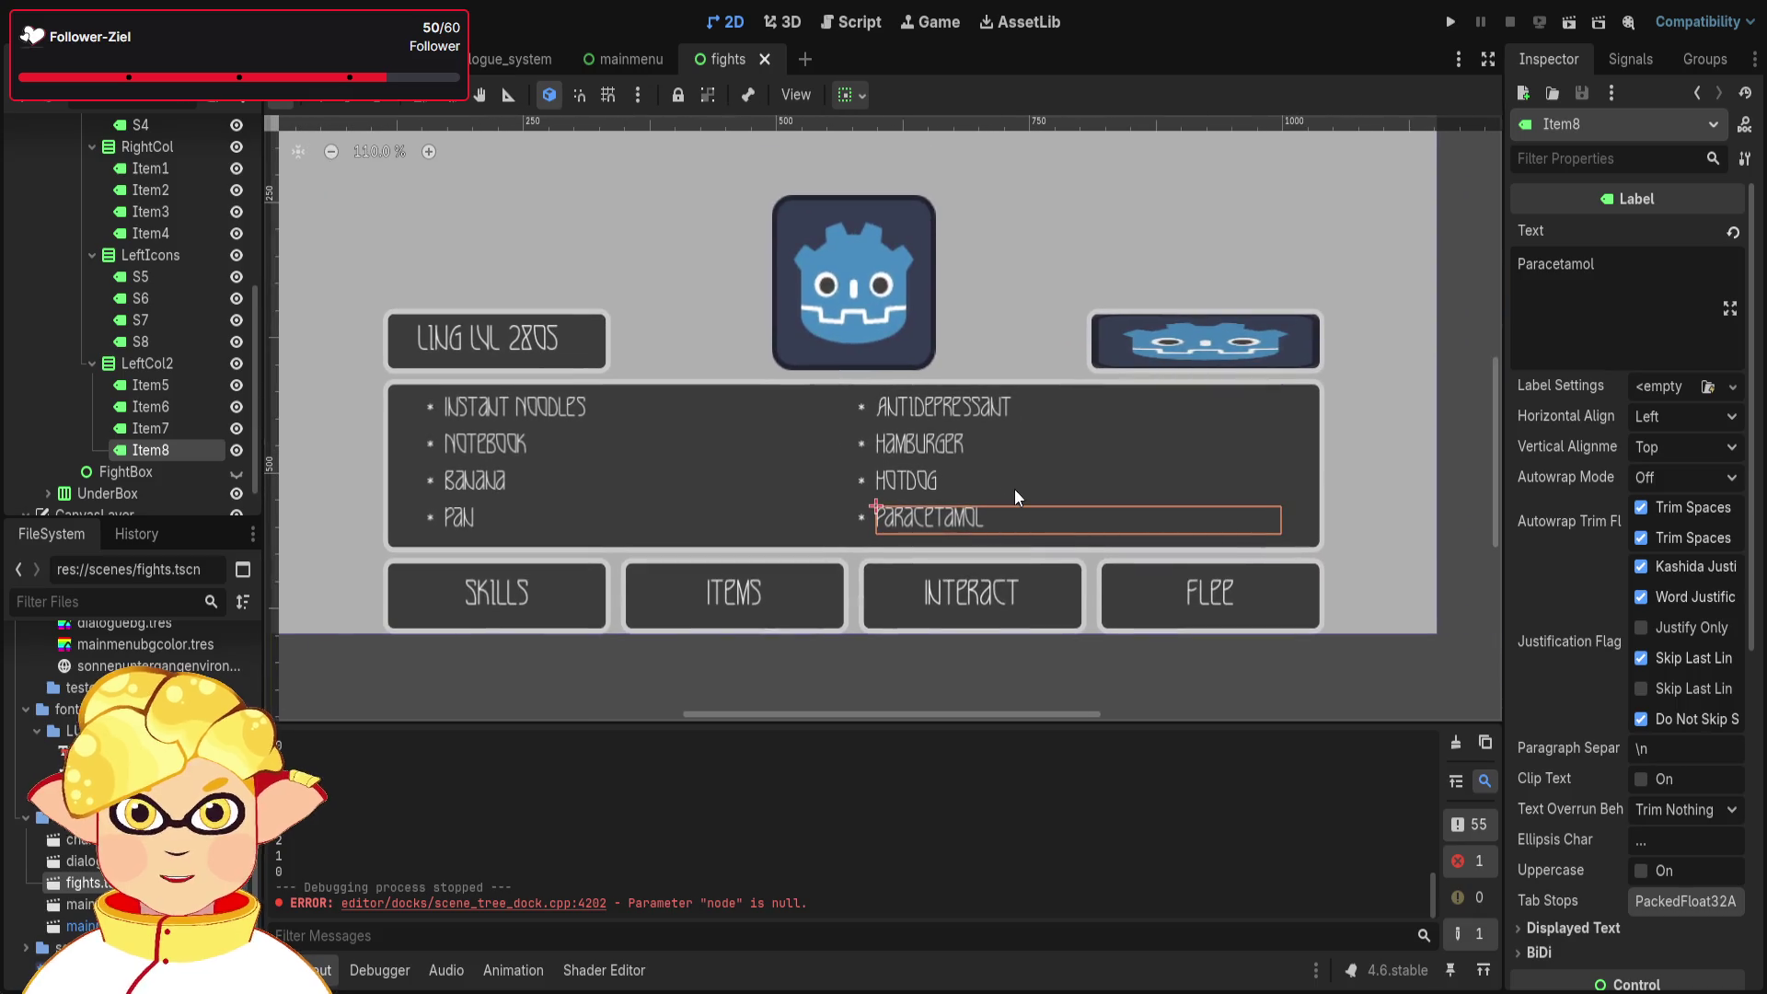
pyautogui.scroll(3, 905, 506)
pyautogui.scroll(-1, 1047, 529)
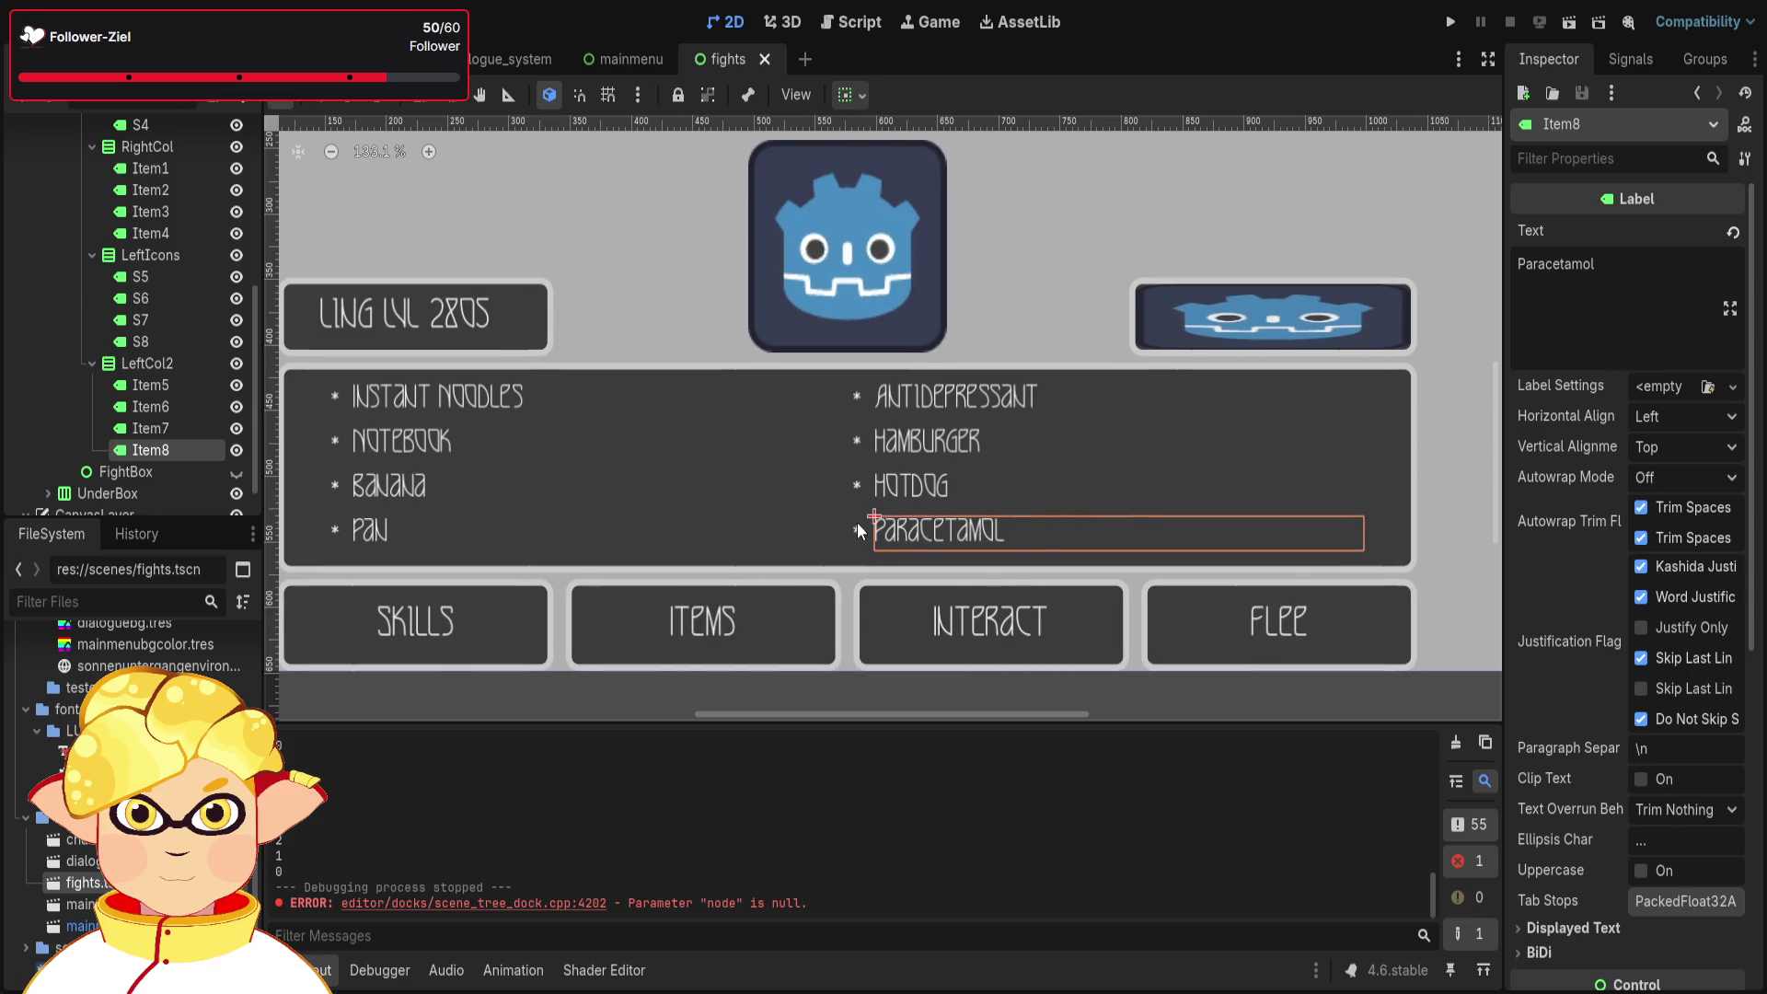
# - Step through the right list's bullets, including the one beside Hamburger
pyautogui.click(857, 522)
pyautogui.click(860, 484)
pyautogui.click(860, 440)
pyautogui.click(856, 405)
pyautogui.click(856, 438)
pyautogui.click(863, 486)
# - Collapse the LeftIcons, LeftCol2, RightCol and RightIcons branches into single rows
pyautogui.click(181, 257)
pyautogui.click(92, 255)
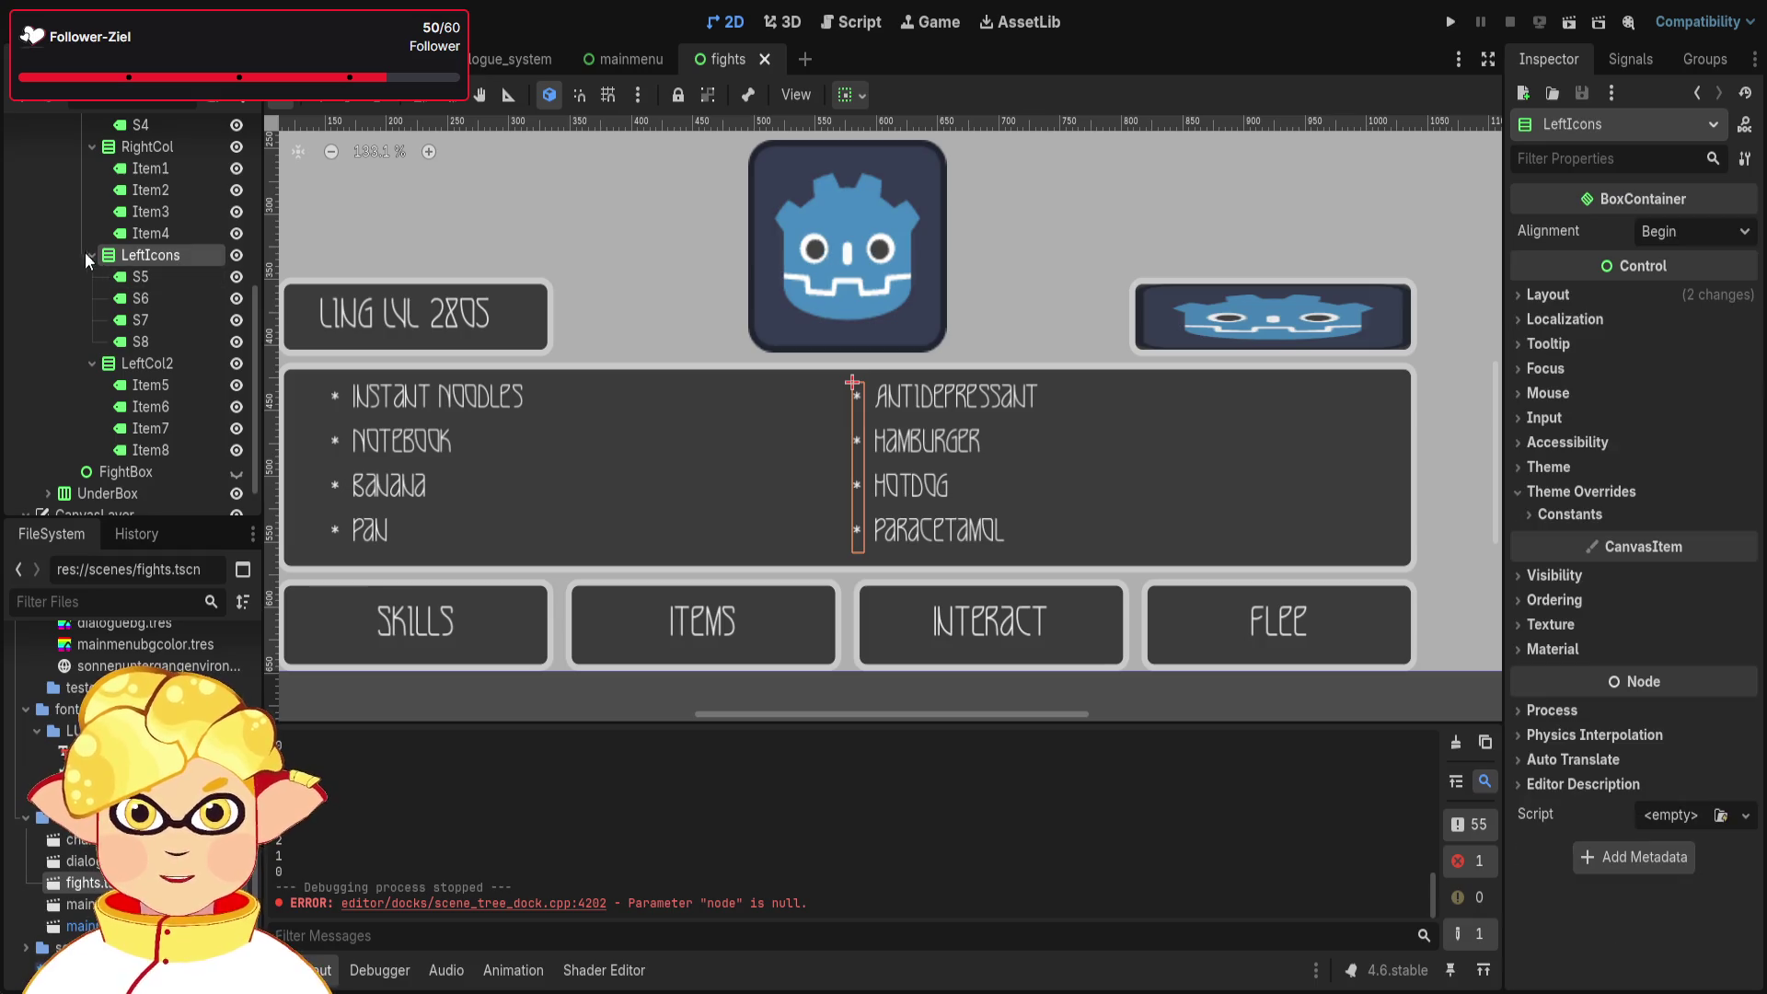
pyautogui.click(92, 319)
pyautogui.click(92, 277)
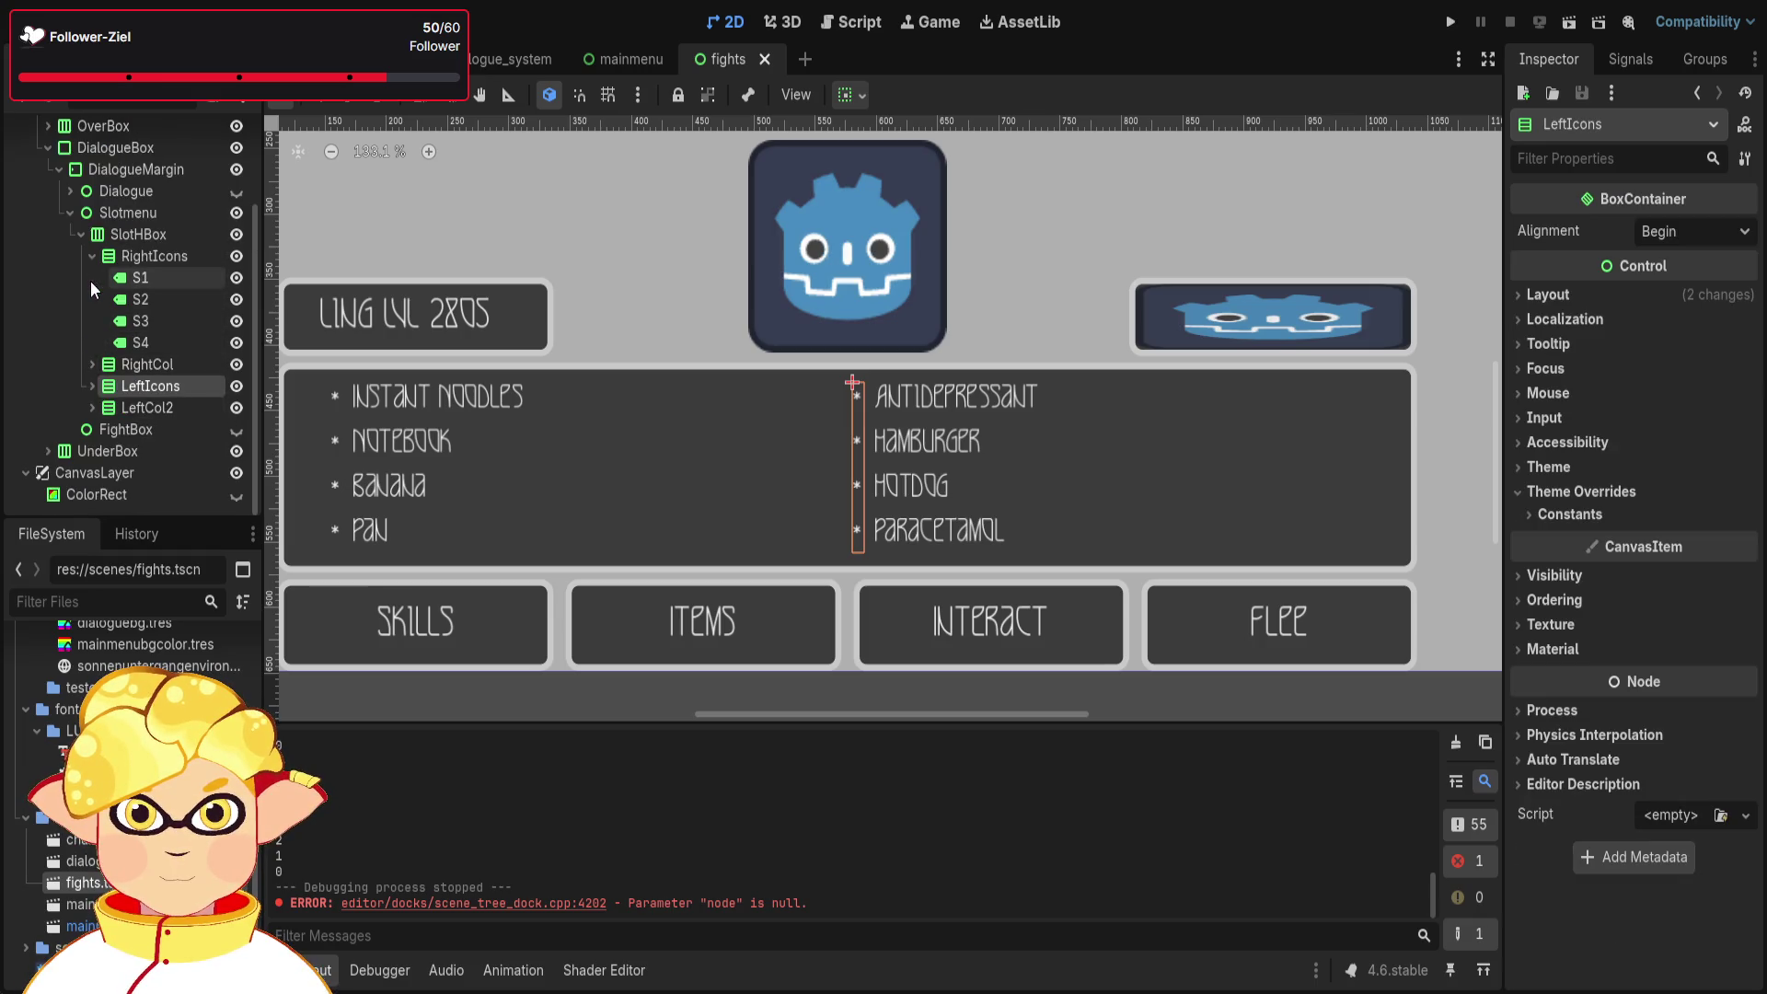
pyautogui.click(92, 258)
# - Compare the LeftCol2 and LeftIcons outlines, briefly showing the S5–S8 bullets
pyautogui.click(141, 406)
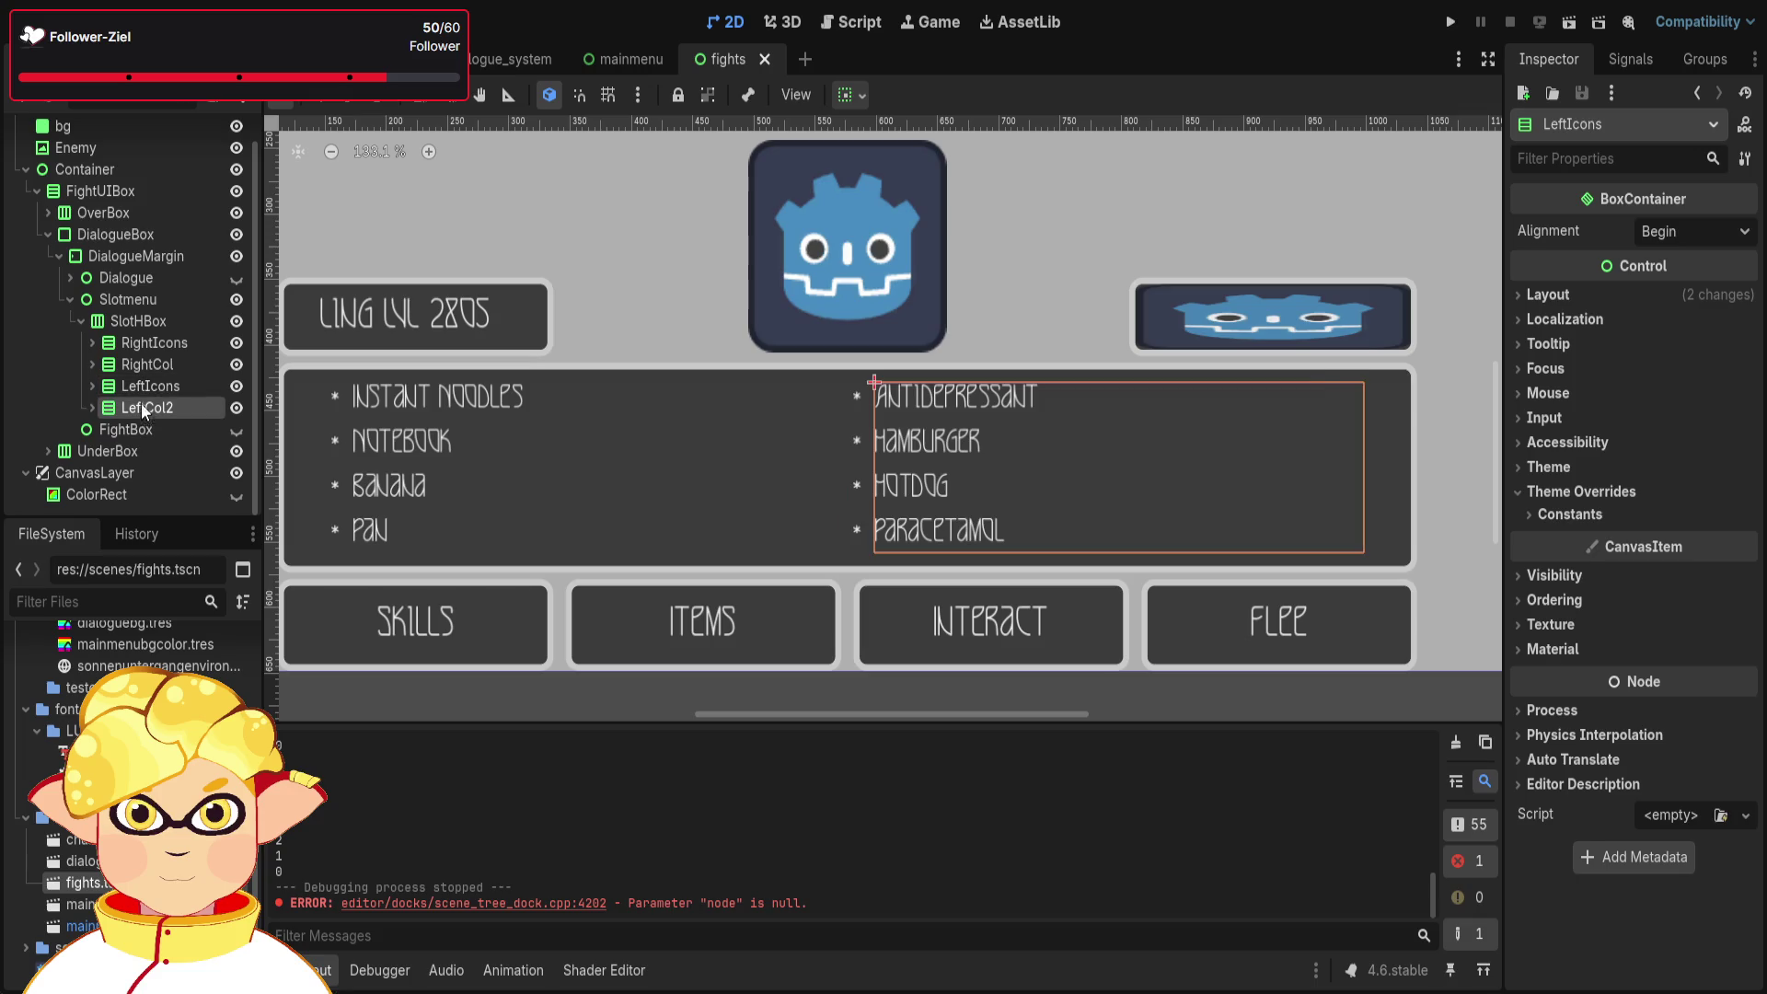
pyautogui.click(147, 407)
pyautogui.click(149, 384)
pyautogui.click(147, 406)
pyautogui.click(145, 387)
pyautogui.click(146, 406)
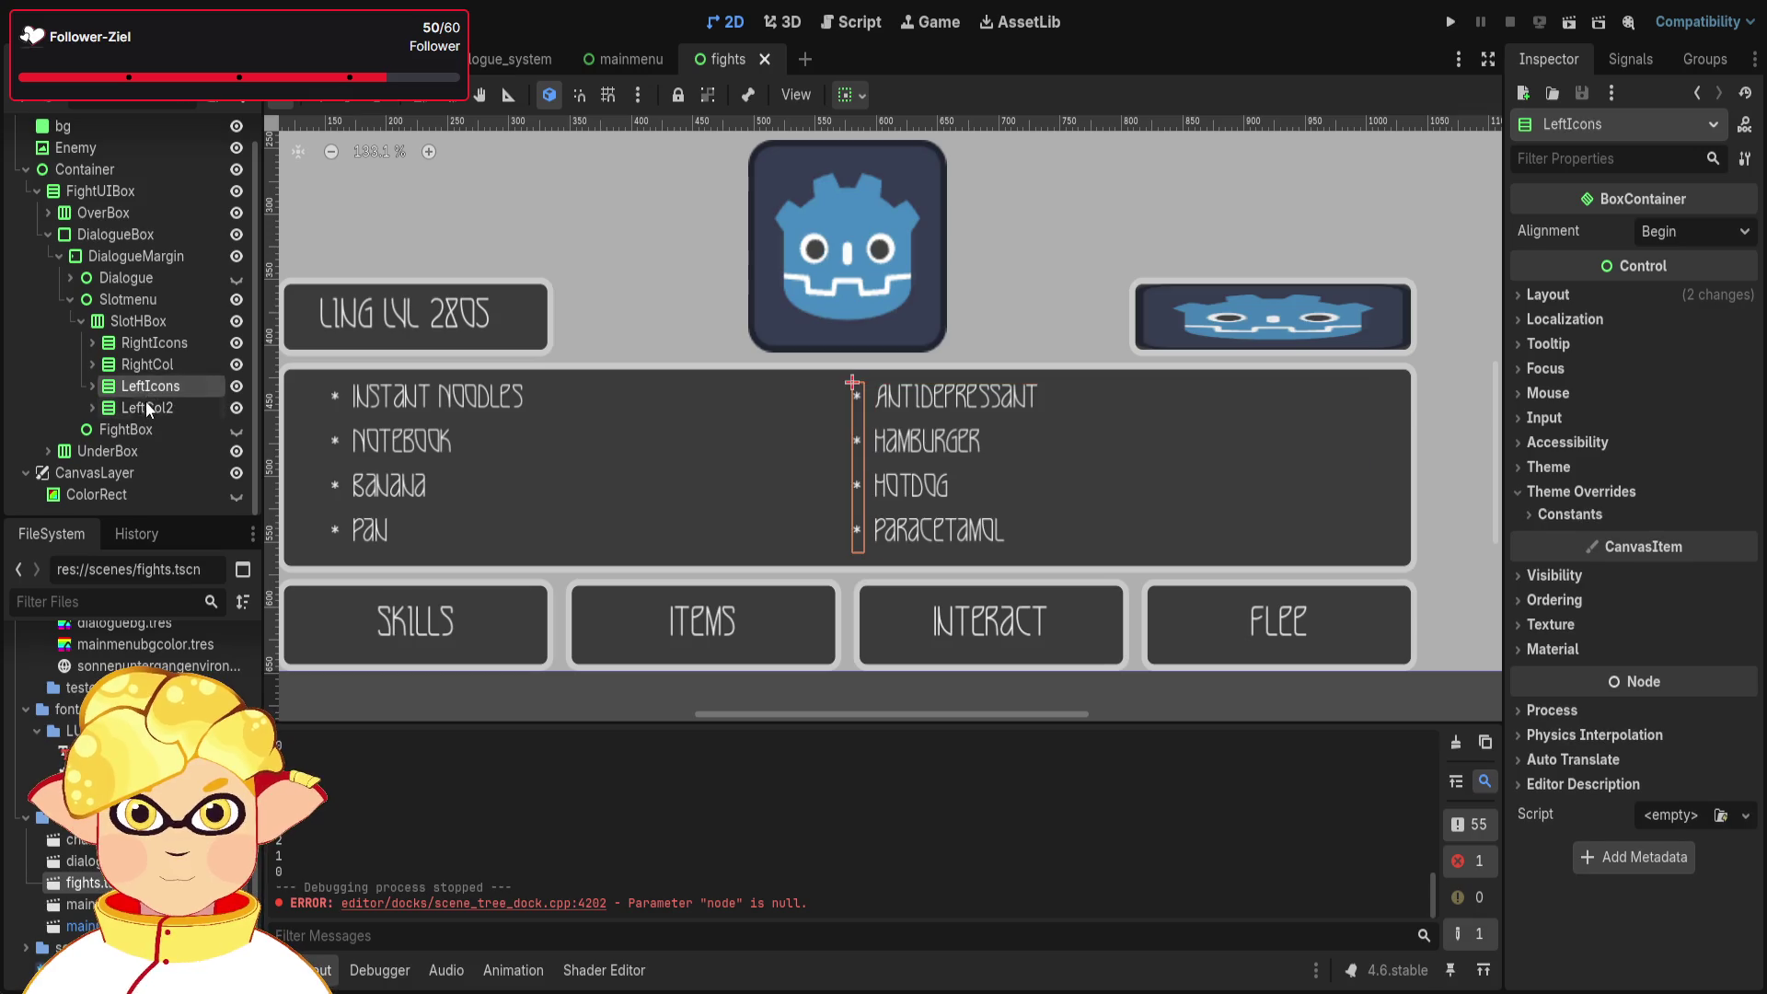
pyautogui.click(92, 385)
pyautogui.click(88, 385)
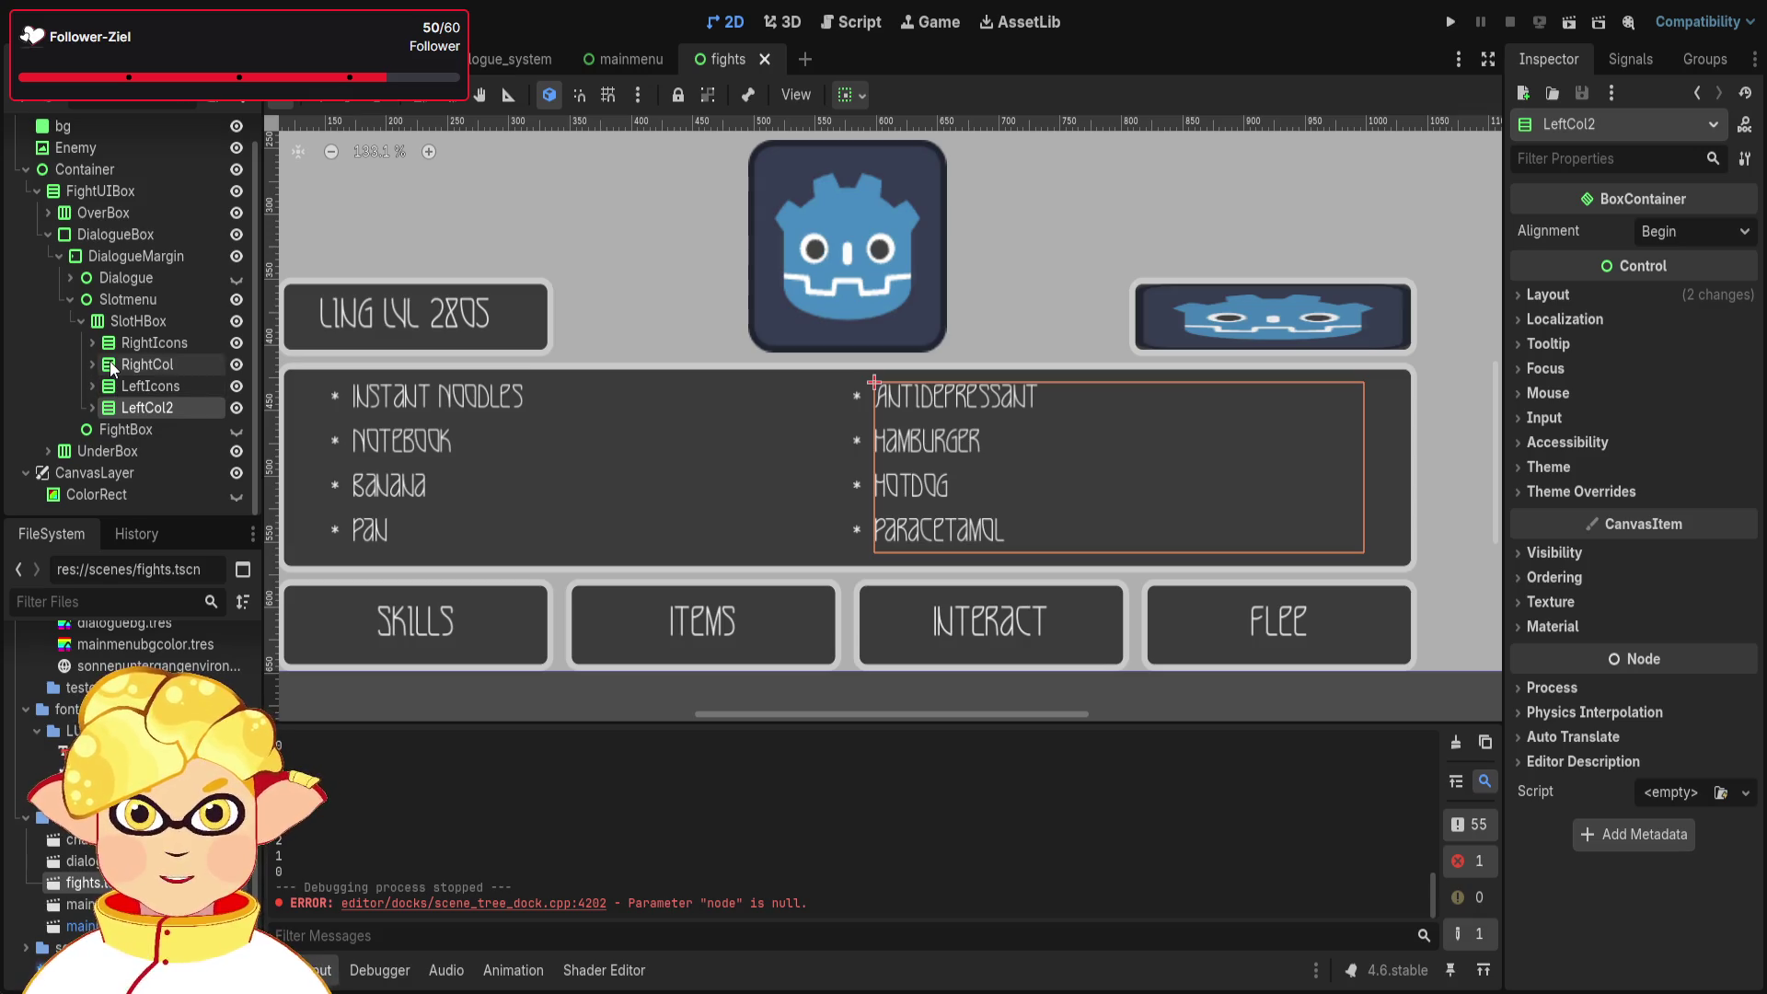
# - Compare LeftIcons and RightCol, then select LeftCol2 and check its layout properties
pyautogui.click(146, 383)
pyautogui.click(144, 371)
pyautogui.click(147, 387)
pyautogui.click(146, 367)
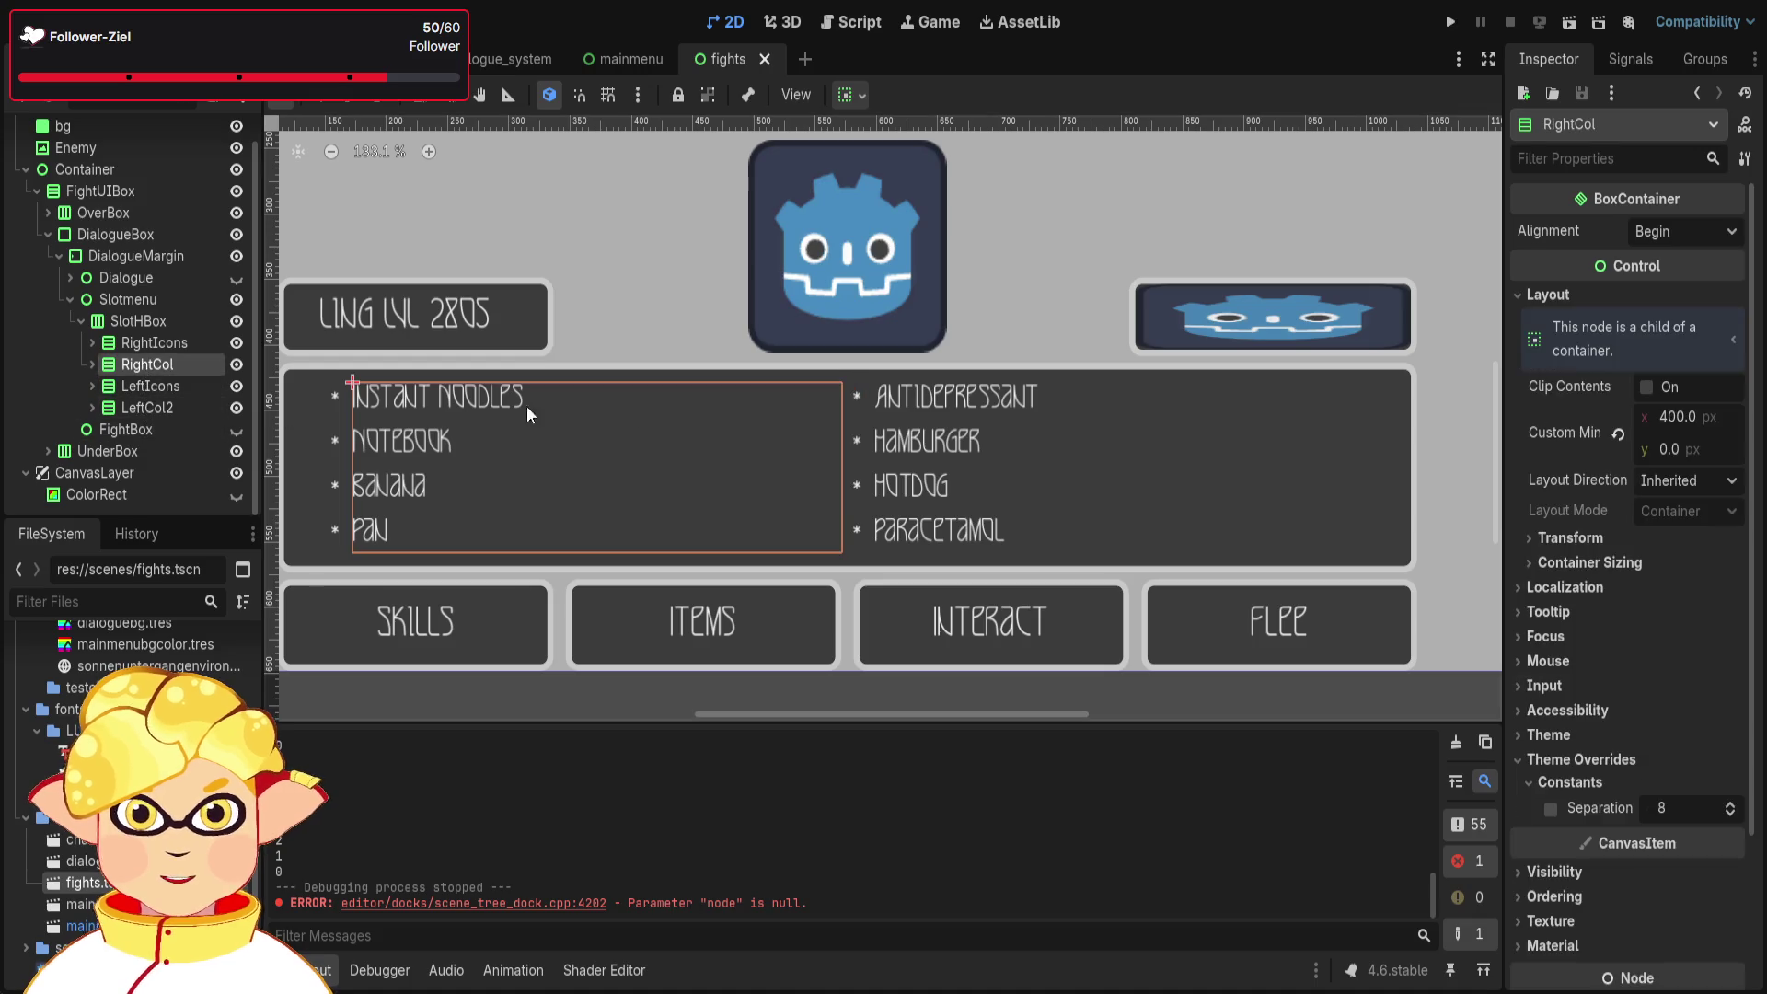
pyautogui.click(157, 406)
pyautogui.click(1548, 295)
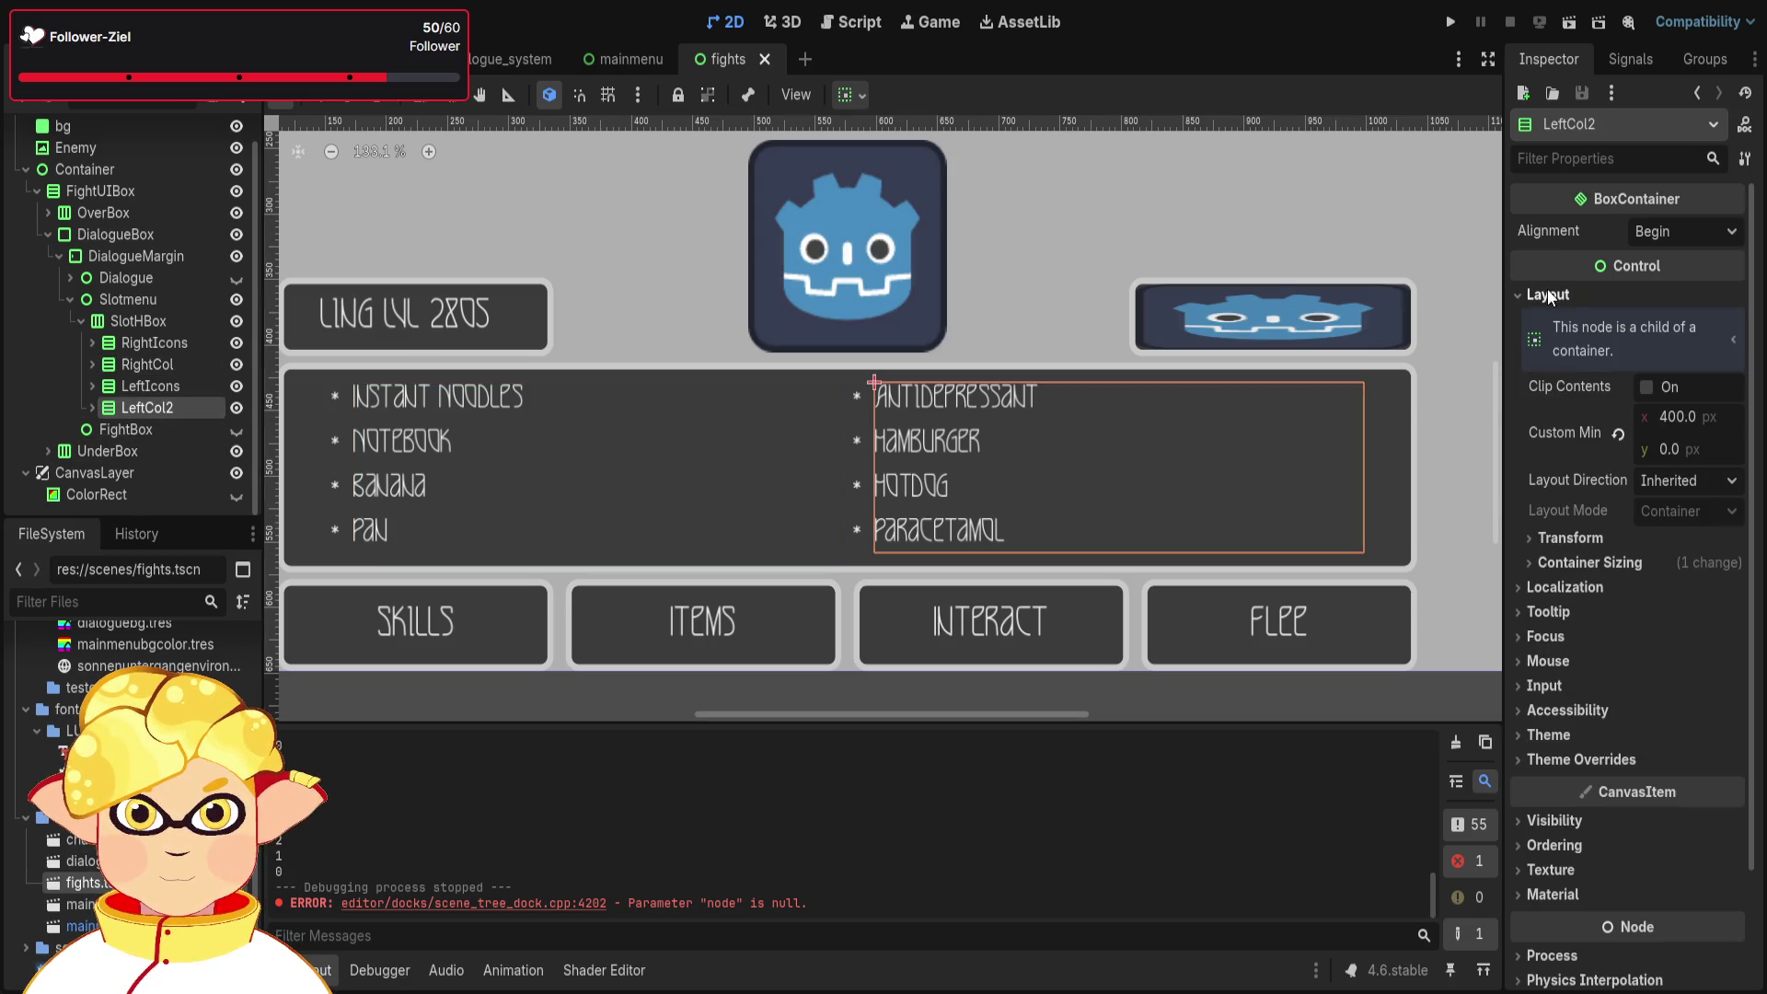
pyautogui.click(1543, 294)
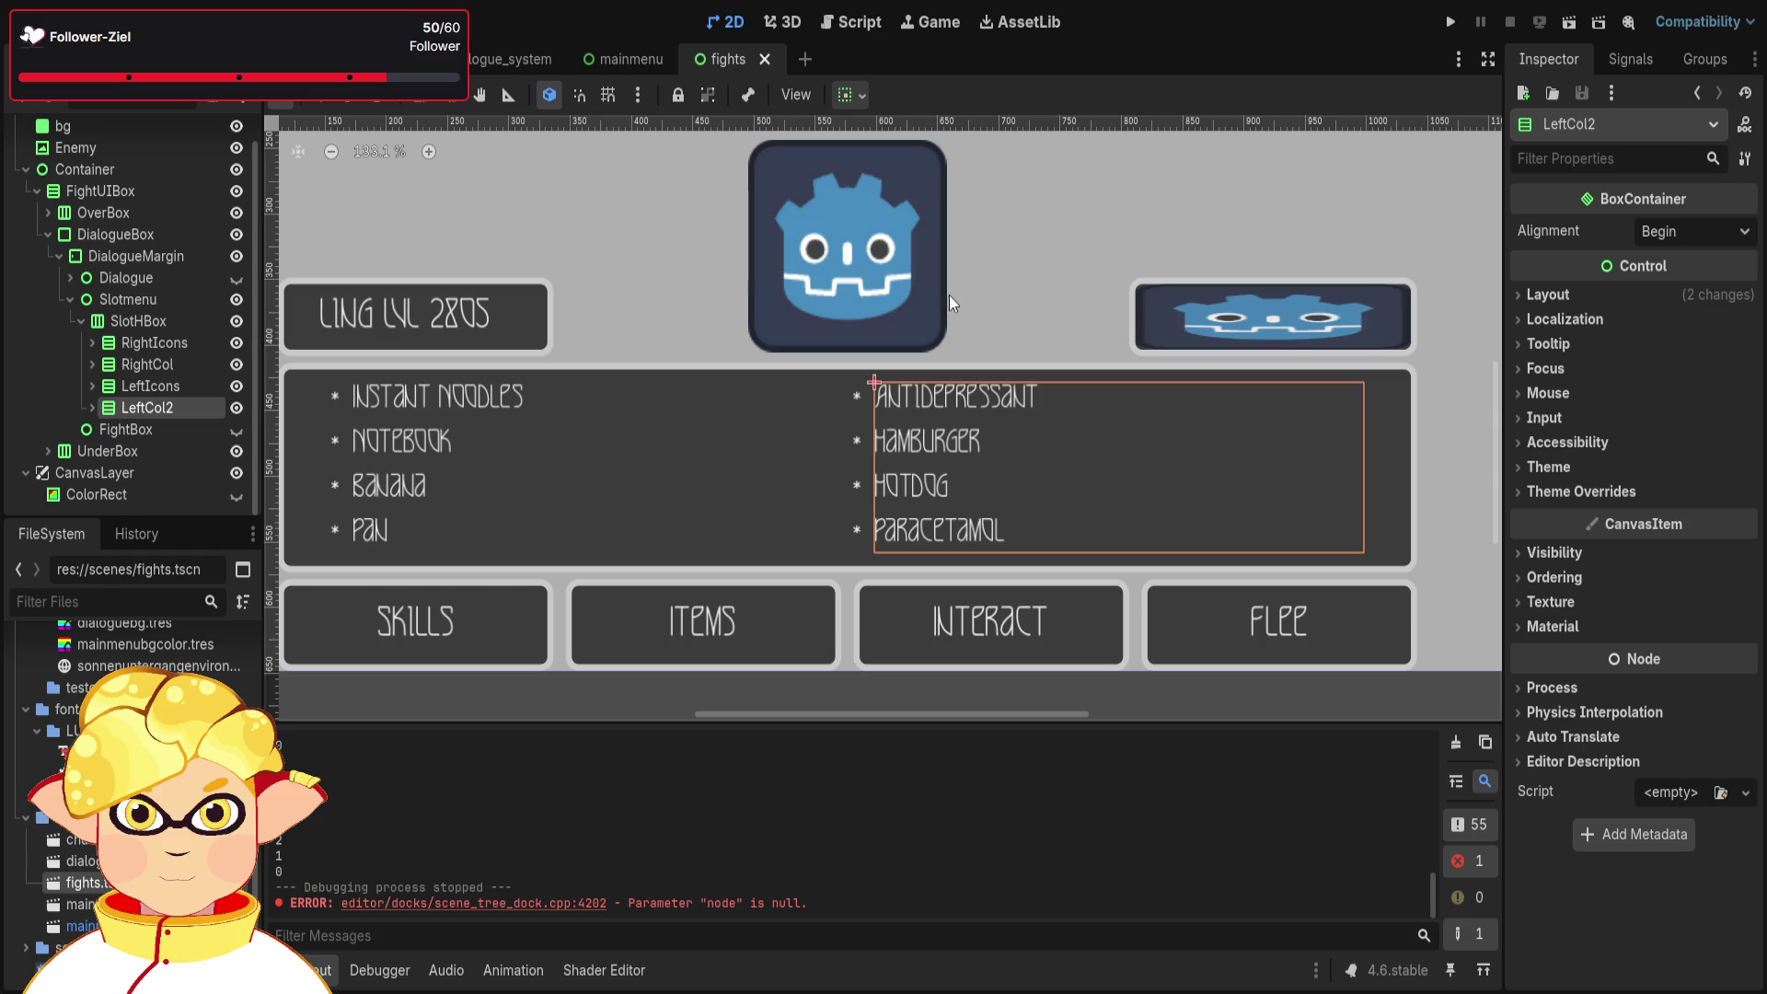
# - Try LeftCol2's alignment at Center and End, then return it to Begin
pyautogui.click(1691, 231)
pyautogui.click(1676, 285)
pyautogui.click(1677, 237)
pyautogui.click(1677, 265)
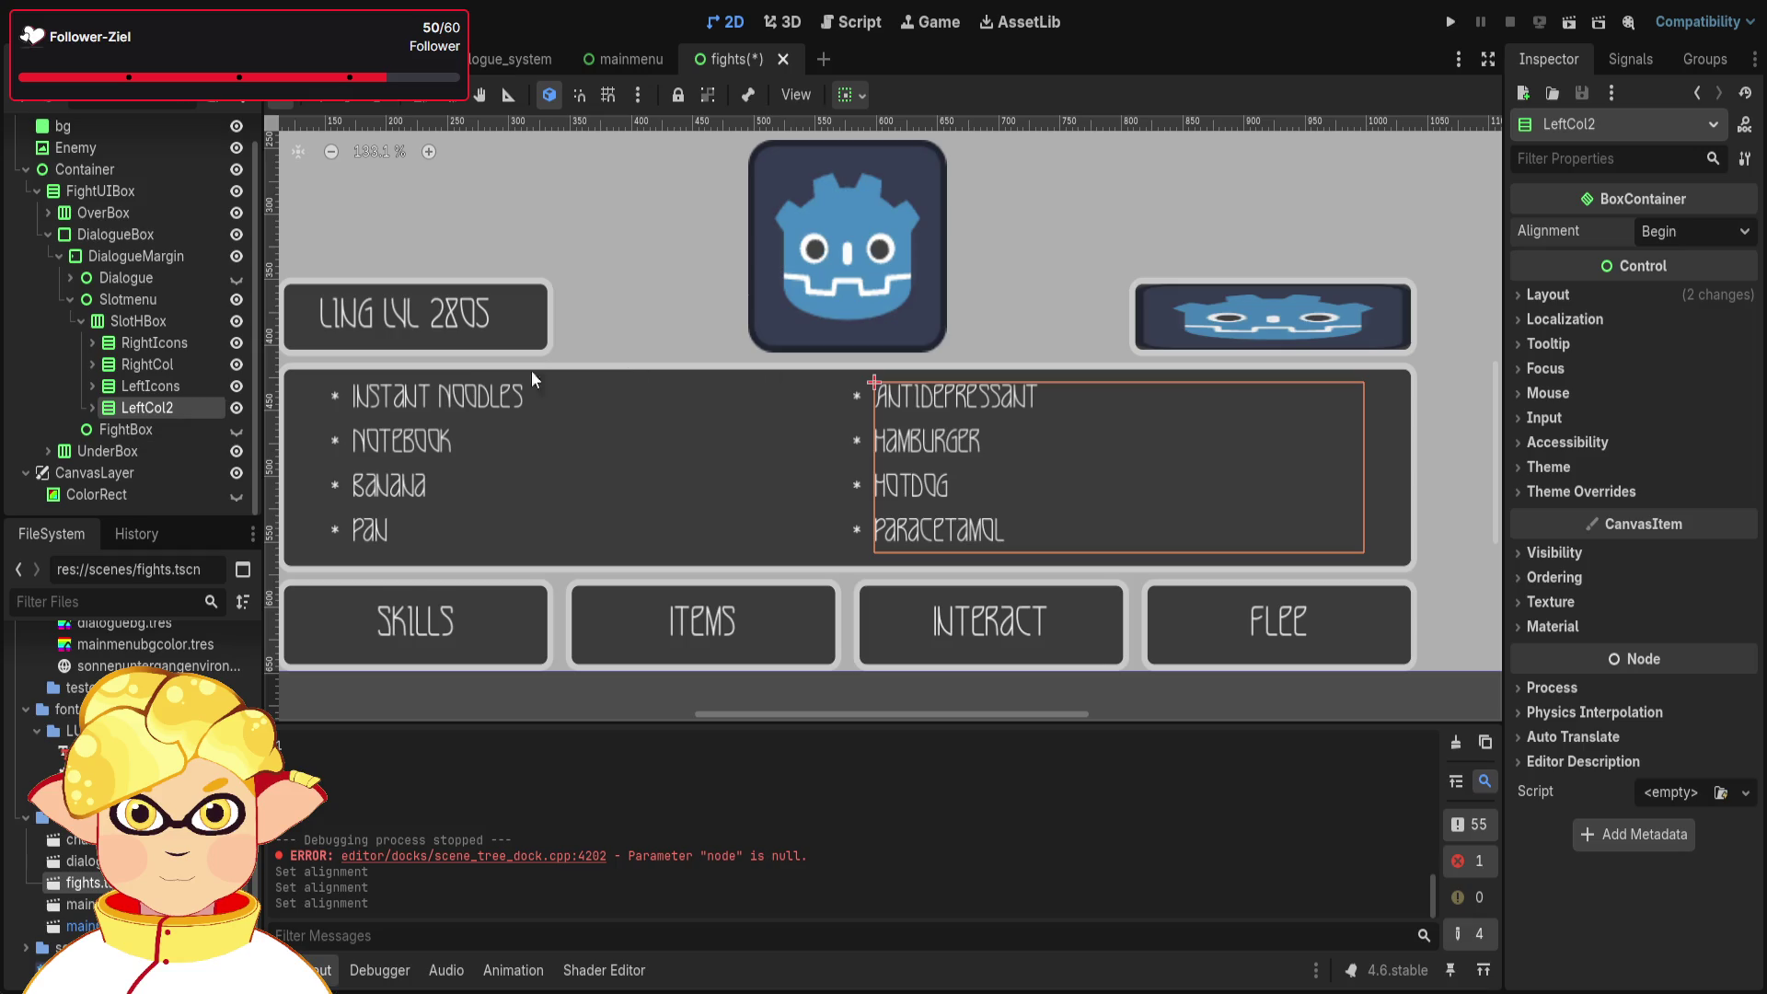
# - Check LeftIcons, RightCol and RightIcons, ending with SlothHBox selected
pyautogui.click(137, 379)
pyautogui.click(140, 364)
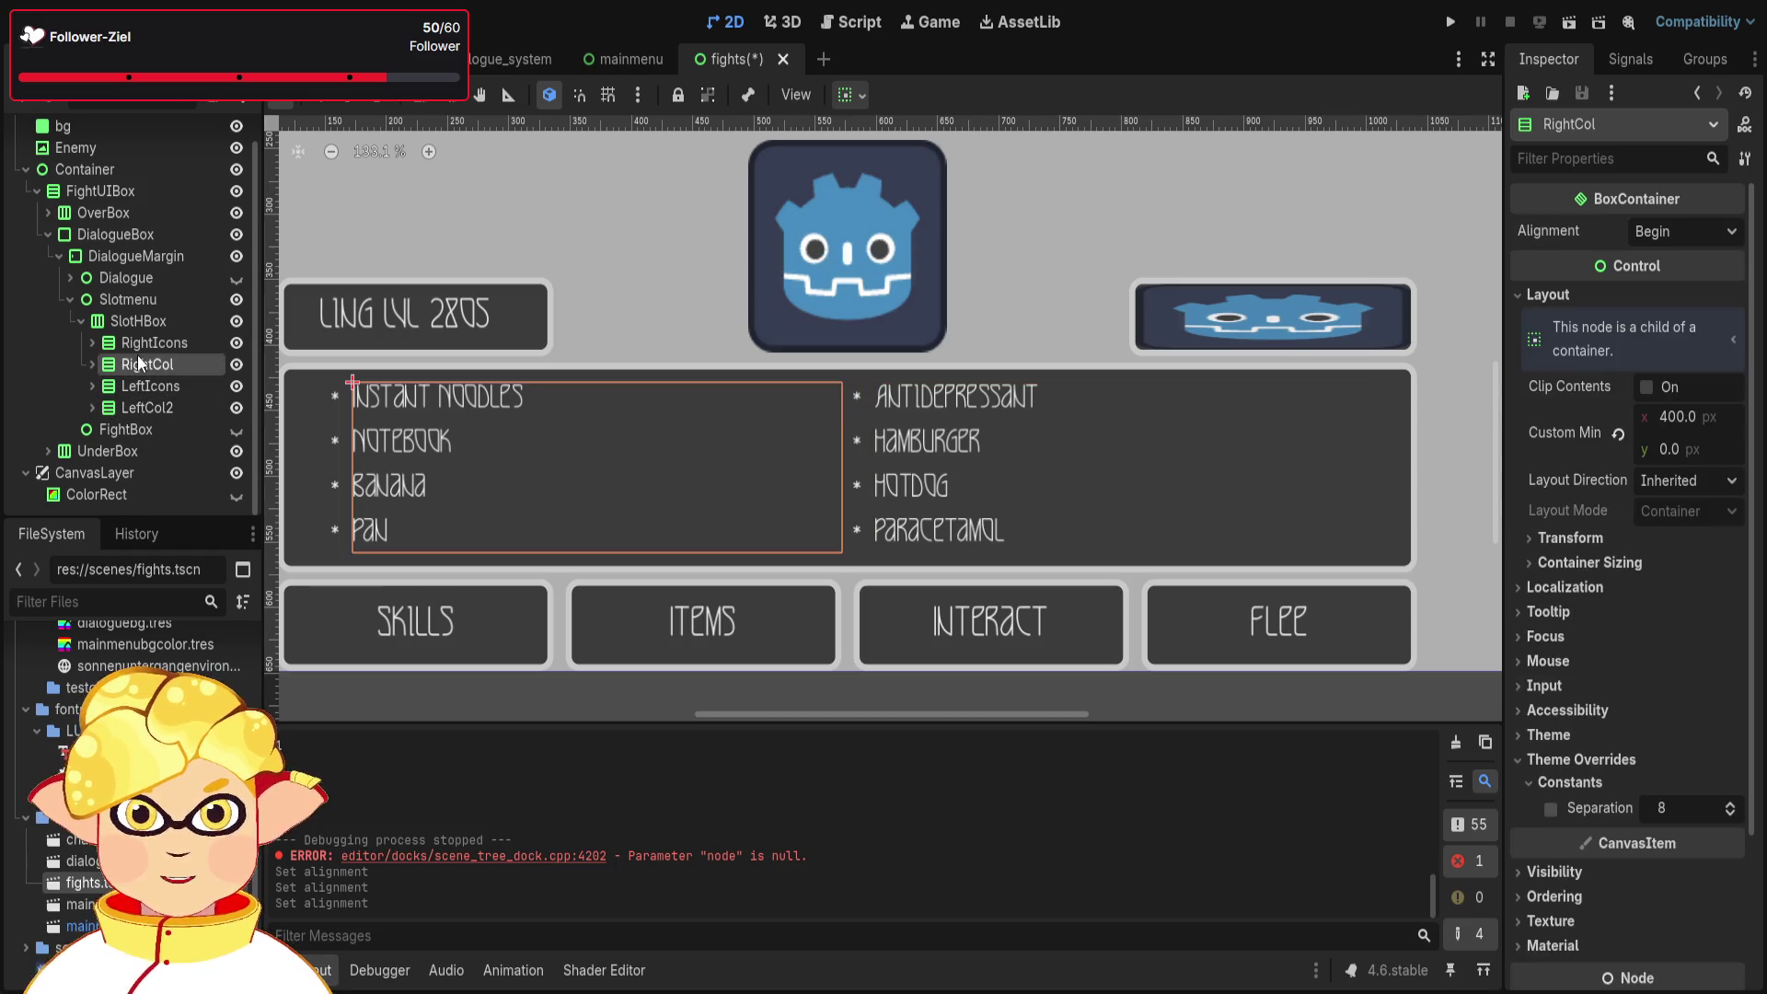
pyautogui.click(128, 341)
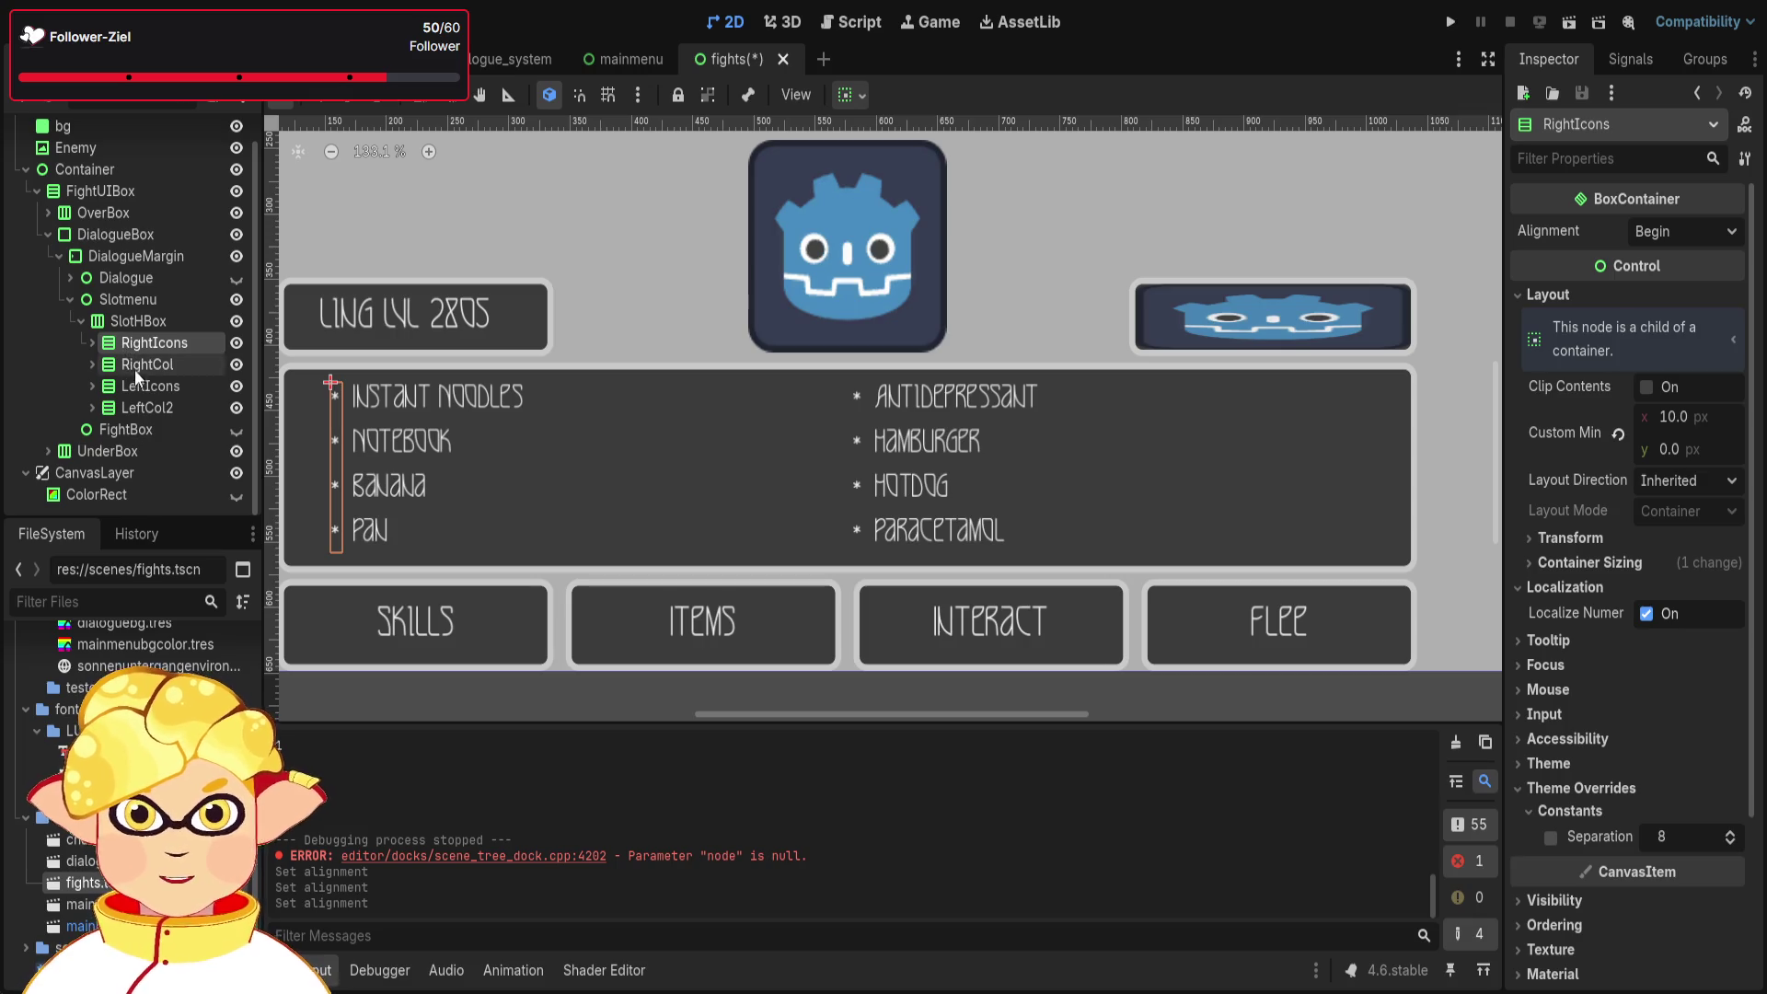
pyautogui.click(141, 324)
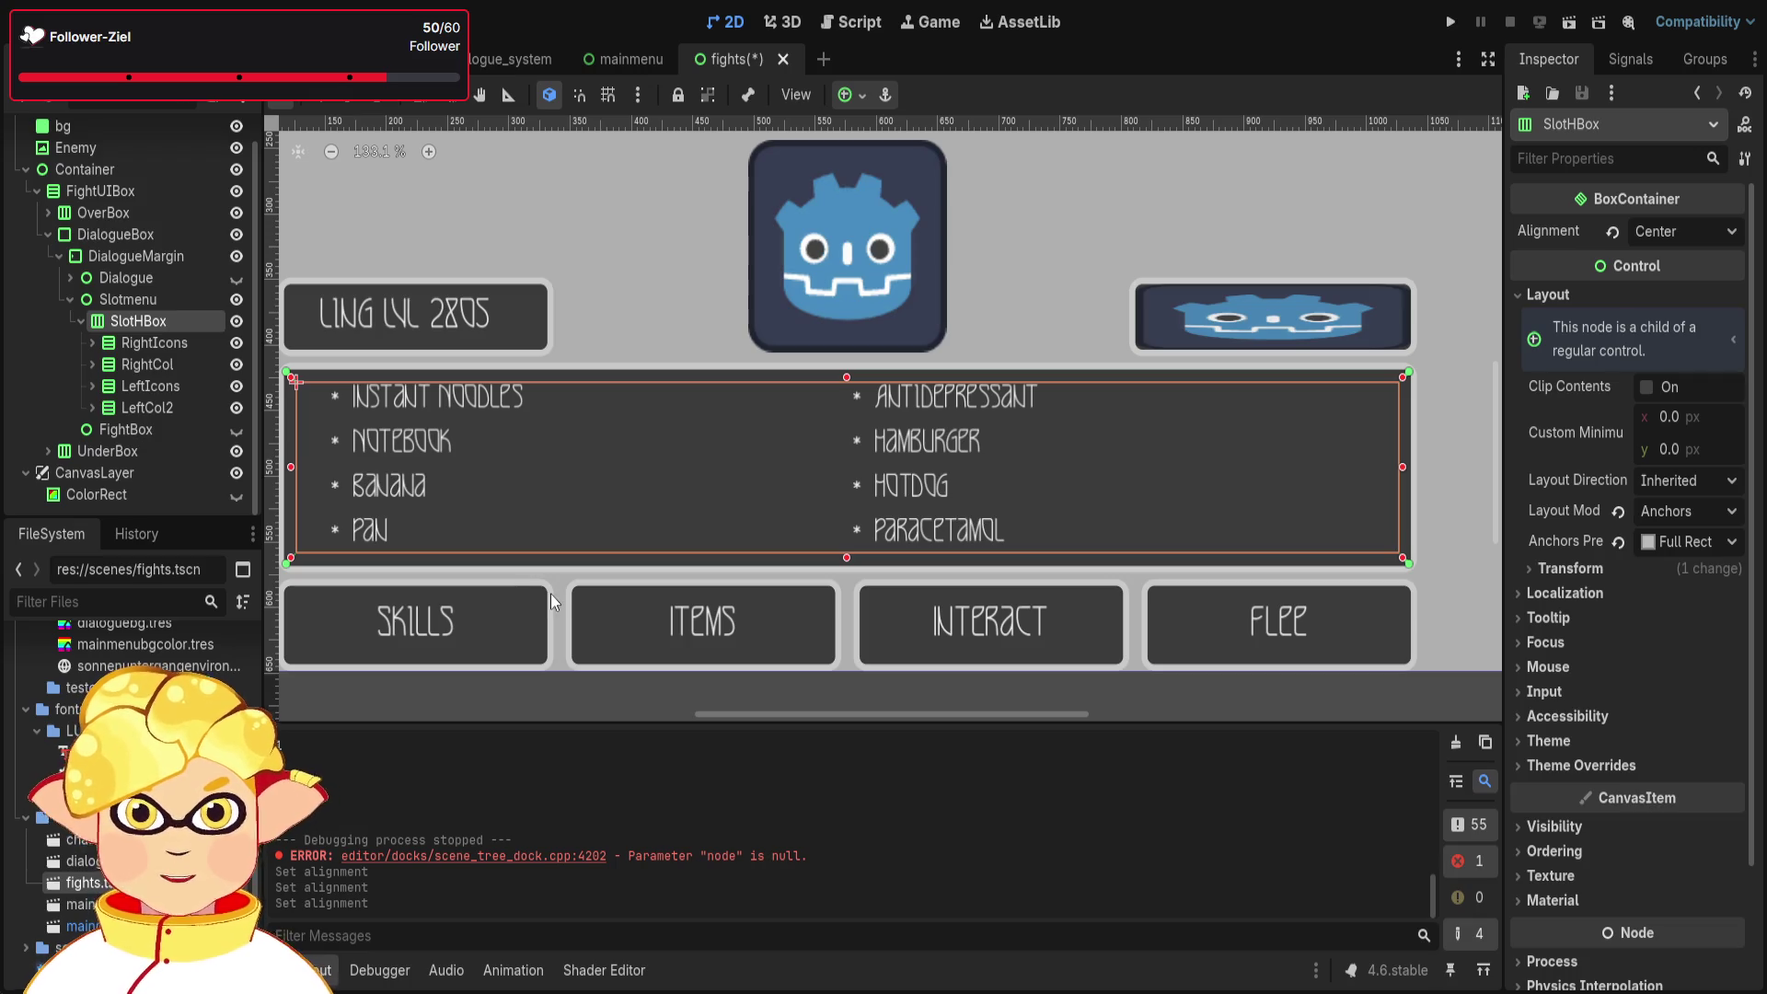
# - Add a VBoxContainer under SlothHBox and move it above RightIcons as the first child
pyautogui.hotkey('ctrl', 'a')
pyautogui.press('Return')
pyautogui.moveTo(159, 427); pyautogui.dragTo(141, 340)
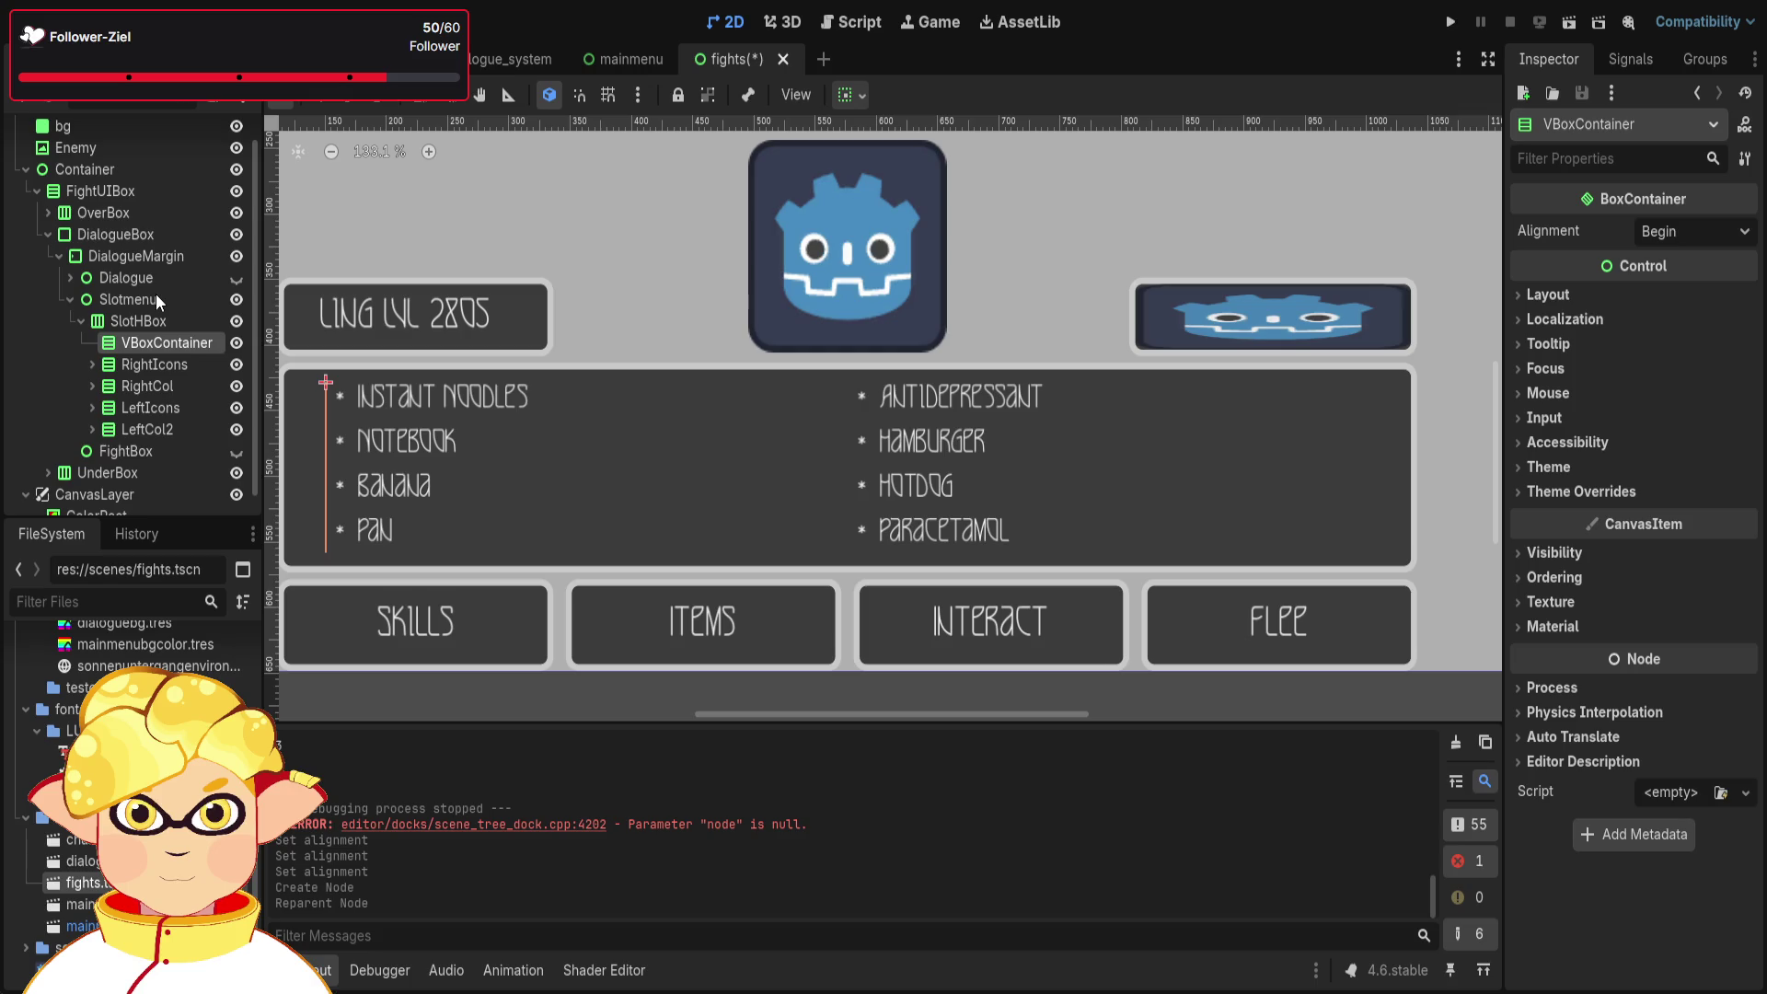
# - Rename the new VBoxContainer to SelectorRight
pyautogui.press('F2')
pyautogui.write('SelectorRight')
pyautogui.press('Return')
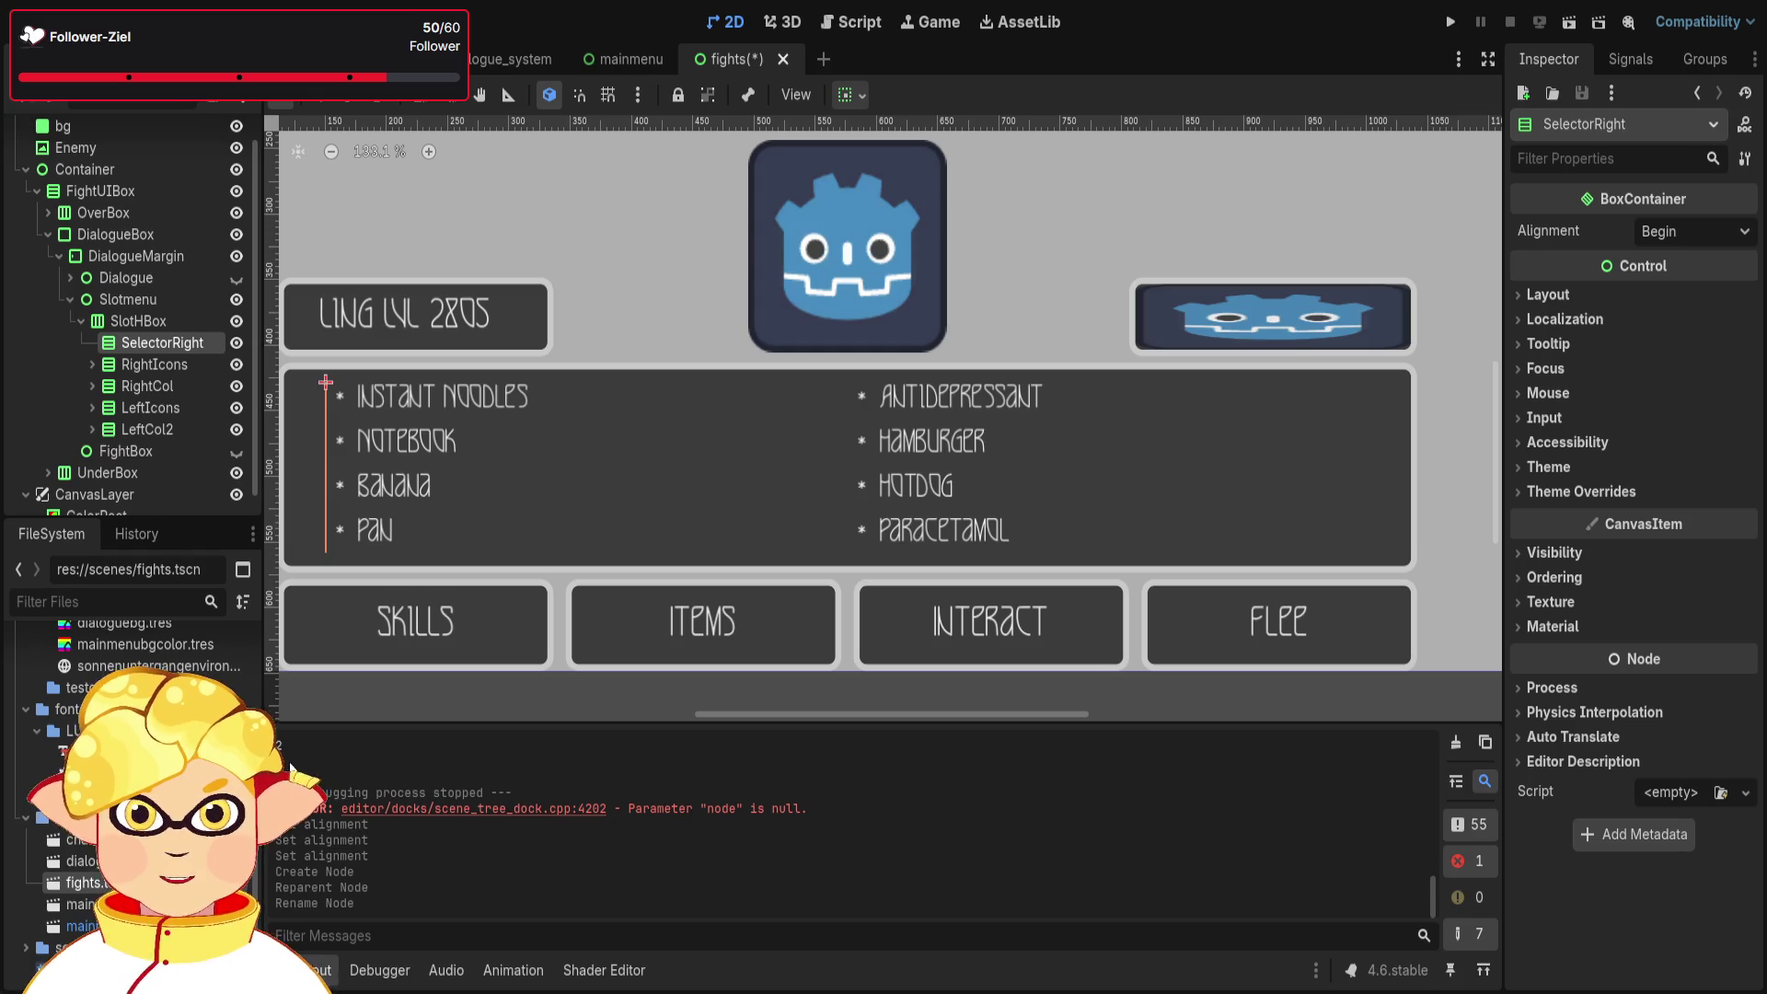
# - Add a TextureRect inside SelectorRight with a 10 px custom minimum width
pyautogui.hotkey('ctrl', 'a')
pyautogui.press('Return')
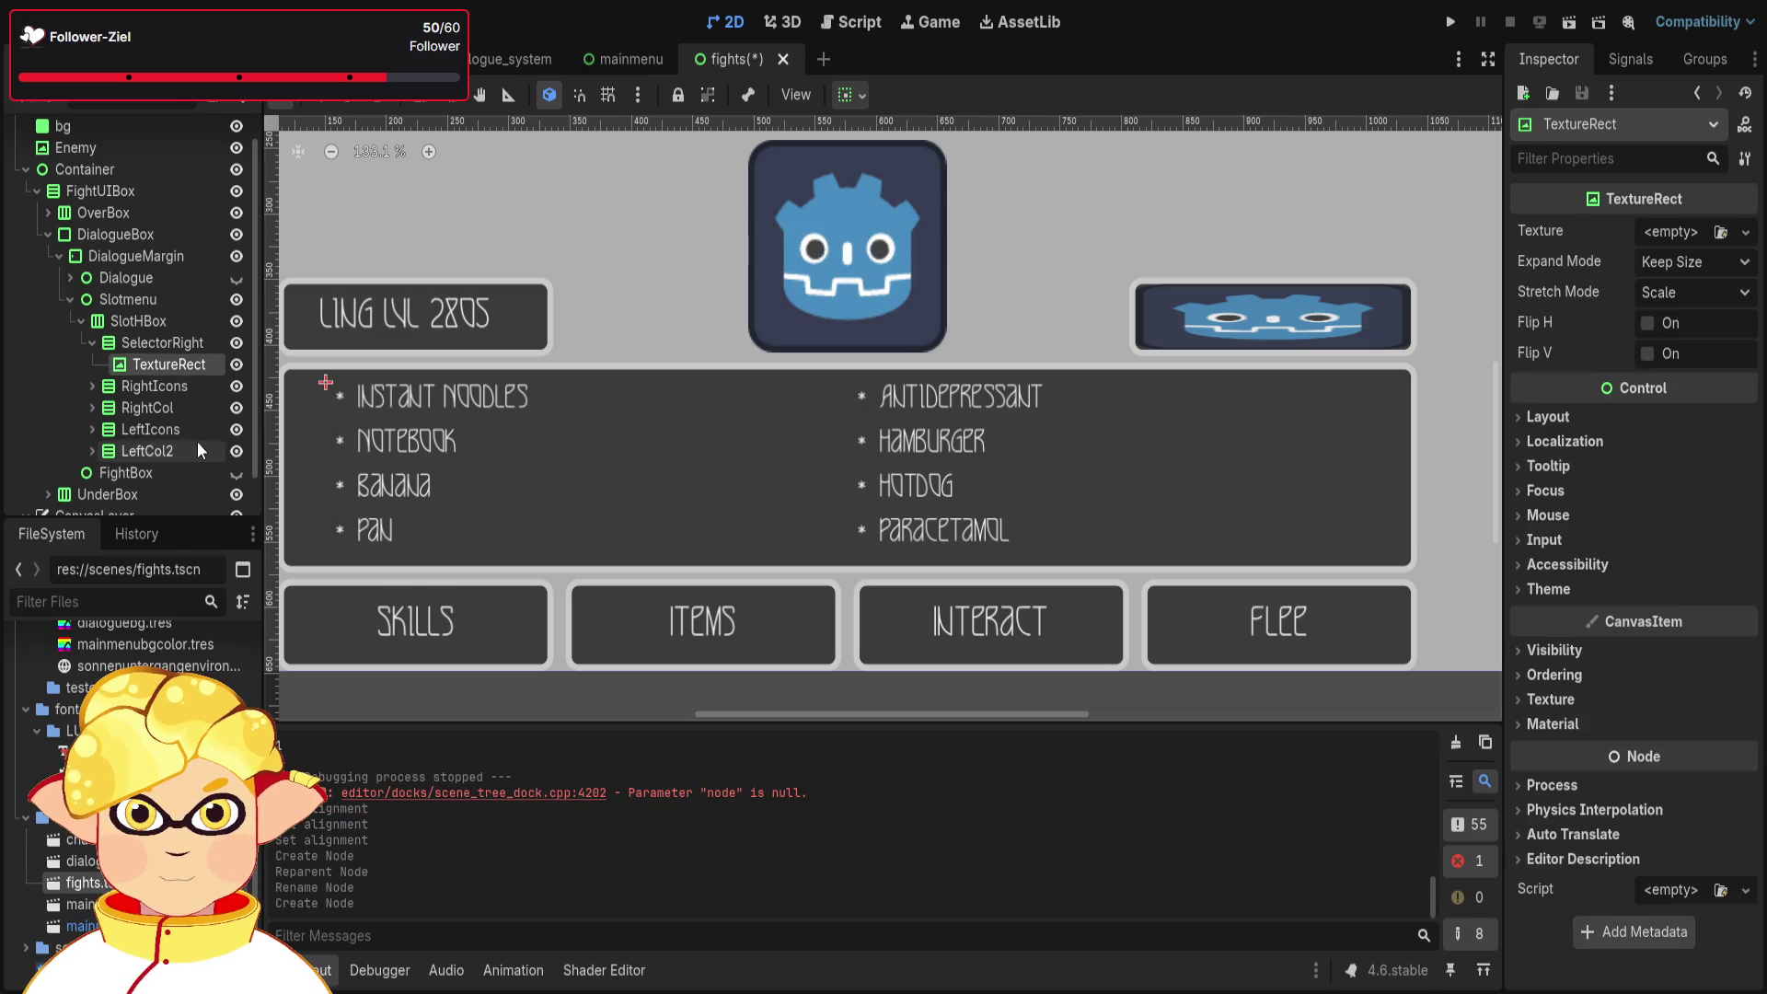
pyautogui.click(164, 384)
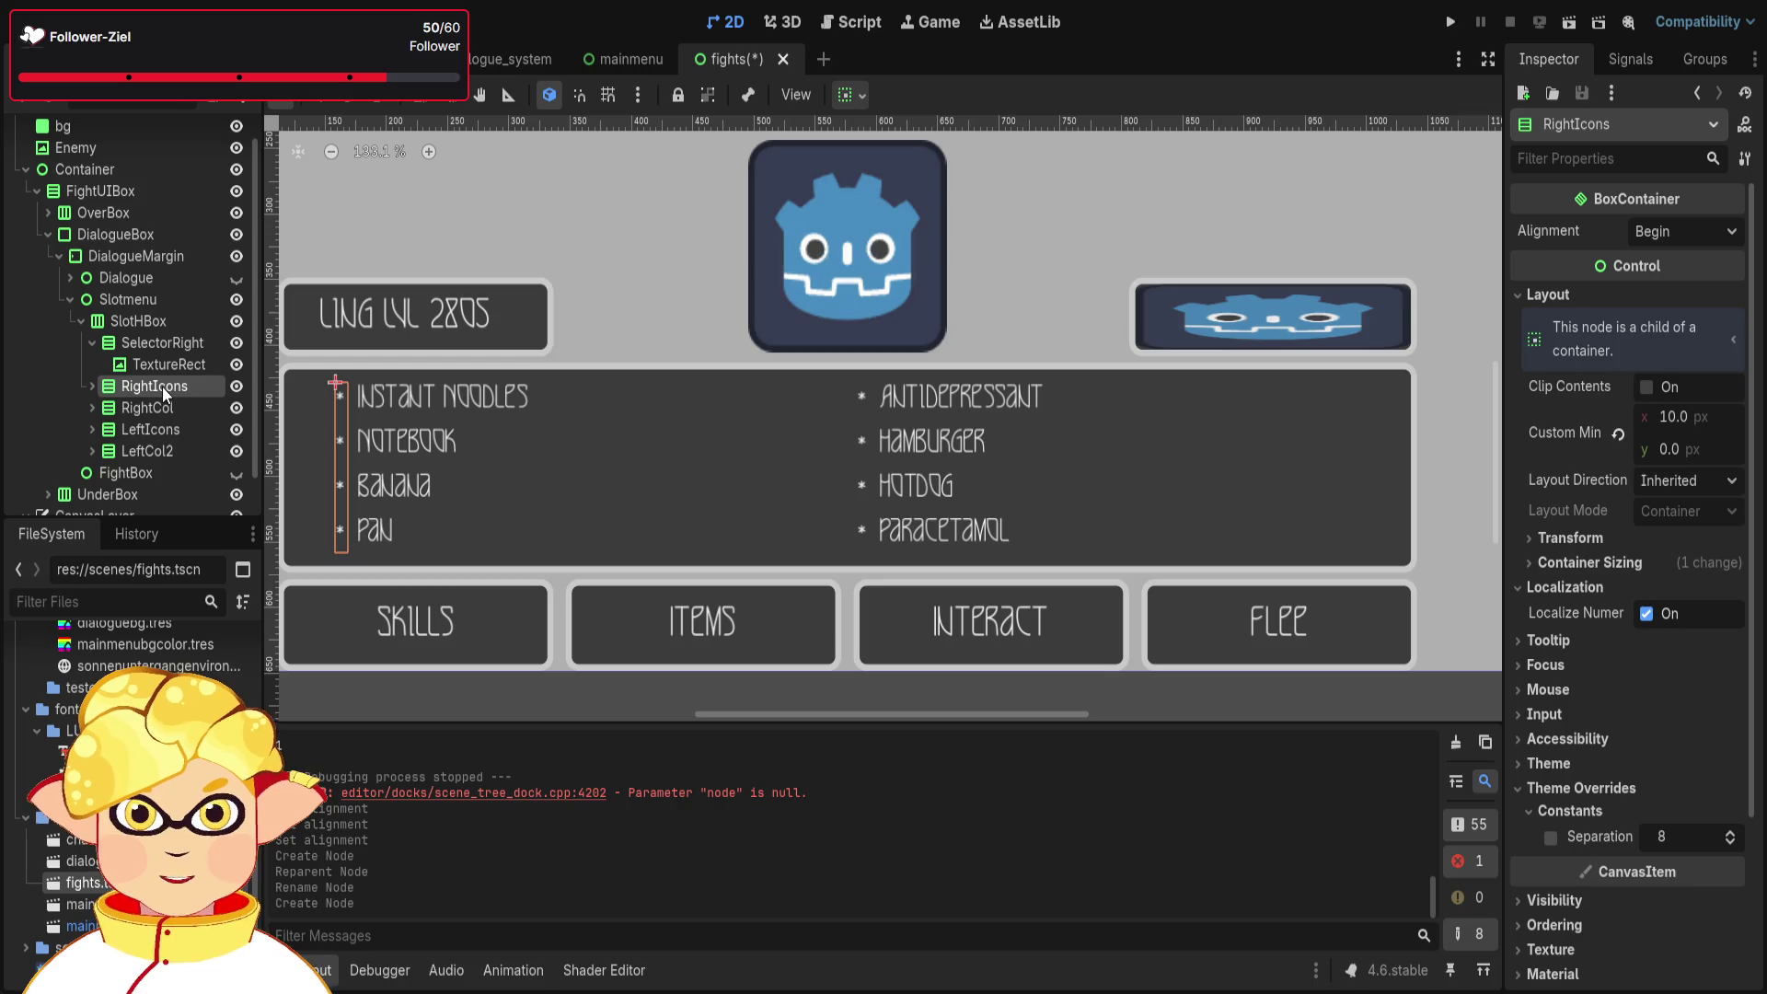
pyautogui.click(153, 364)
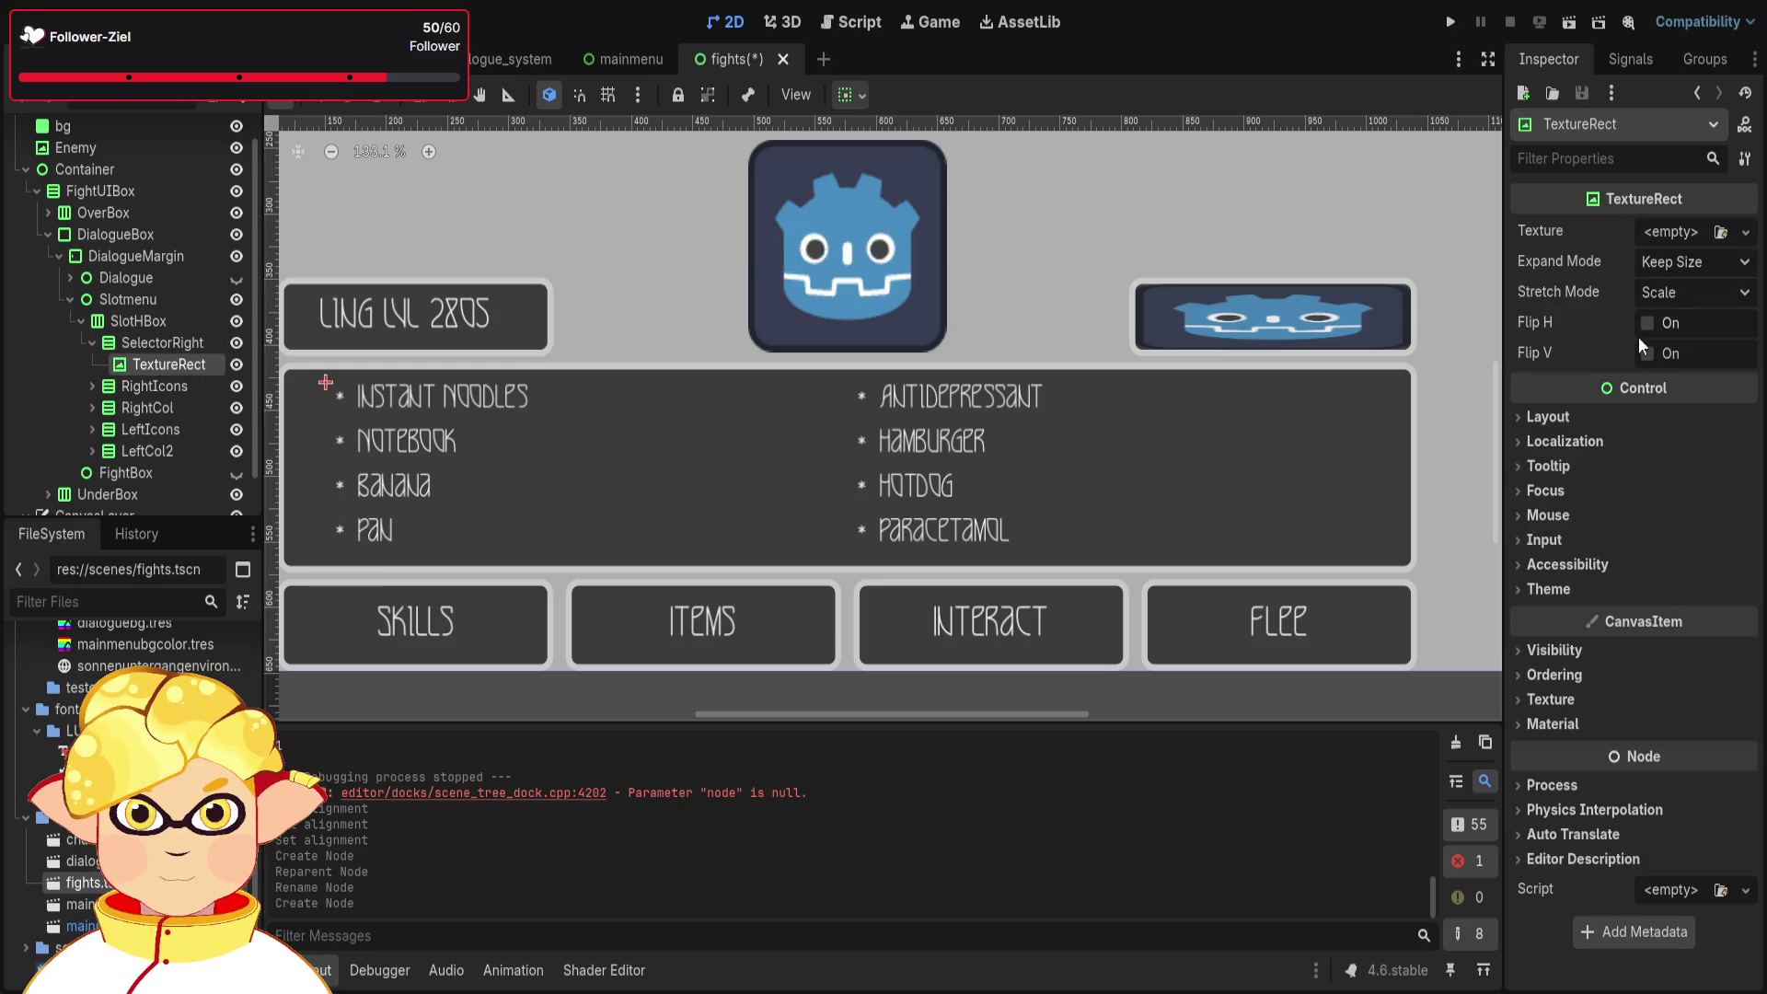
pyautogui.click(1527, 416)
pyautogui.click(1648, 550)
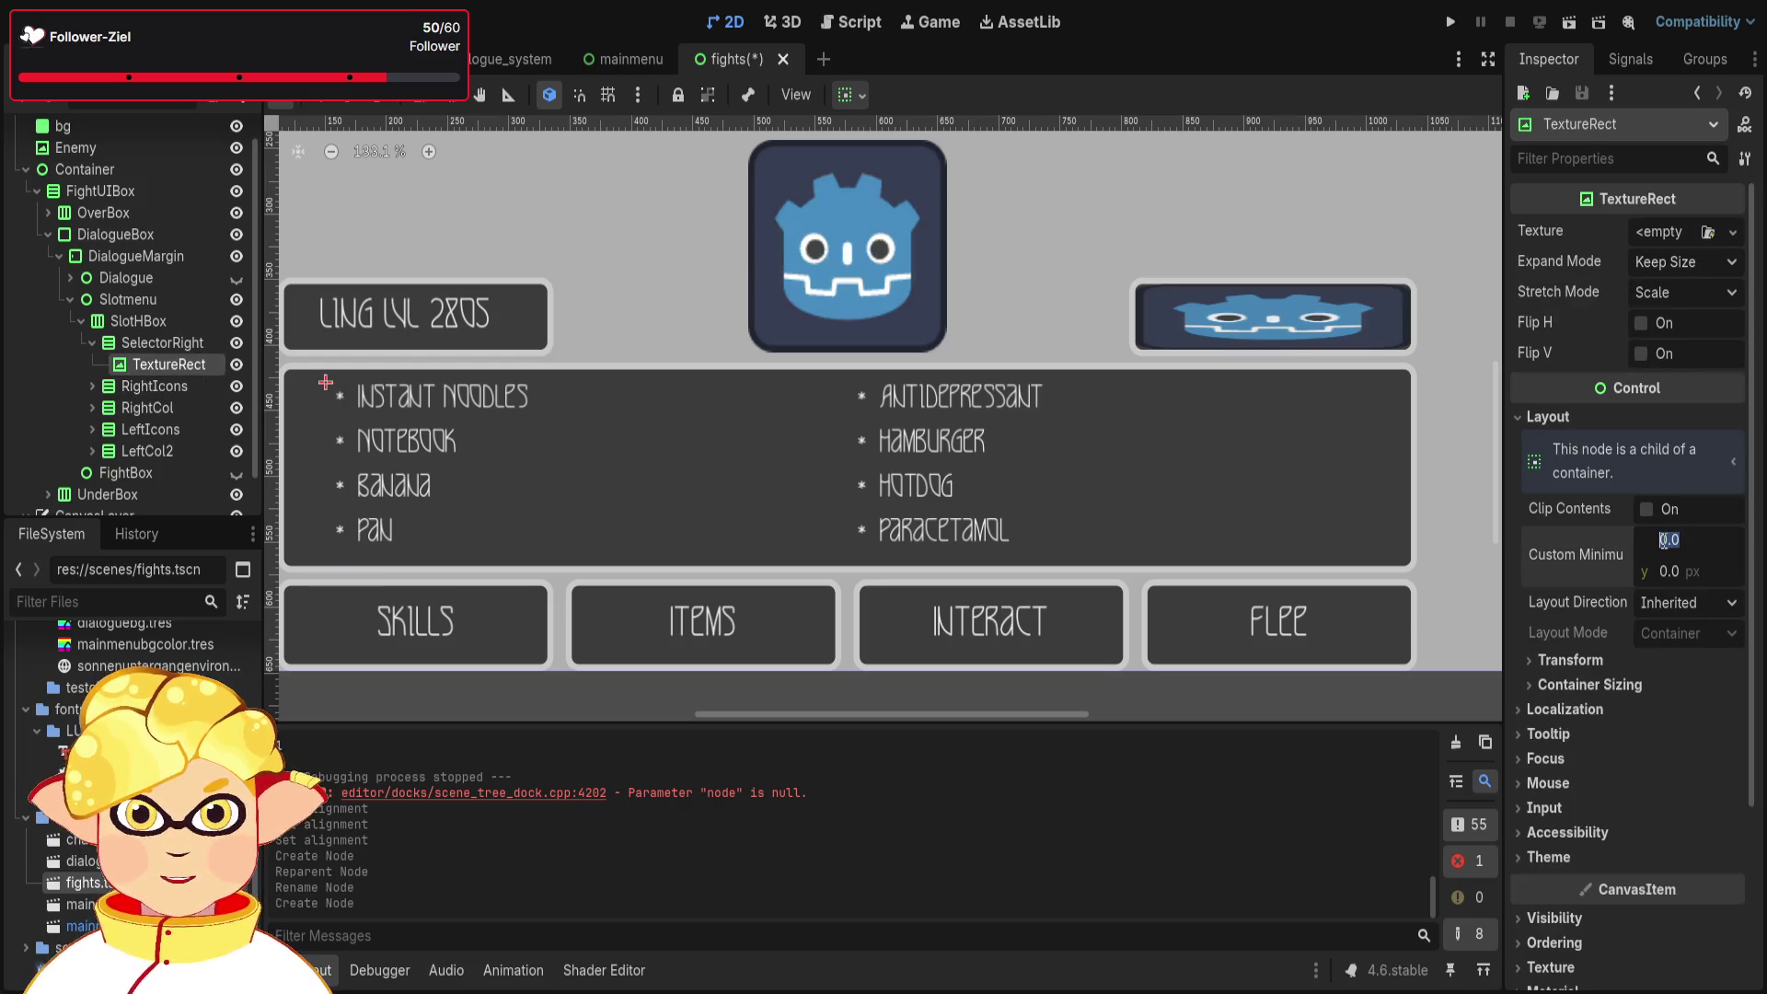
pyautogui.write('10')
pyautogui.press('Return')
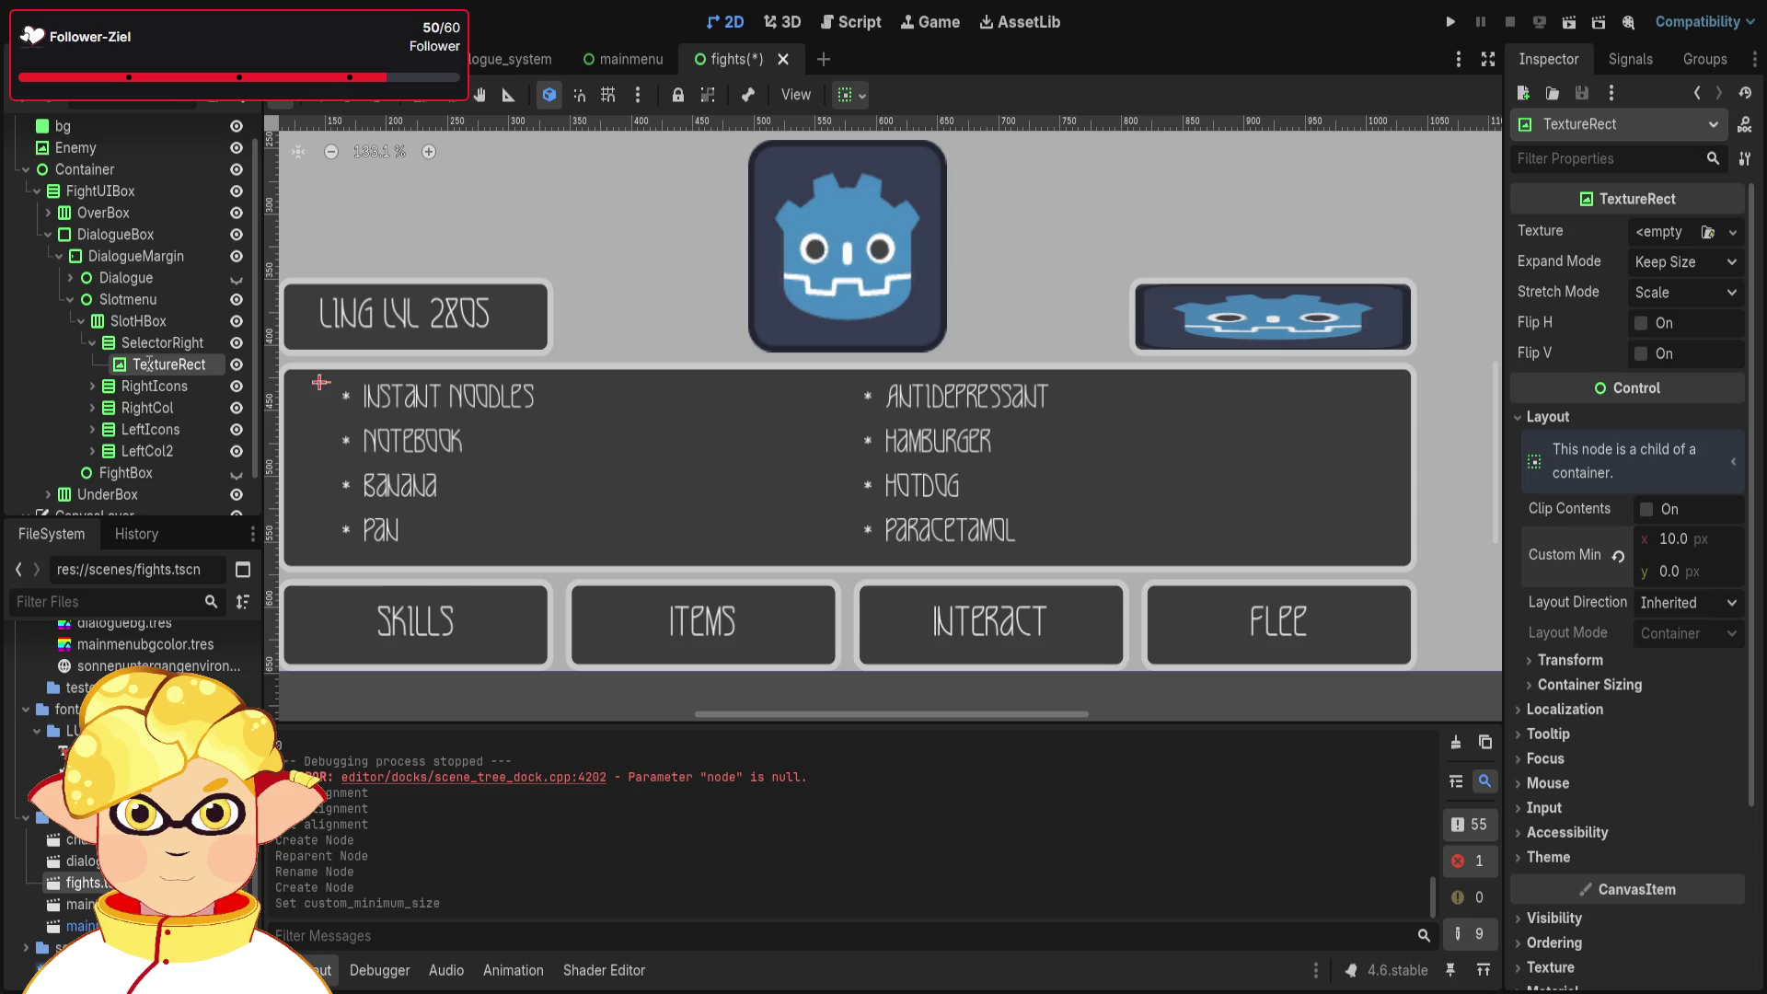
# - Name the TextureRect S1 and paste three copies, S2–S4, under SelectorRight
pyautogui.write('S1')
pyautogui.press('Return')
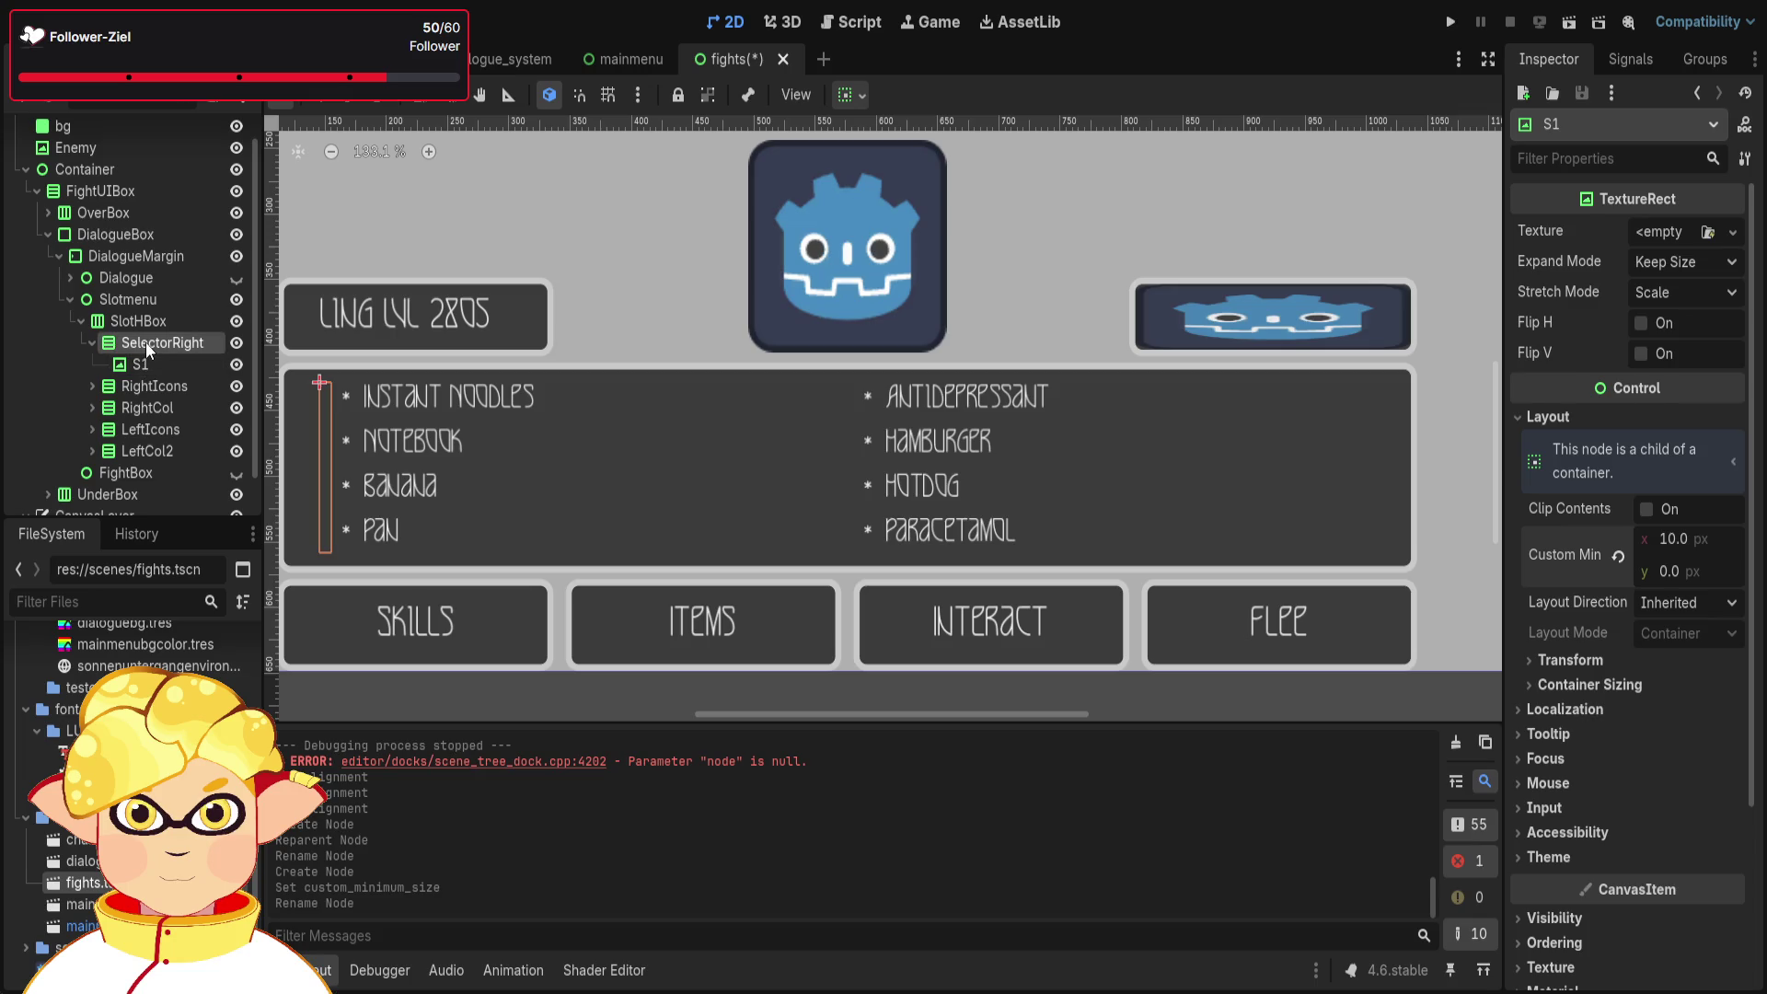
pyautogui.click(146, 342)
pyautogui.hotkey('ctrl', 'v')
pyautogui.click(151, 341)
pyautogui.hotkey('ctrl', 'v')
pyautogui.click(151, 340)
pyautogui.hotkey('ctrl', 'v')
# - Compare the S1 and S2 slots, then assign res://icon.svg as S1's texture
pyautogui.click(147, 371)
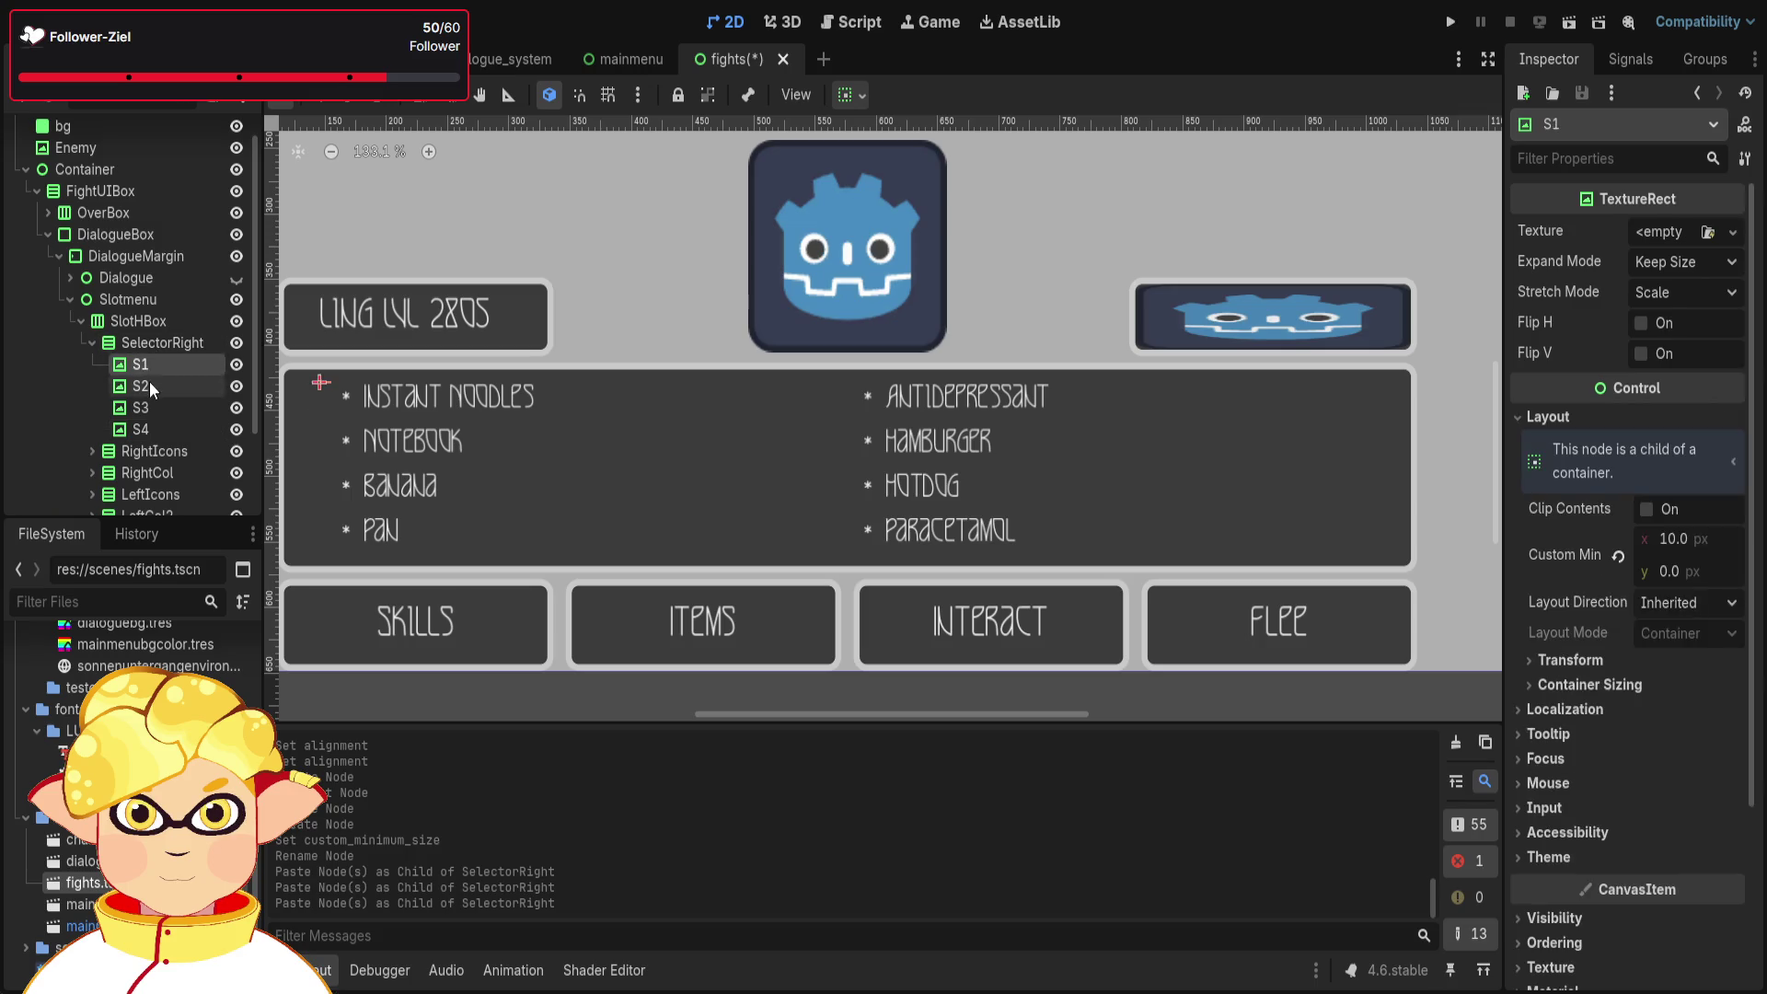
pyautogui.click(149, 388)
pyautogui.click(149, 371)
pyautogui.click(150, 386)
pyautogui.click(153, 364)
pyautogui.click(151, 389)
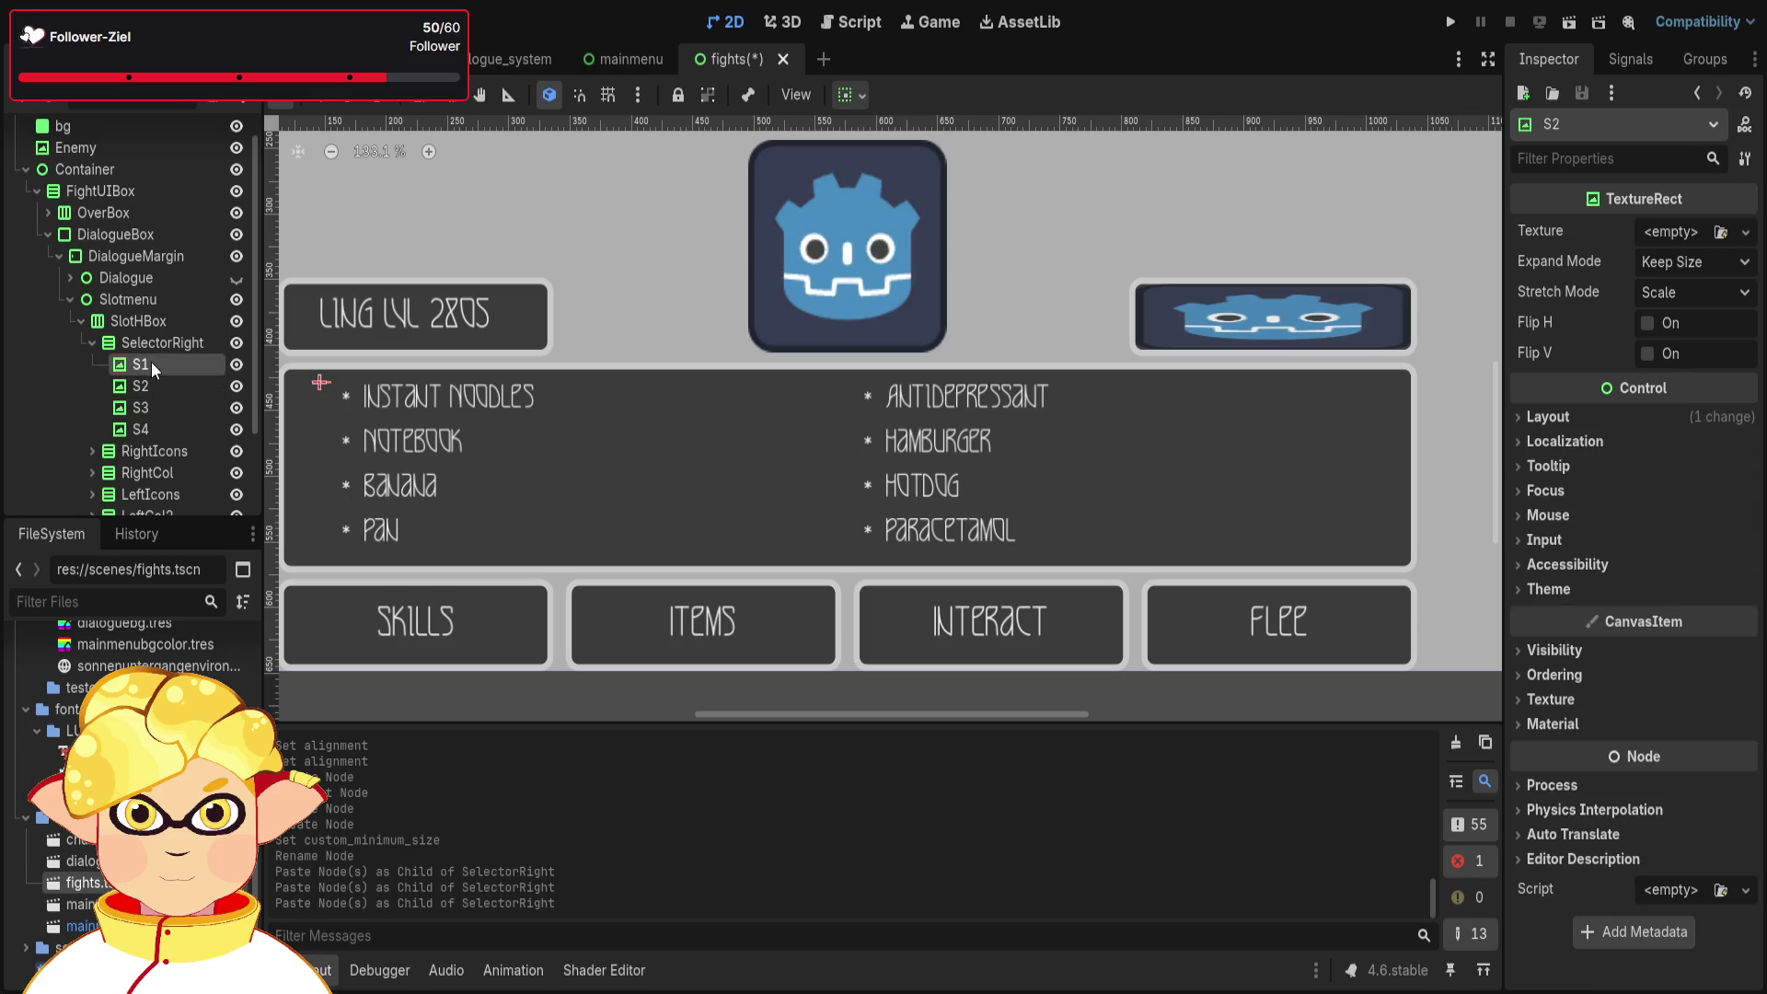
pyautogui.click(151, 364)
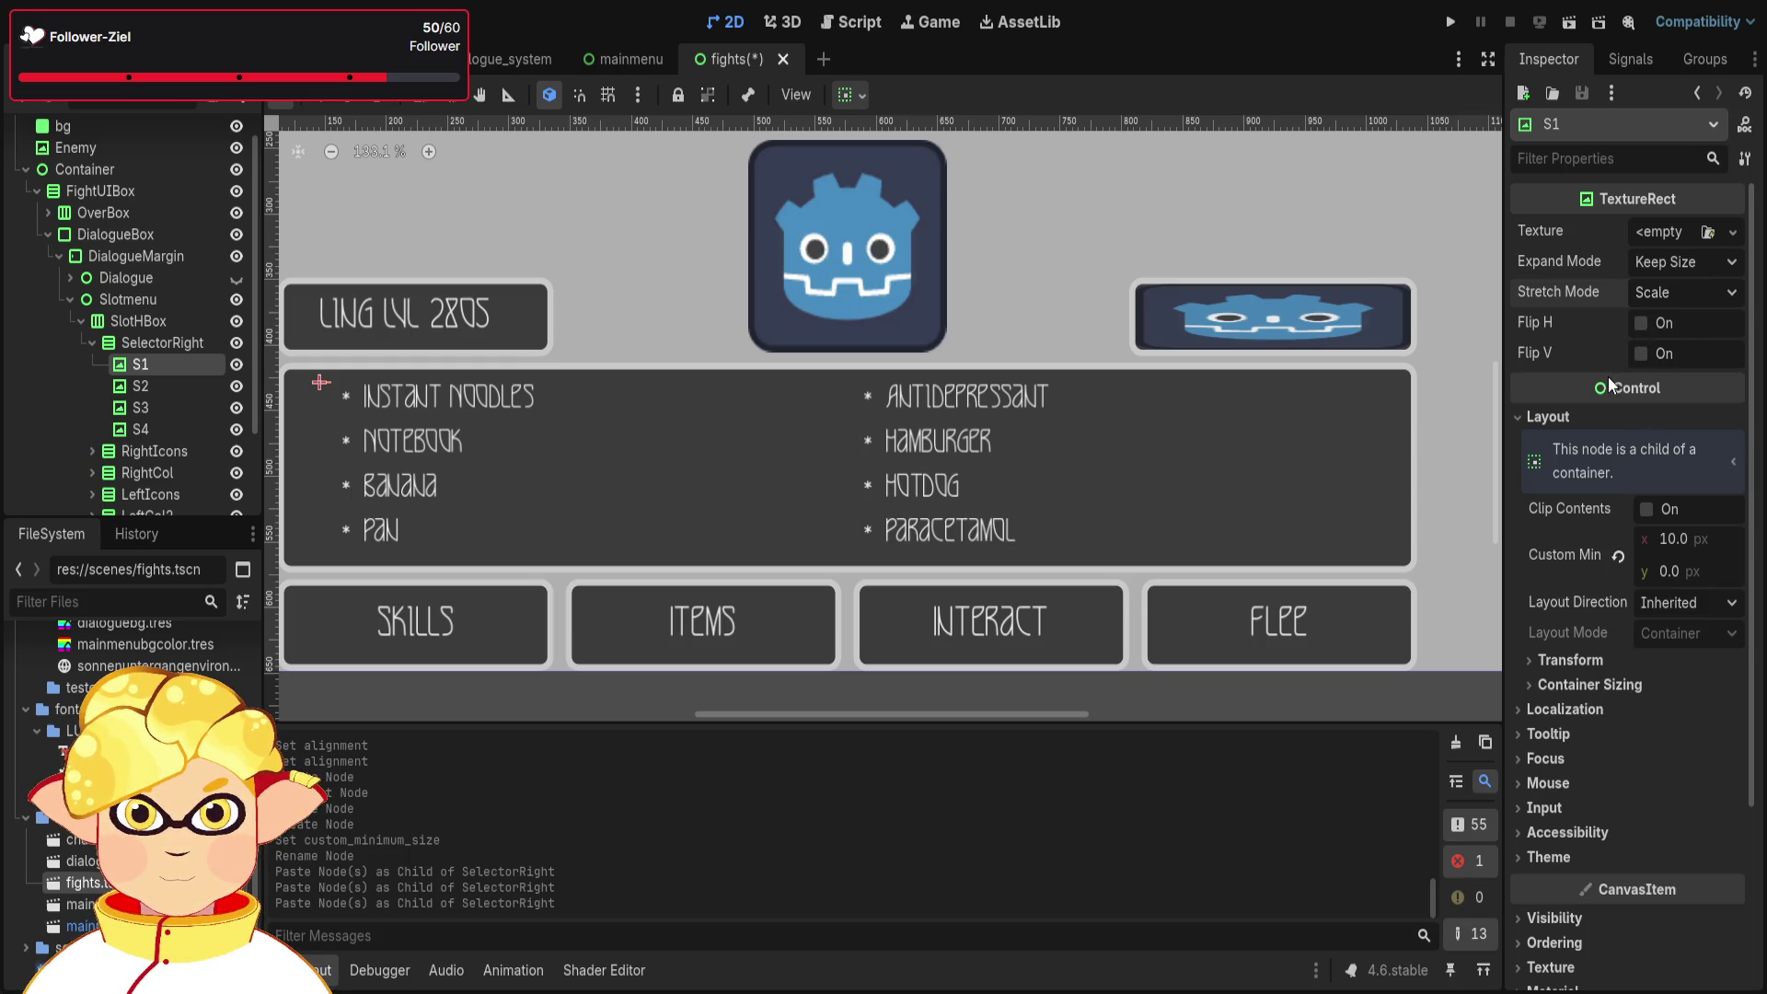
pyautogui.moveTo(138, 957)
pyautogui.mouseDown()
pyautogui.moveTo(1670, 201)
pyautogui.moveTo(1666, 234)
pyautogui.mouseUp()
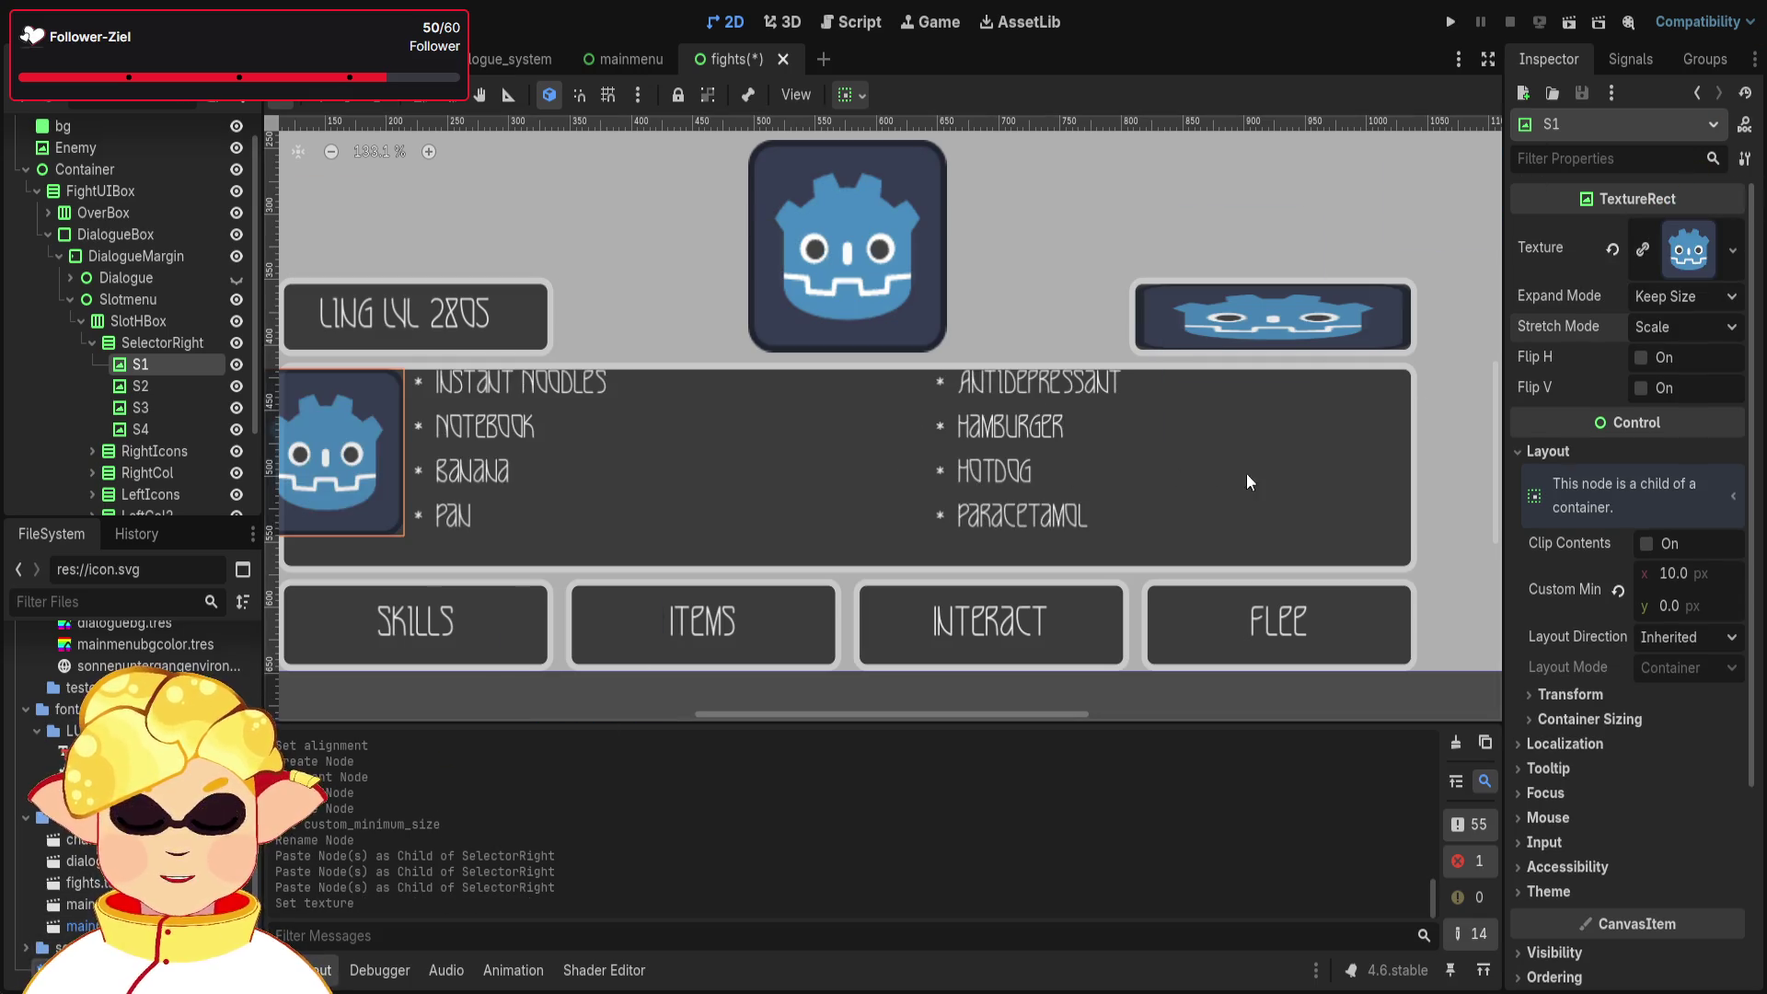
# - Set S1's Expand Mode to Fit Height after trying Ignore Size and Fit Width
pyautogui.click(1643, 361)
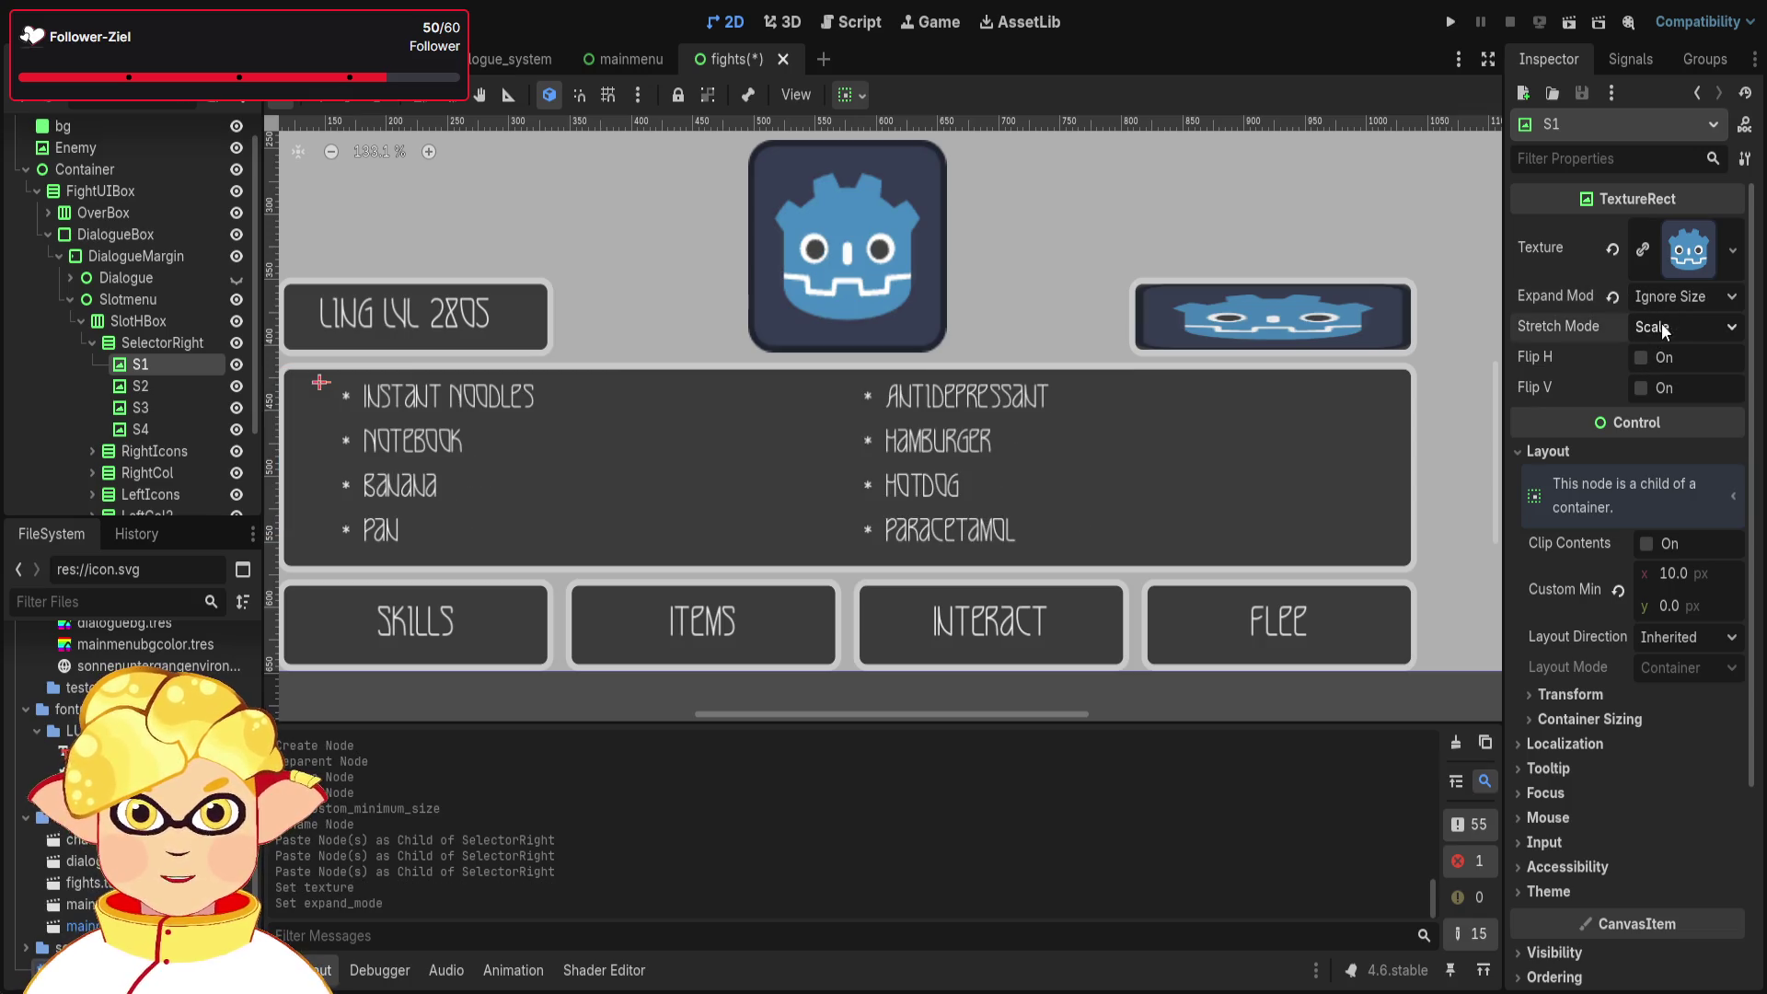
pyautogui.click(1666, 296)
pyautogui.click(1638, 378)
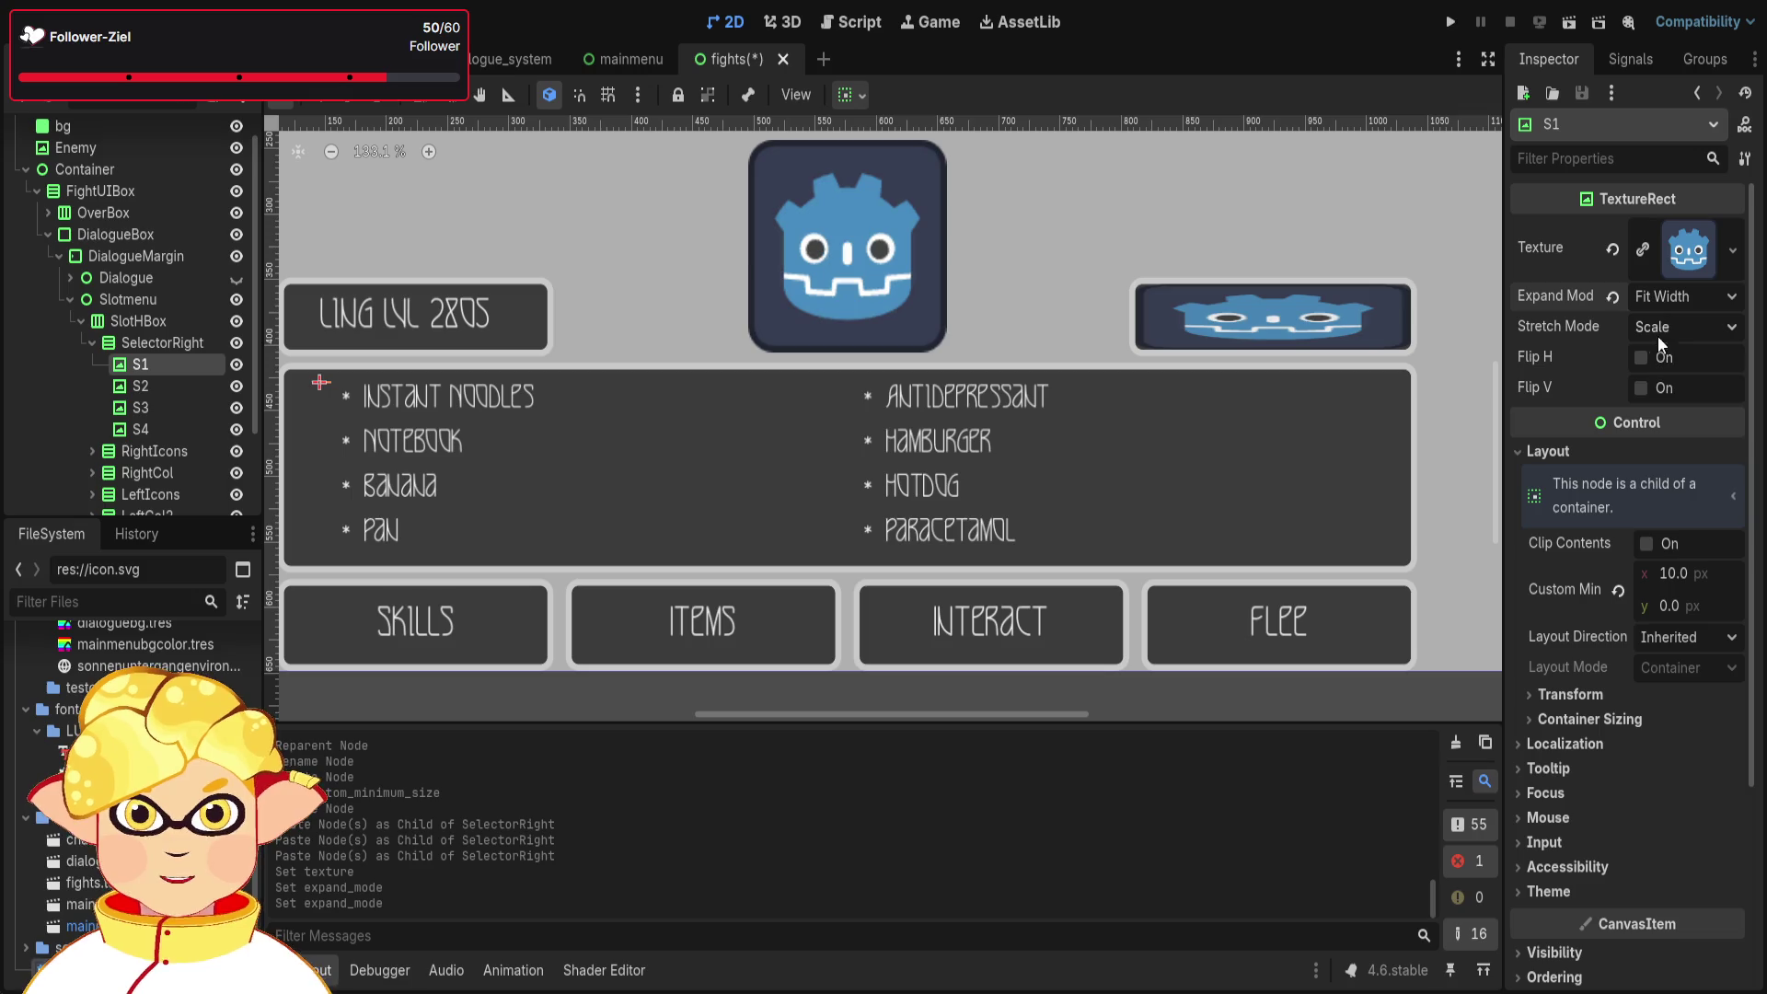
pyautogui.click(1638, 423)
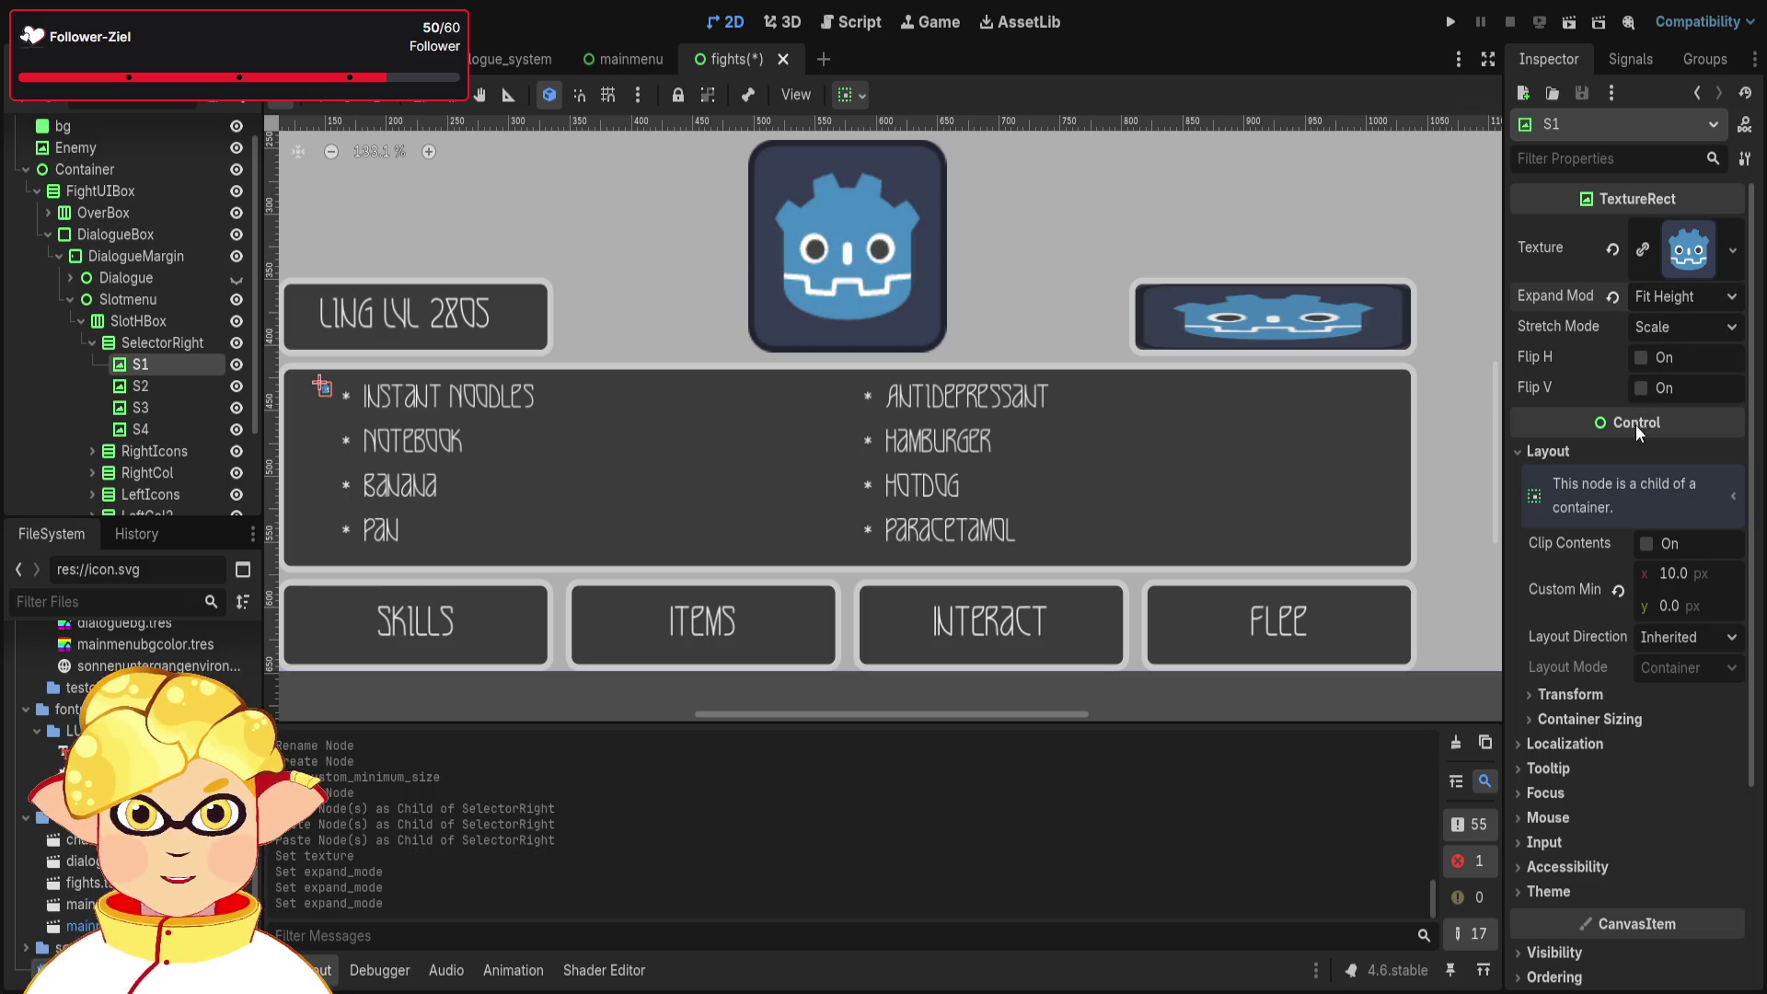
# - Inspect the icon and asterisk label beside Instant Noodles, then reselect S1
pyautogui.scroll(7, 407, 395)
pyautogui.scroll(-3, 317, 403)
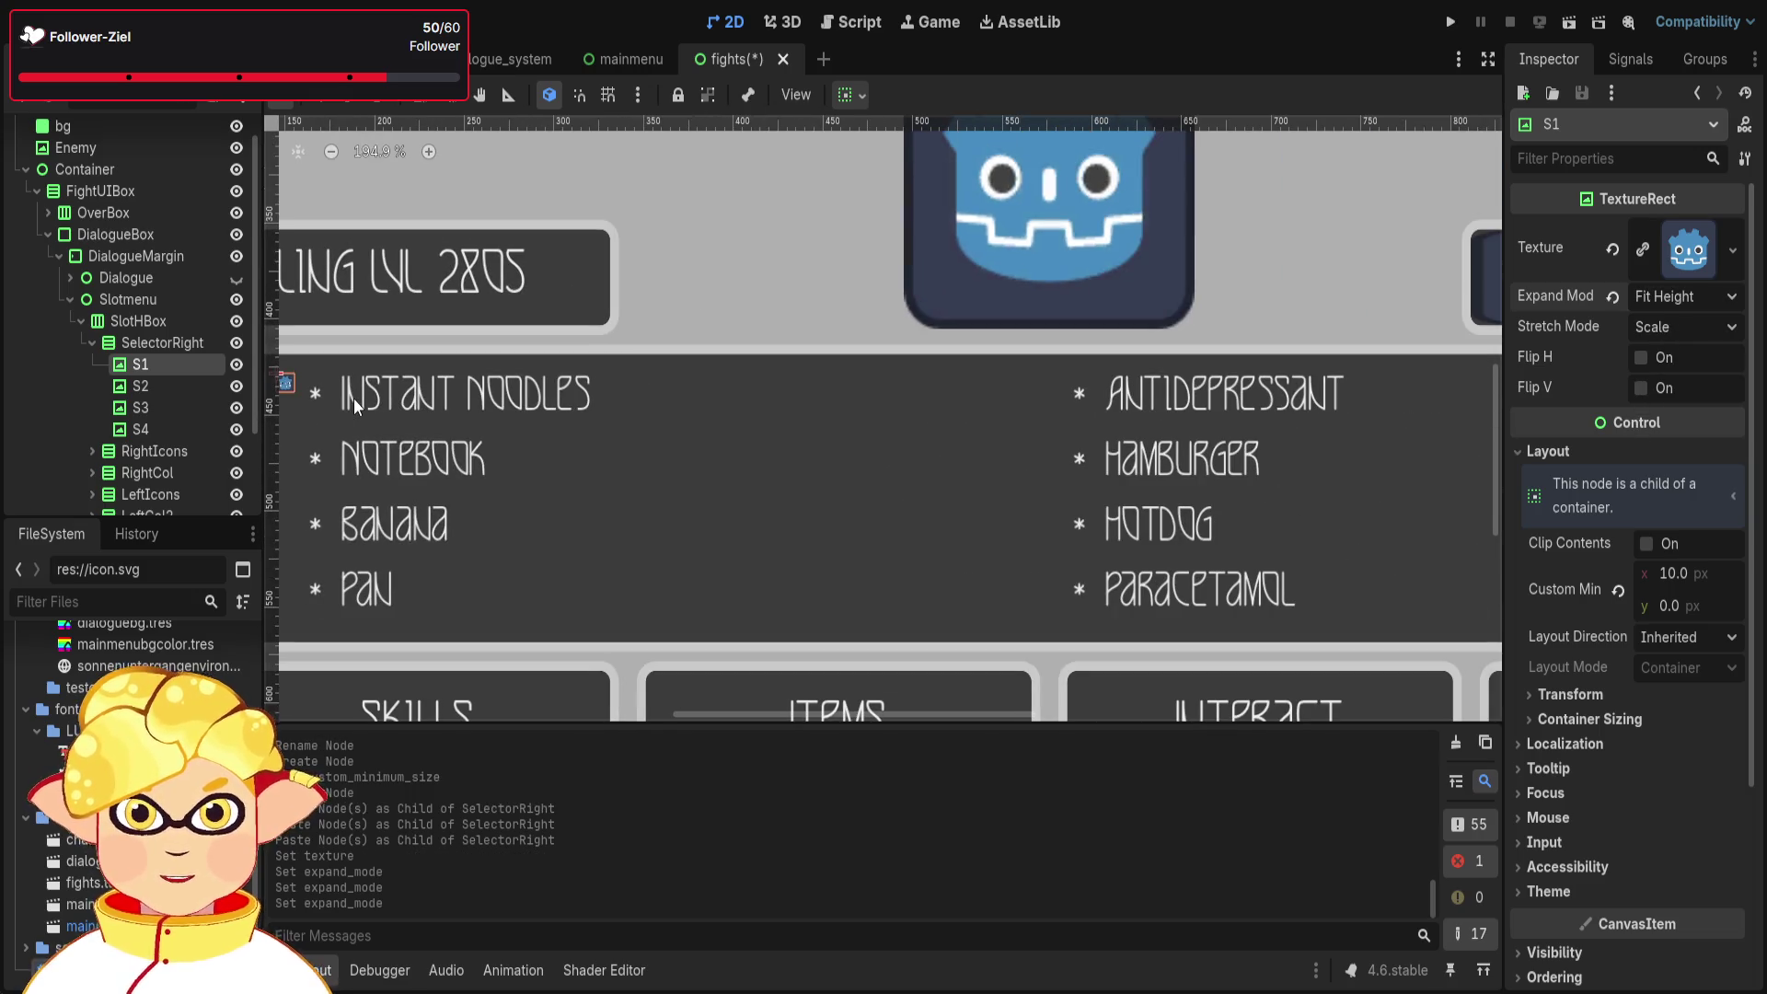
pyautogui.hscroll(-1, 866, 380)
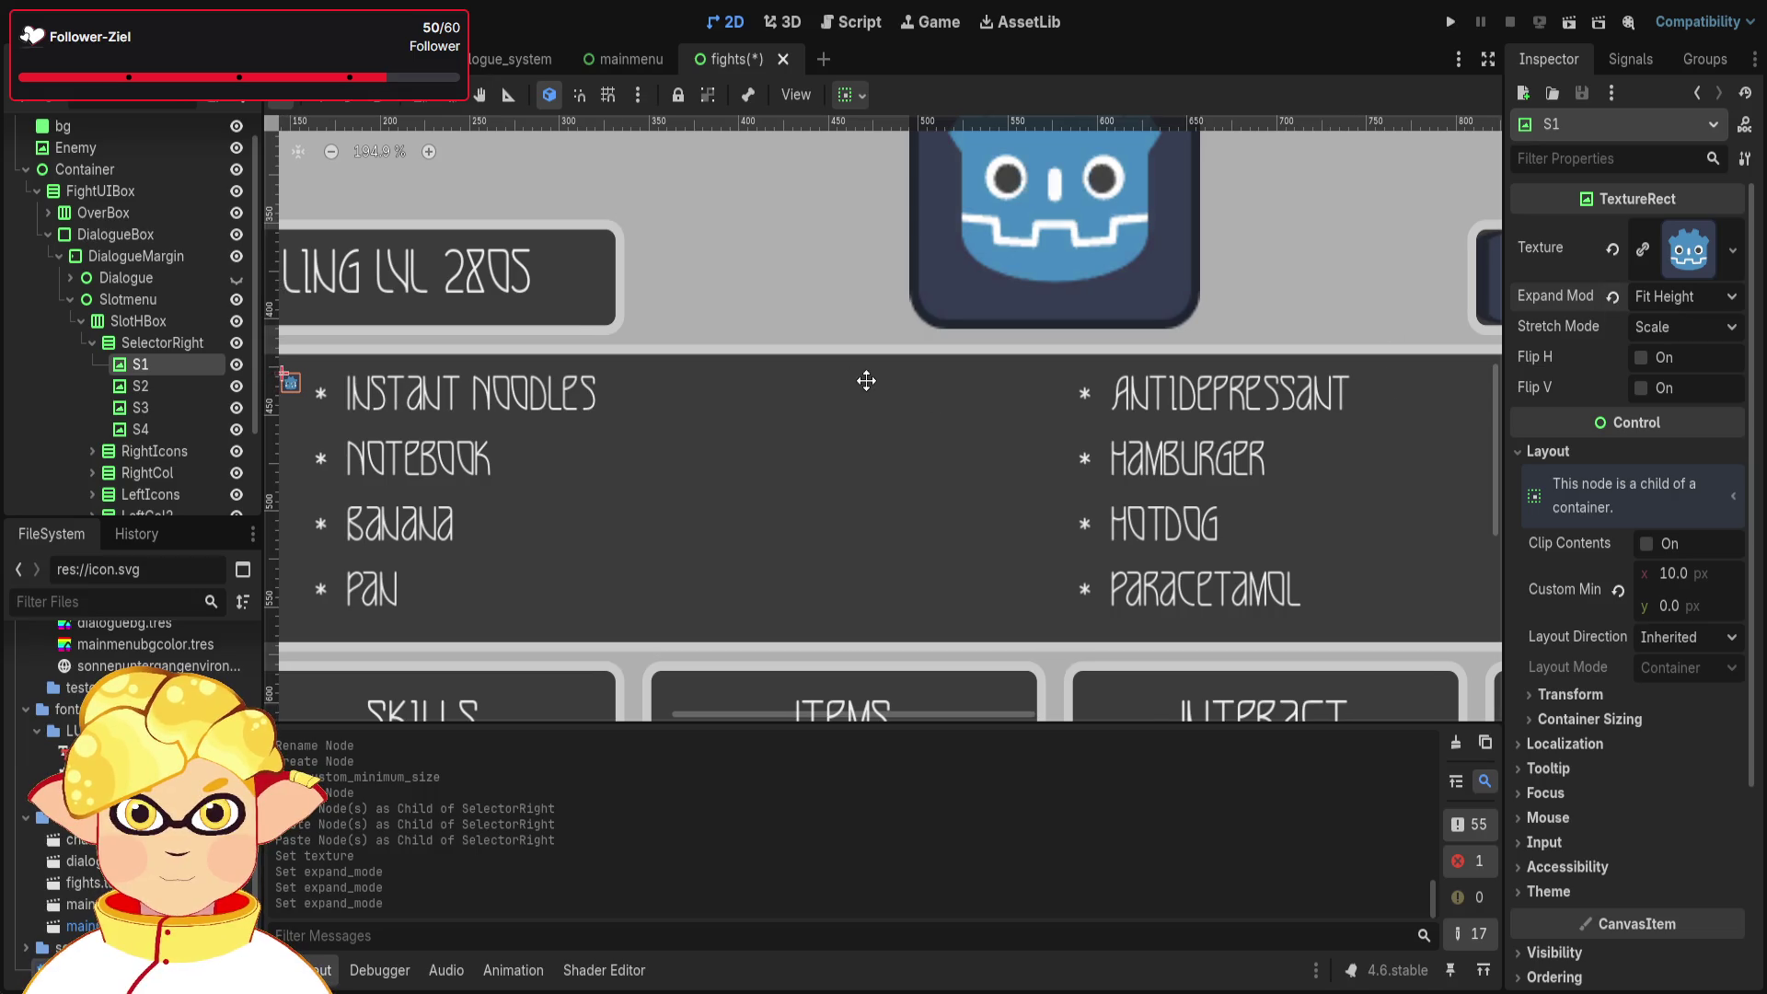
pyautogui.moveTo(515, 396); pyautogui.dragTo(650, 440)
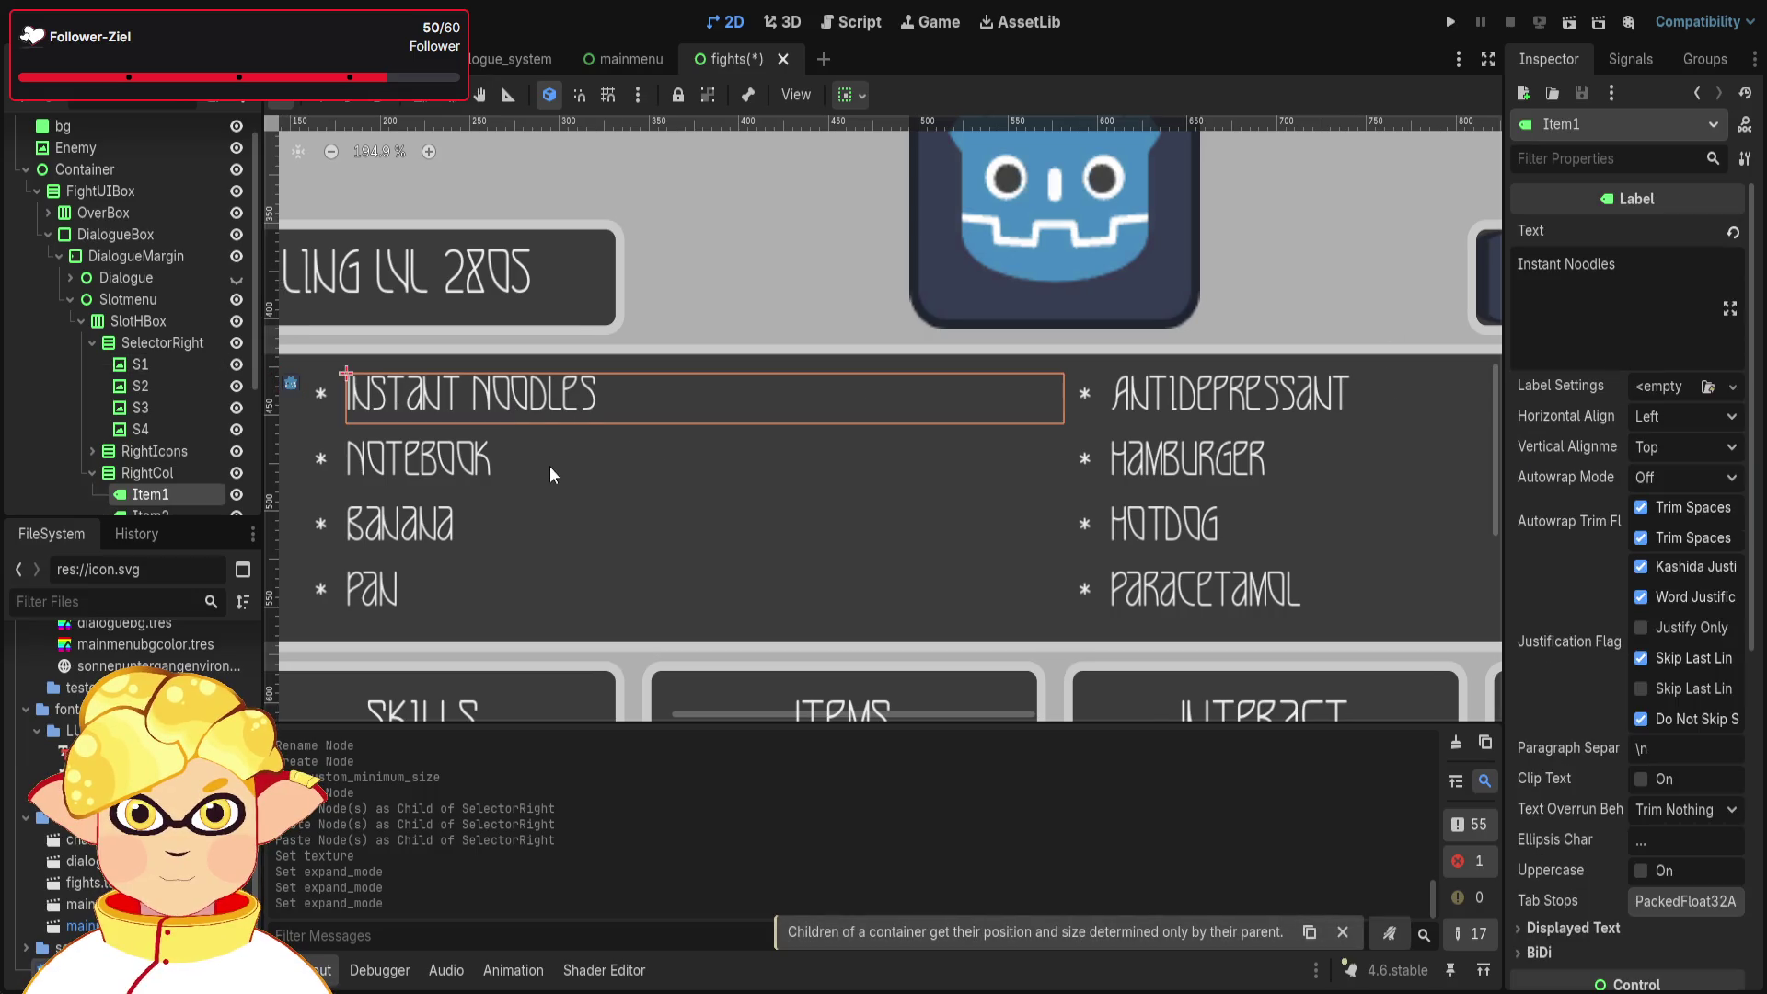
pyautogui.hscroll(-5, 550, 465)
pyautogui.click(562, 413)
pyautogui.scroll(5, 411, 446)
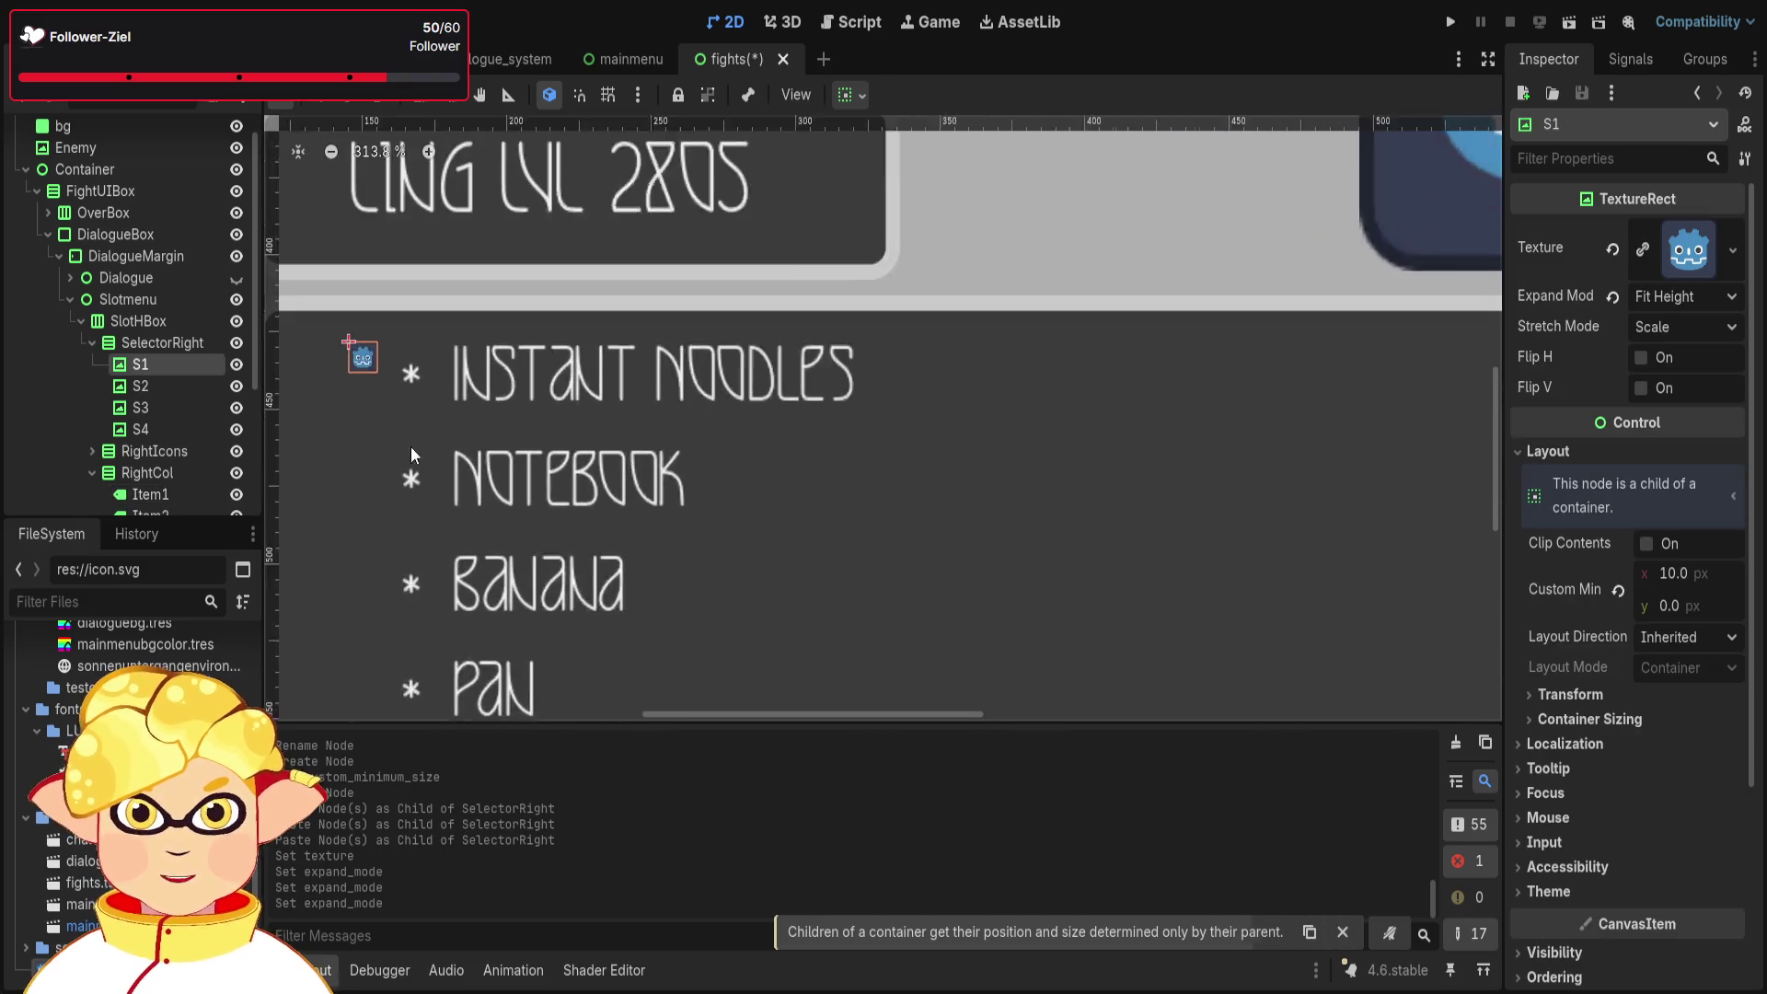
pyautogui.scroll(3, 372, 316)
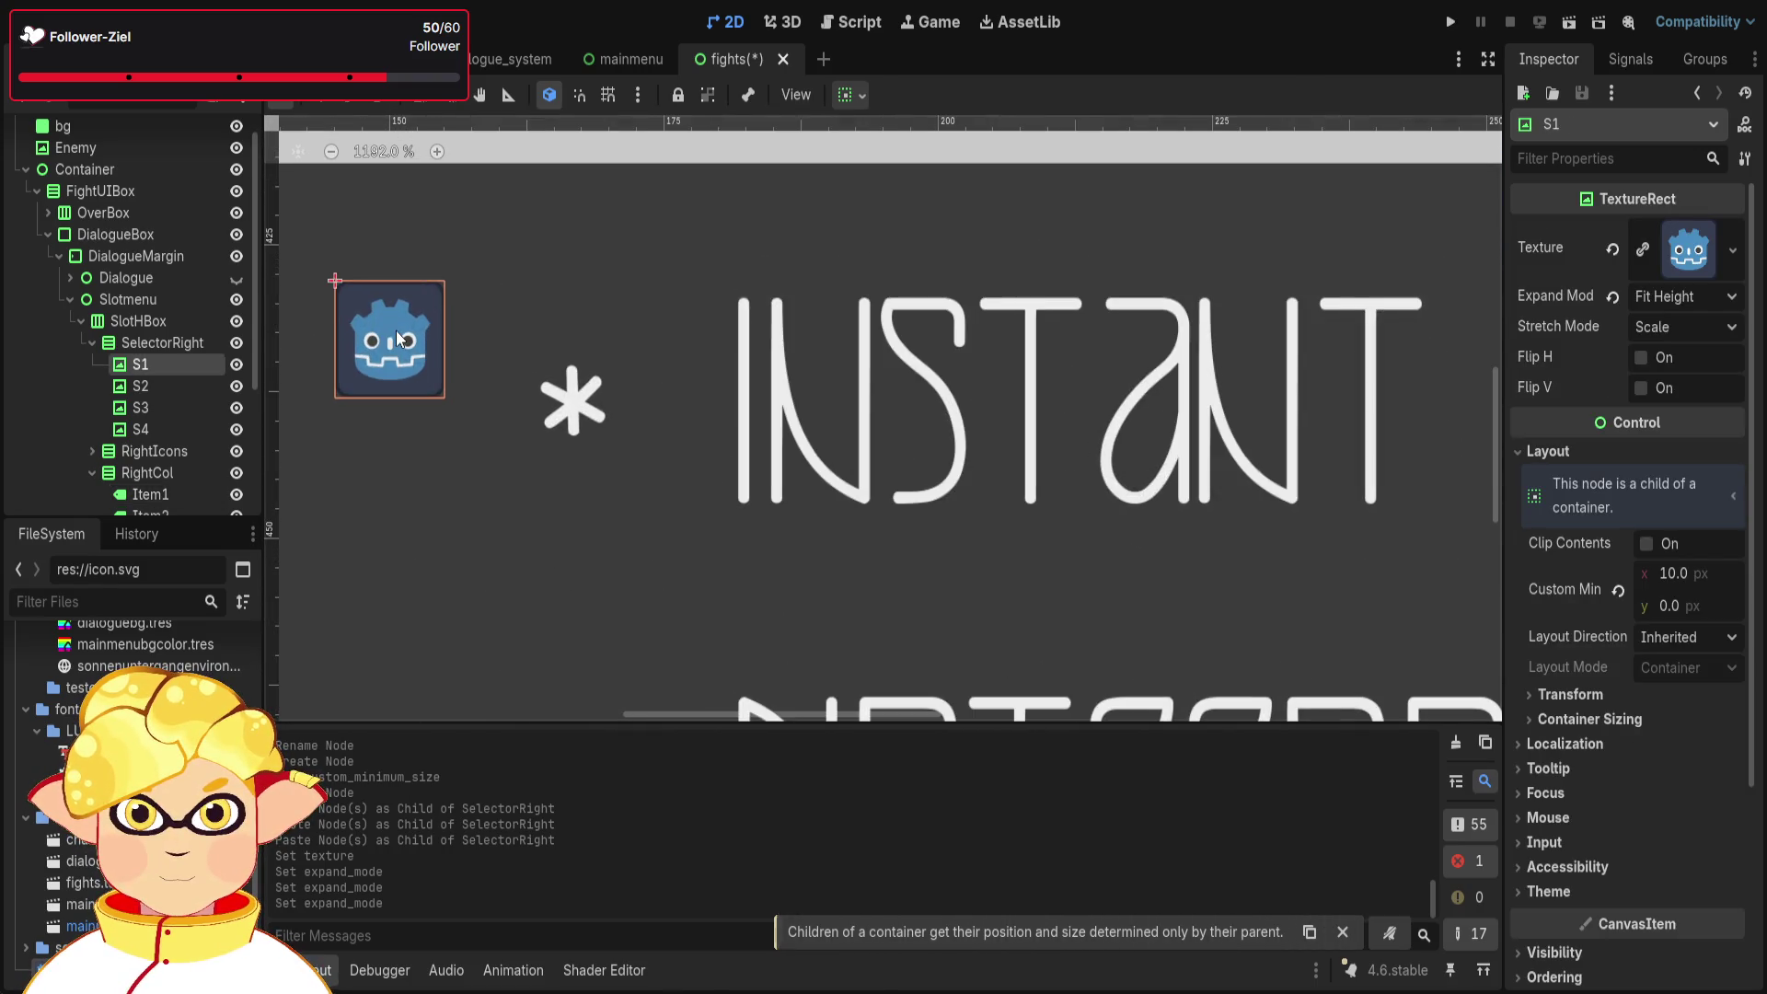
pyautogui.click(564, 415)
pyautogui.click(411, 369)
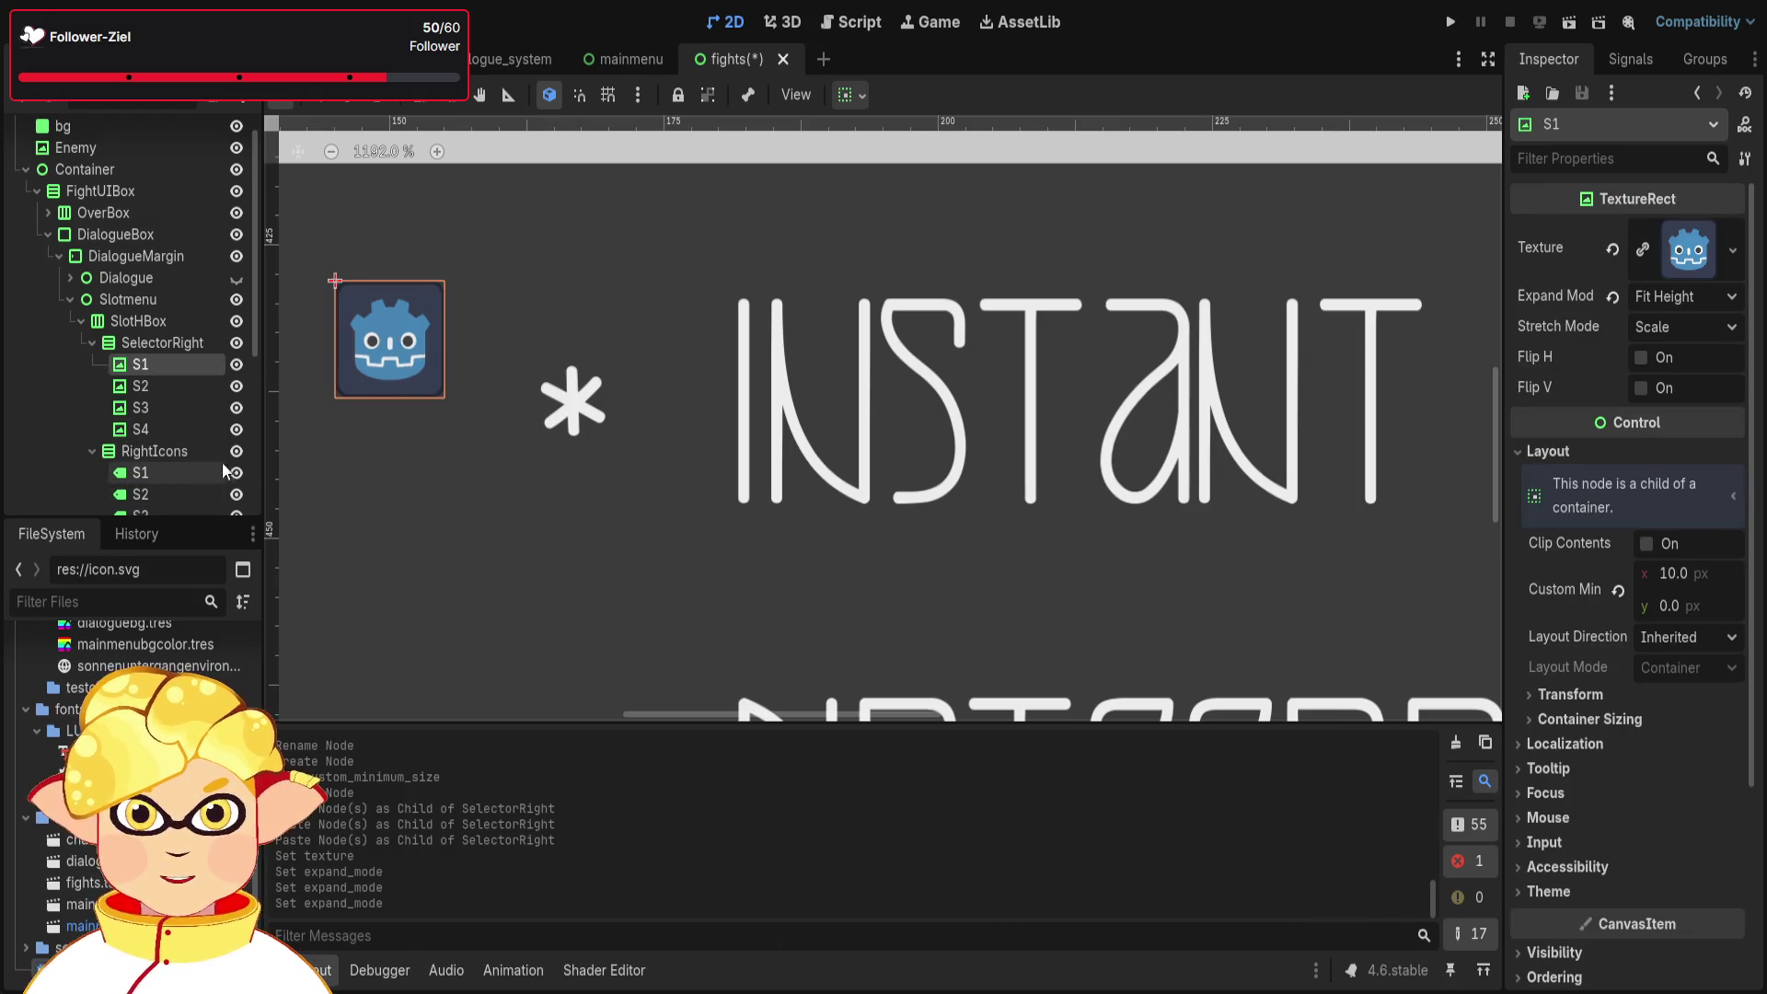
# - Set S1's custom minimum width to 20 px
pyautogui.click(1672, 573)
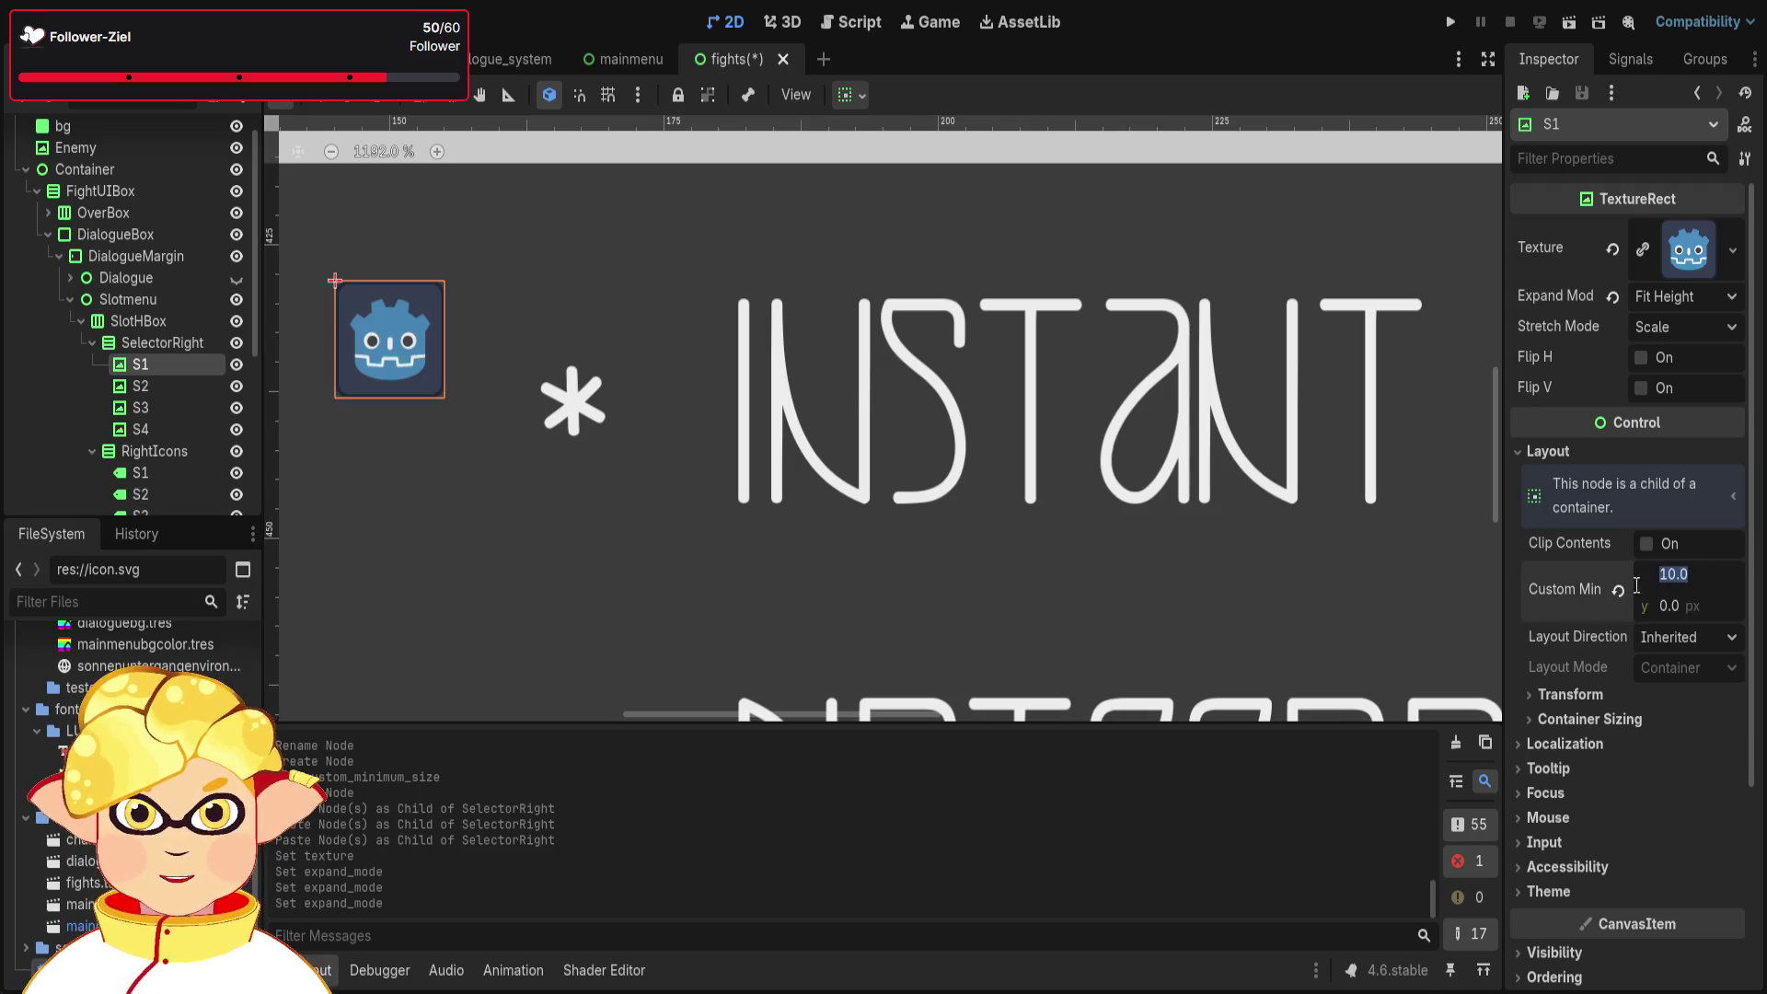
pyautogui.click(1620, 693)
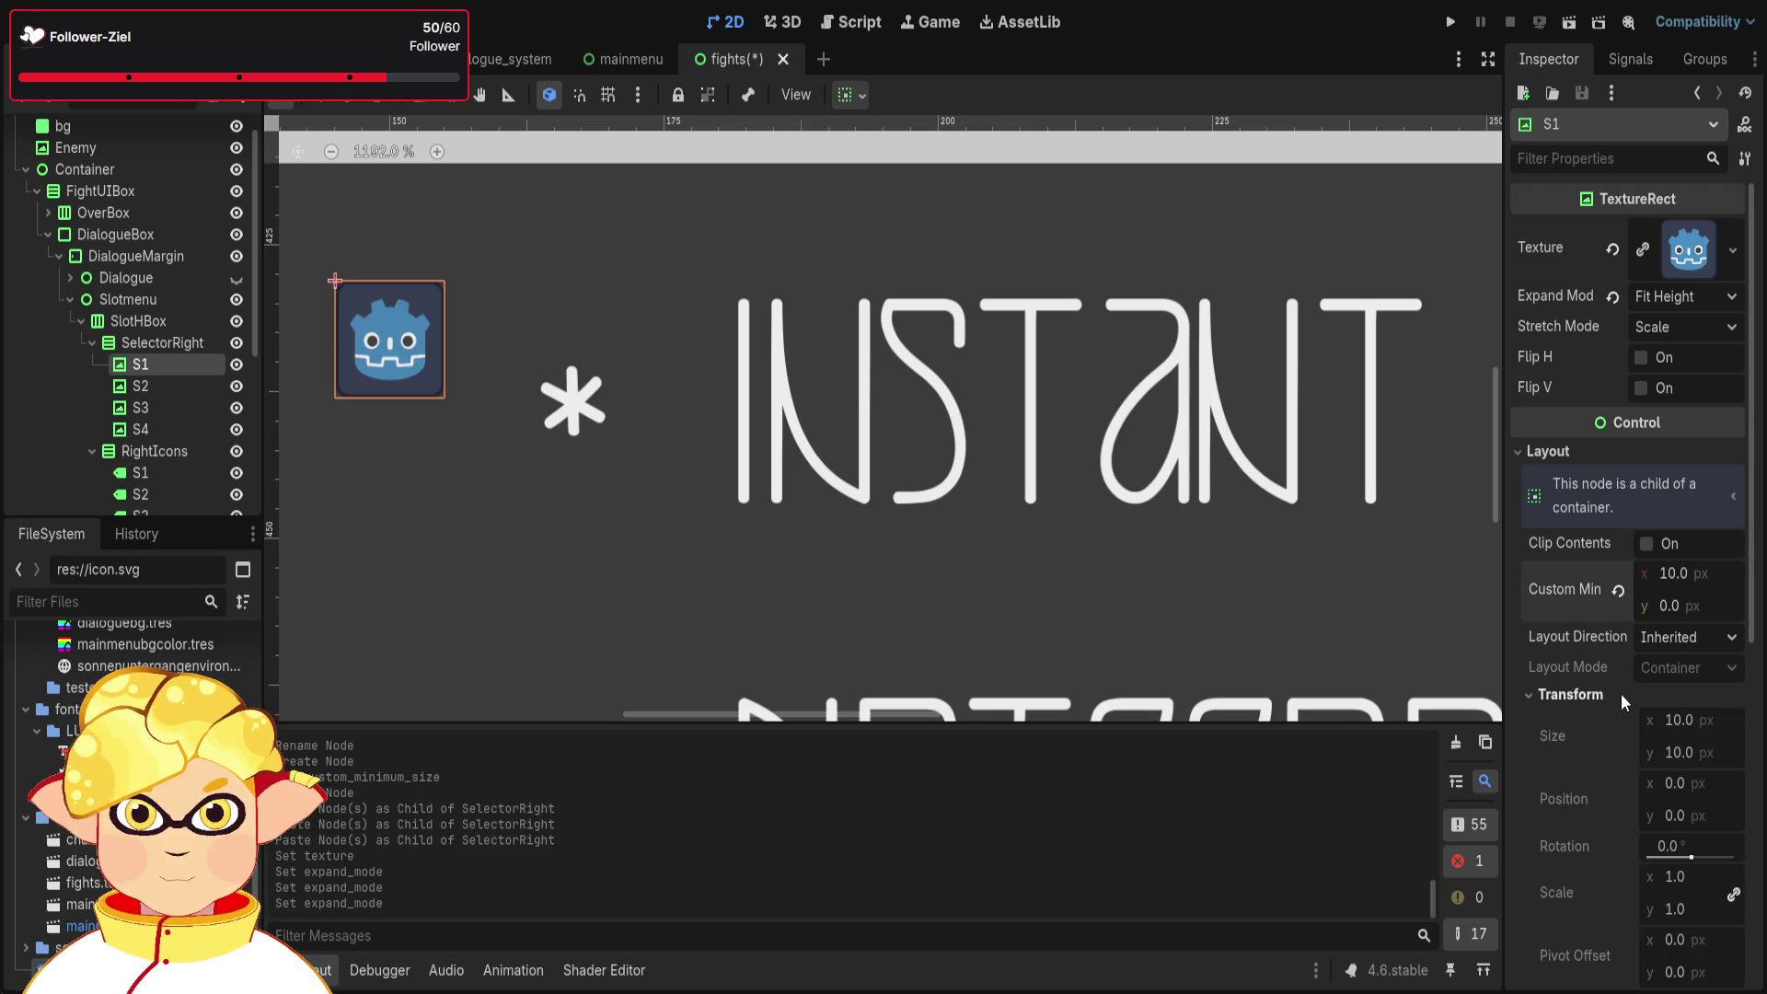
pyautogui.moveTo(1664, 578)
pyautogui.mouseDown()
pyautogui.moveTo(1747, 578)
pyautogui.moveTo(1678, 562)
pyautogui.mouseUp()
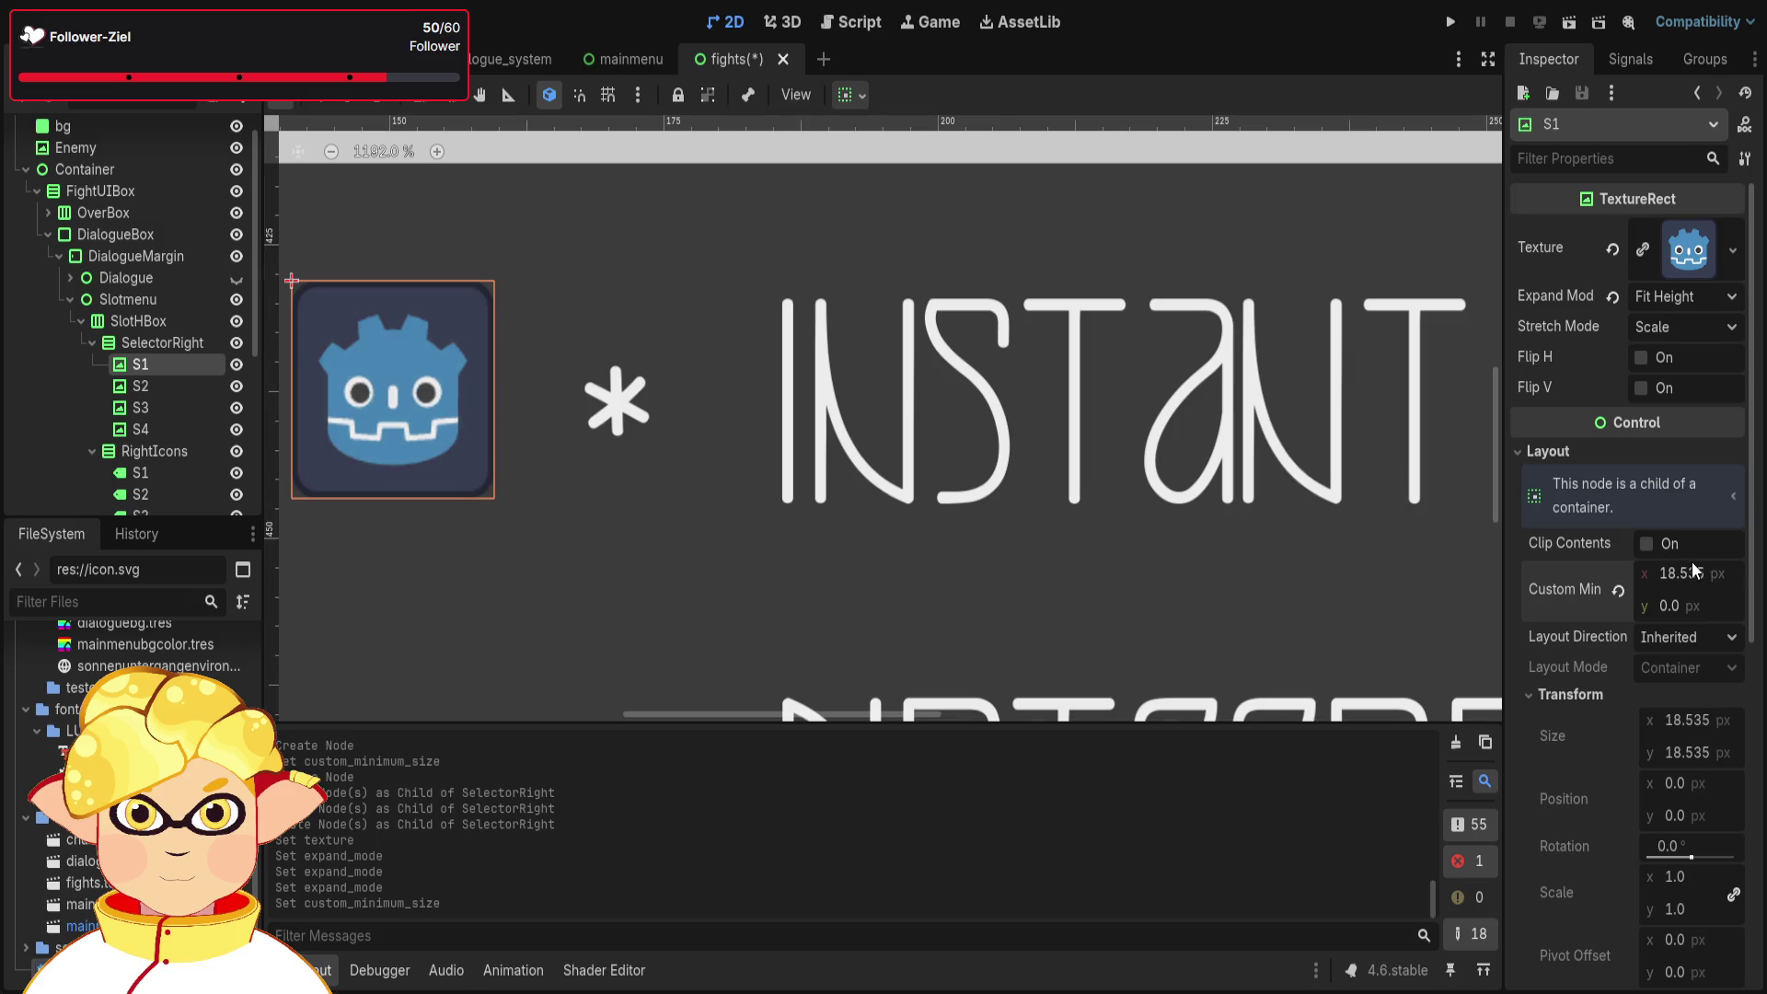
pyautogui.write('20')
pyautogui.press('Return')
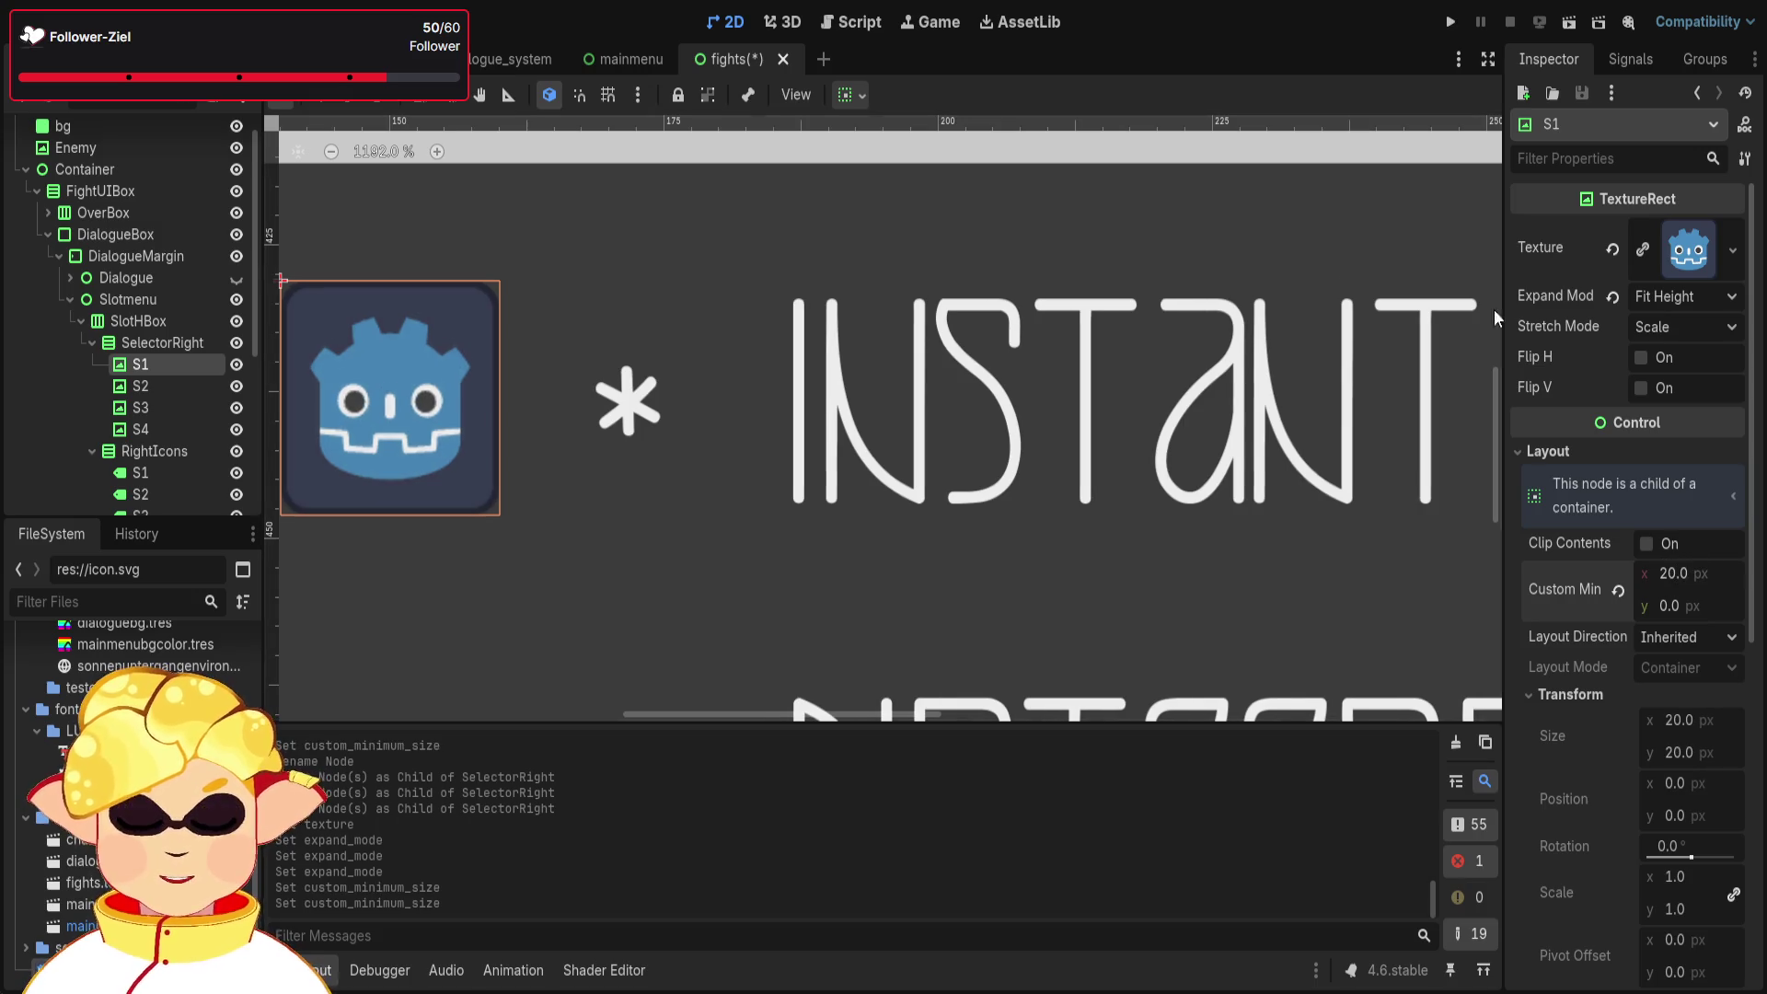
# - Check the asterisk label beside the S1 icon, then save the scene and run the project
pyautogui.click(625, 392)
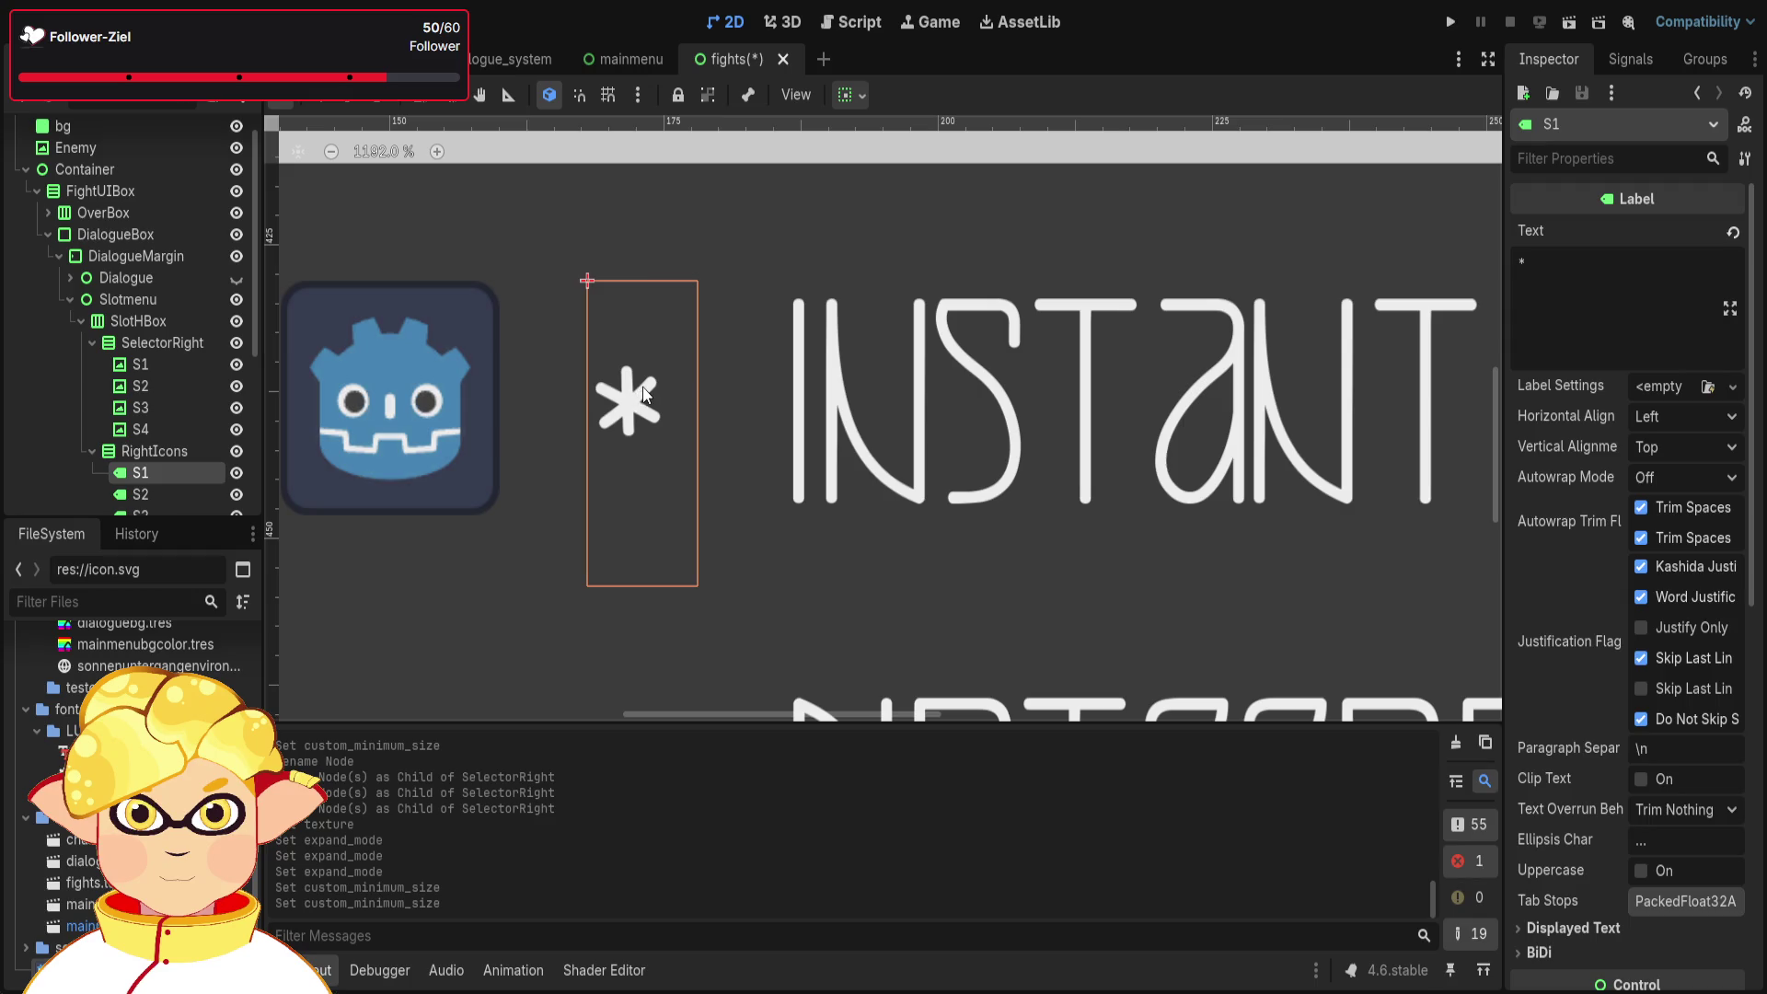
pyautogui.click(481, 368)
pyautogui.click(646, 385)
pyautogui.scroll(-1, 483, 408)
pyautogui.scroll(-20, 483, 408)
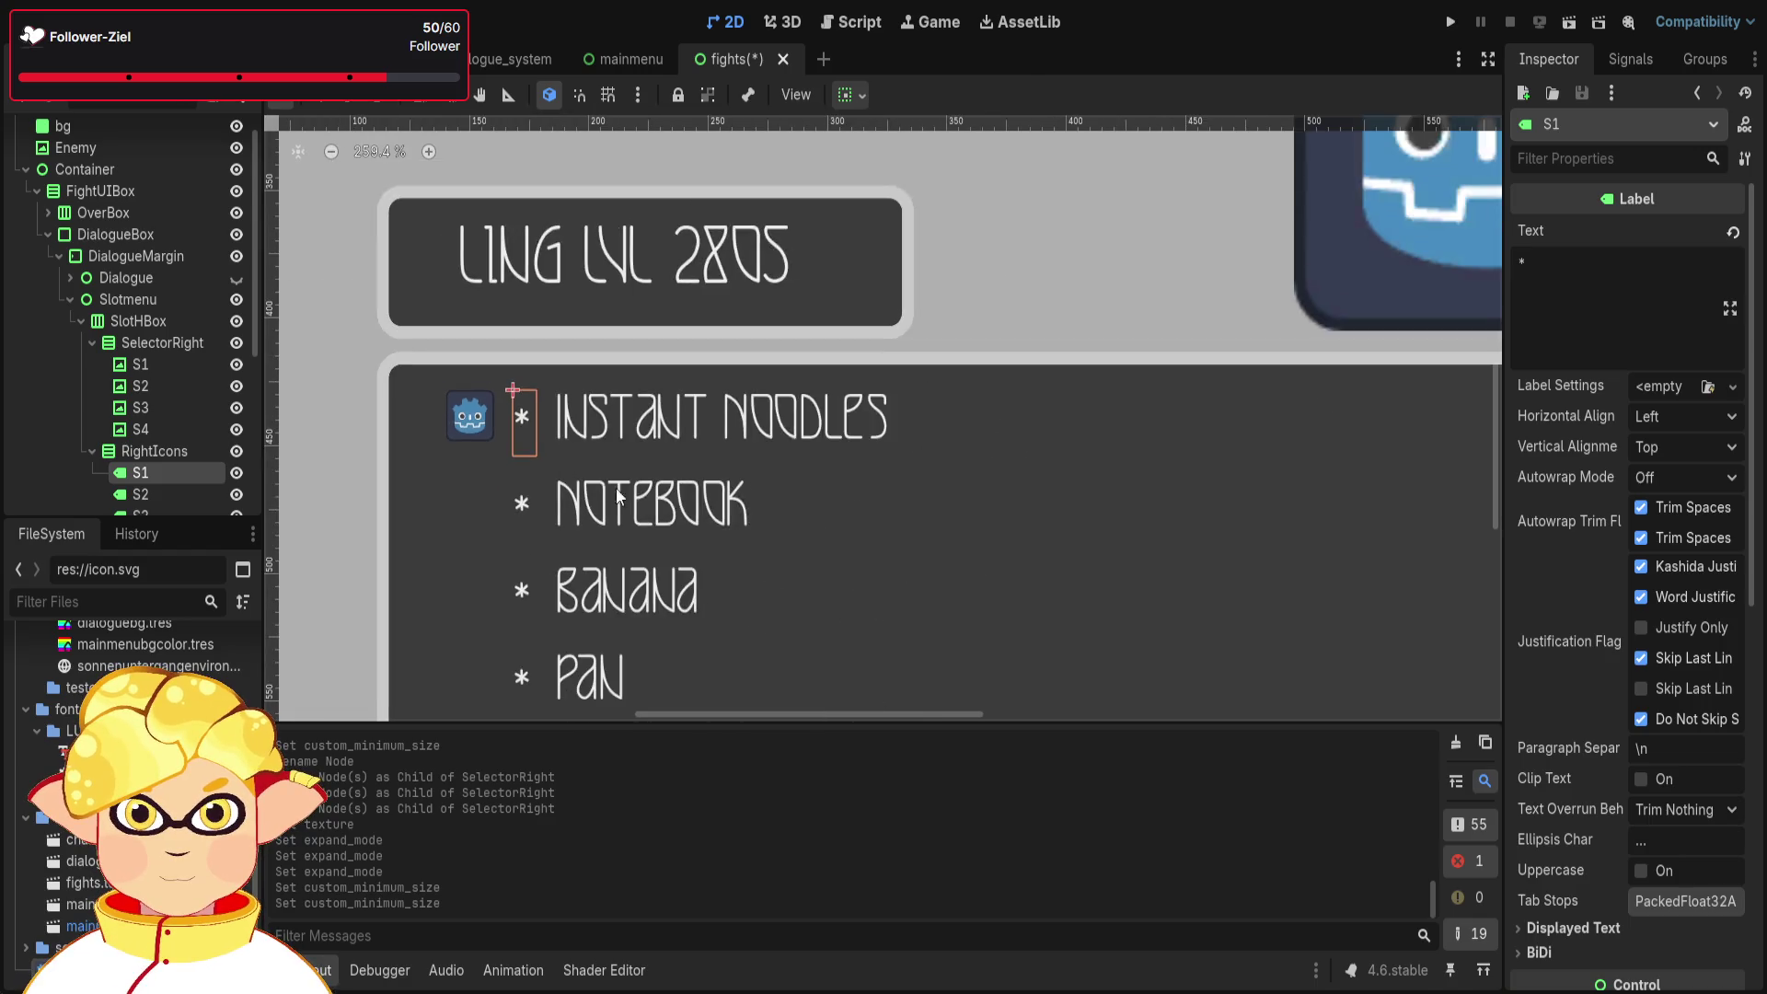
pyautogui.scroll(2, 705, 613)
pyautogui.click(1593, 20)
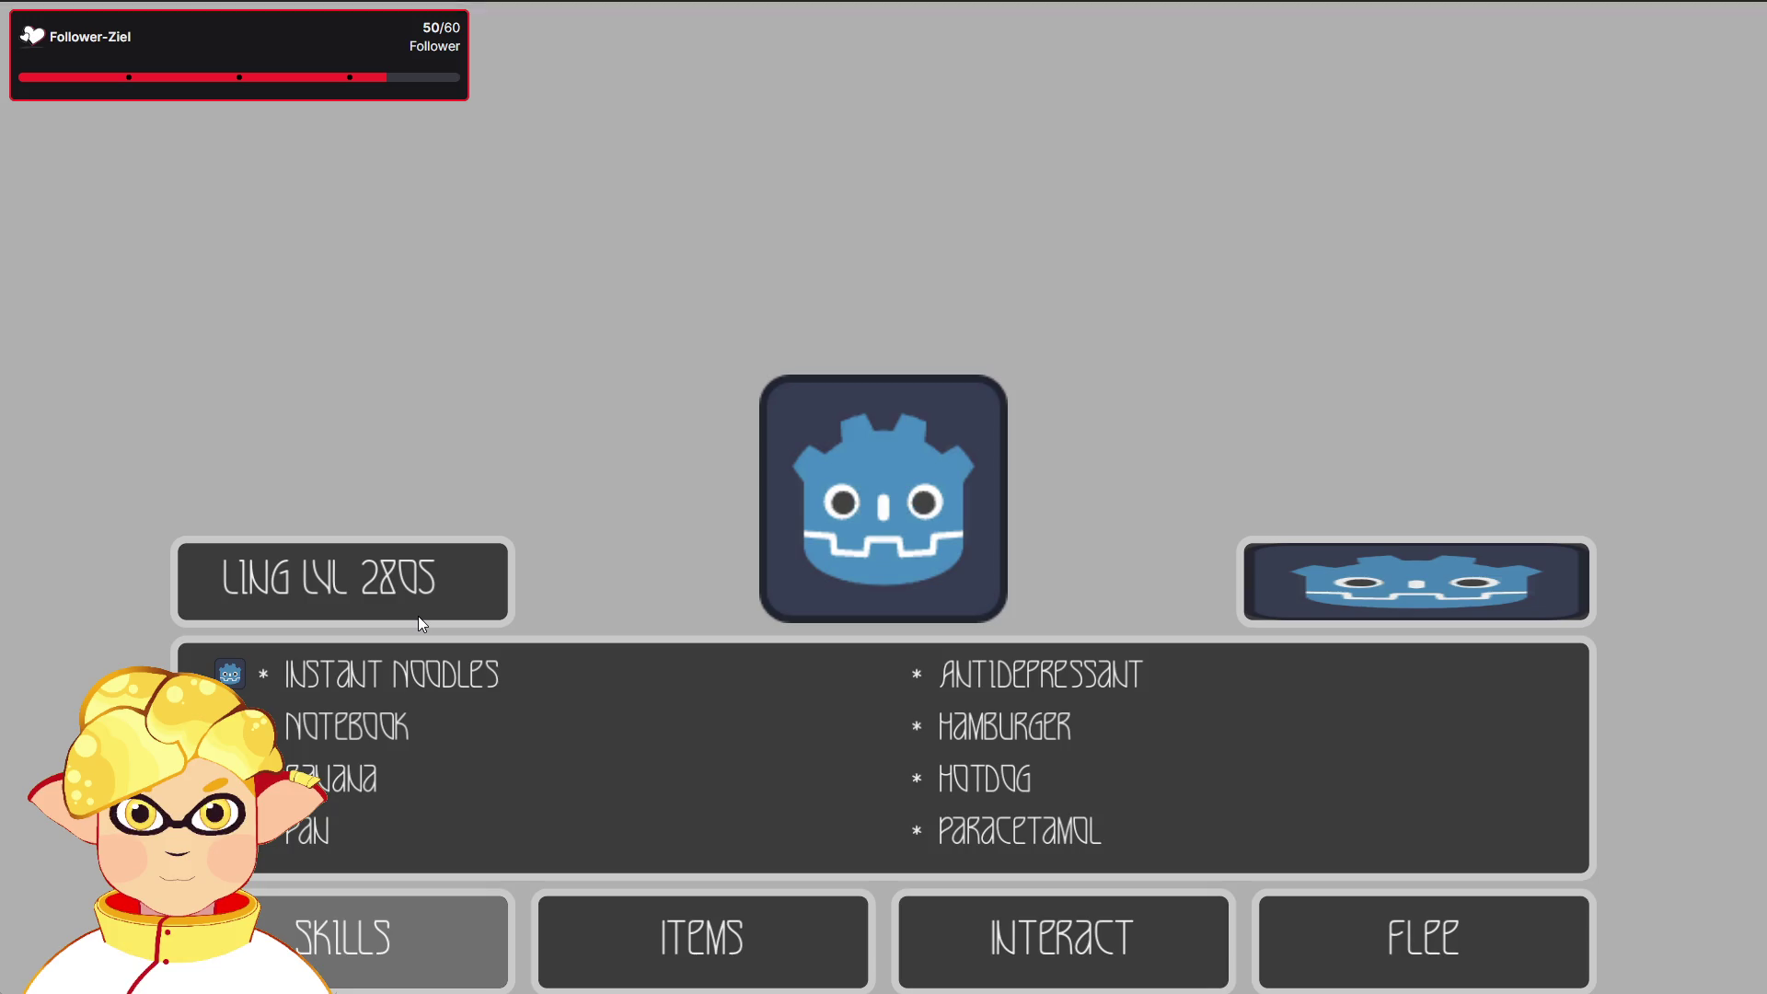
# - Close the running game and set slot S1's custom minimum width to 20 px
pyautogui.press('F8')
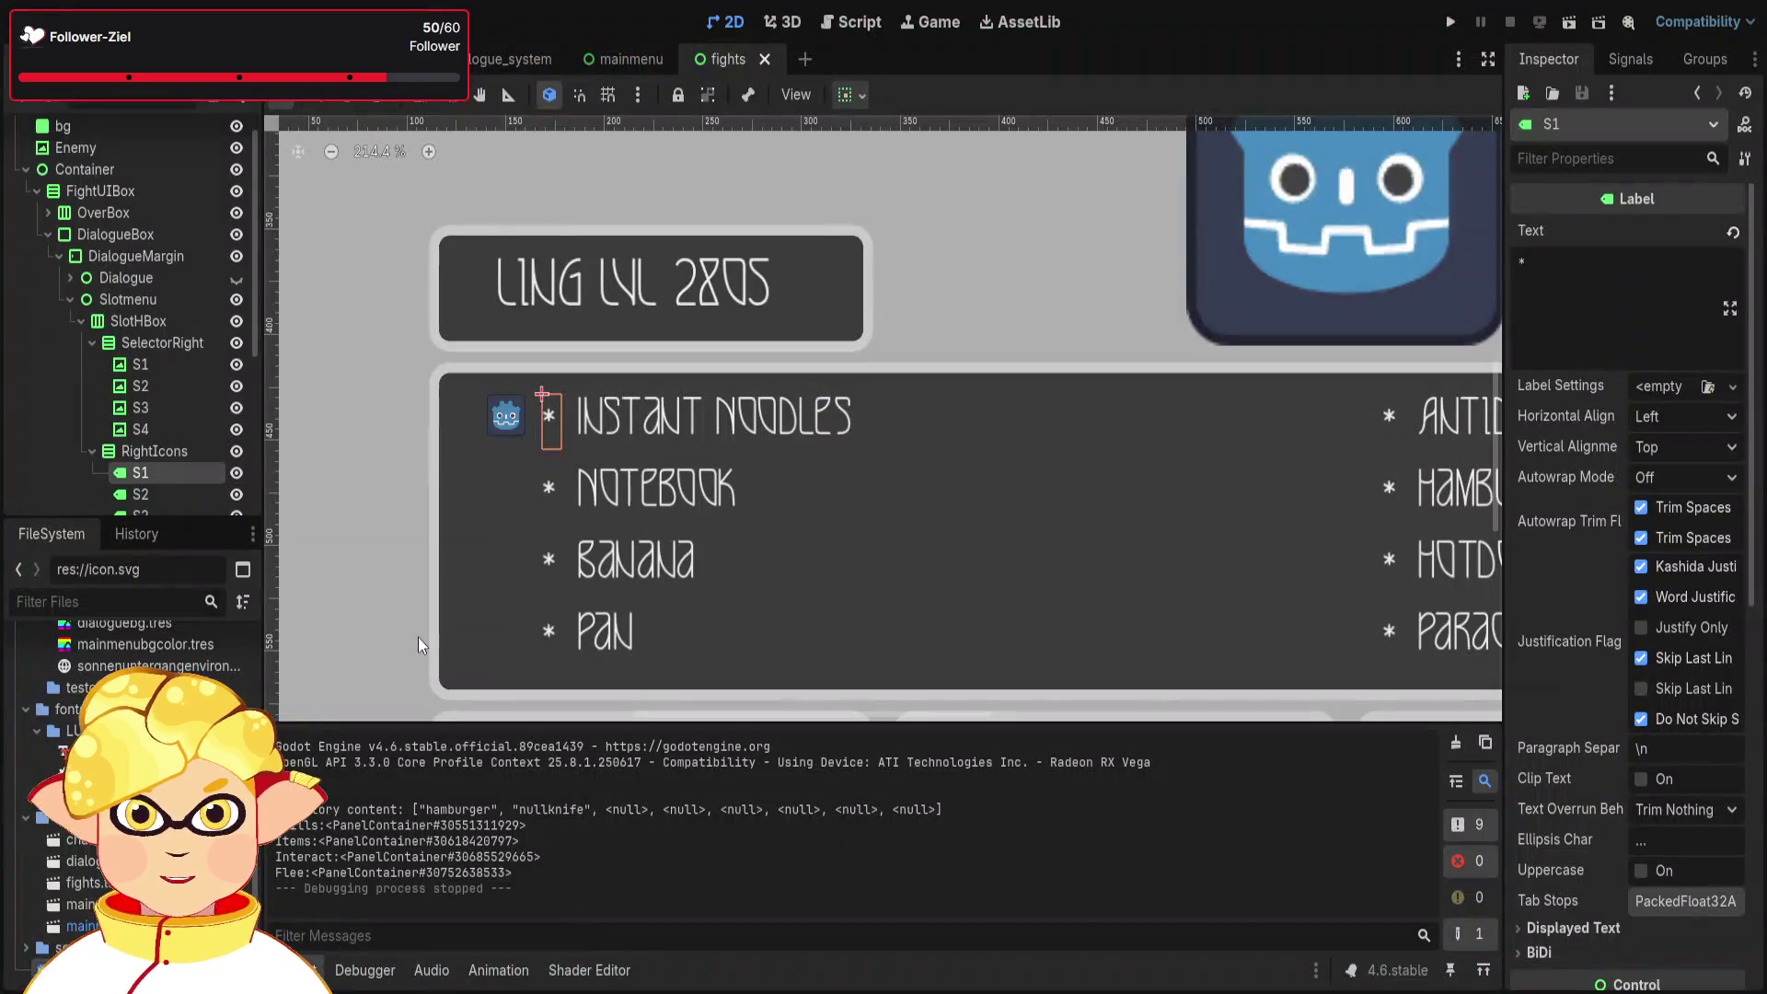
pyautogui.scroll(3, 522, 429)
pyautogui.click(490, 427)
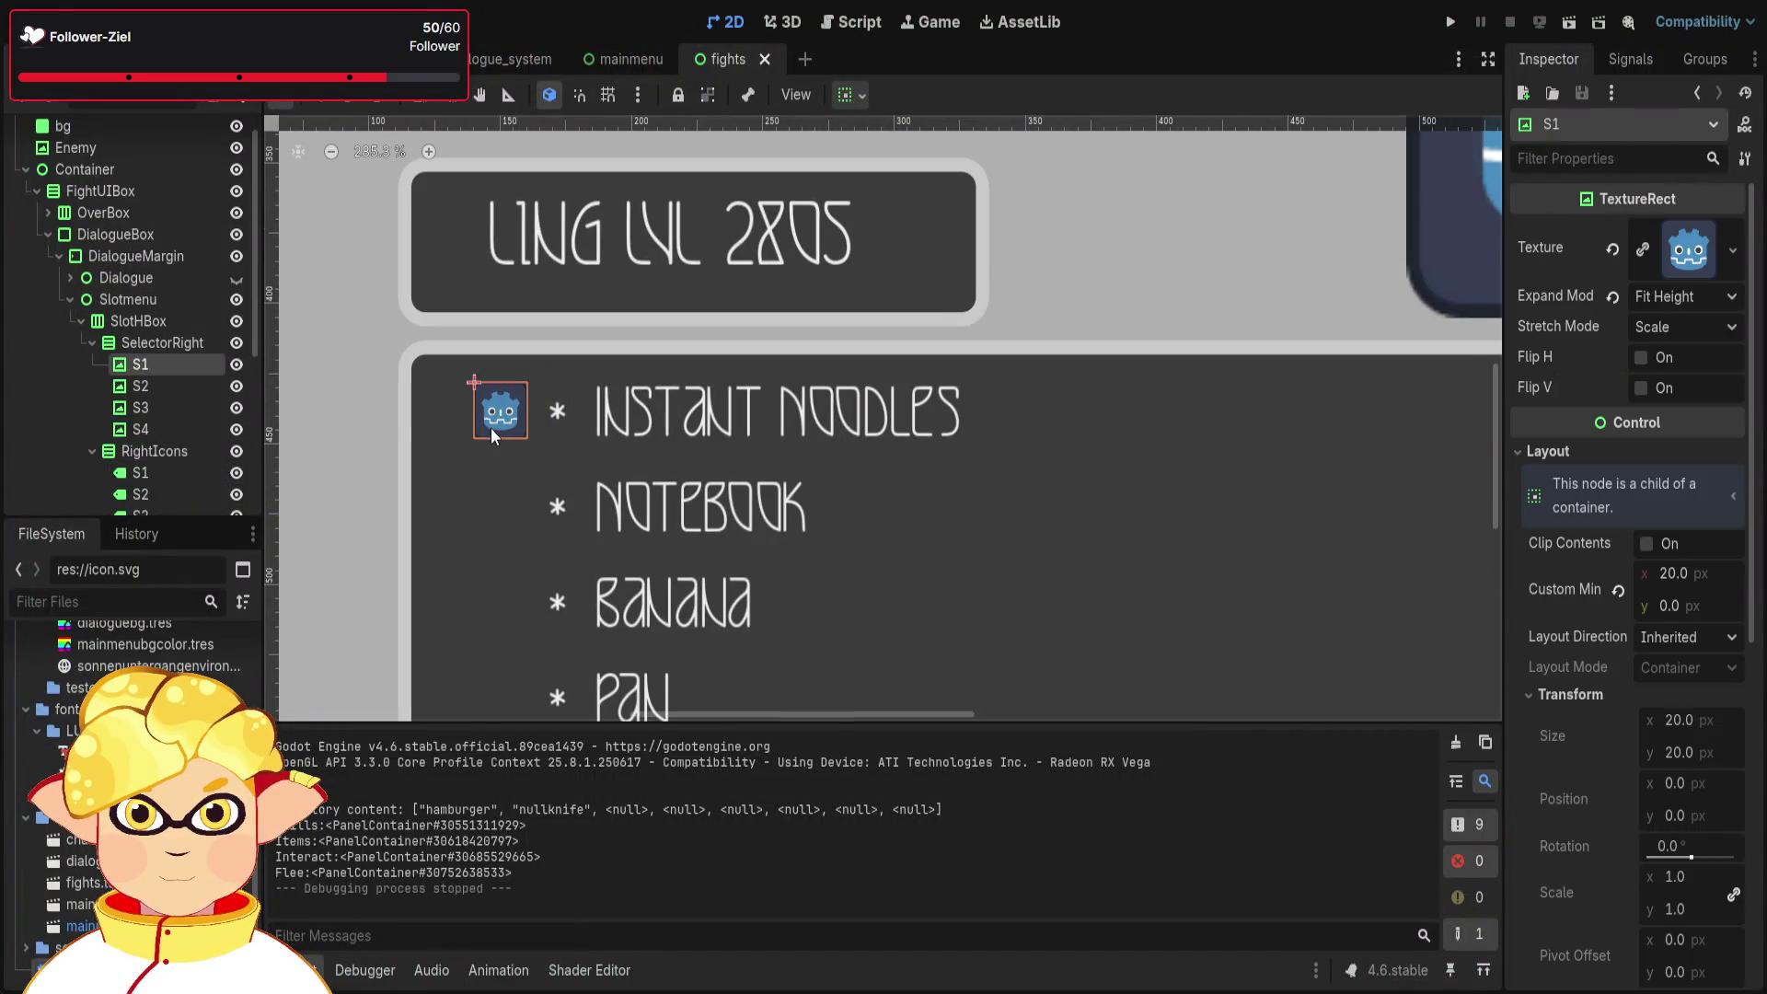
pyautogui.click(174, 344)
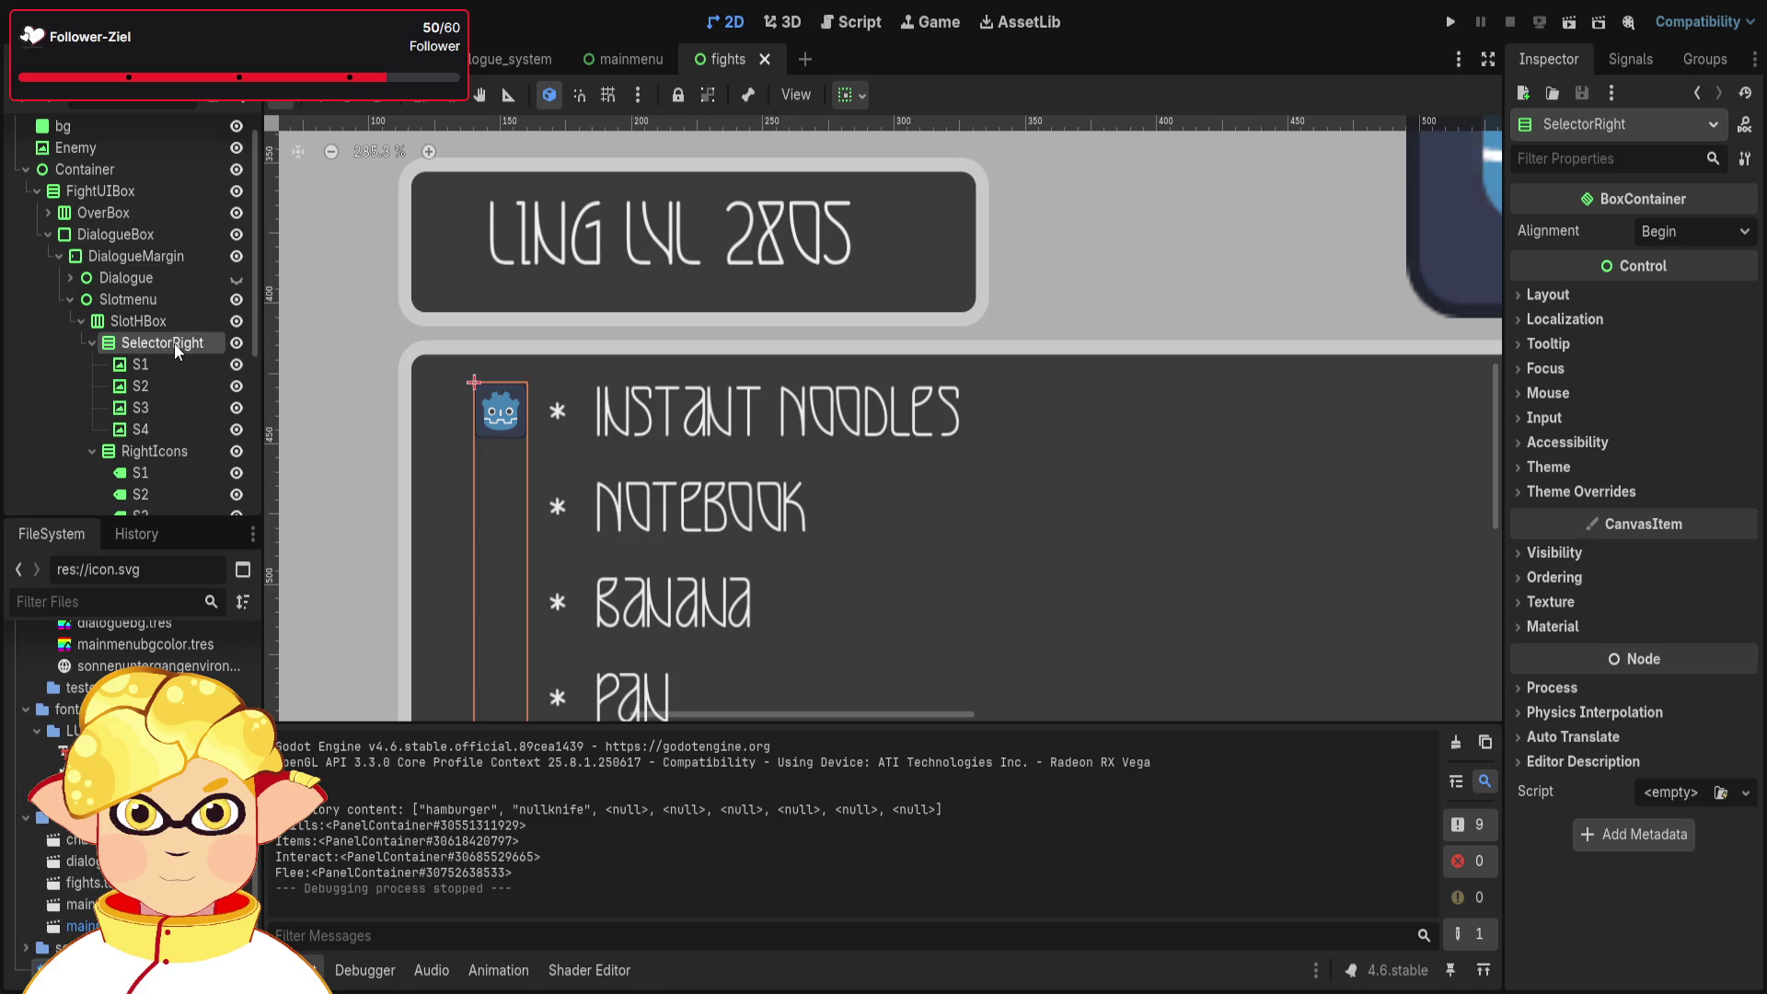
pyautogui.click(155, 363)
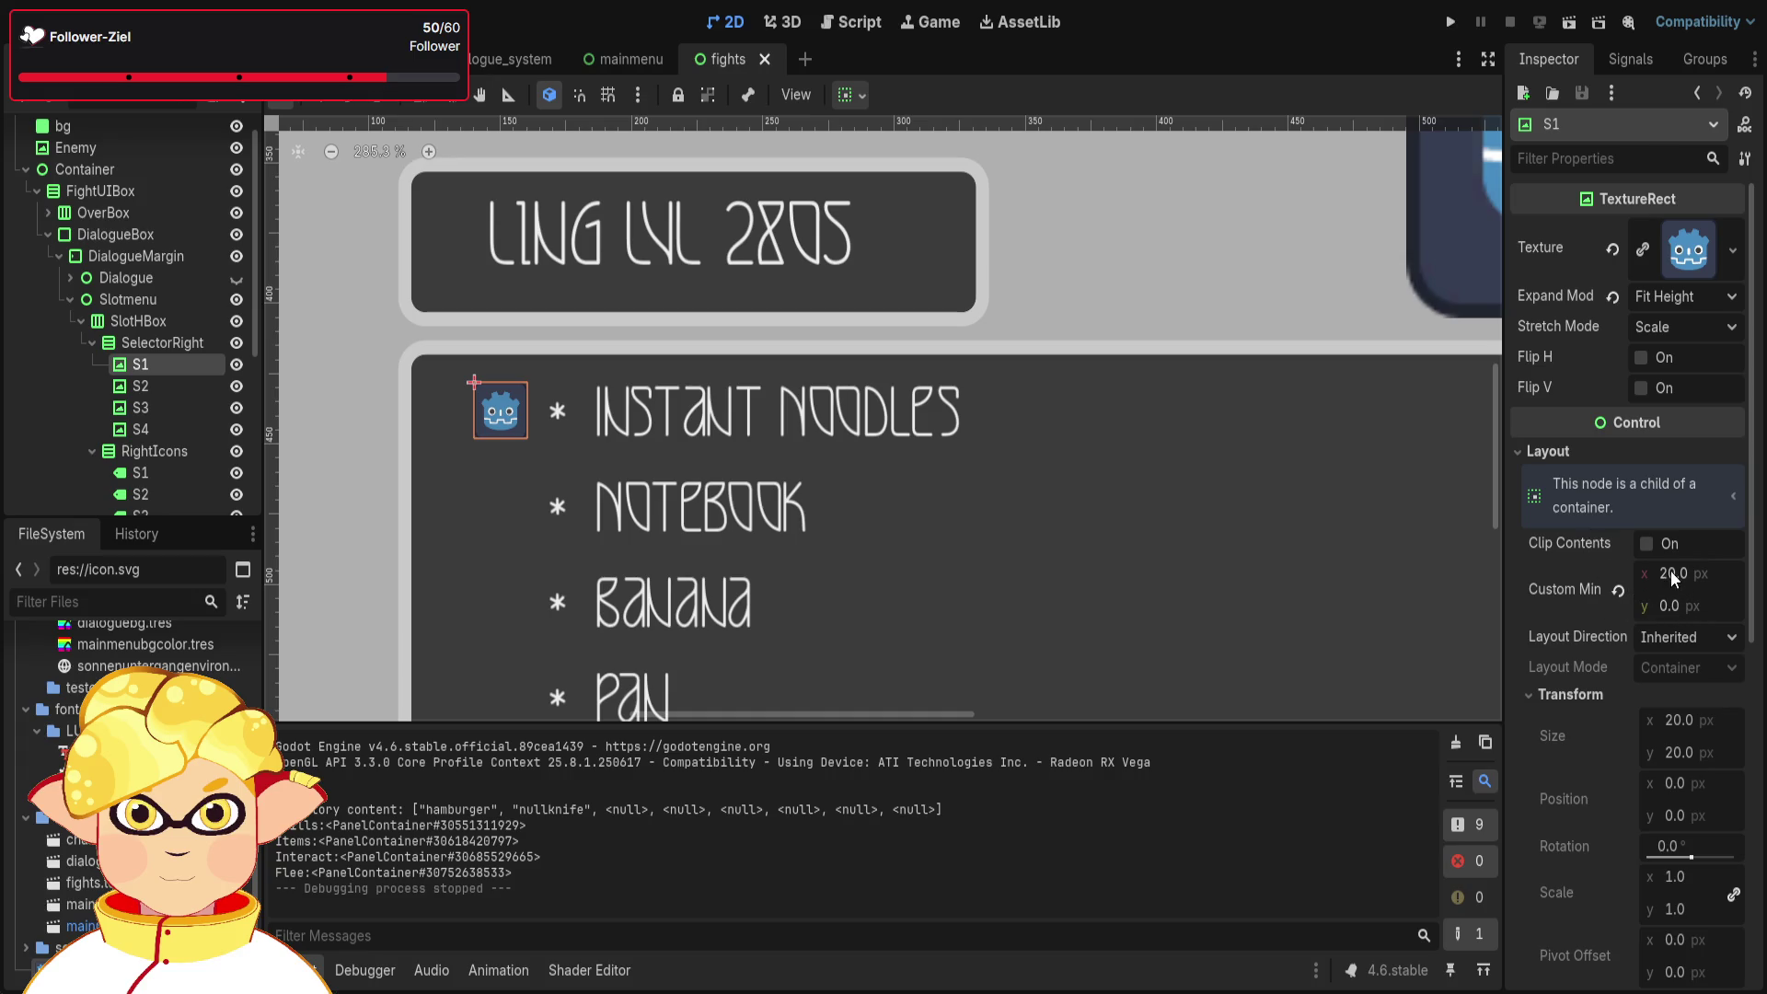
pyautogui.moveTo(1670, 578); pyautogui.dragTo(1711, 577)
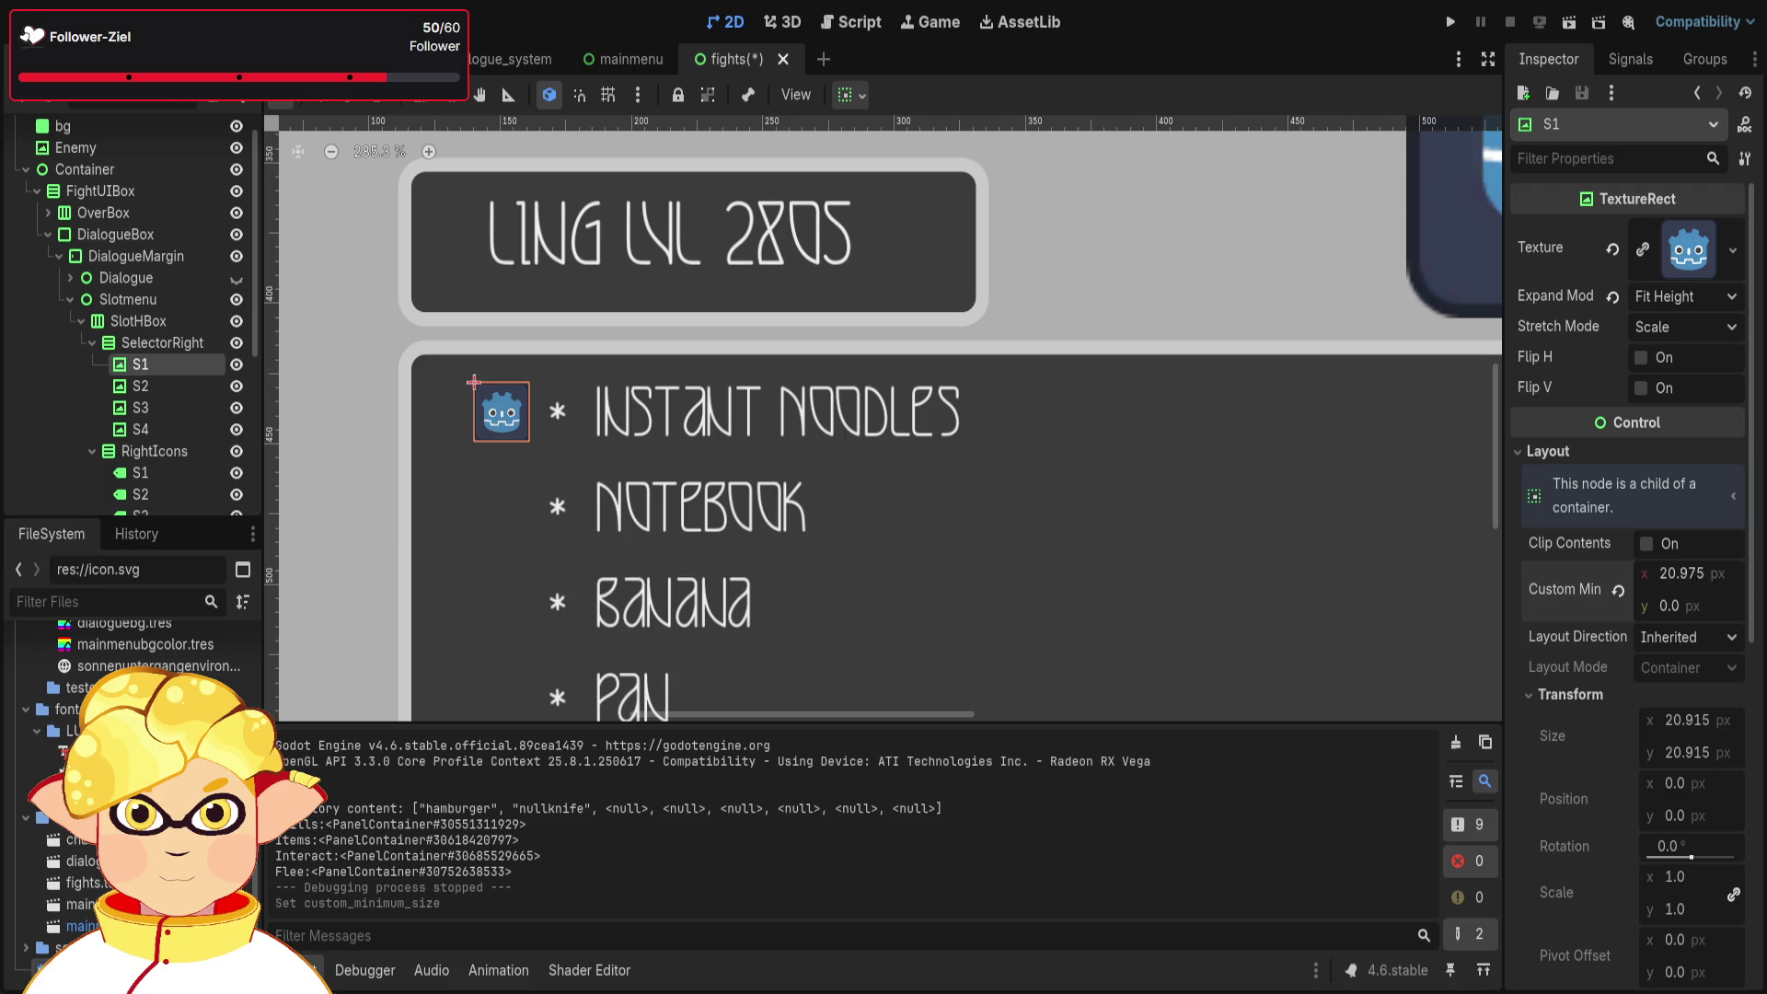
pyautogui.click(1619, 589)
pyautogui.click(1676, 571)
pyautogui.write('20')
pyautogui.press('Return')
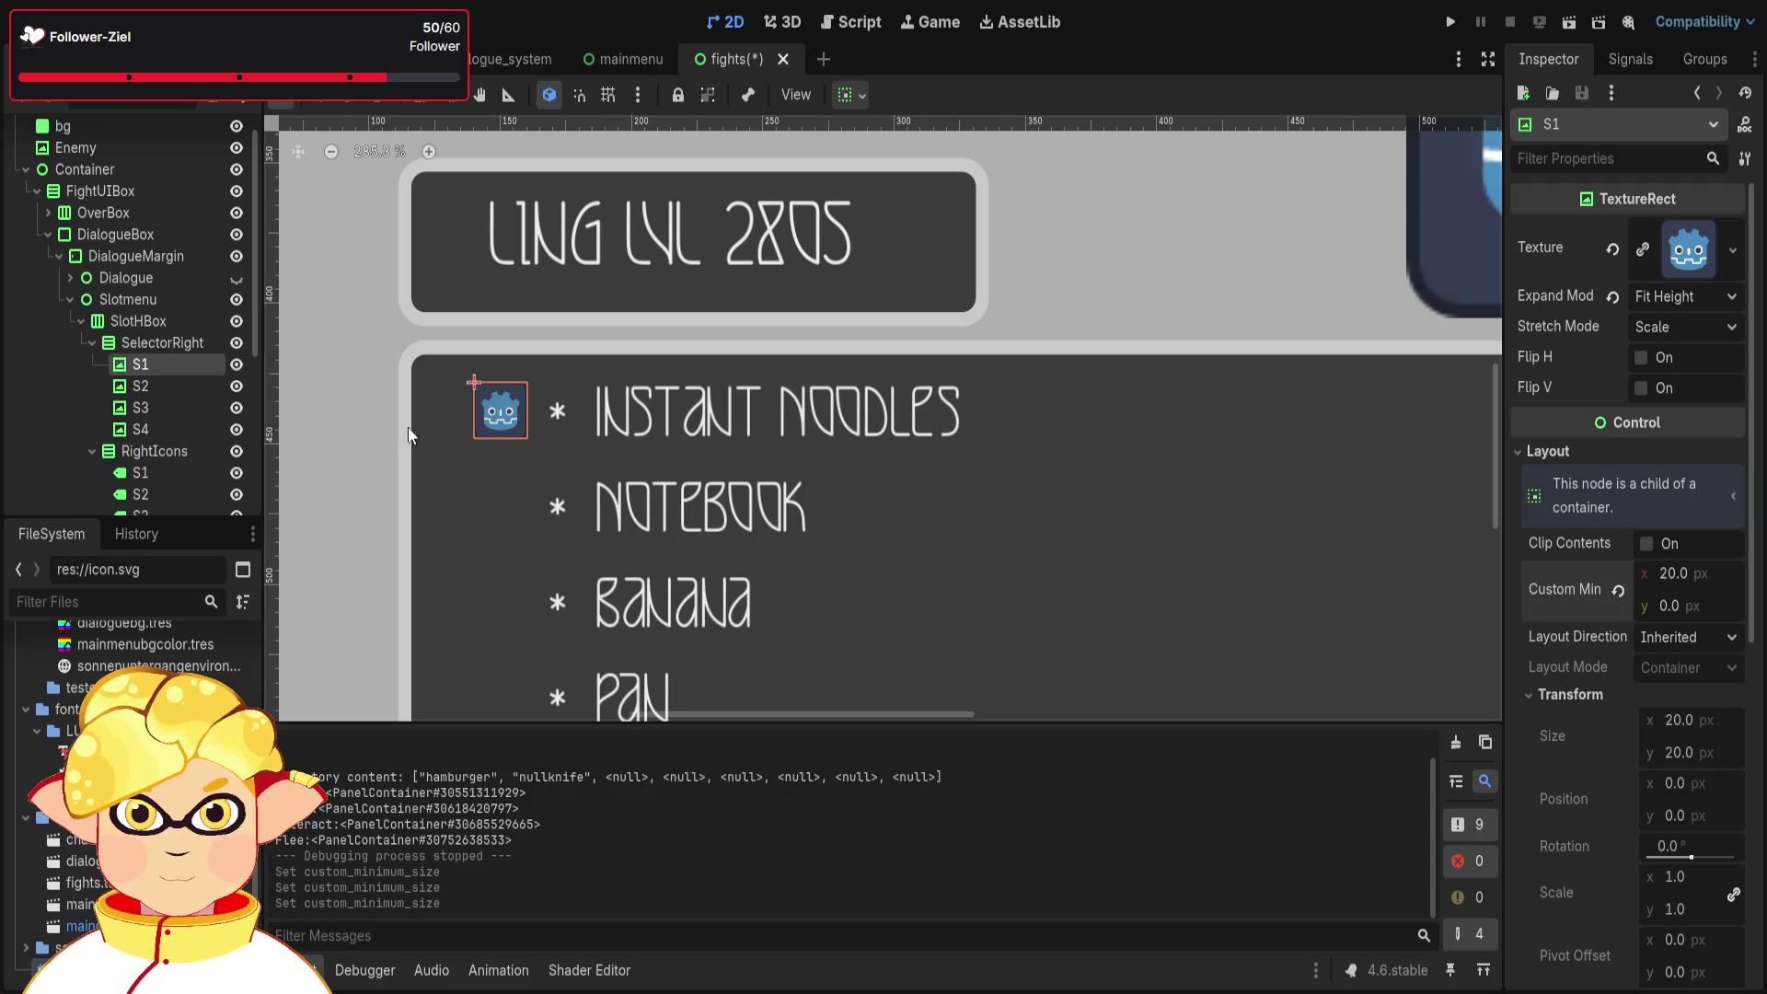
# - Toggle the Separation constant override on SelectorRight, leaving it at 8
pyautogui.click(142, 346)
pyautogui.click(174, 453)
pyautogui.scroll(-4, 1632, 628)
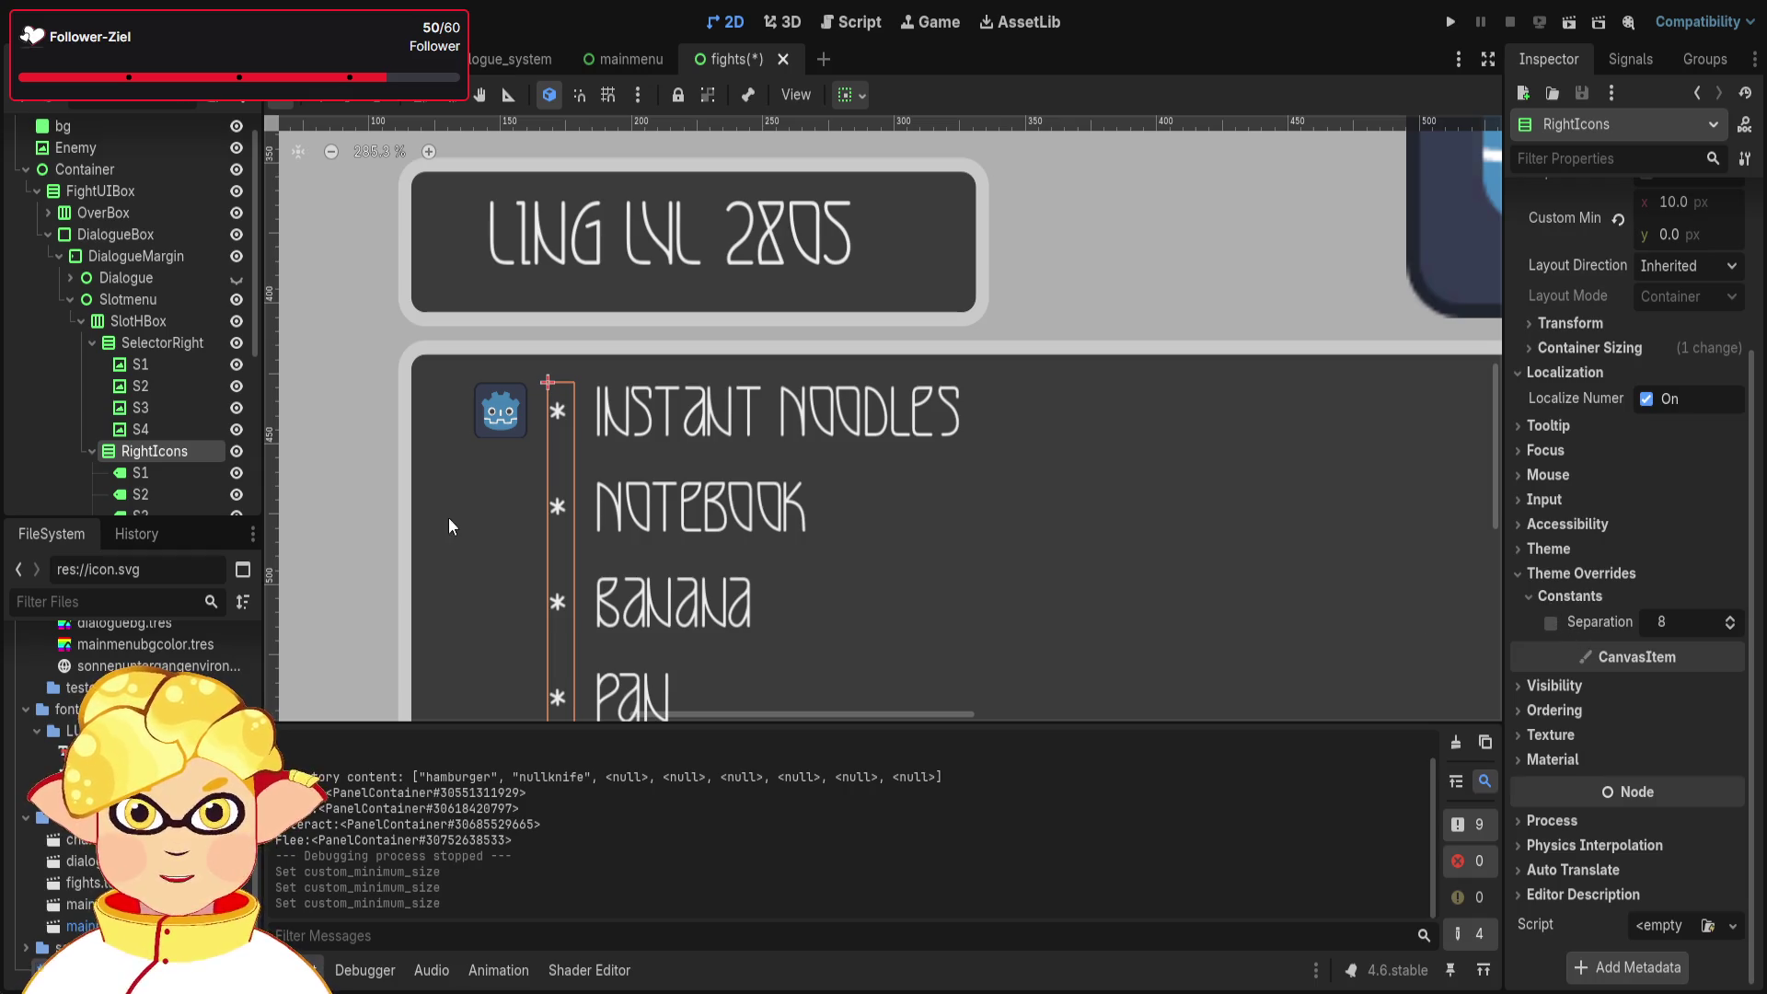
pyautogui.click(142, 319)
pyautogui.click(131, 343)
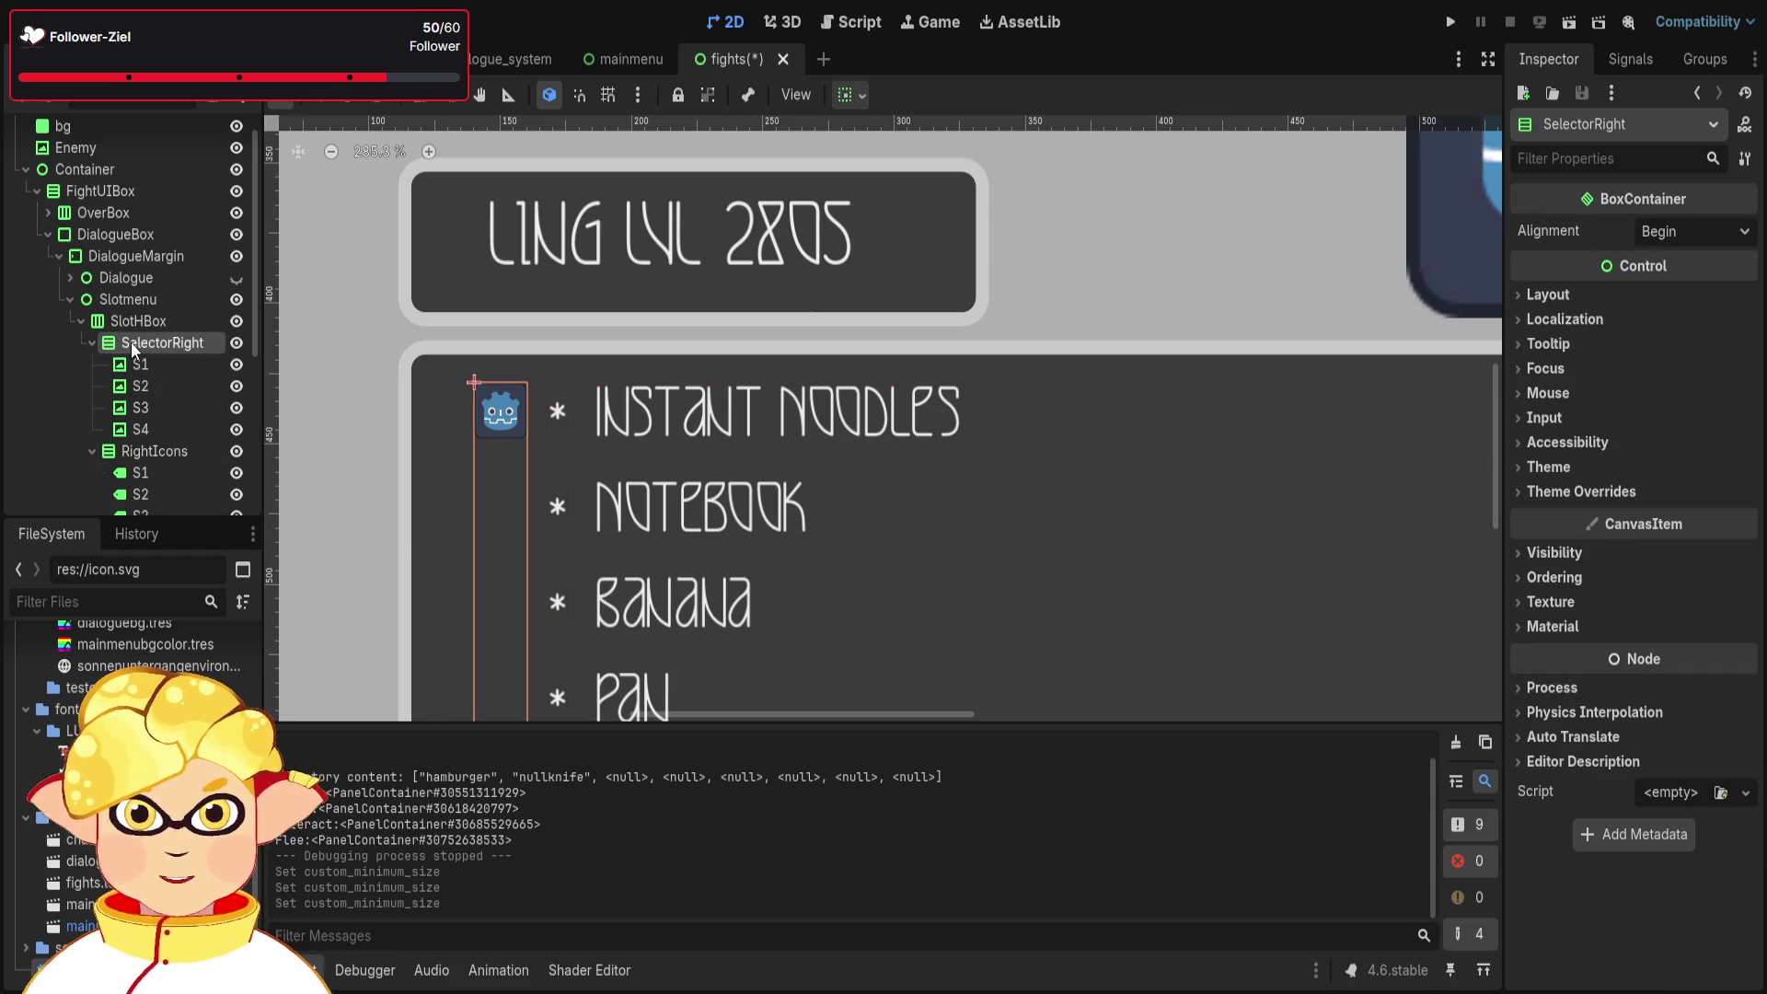
pyautogui.click(1565, 626)
pyautogui.click(1565, 622)
pyautogui.click(1552, 493)
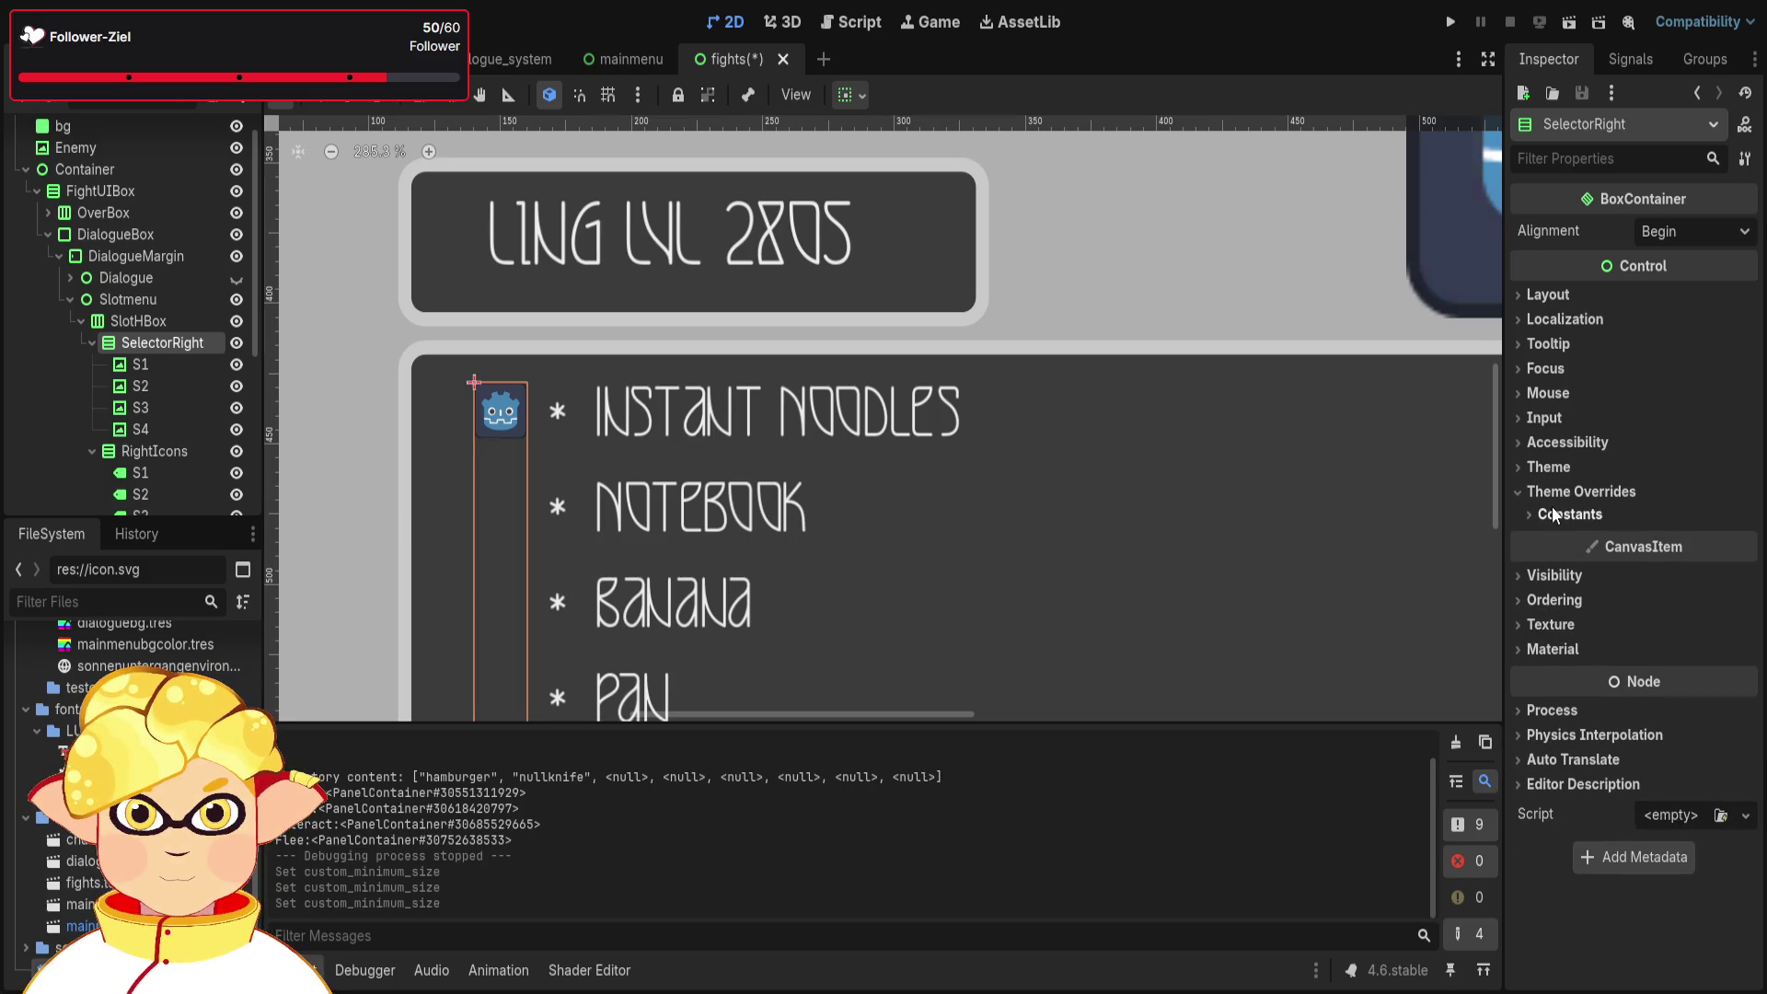
pyautogui.click(1551, 515)
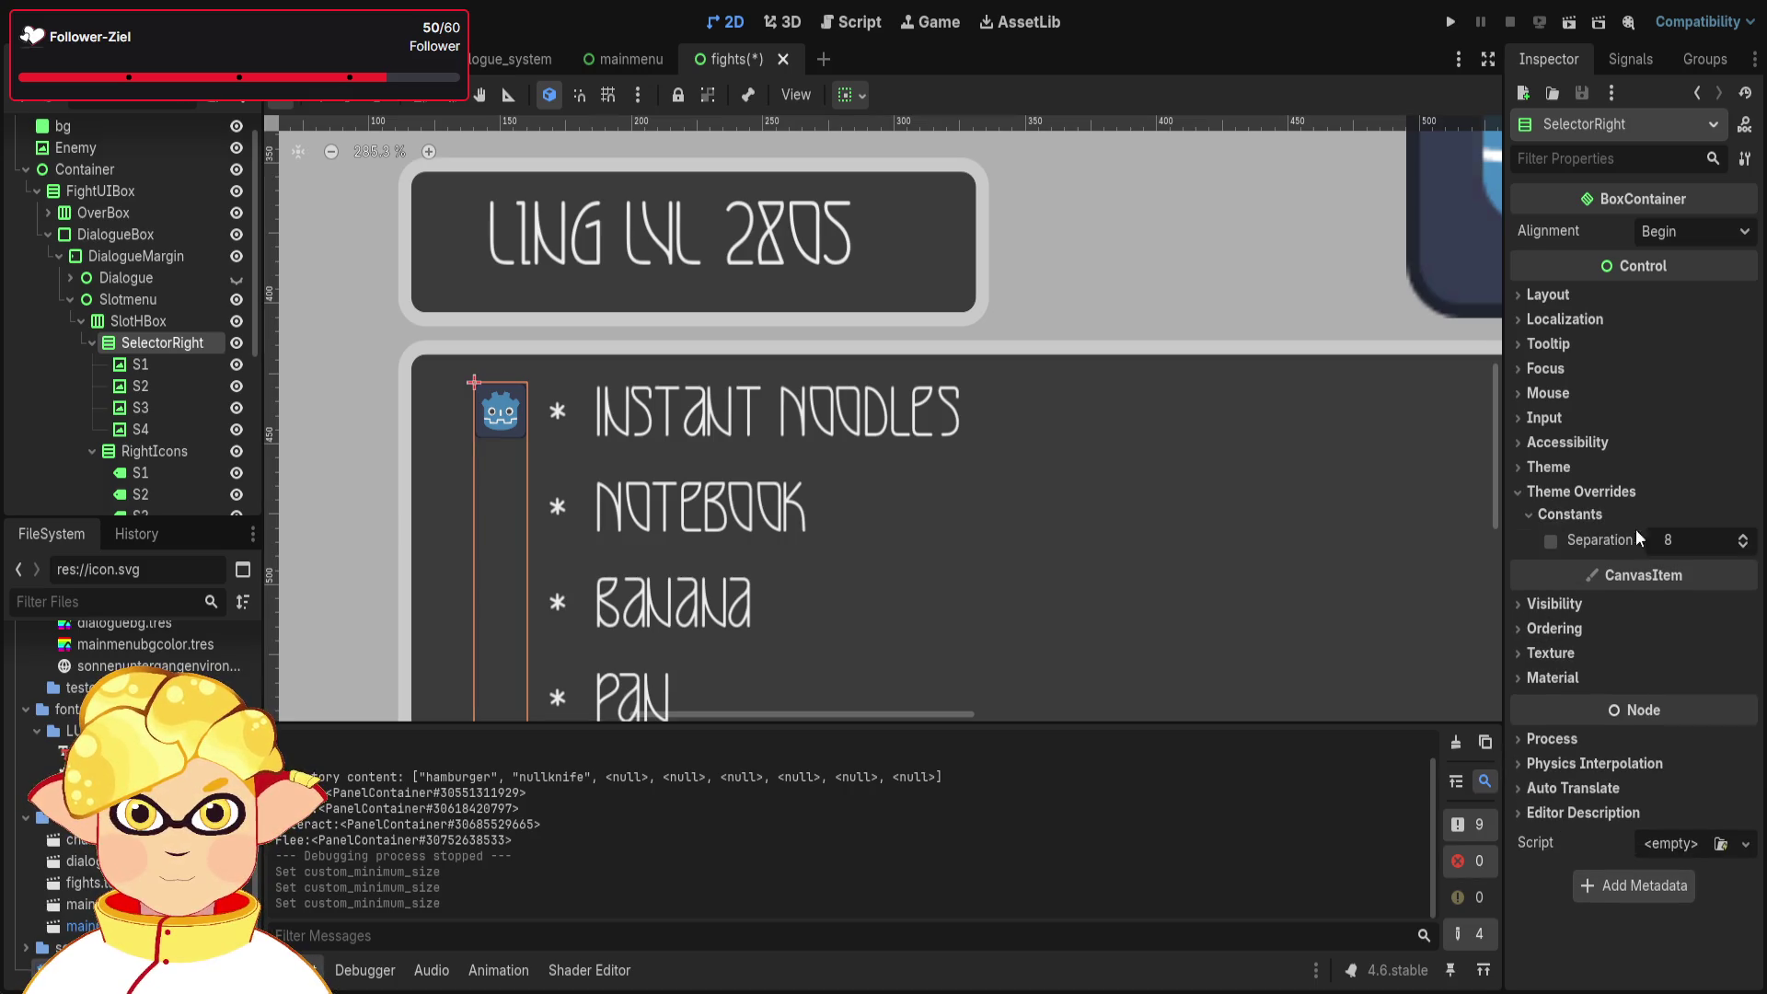
pyautogui.click(1554, 544)
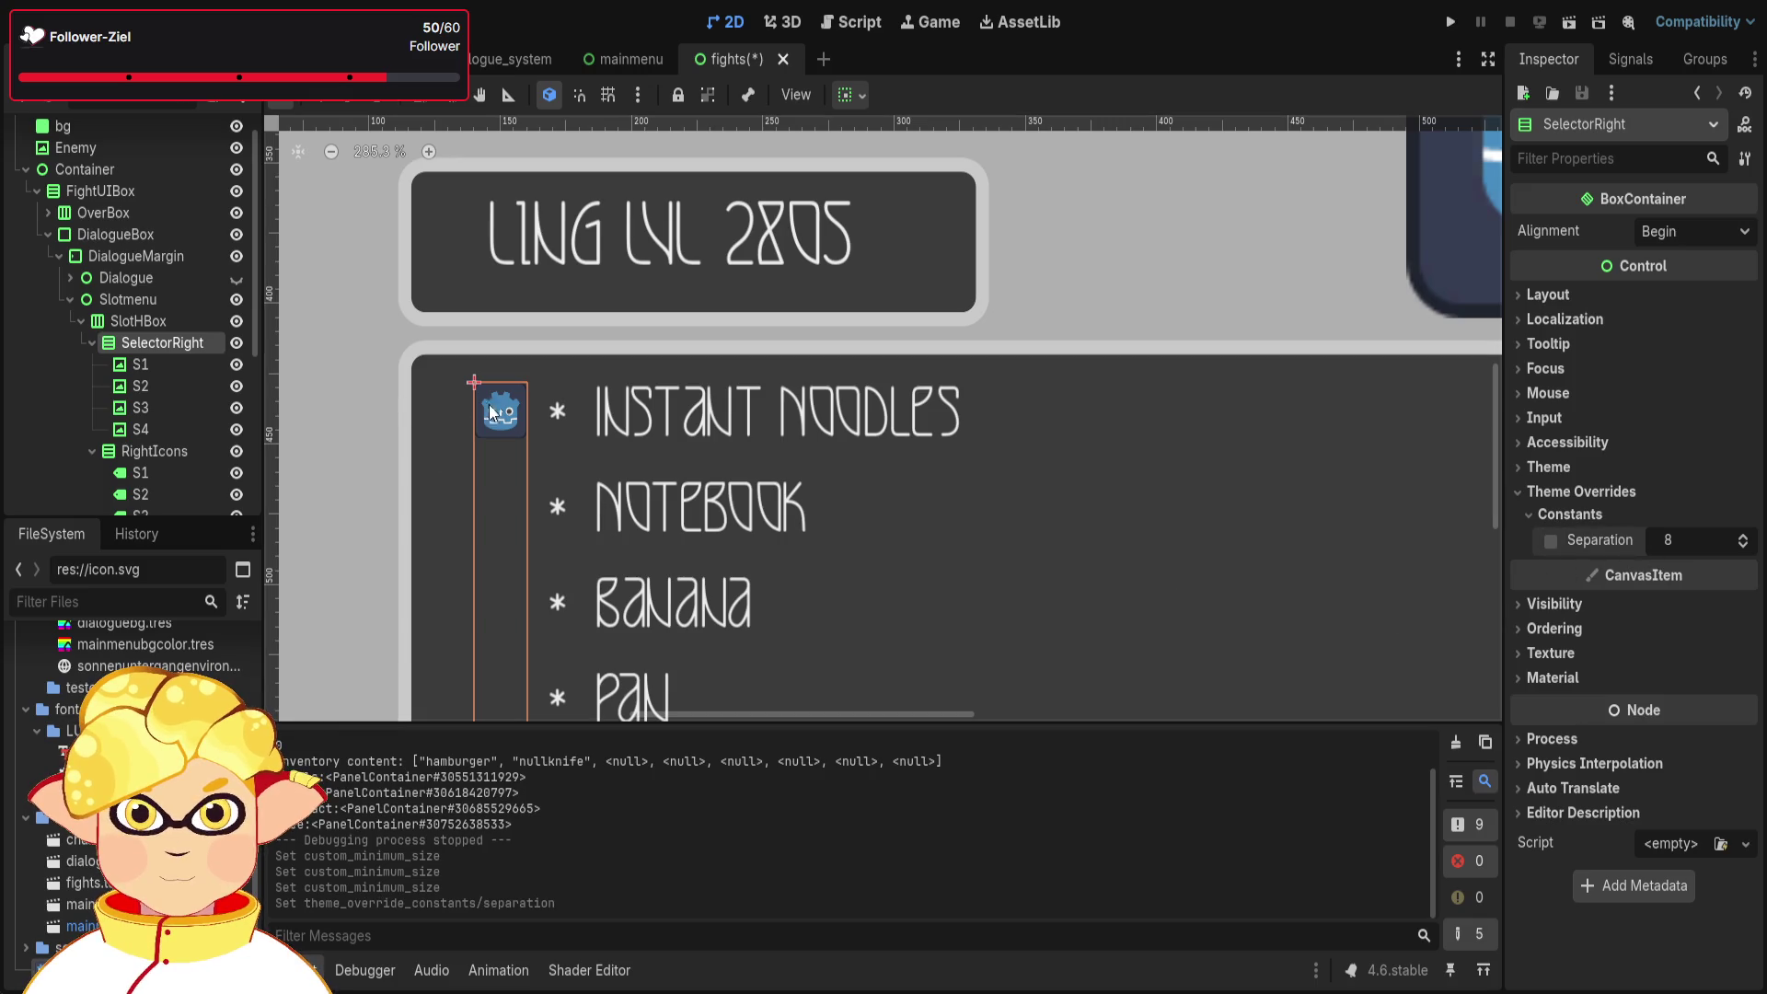
# - Inspect SlotHBox's Constants theme overrides, then select slot S2
pyautogui.click(184, 322)
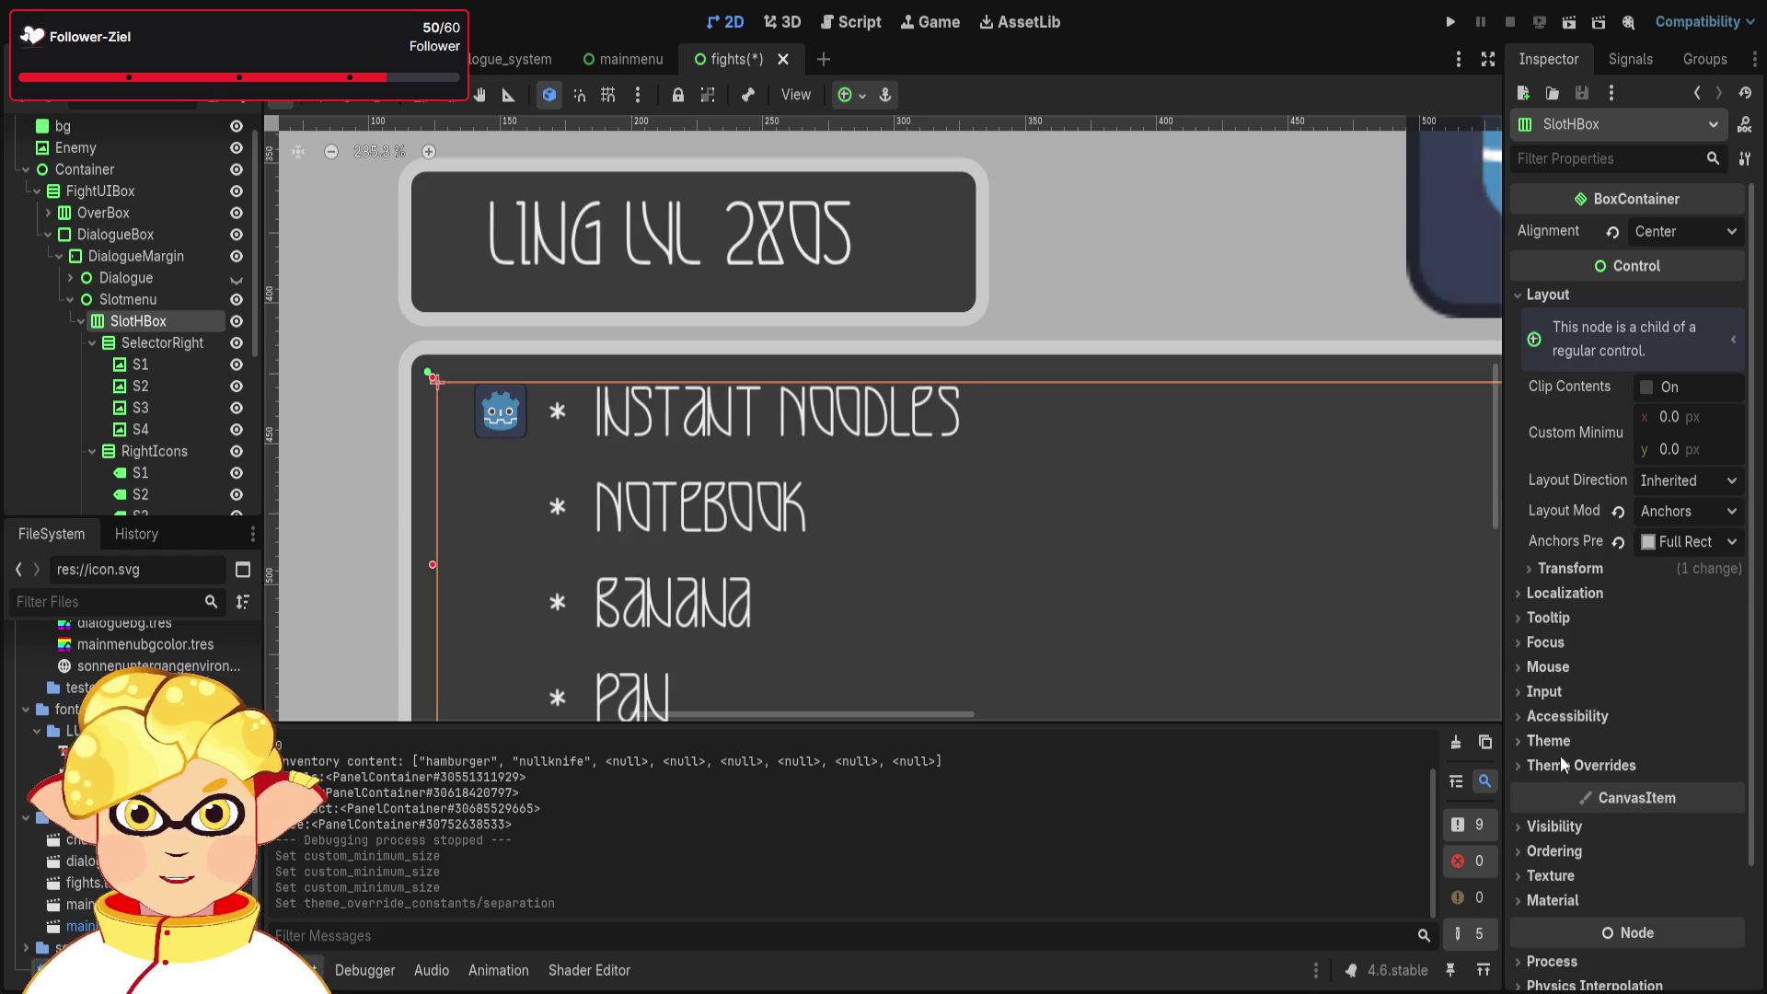
pyautogui.scroll(-3, 1570, 787)
pyautogui.click(1555, 620)
pyautogui.click(1565, 643)
pyautogui.click(1555, 646)
pyautogui.scroll(2, 515, 469)
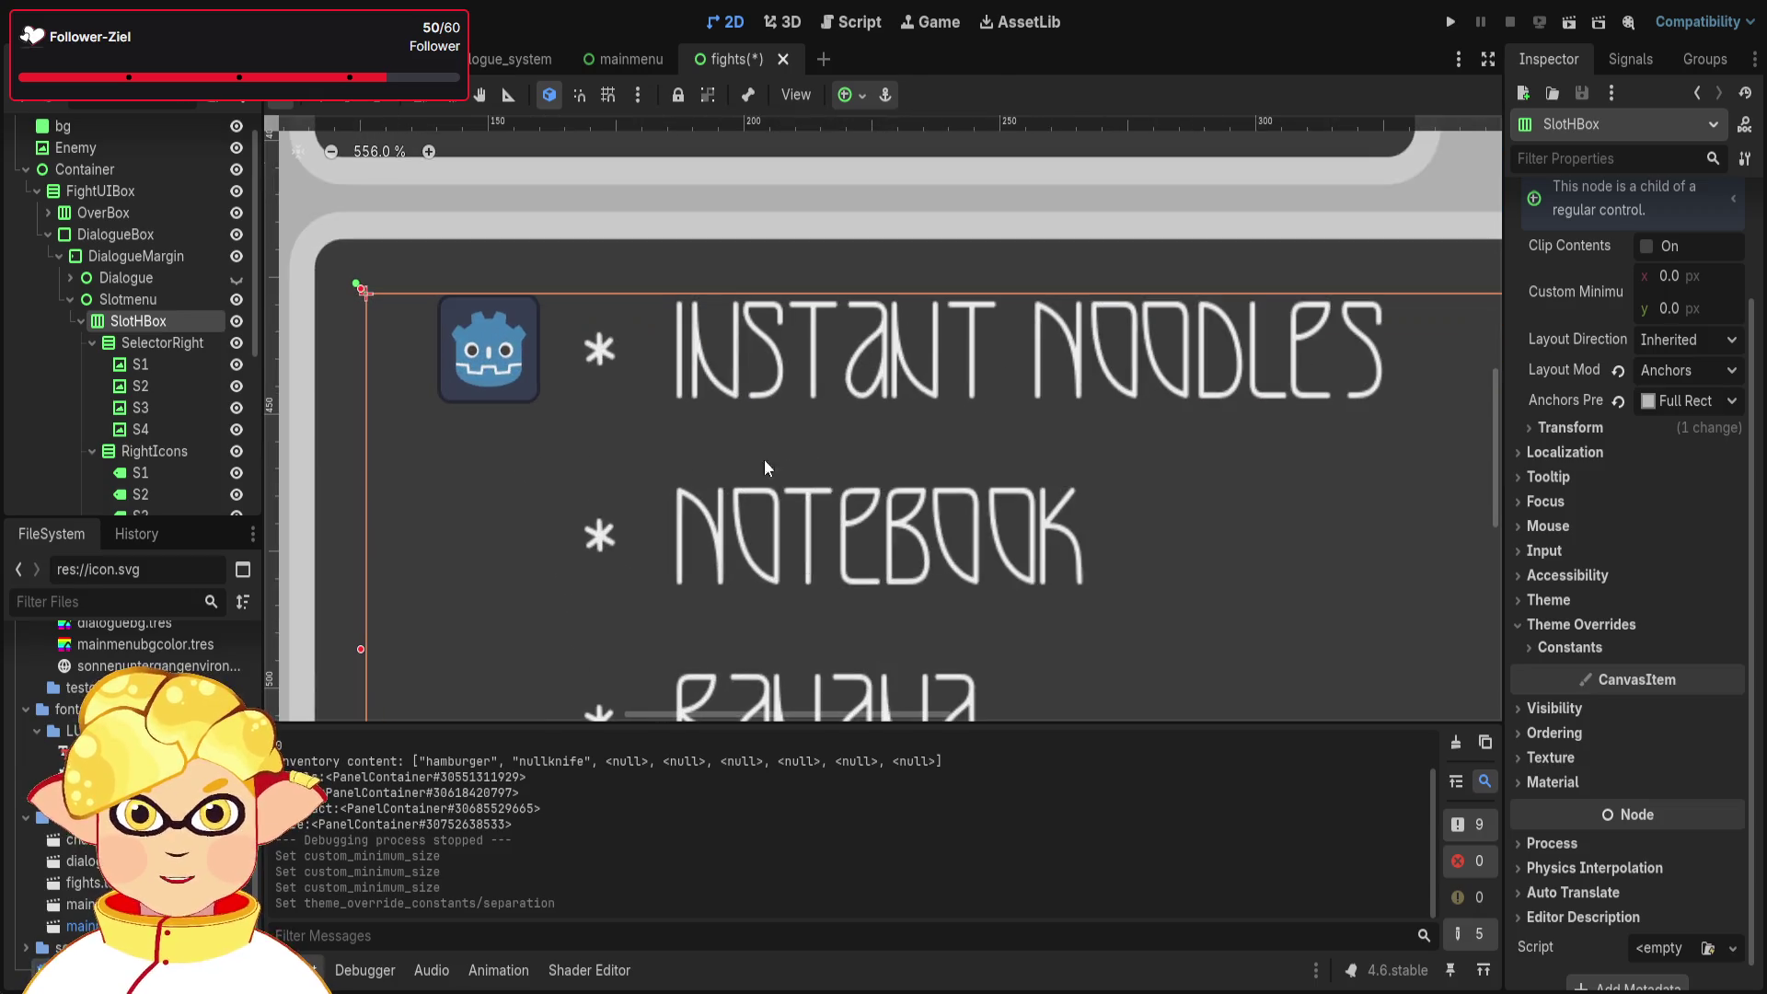
pyautogui.scroll(1, 803, 425)
pyautogui.scroll(-1, 184, 350)
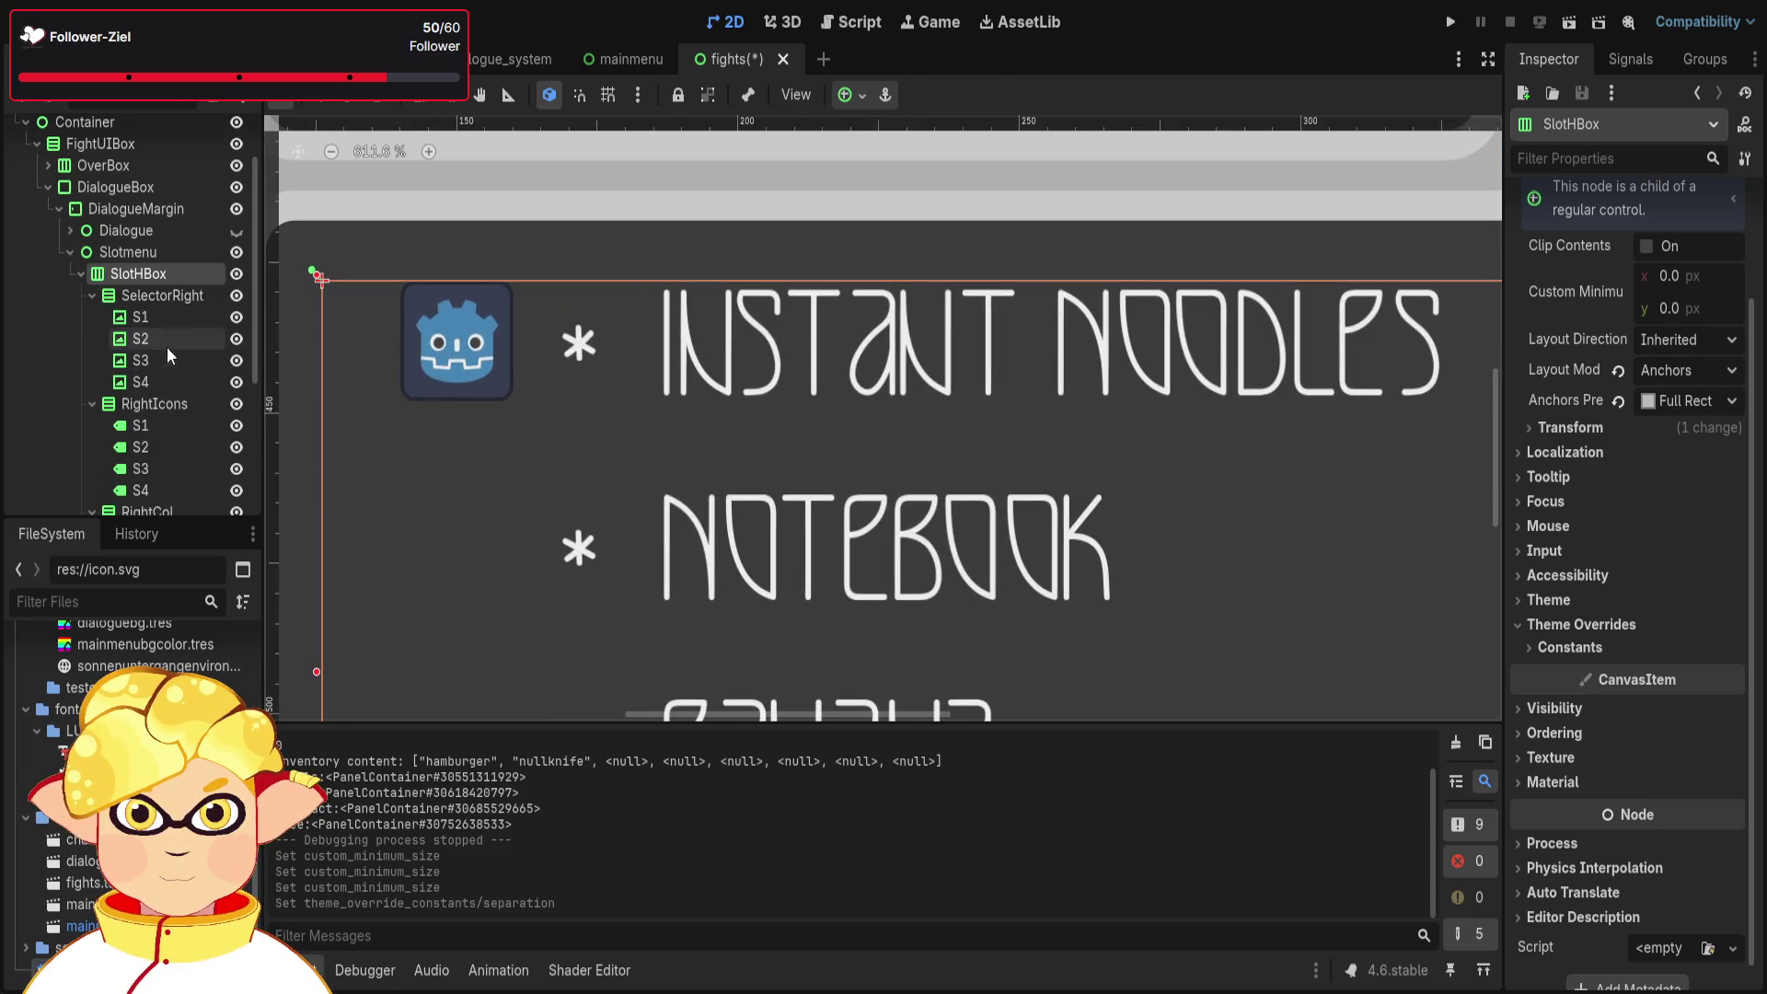
pyautogui.click(148, 338)
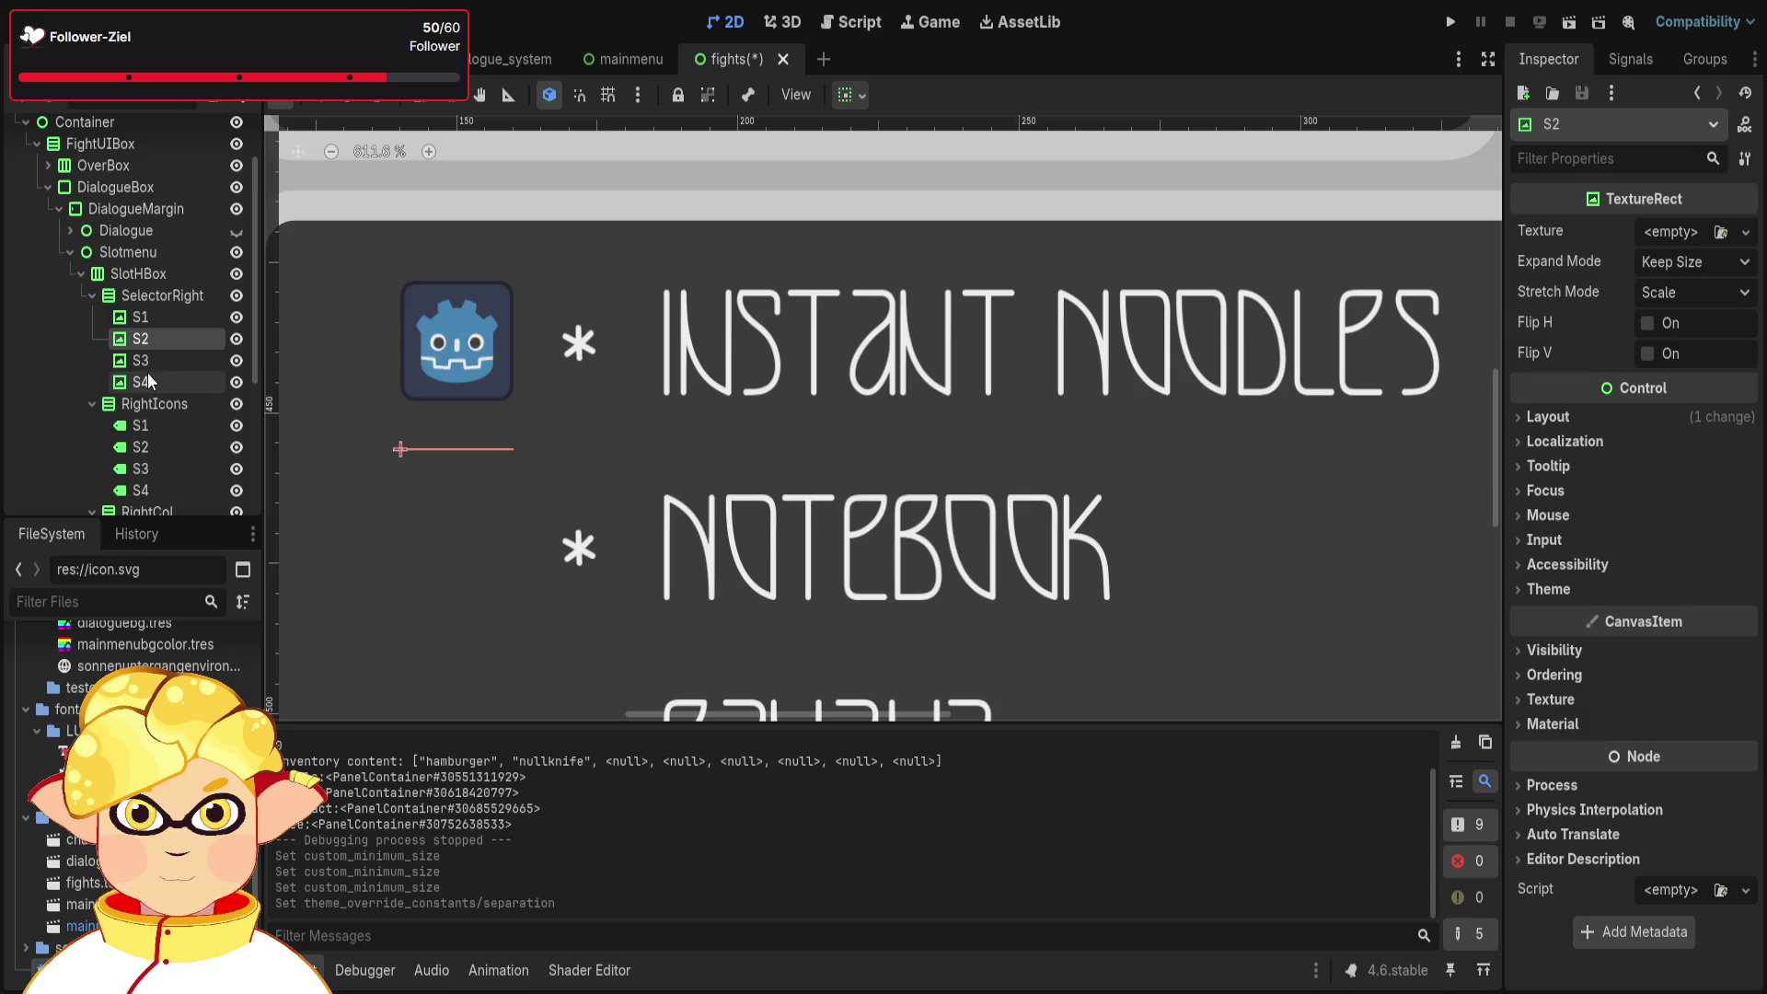
# - Cut slots S2, S3 and S4 and paste them back under SelectorRight
pyautogui.hotkey('ctrl', 'x')
pyautogui.click(149, 339)
pyautogui.hotkey('ctrl', 'x')
pyautogui.click(149, 339)
pyautogui.hotkey('ctrl', 'x')
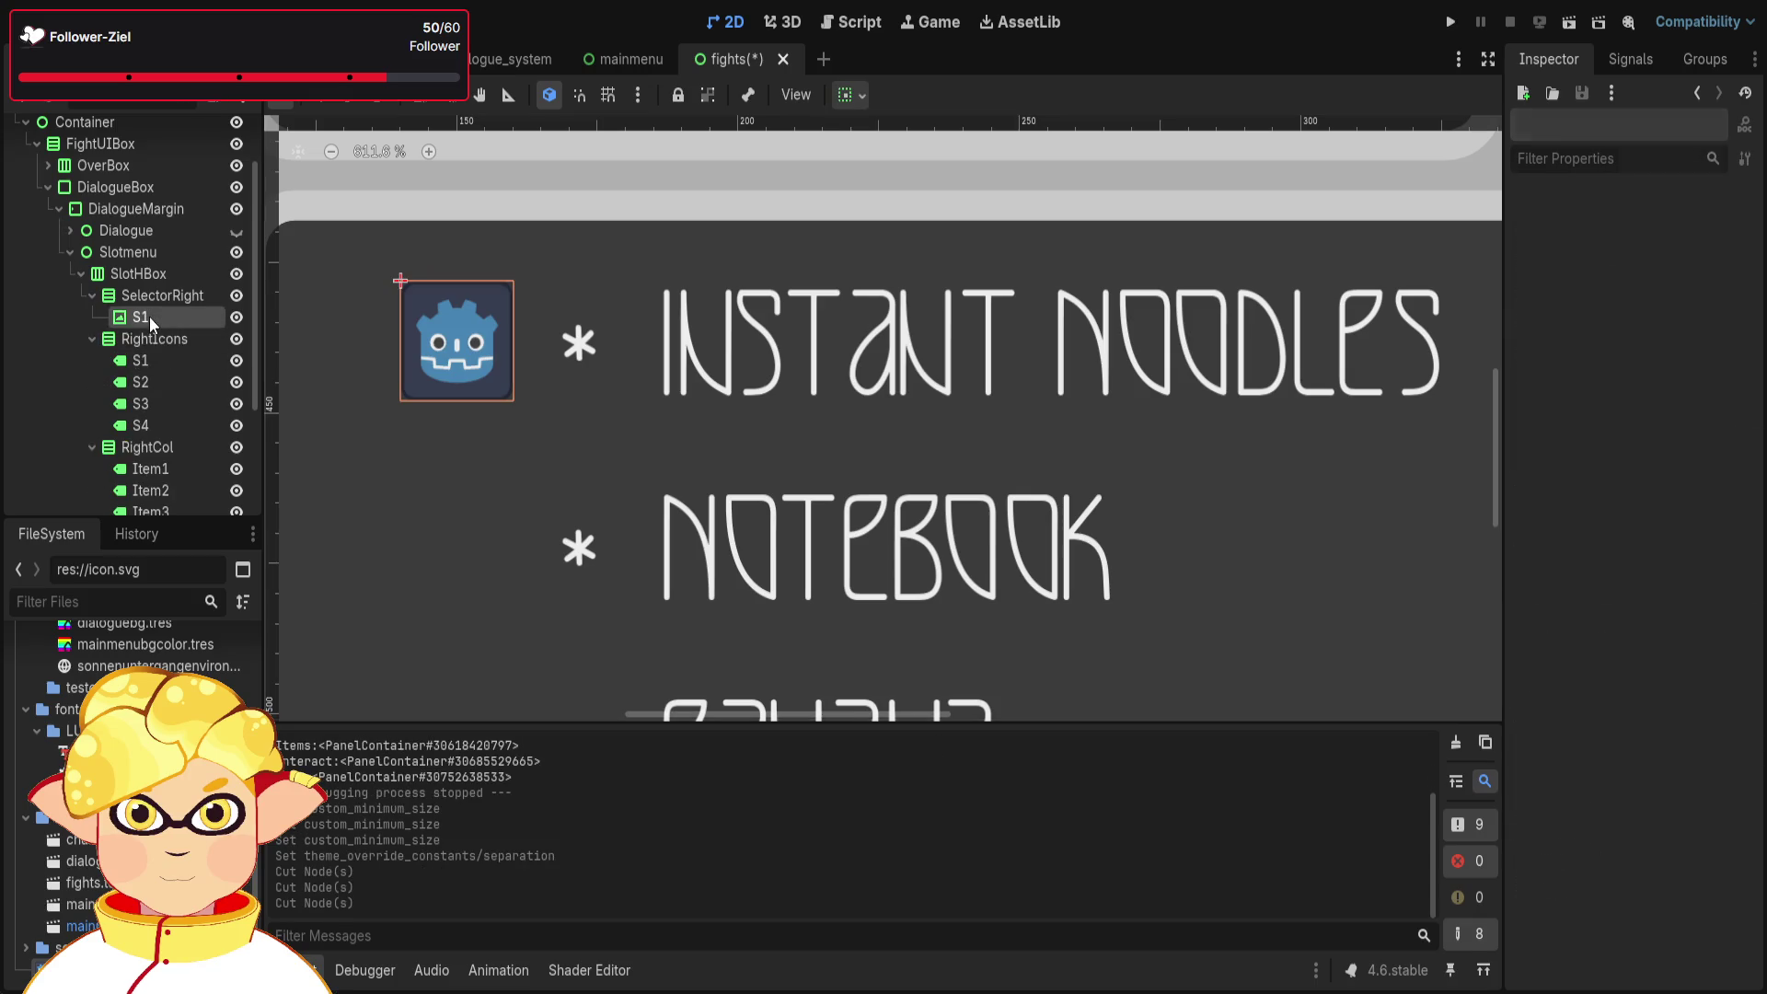
pyautogui.click(149, 316)
pyautogui.click(158, 294)
pyautogui.hotkey('ctrl', 'v')
pyautogui.click(158, 294)
pyautogui.hotkey('ctrl', 'v')
pyautogui.click(158, 295)
pyautogui.hotkey('ctrl', 'v')
# - Check the first slot icon beside Instant Noodles, undoing two accidental edits
pyautogui.scroll(-3, 887, 446)
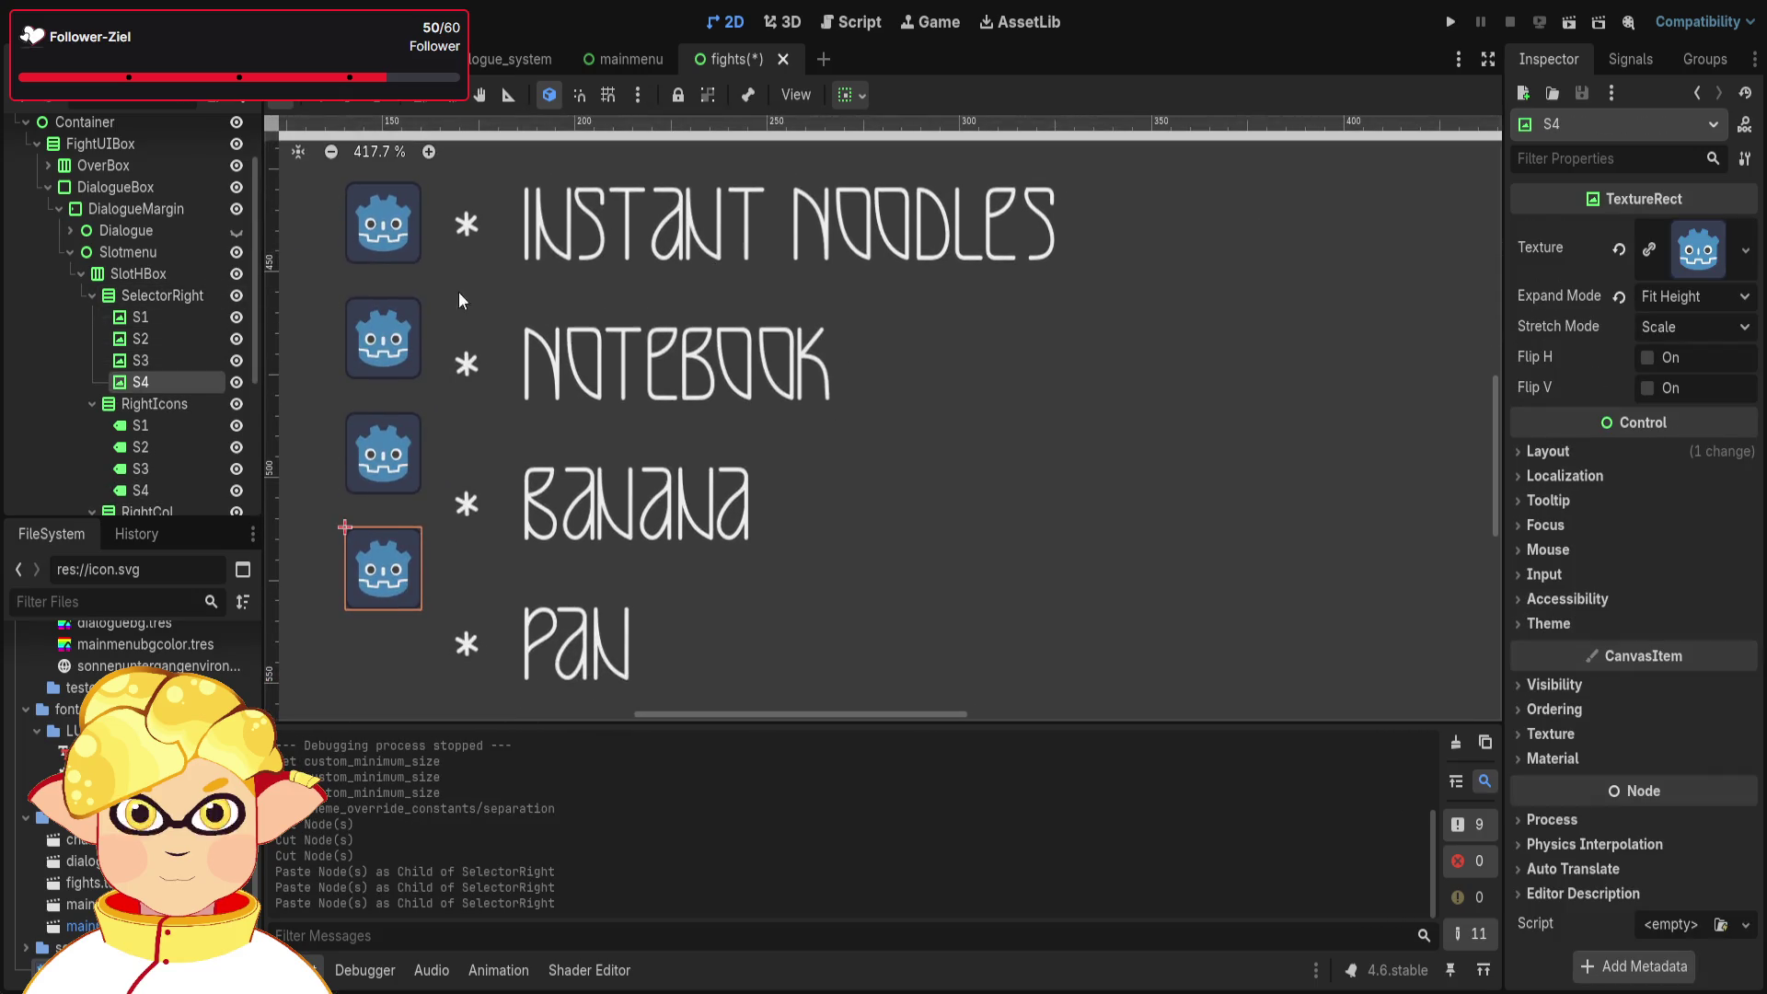
pyautogui.scroll(1, 403, 239)
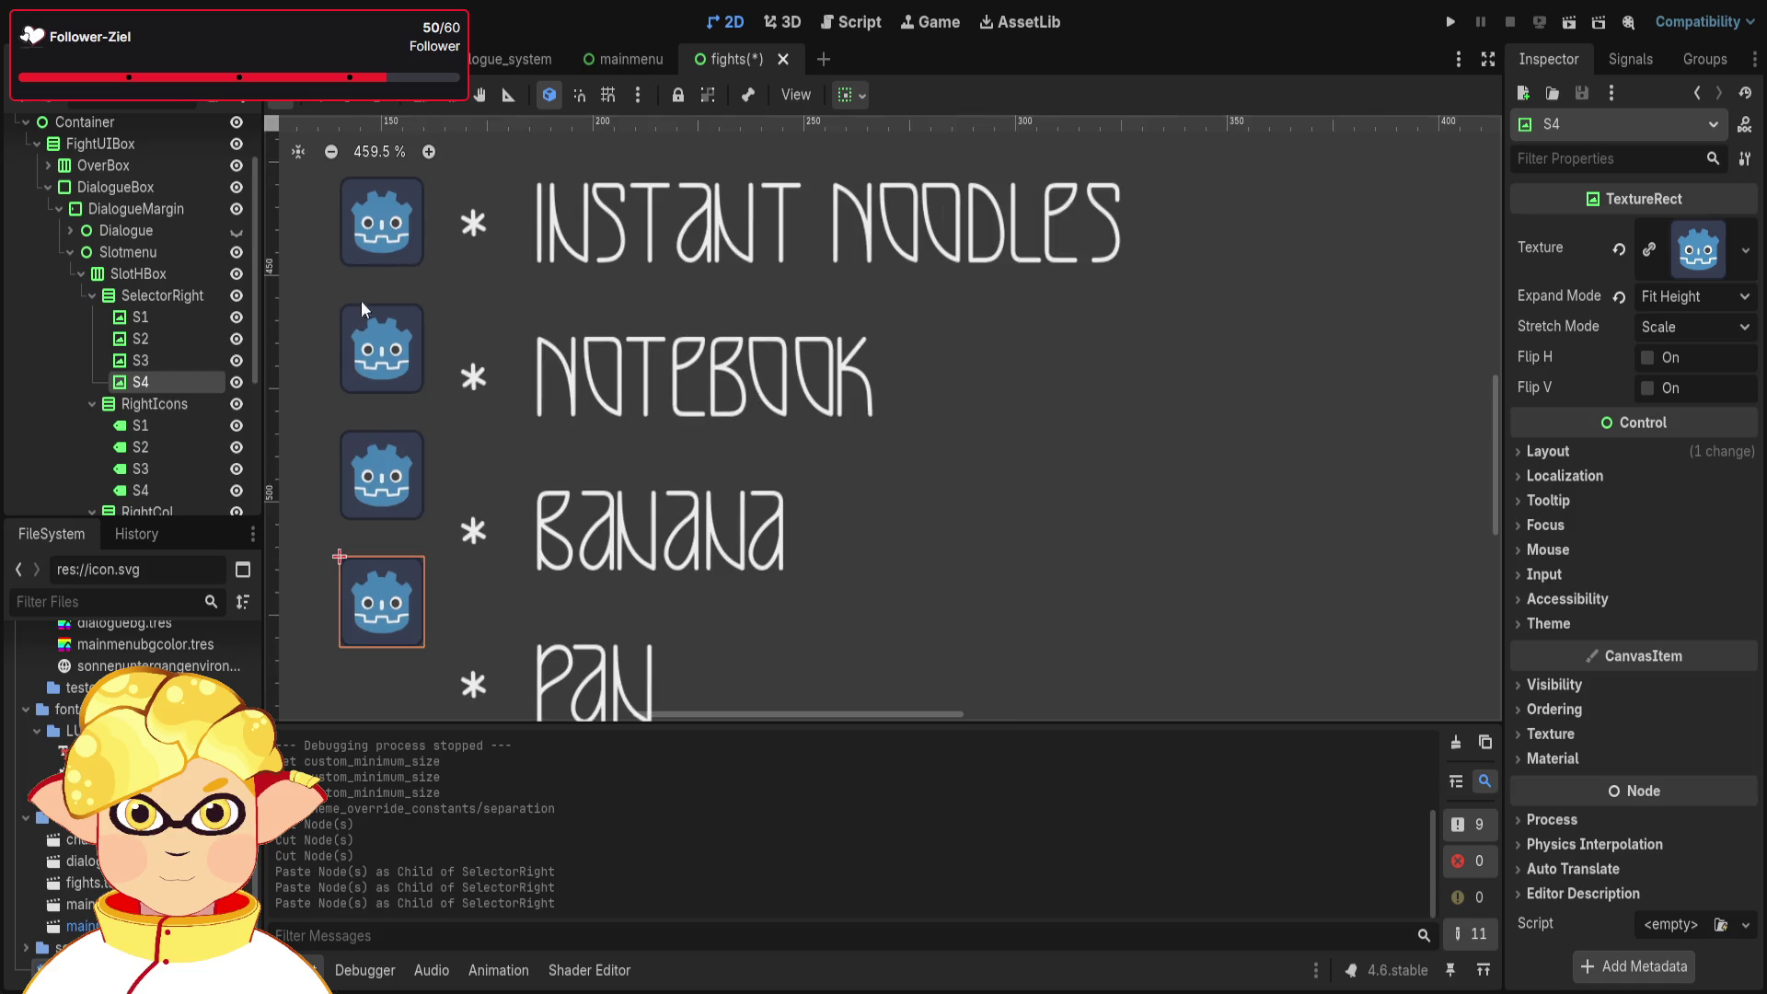
pyautogui.click(151, 294)
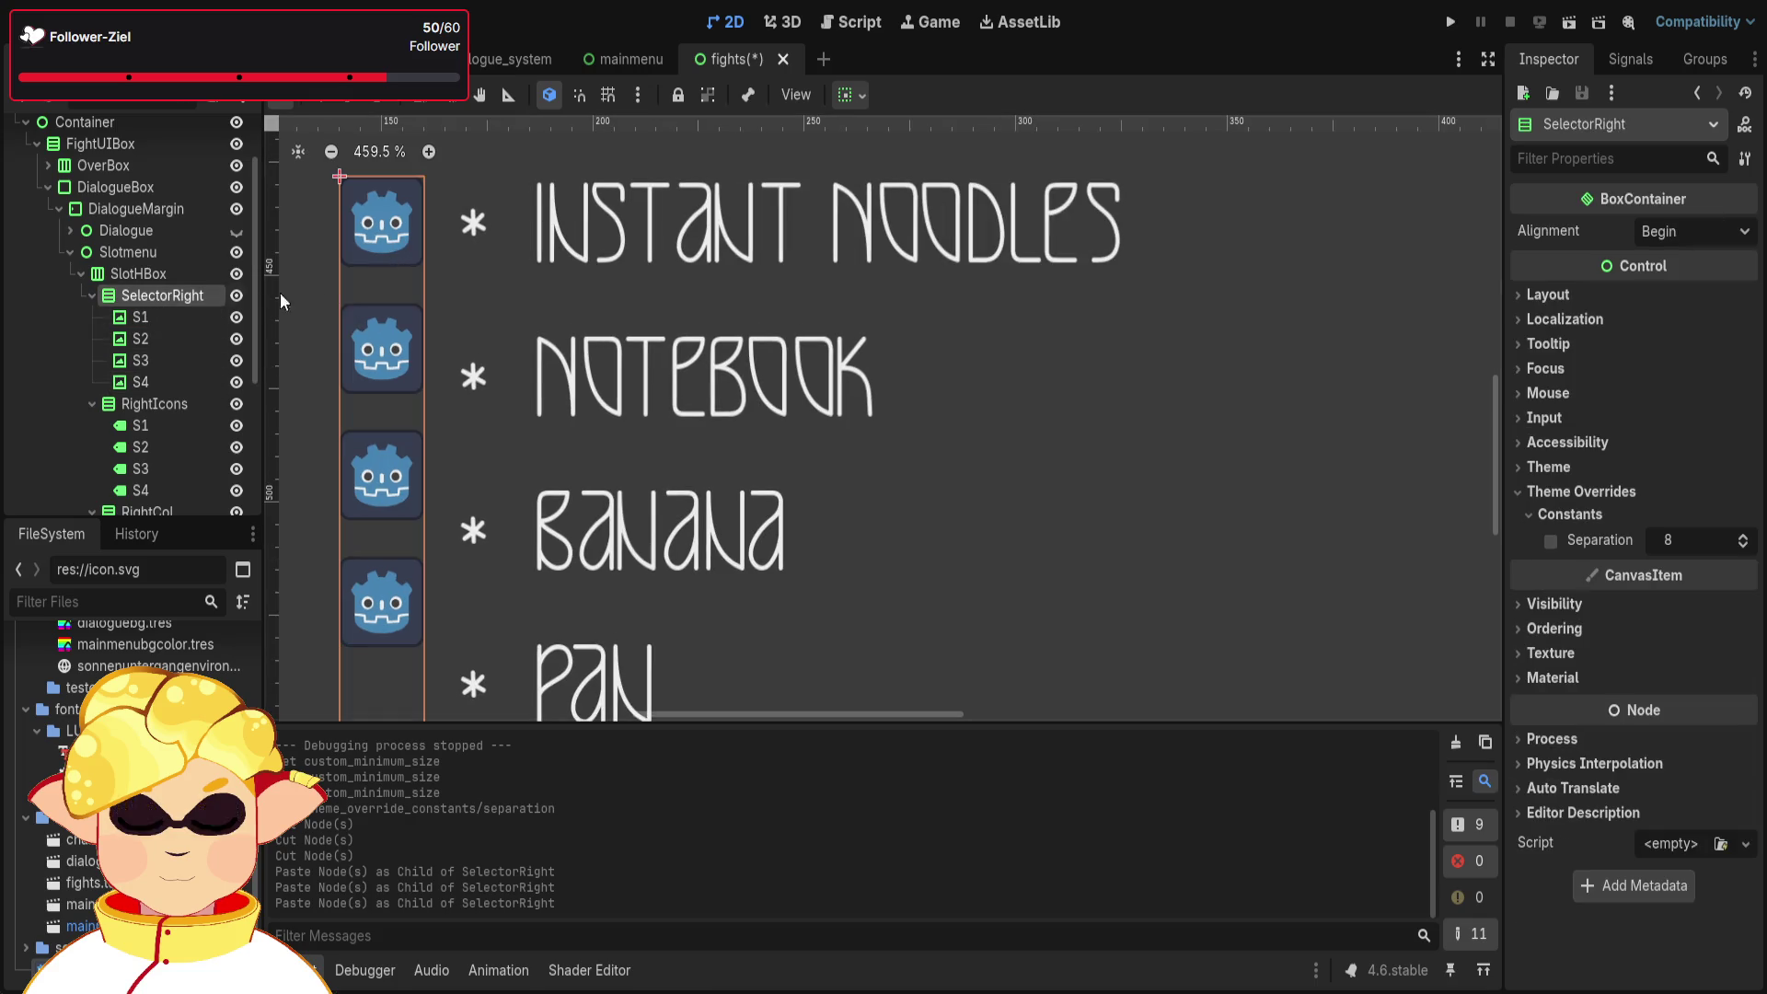
pyautogui.scroll(6, 423, 213)
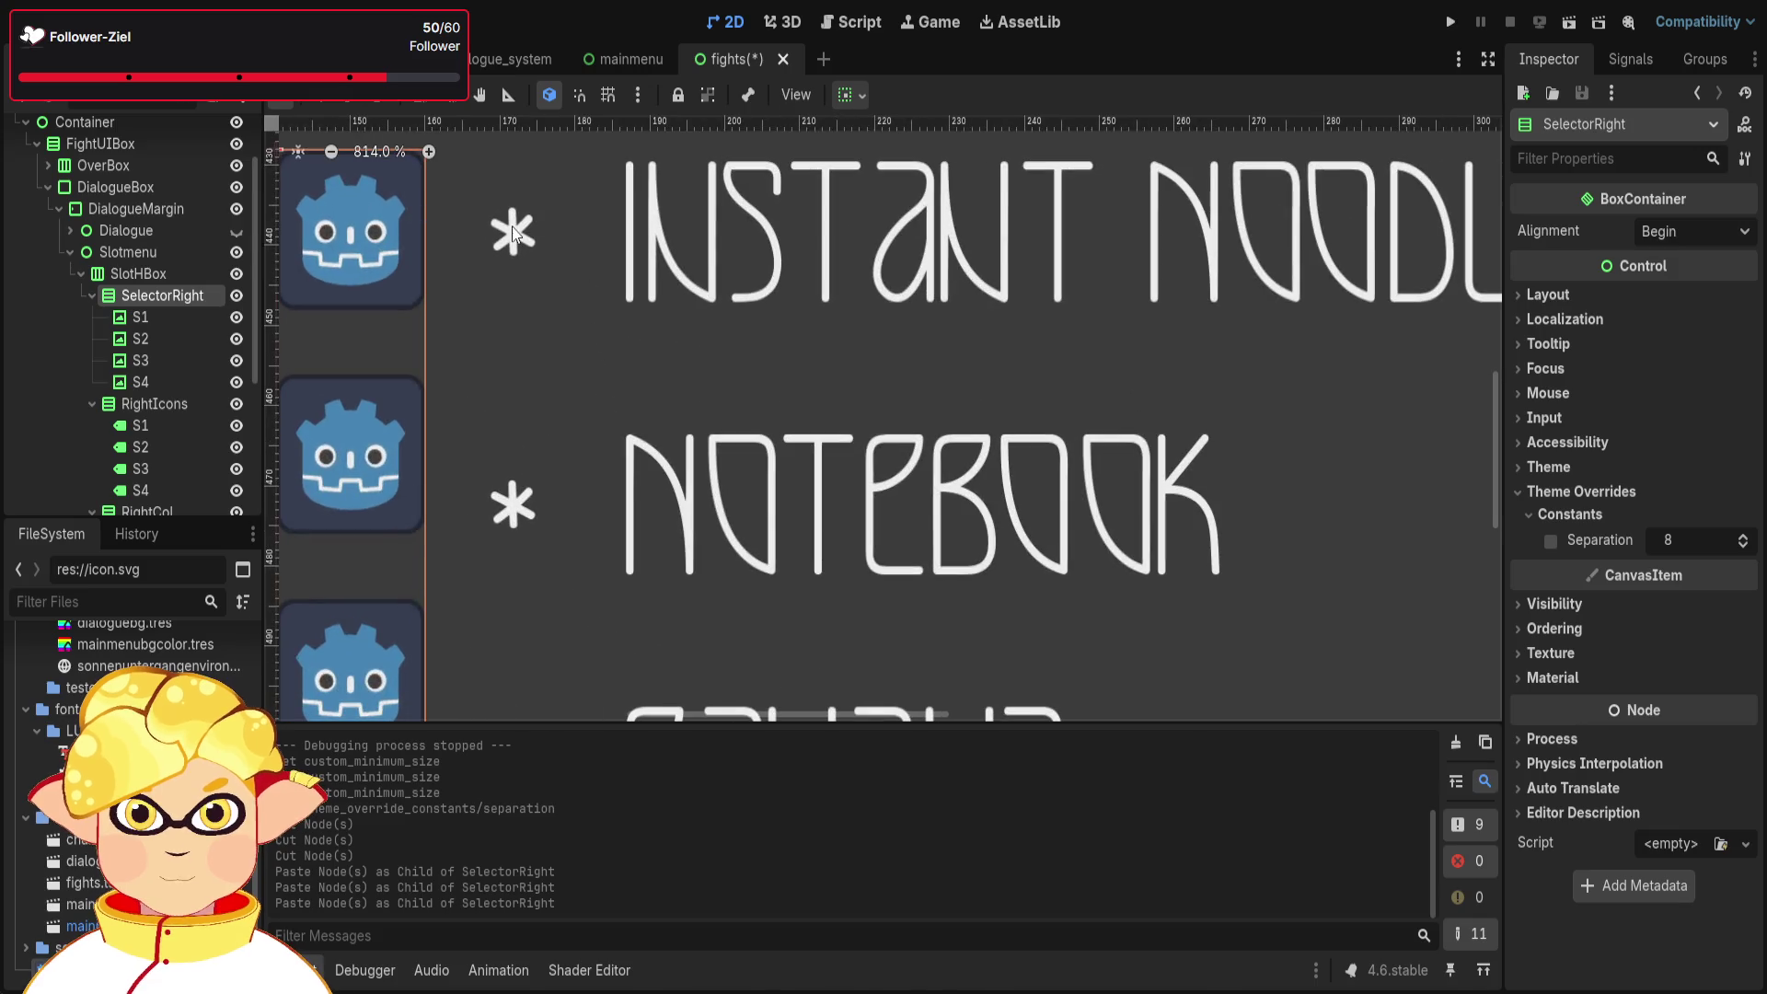
pyautogui.click(613, 252)
pyautogui.click(390, 243)
pyautogui.hotkey('ctrl', 'z')
pyautogui.click(392, 243)
pyautogui.hotkey('ctrl', 'z')
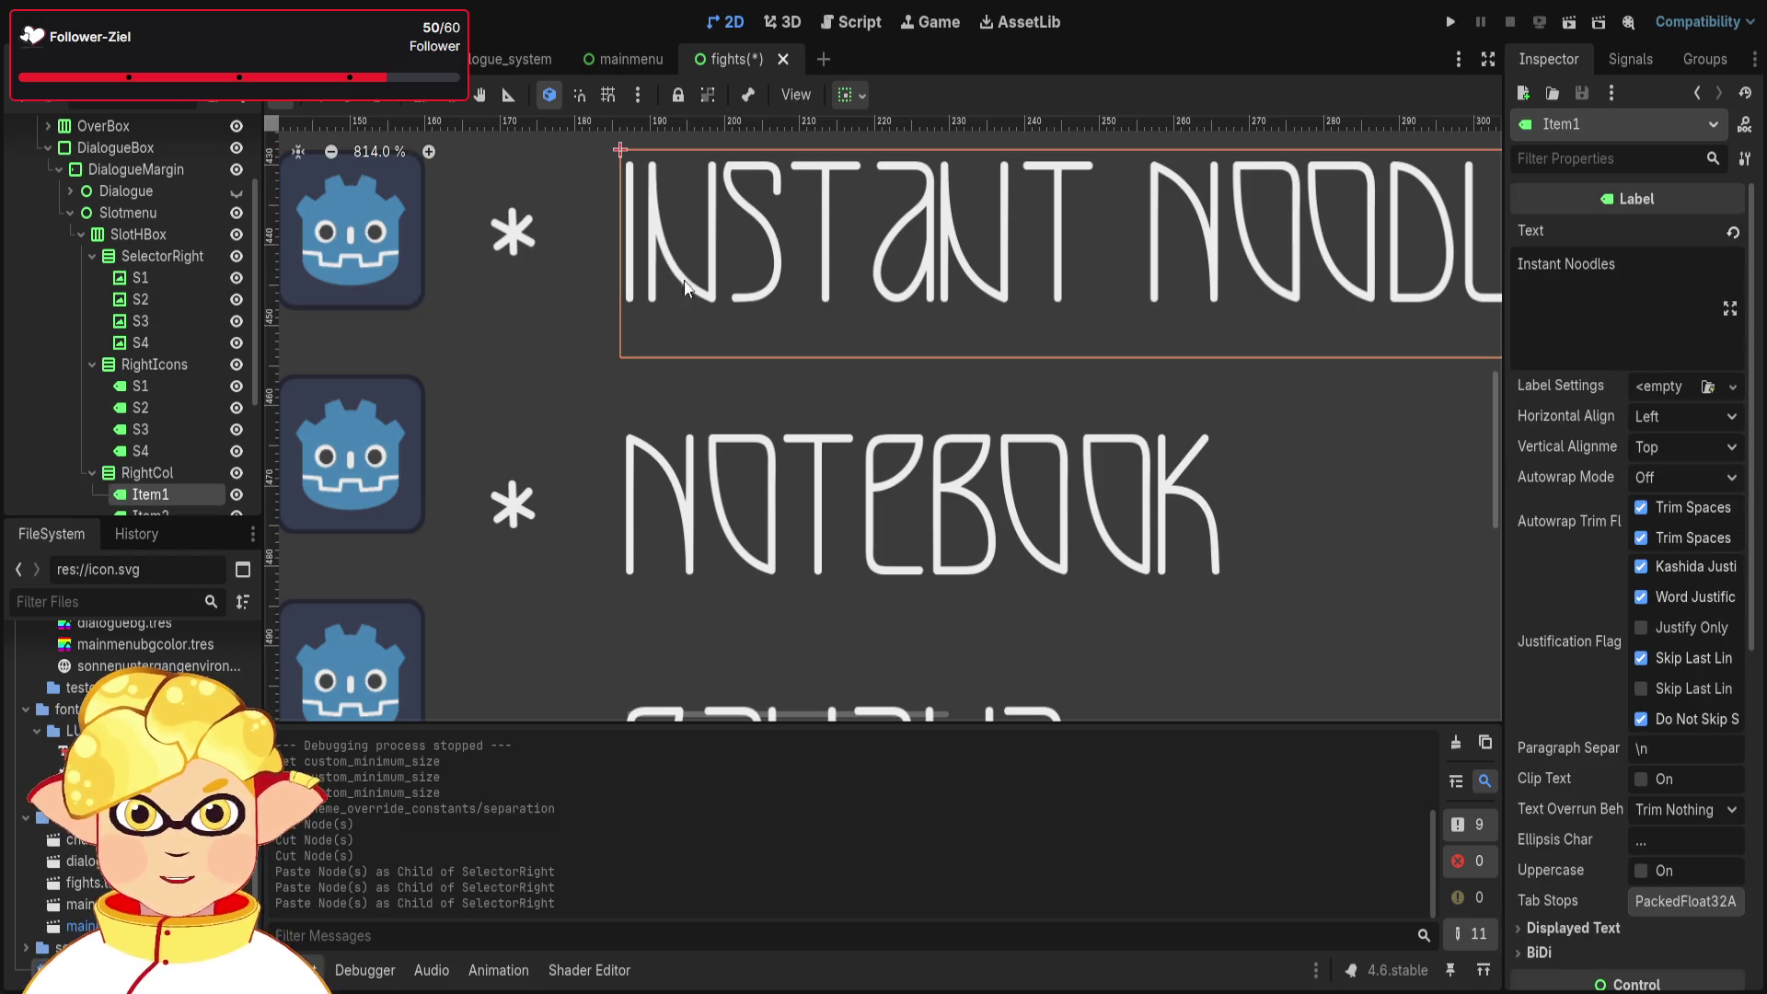
pyautogui.scroll(-3, 438, 275)
pyautogui.scroll(1, 438, 275)
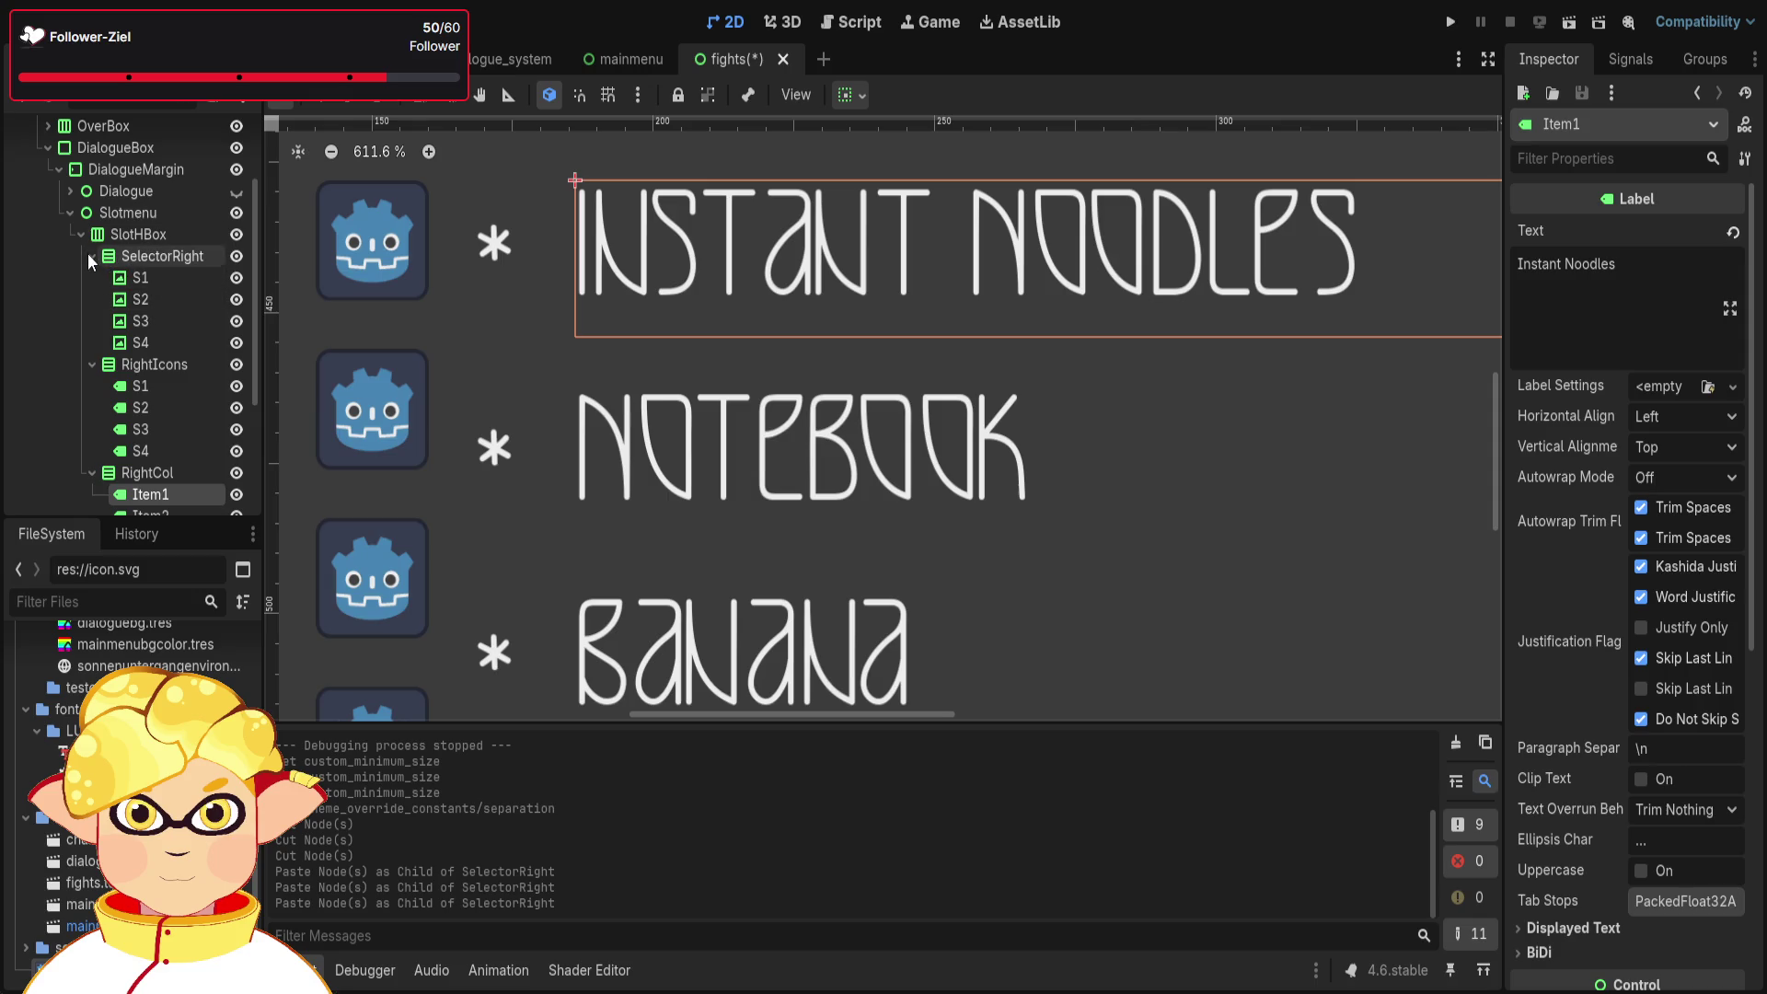
# - Enable SelectorRight's separation override and raise it to 14, so icons align with item rows
pyautogui.click(137, 278)
pyautogui.click(164, 258)
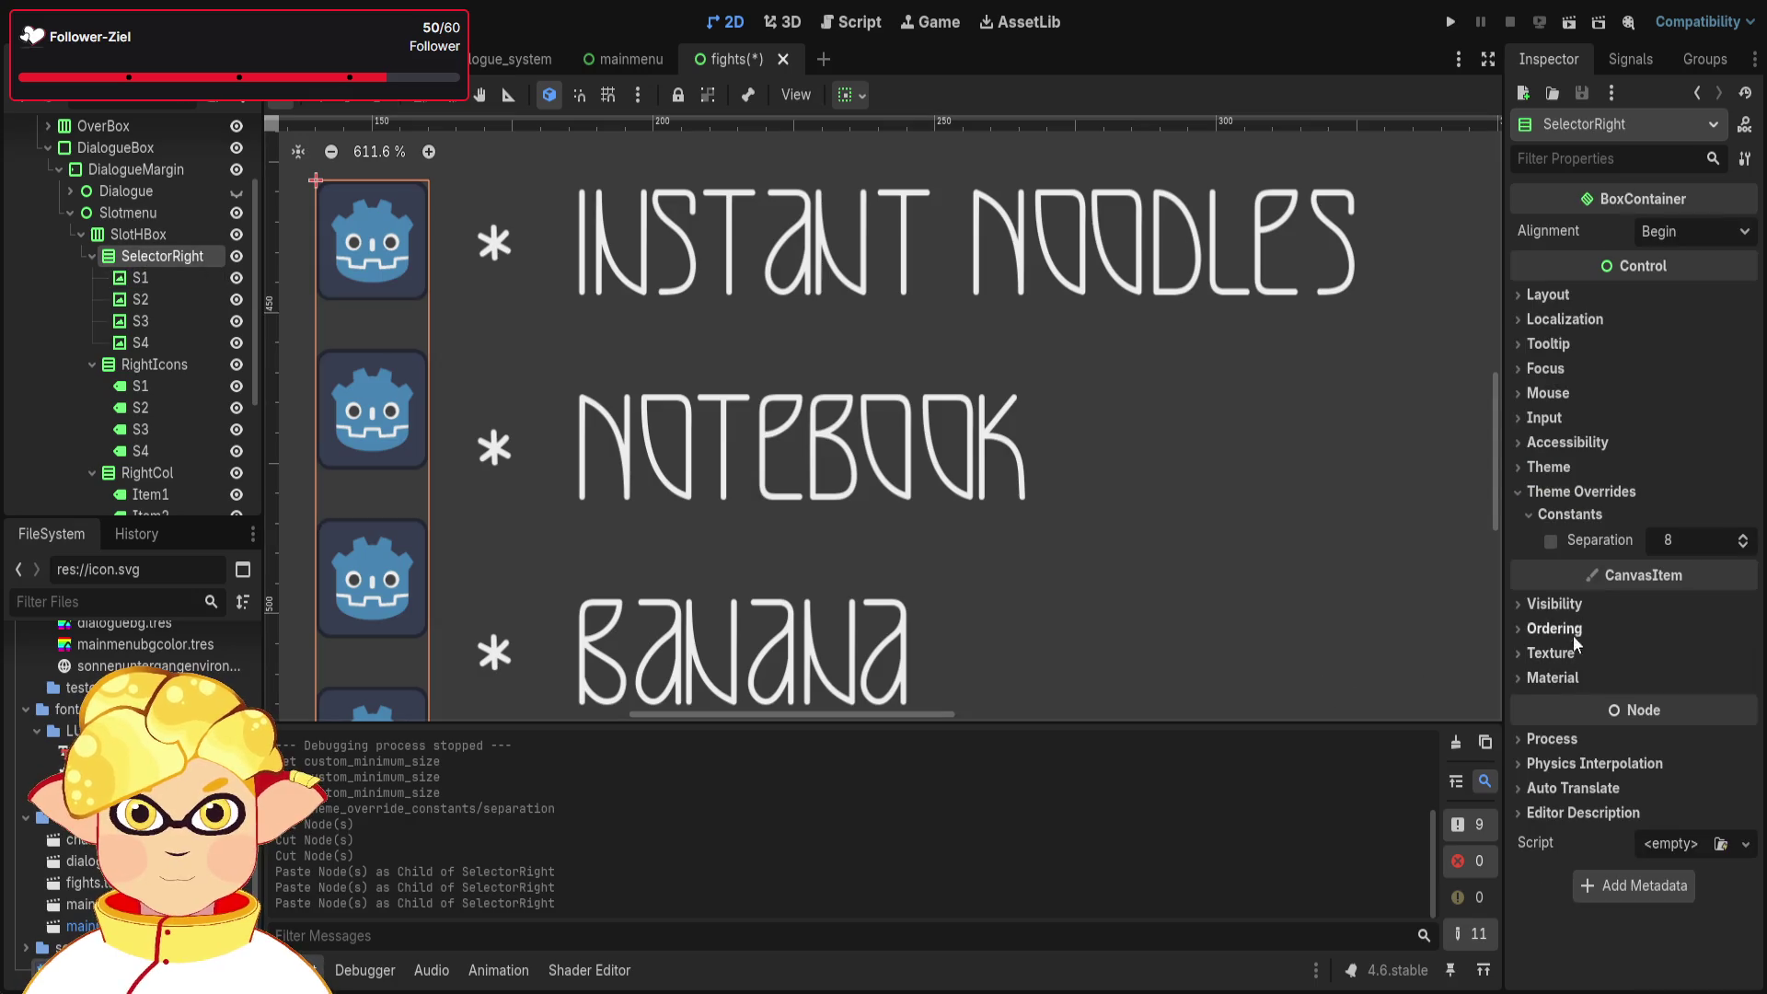
pyautogui.click(1742, 536)
pyautogui.click(1742, 536)
pyautogui.click(1742, 535)
pyautogui.click(1742, 535)
pyautogui.click(1742, 536)
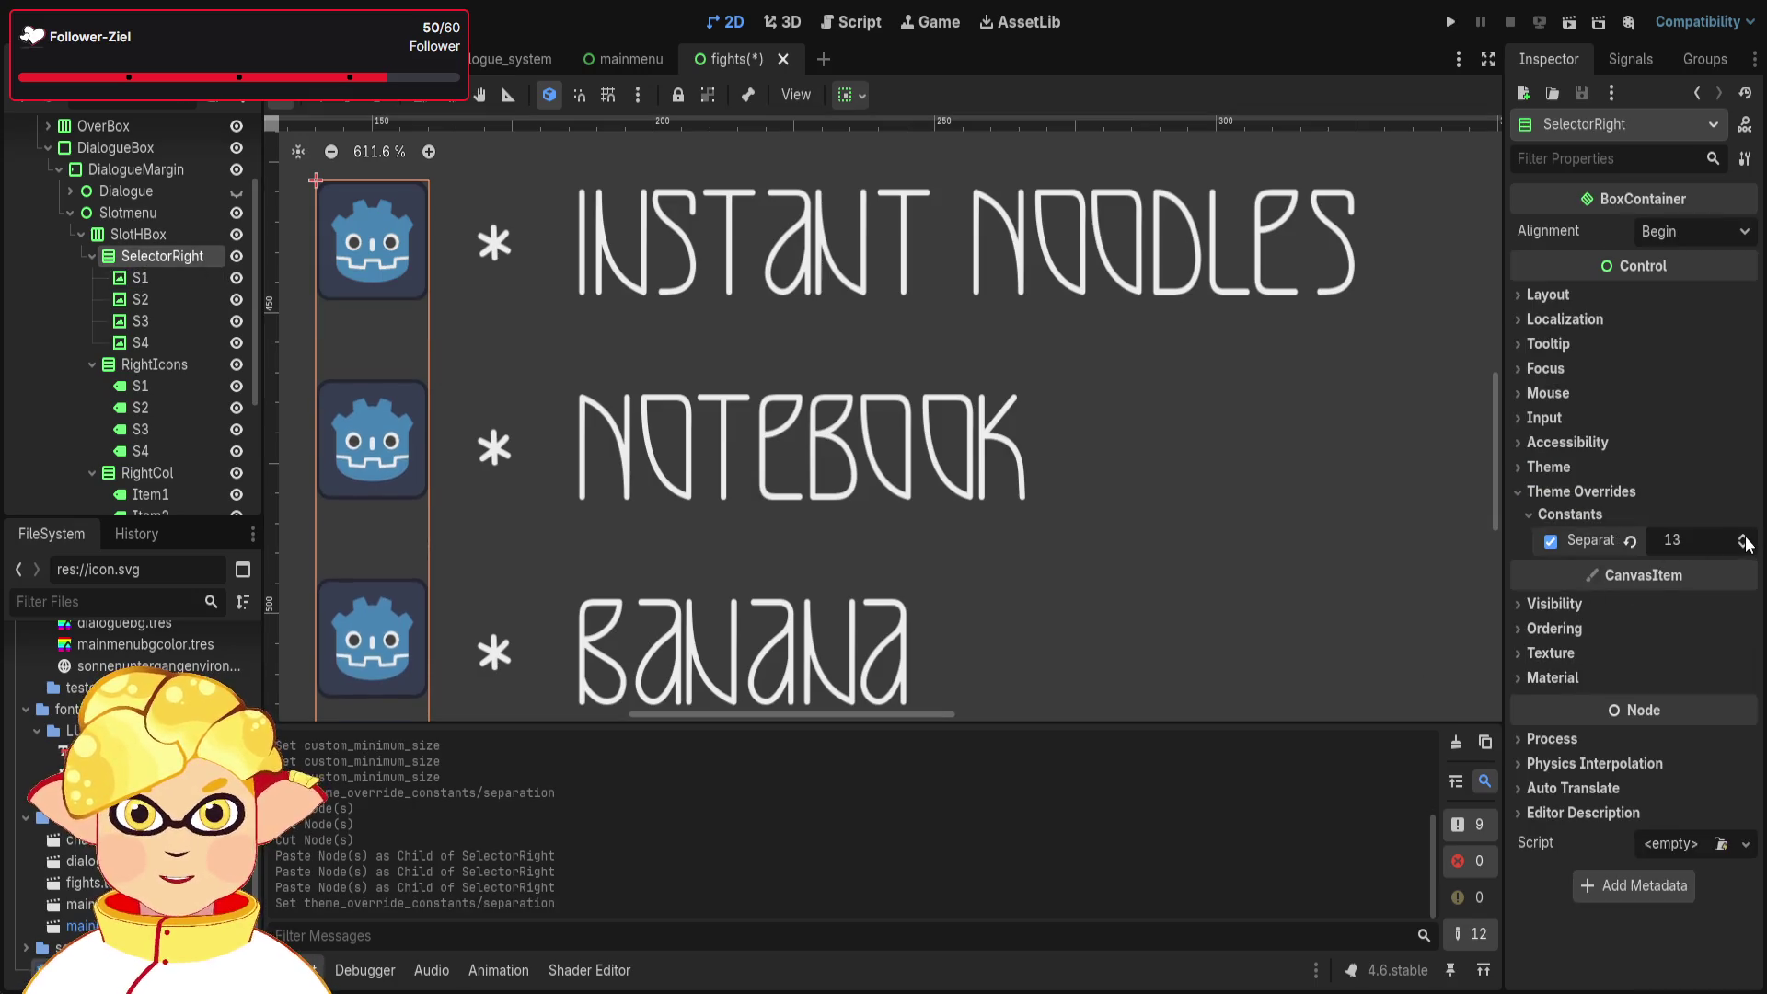
pyautogui.click(1743, 538)
pyautogui.scroll(-3, 1012, 558)
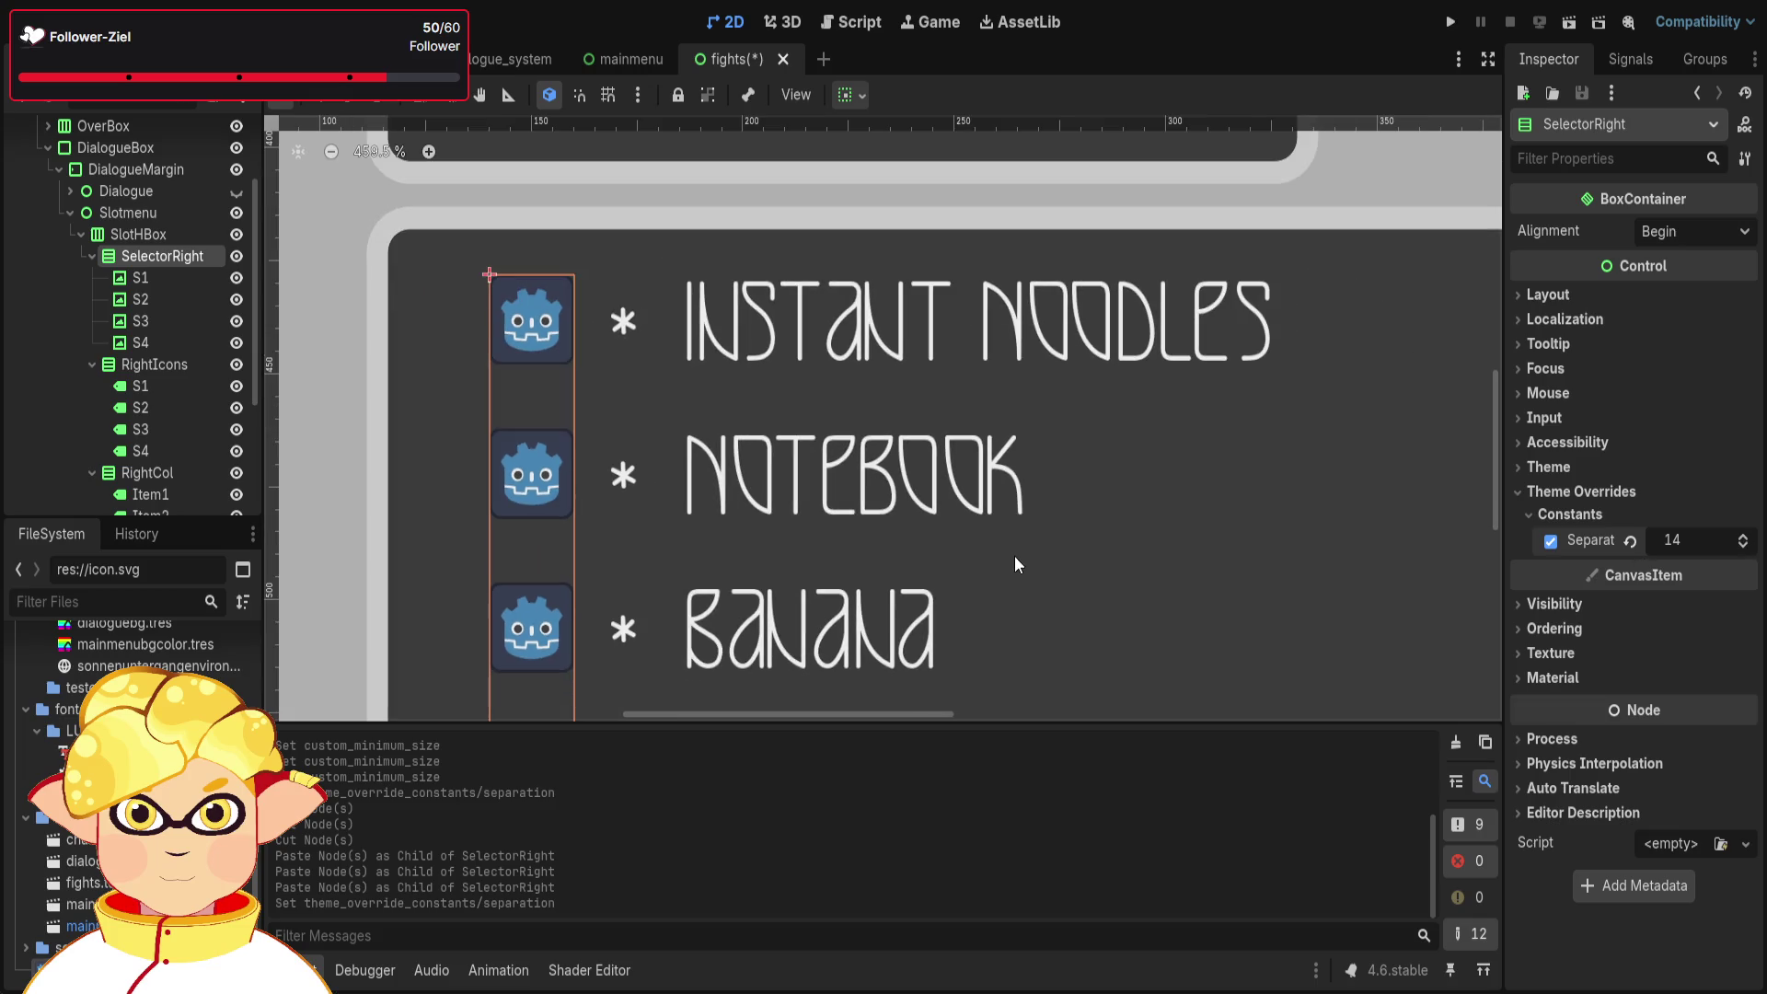
pyautogui.moveTo(1018, 552); pyautogui.dragTo(954, 358)
pyautogui.scroll(3, 545, 598)
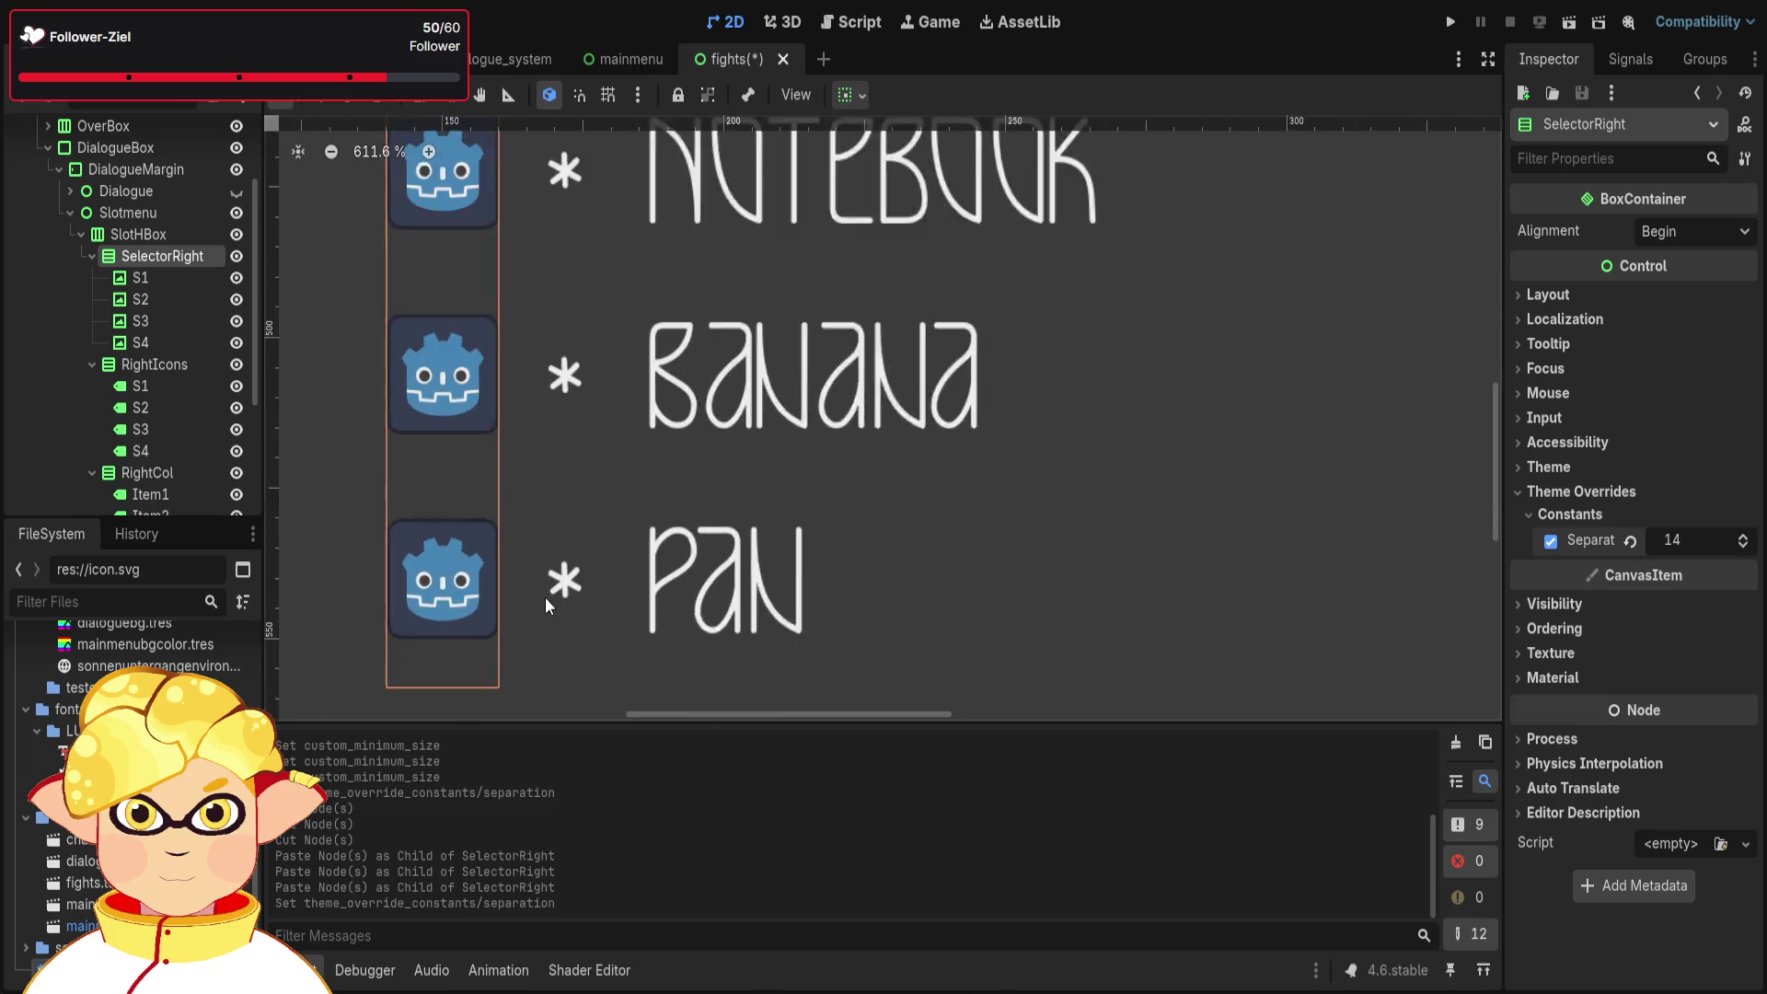
pyautogui.scroll(-3, 545, 598)
pyautogui.moveTo(776, 473); pyautogui.dragTo(782, 537)
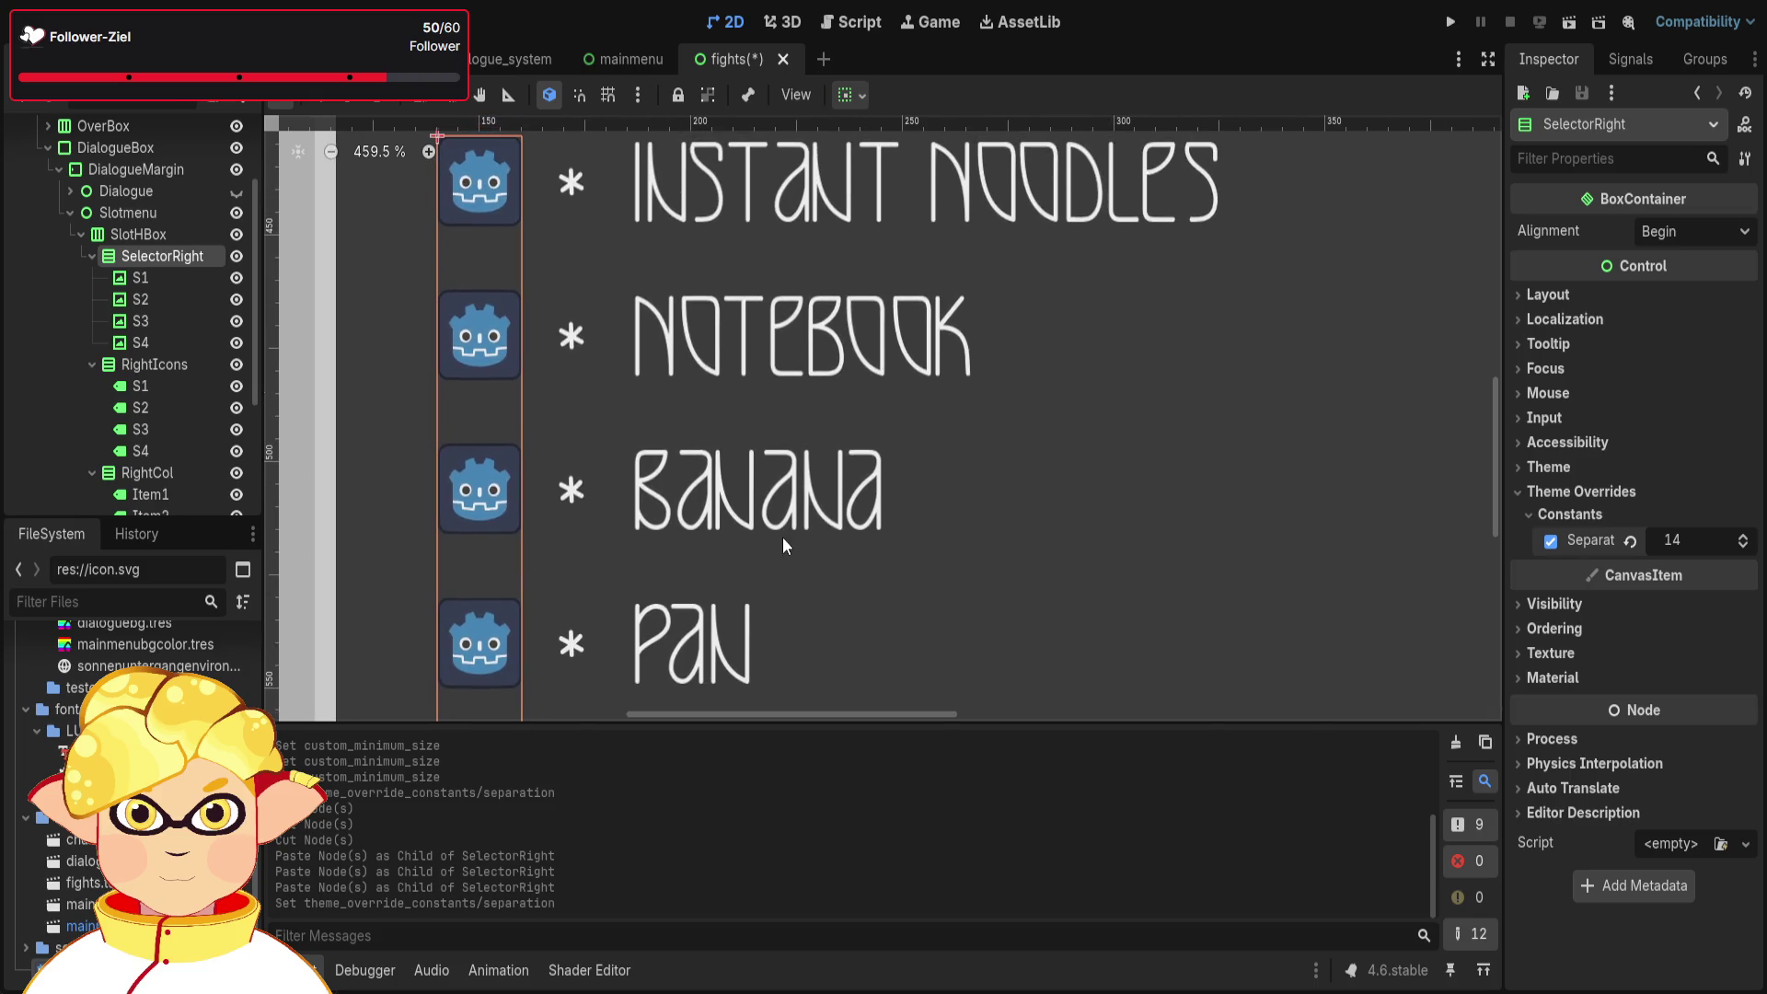
pyautogui.click(171, 278)
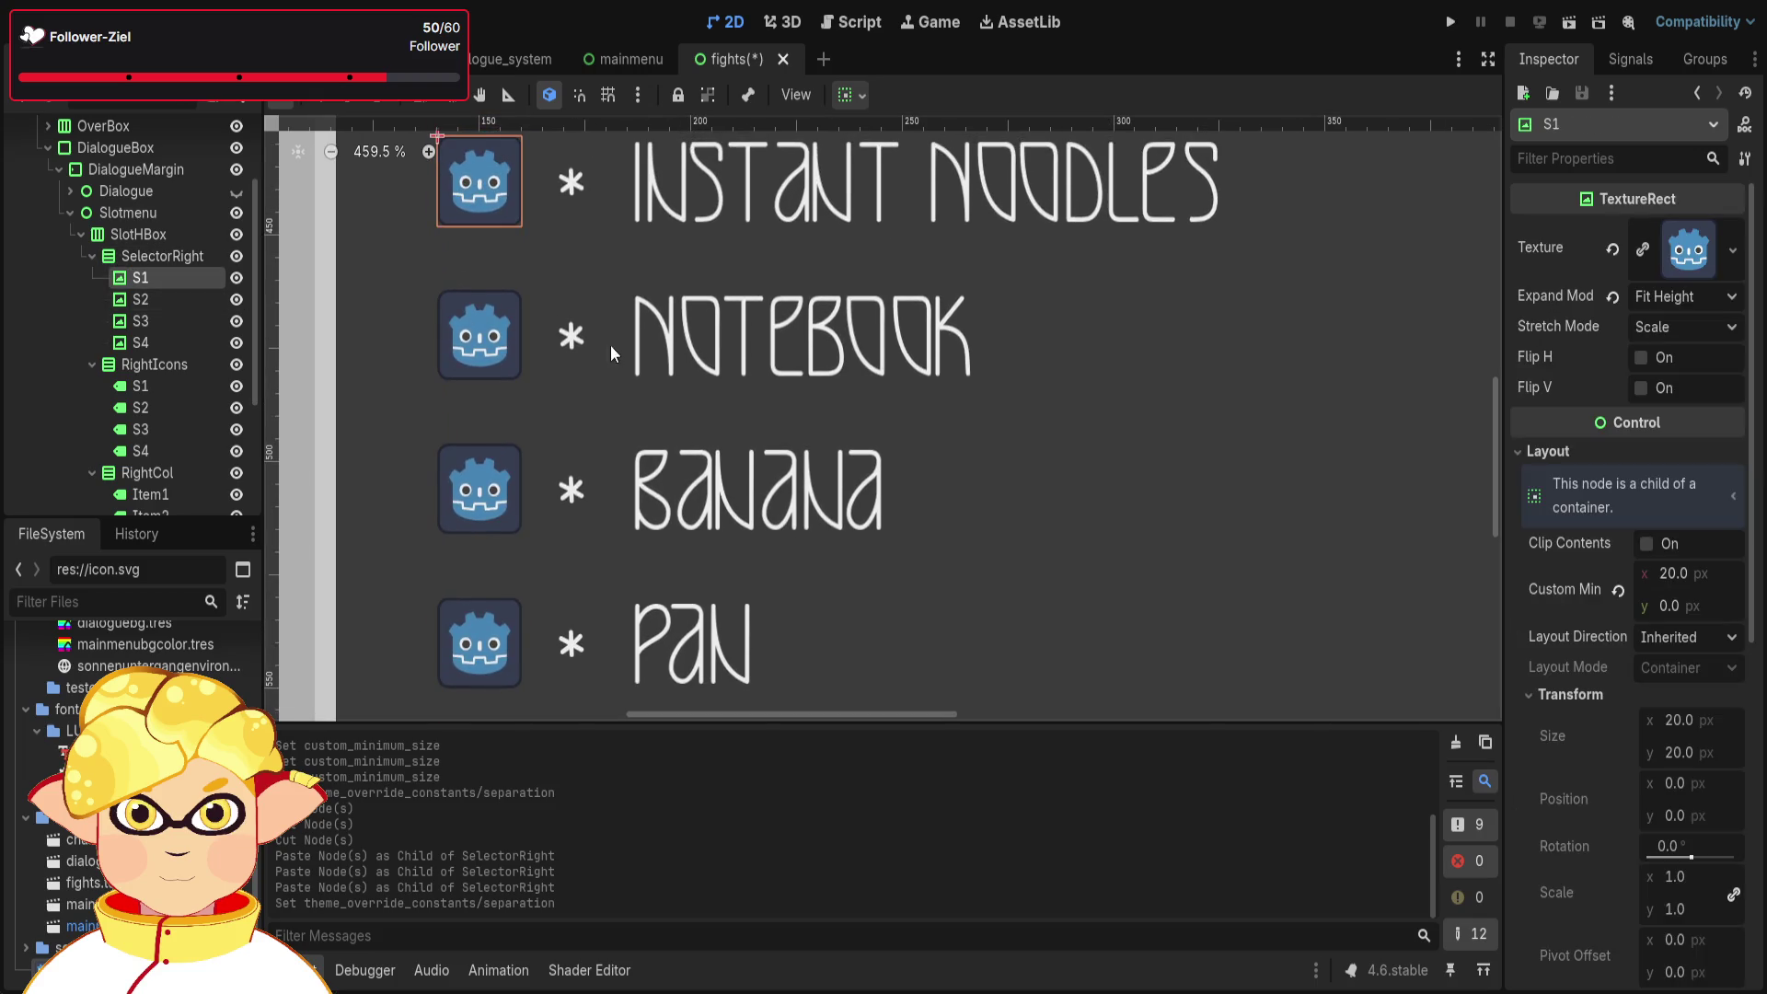
# - Try a 30 px minimum width on S1, undo it, and commit a 20 px minimum height
pyautogui.scroll(-1, 611, 346)
pyautogui.moveTo(718, 288); pyautogui.dragTo(714, 367)
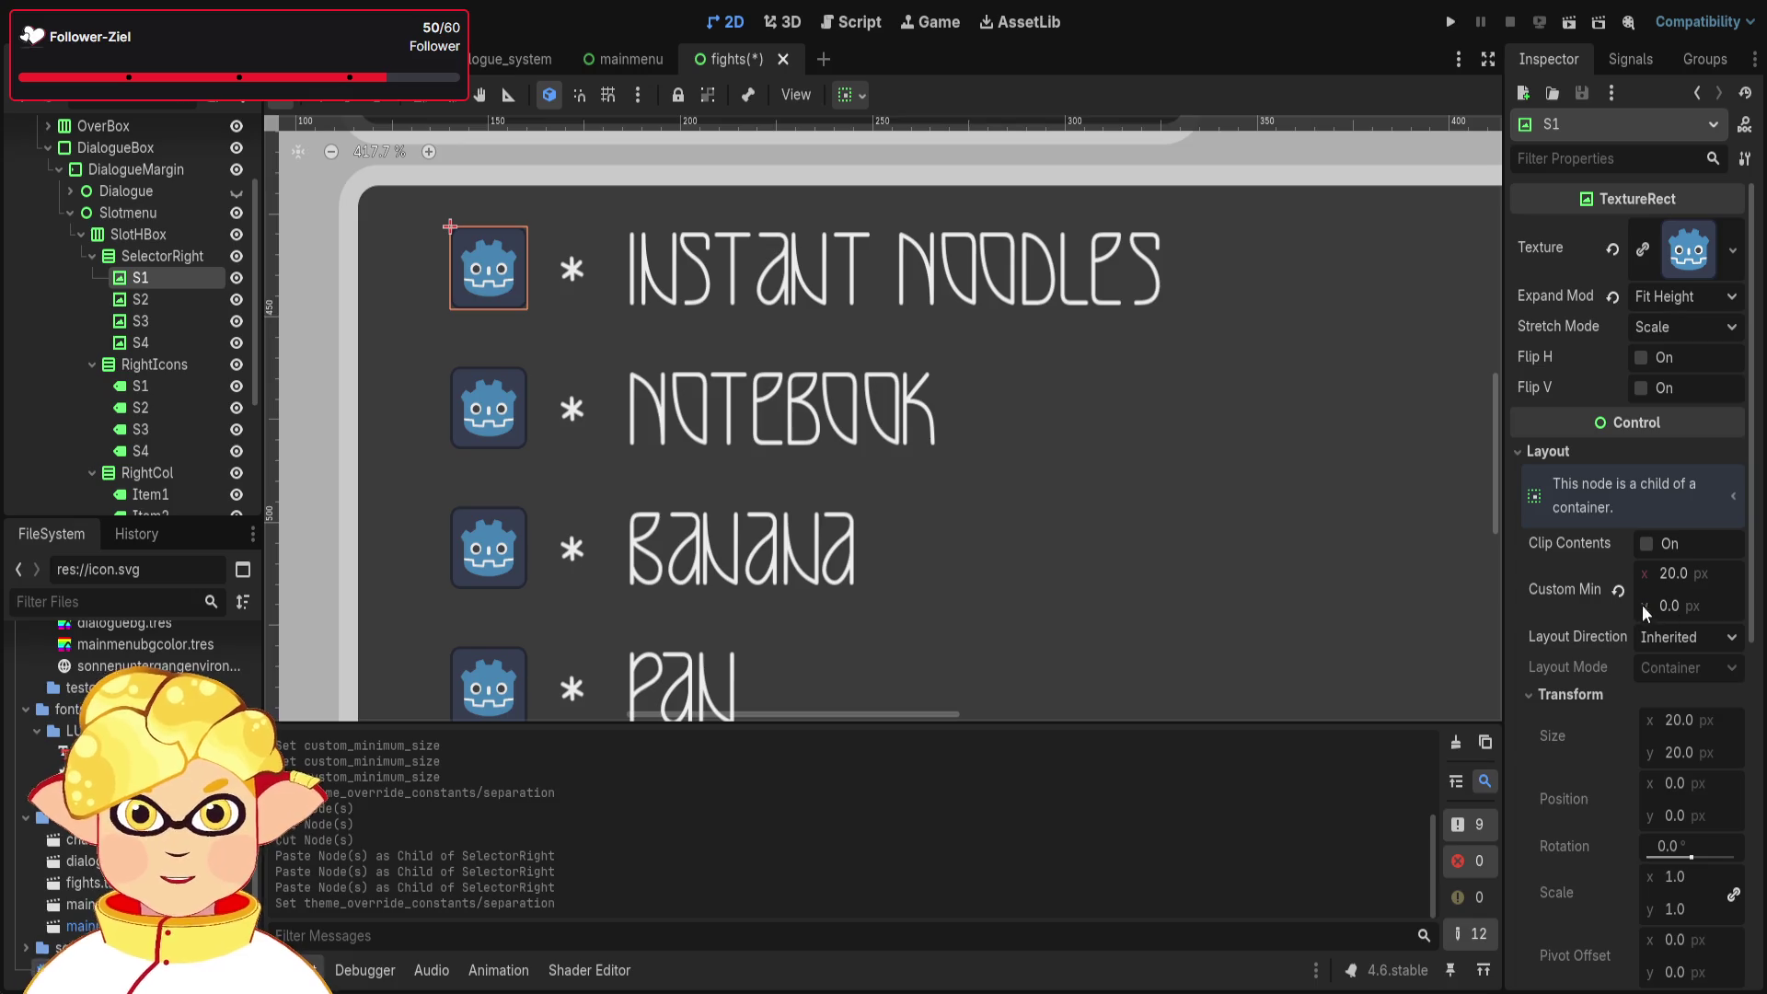
pyautogui.click(1667, 576)
pyautogui.write('30')
pyautogui.press('Return')
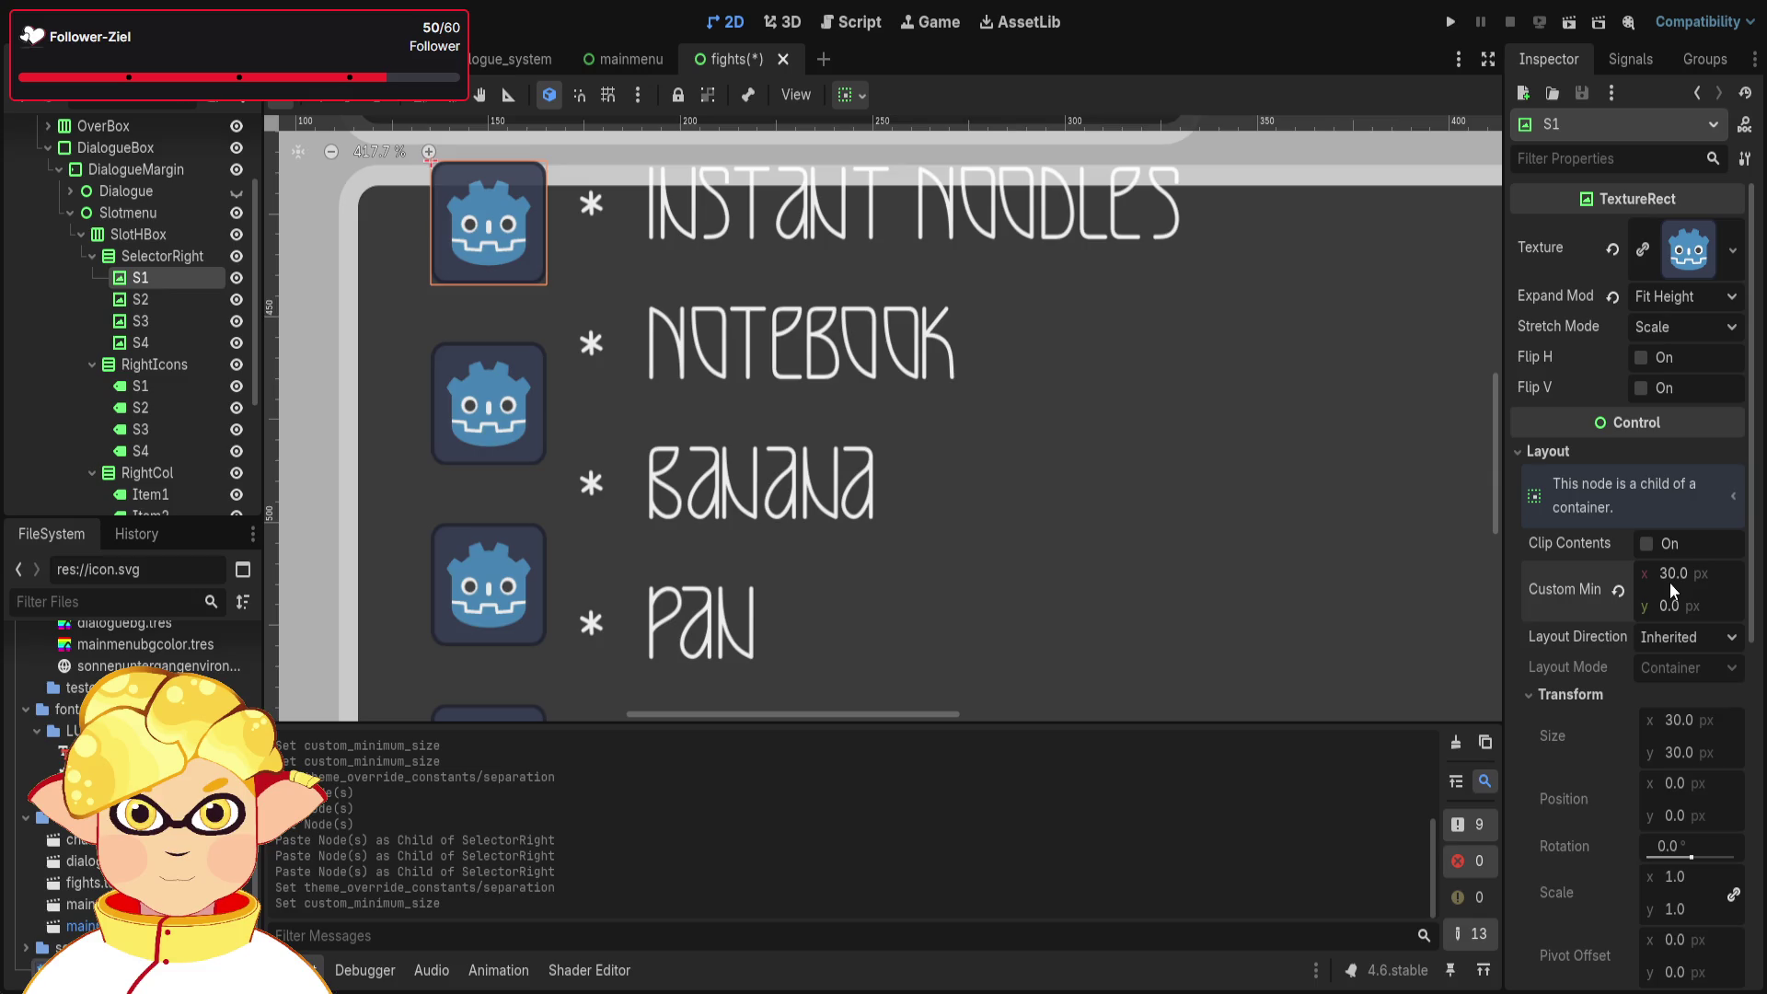
pyautogui.hotkey('ctrl', 'z')
pyautogui.write('20')
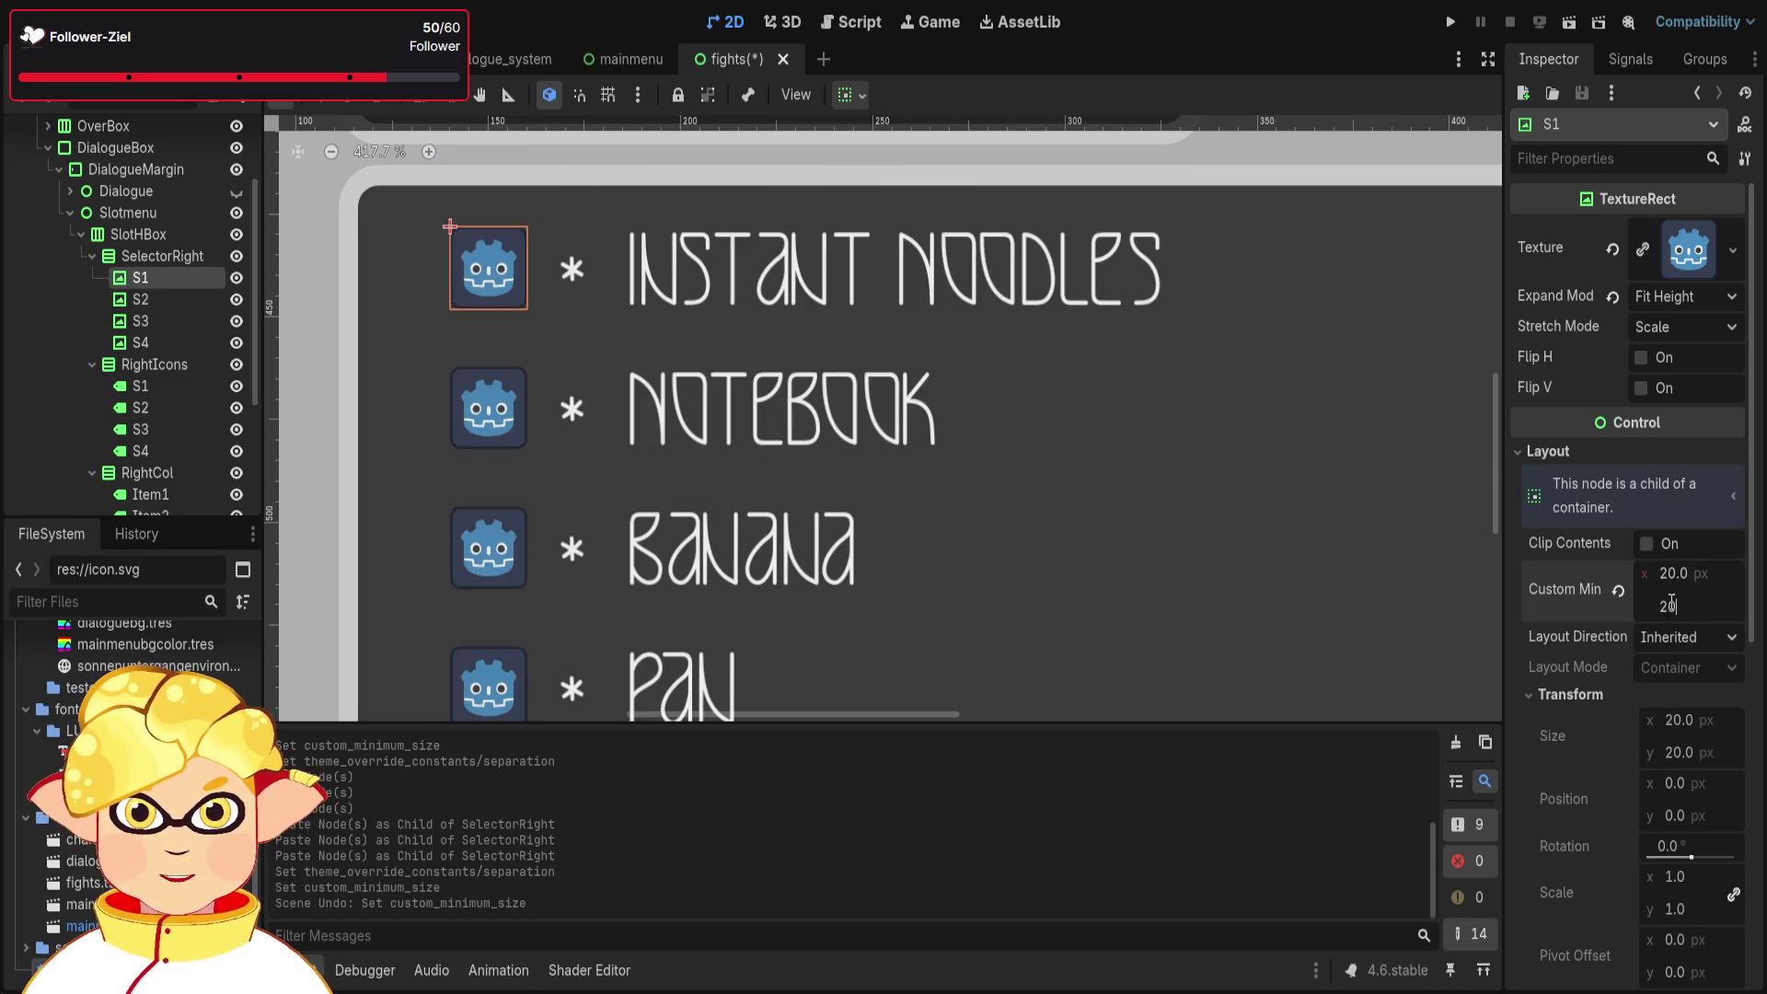
pyautogui.press('Return')
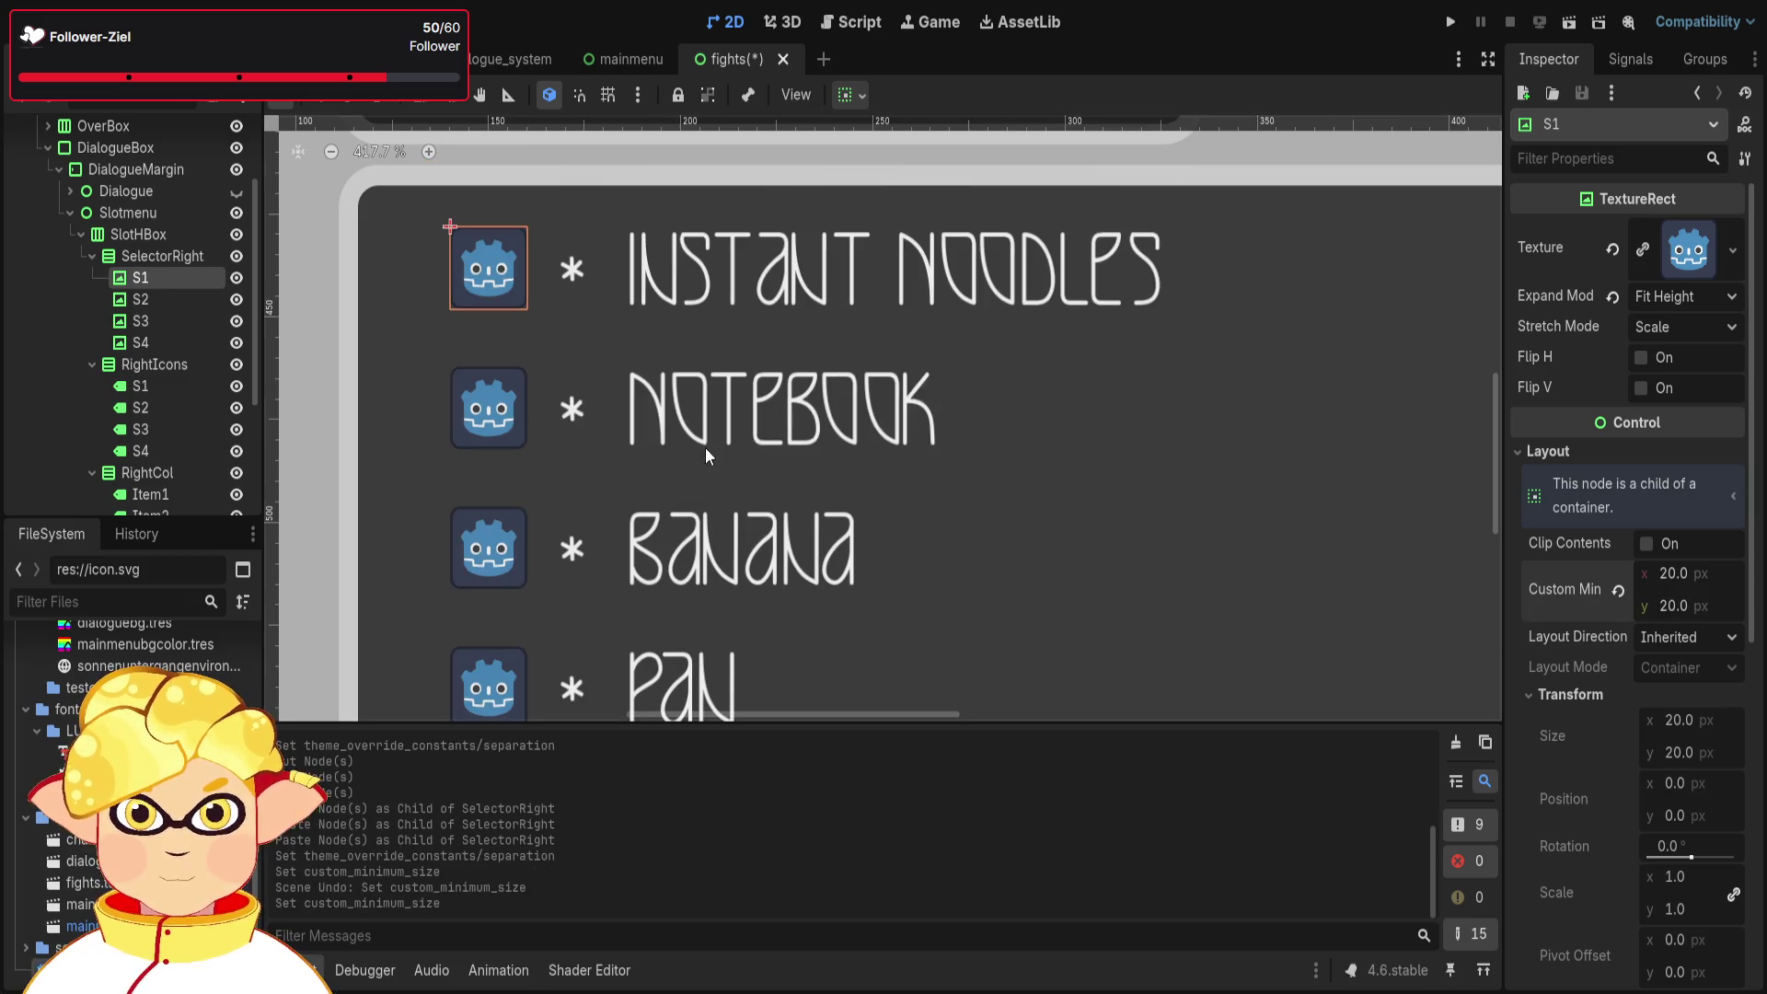
# - Clear the textures on slots S1 and S2, then undo both clears
pyautogui.click(1639, 247)
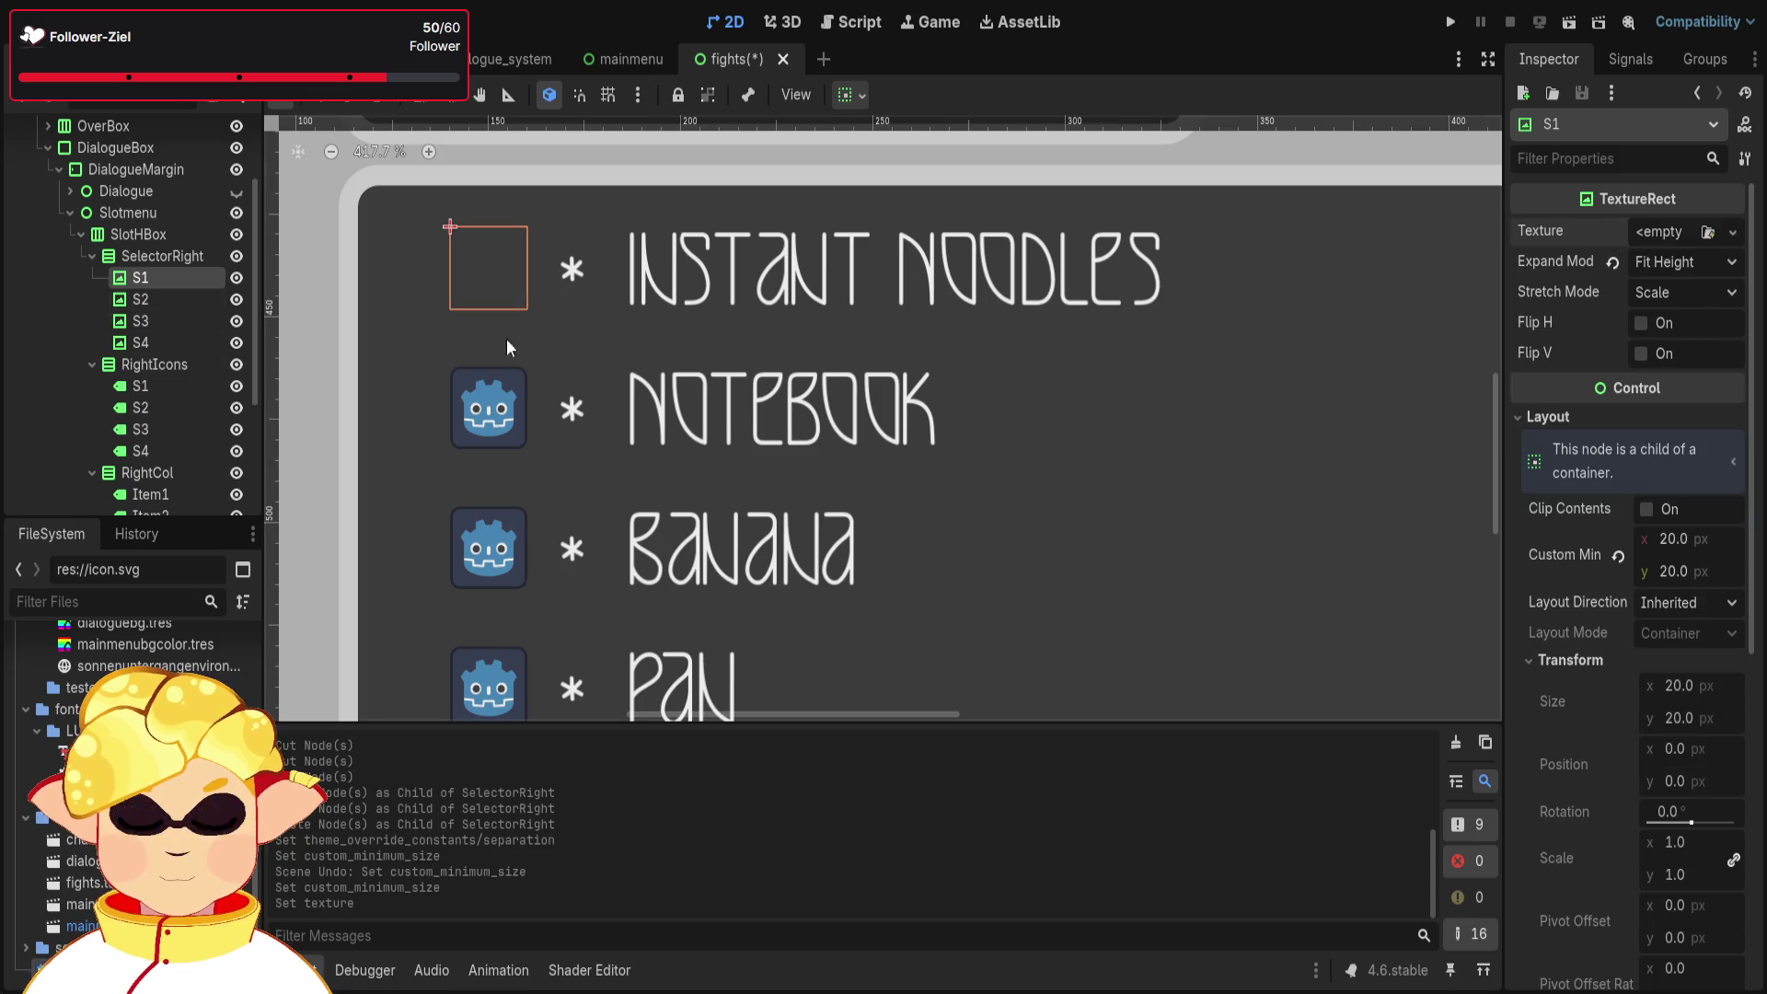
pyautogui.click(151, 301)
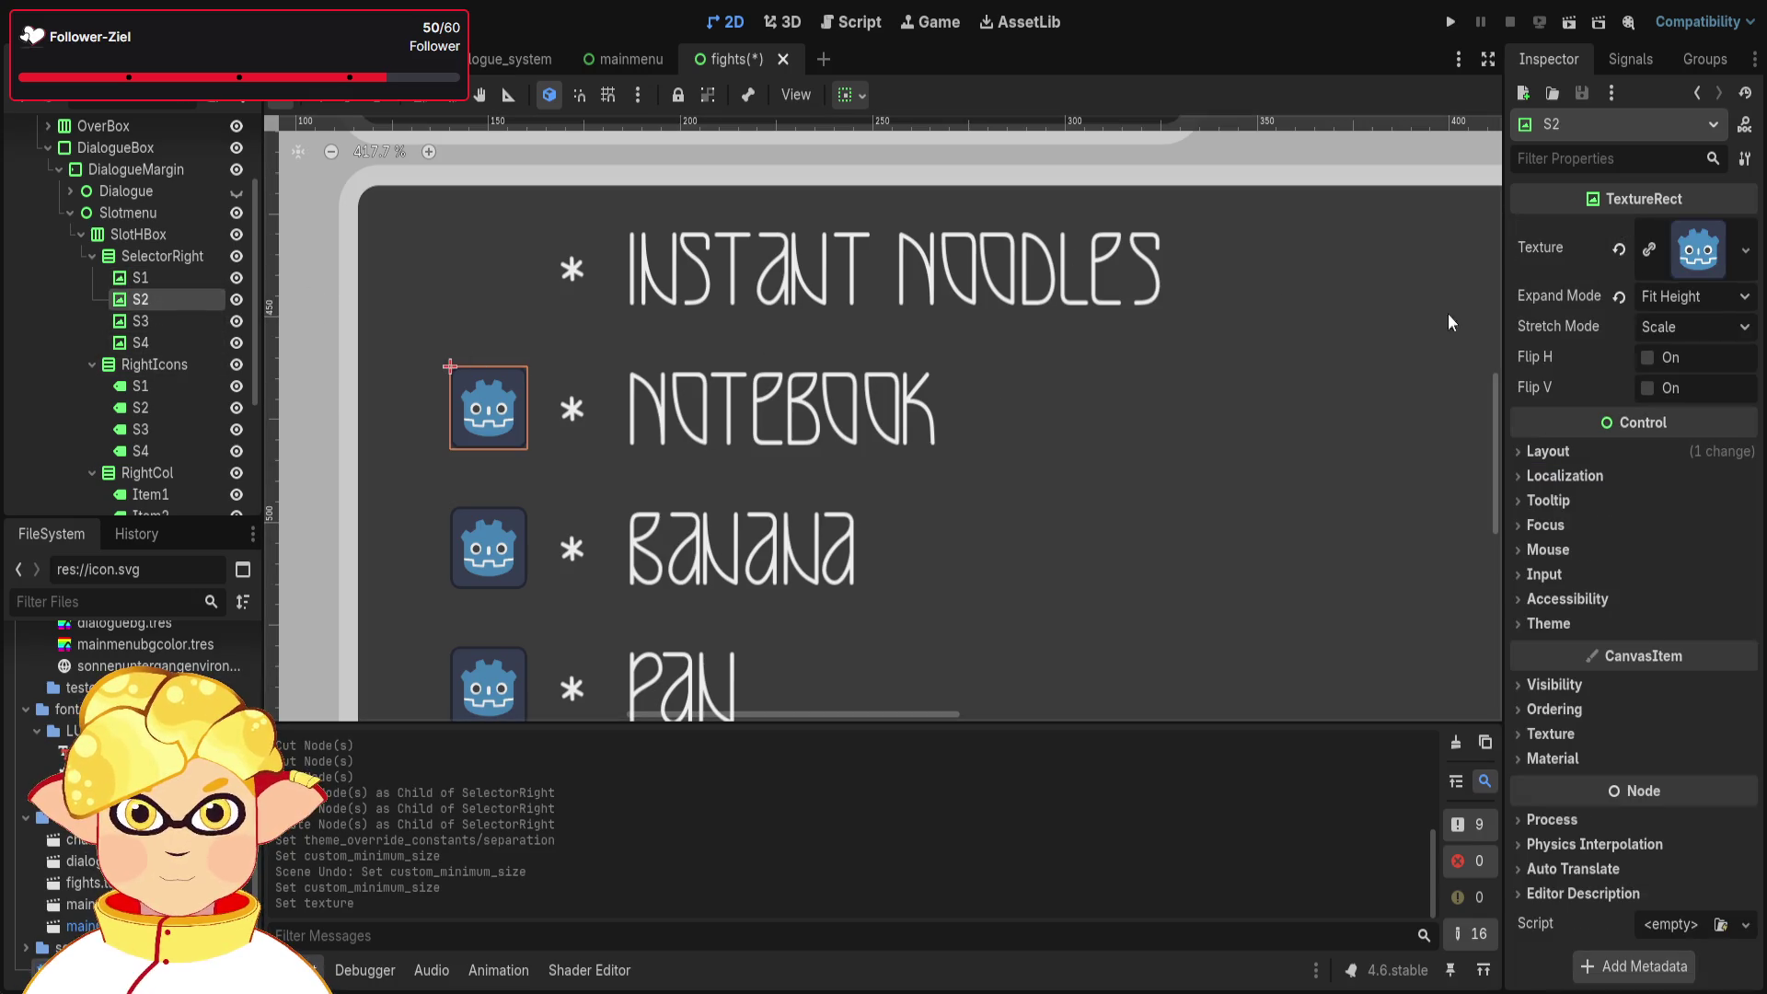
pyautogui.click(1650, 251)
pyautogui.click(140, 278)
pyautogui.click(143, 300)
pyautogui.click(145, 279)
pyautogui.click(145, 300)
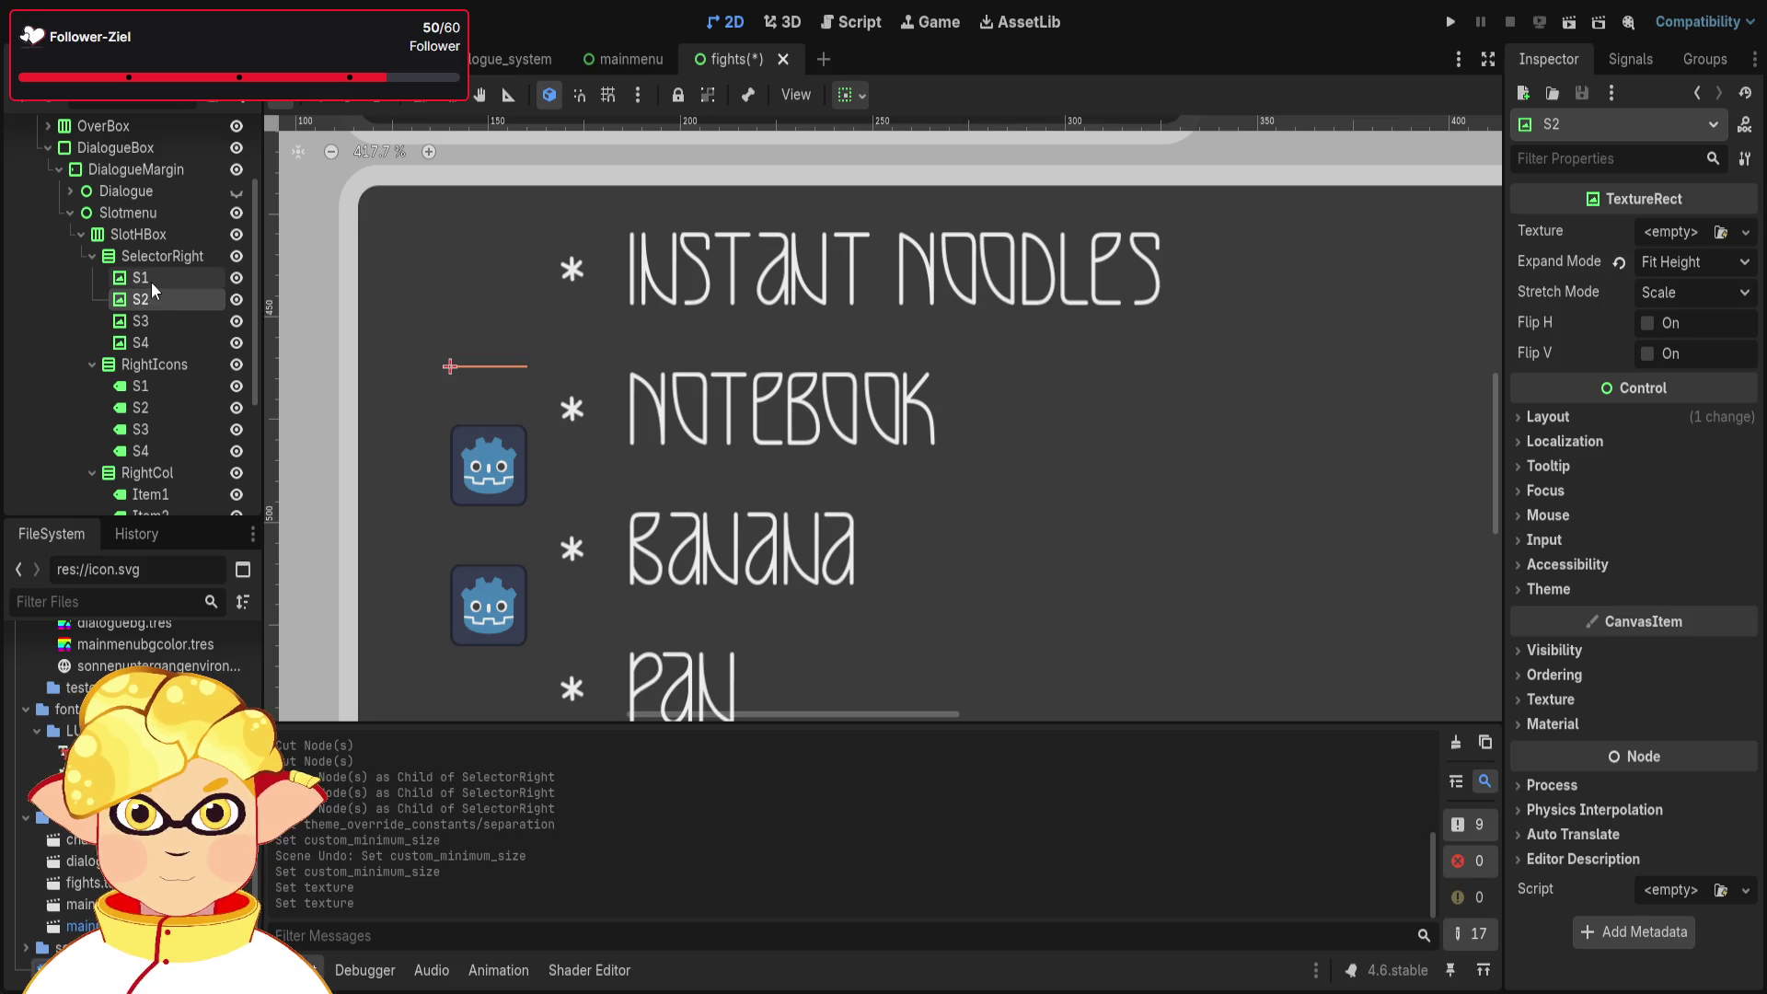
pyautogui.click(151, 281)
pyautogui.hotkey('ctrl', 'z')
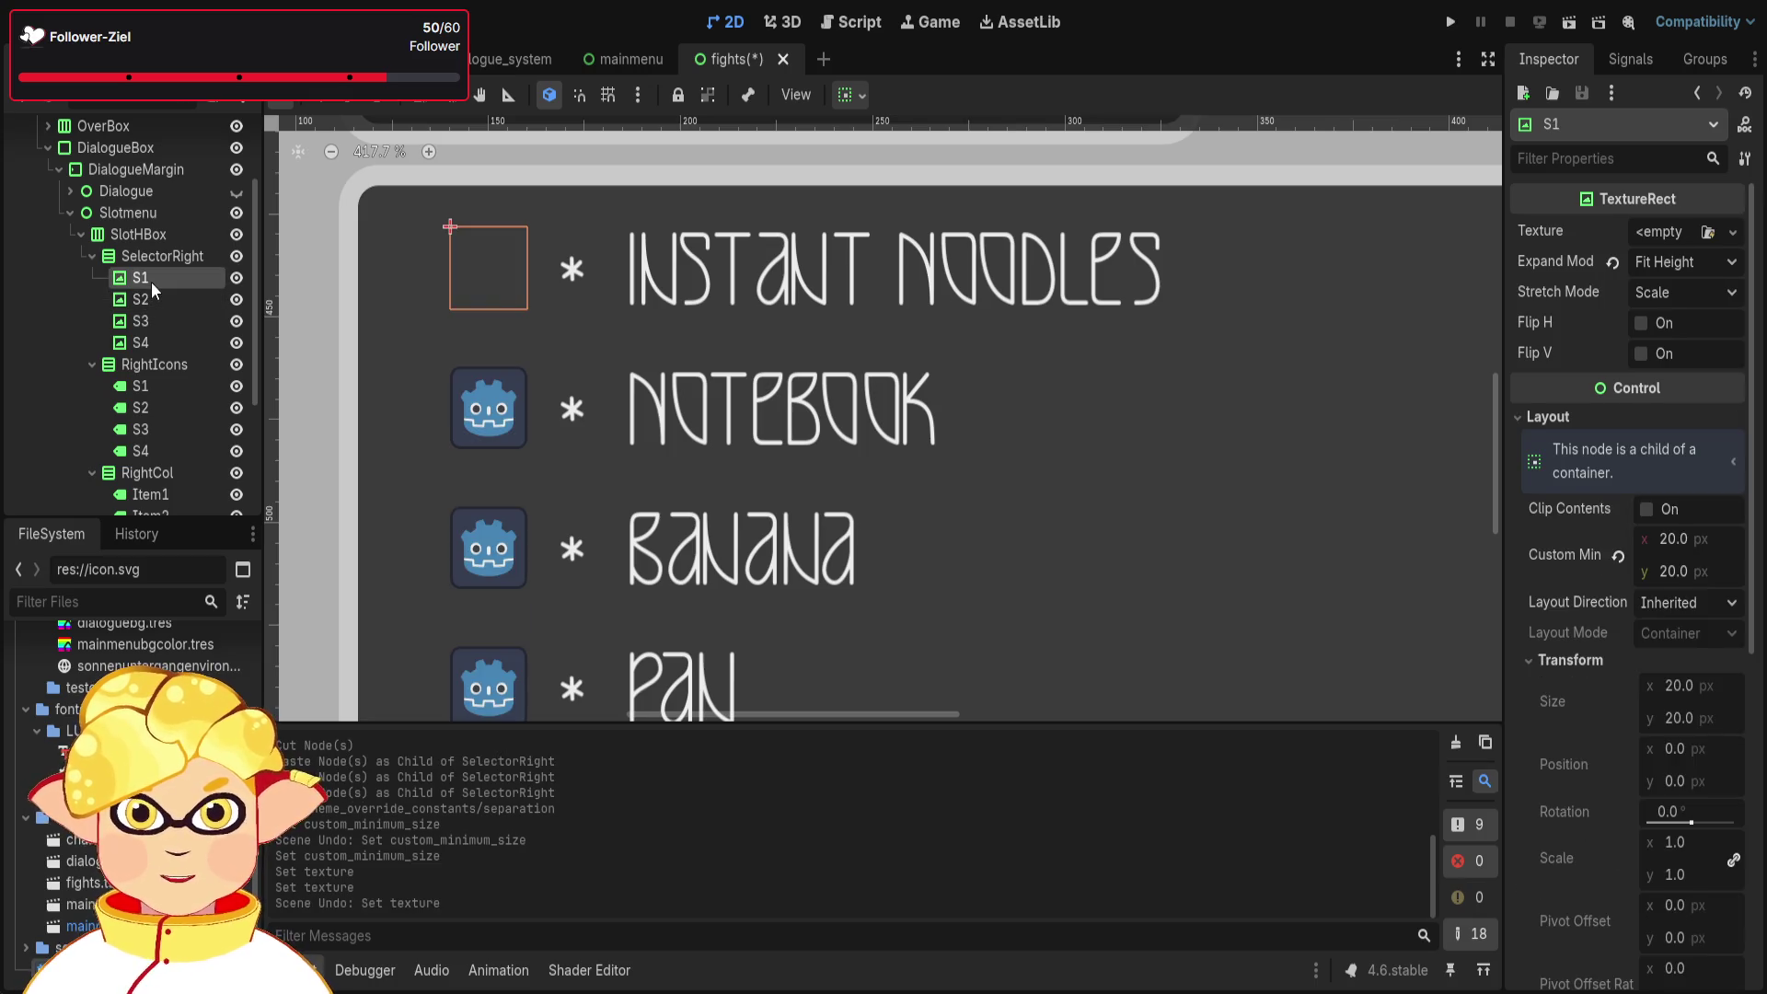
pyautogui.hotkey('ctrl', 'z')
# - Cut slots S2–S4 and paste them back under SelectorRight
pyautogui.click(153, 295)
pyautogui.hotkey('ctrl', 'x')
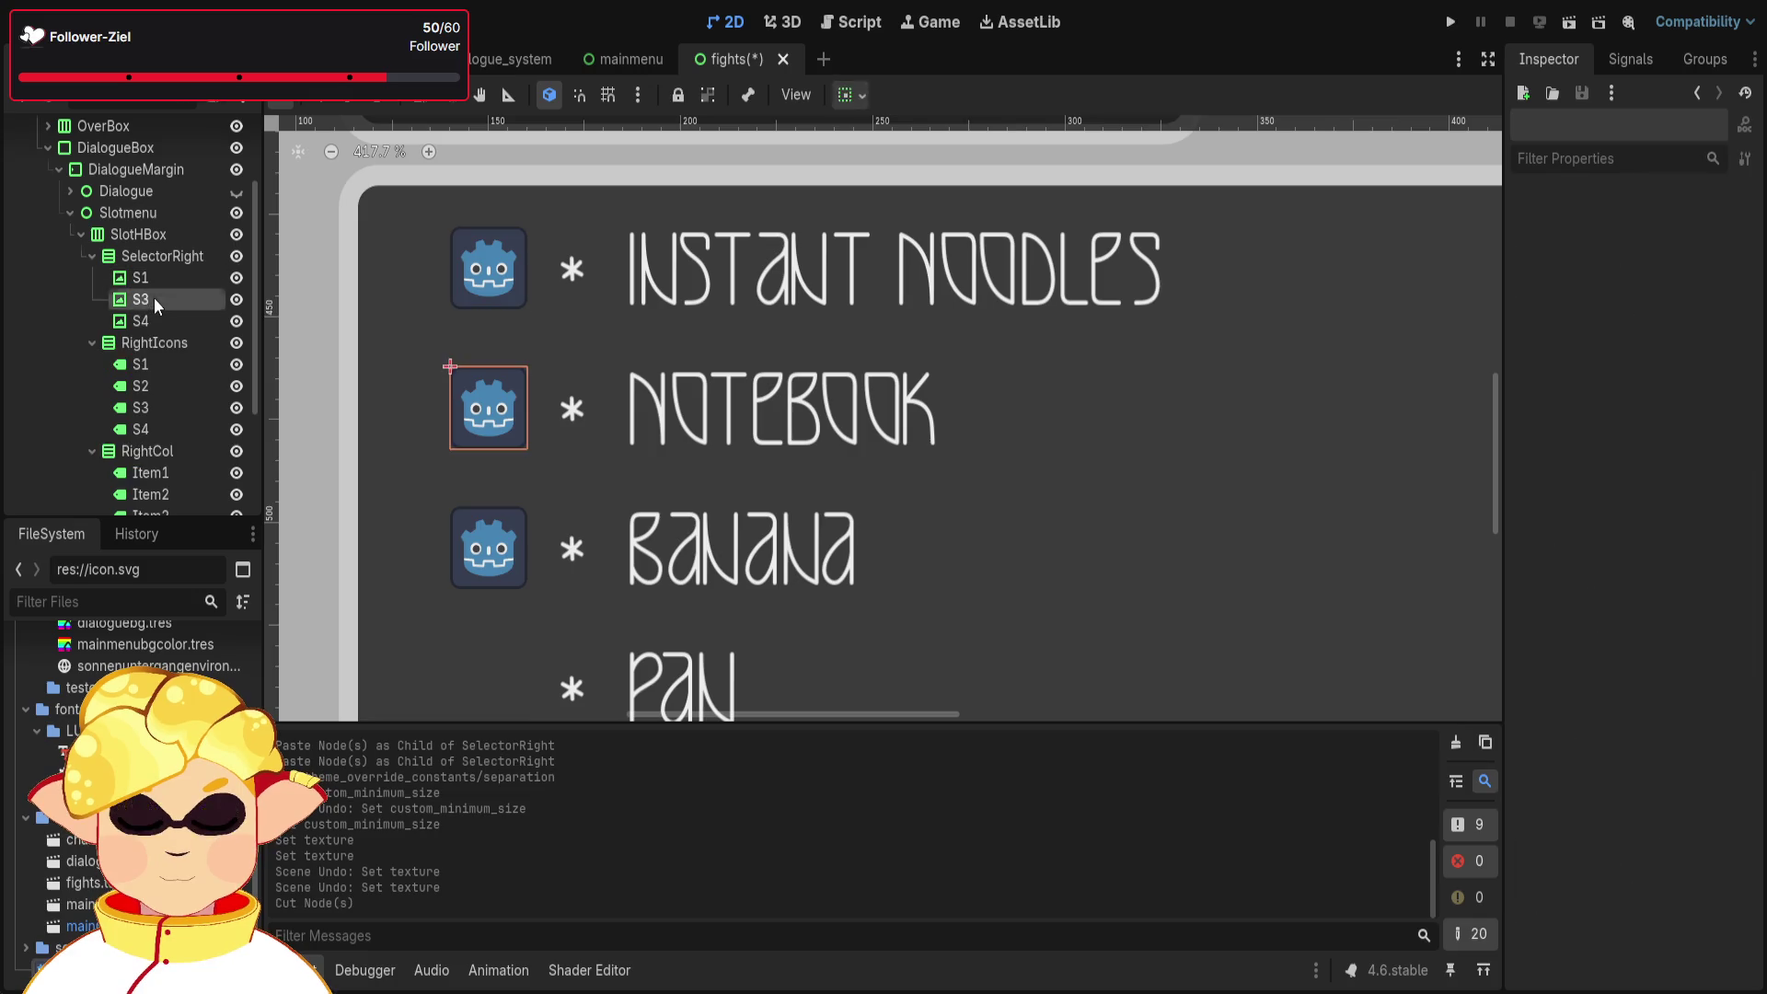
pyautogui.hotkey('ctrl', 'x')
pyautogui.click(153, 297)
pyautogui.hotkey('ctrl', 'x')
pyautogui.click(153, 280)
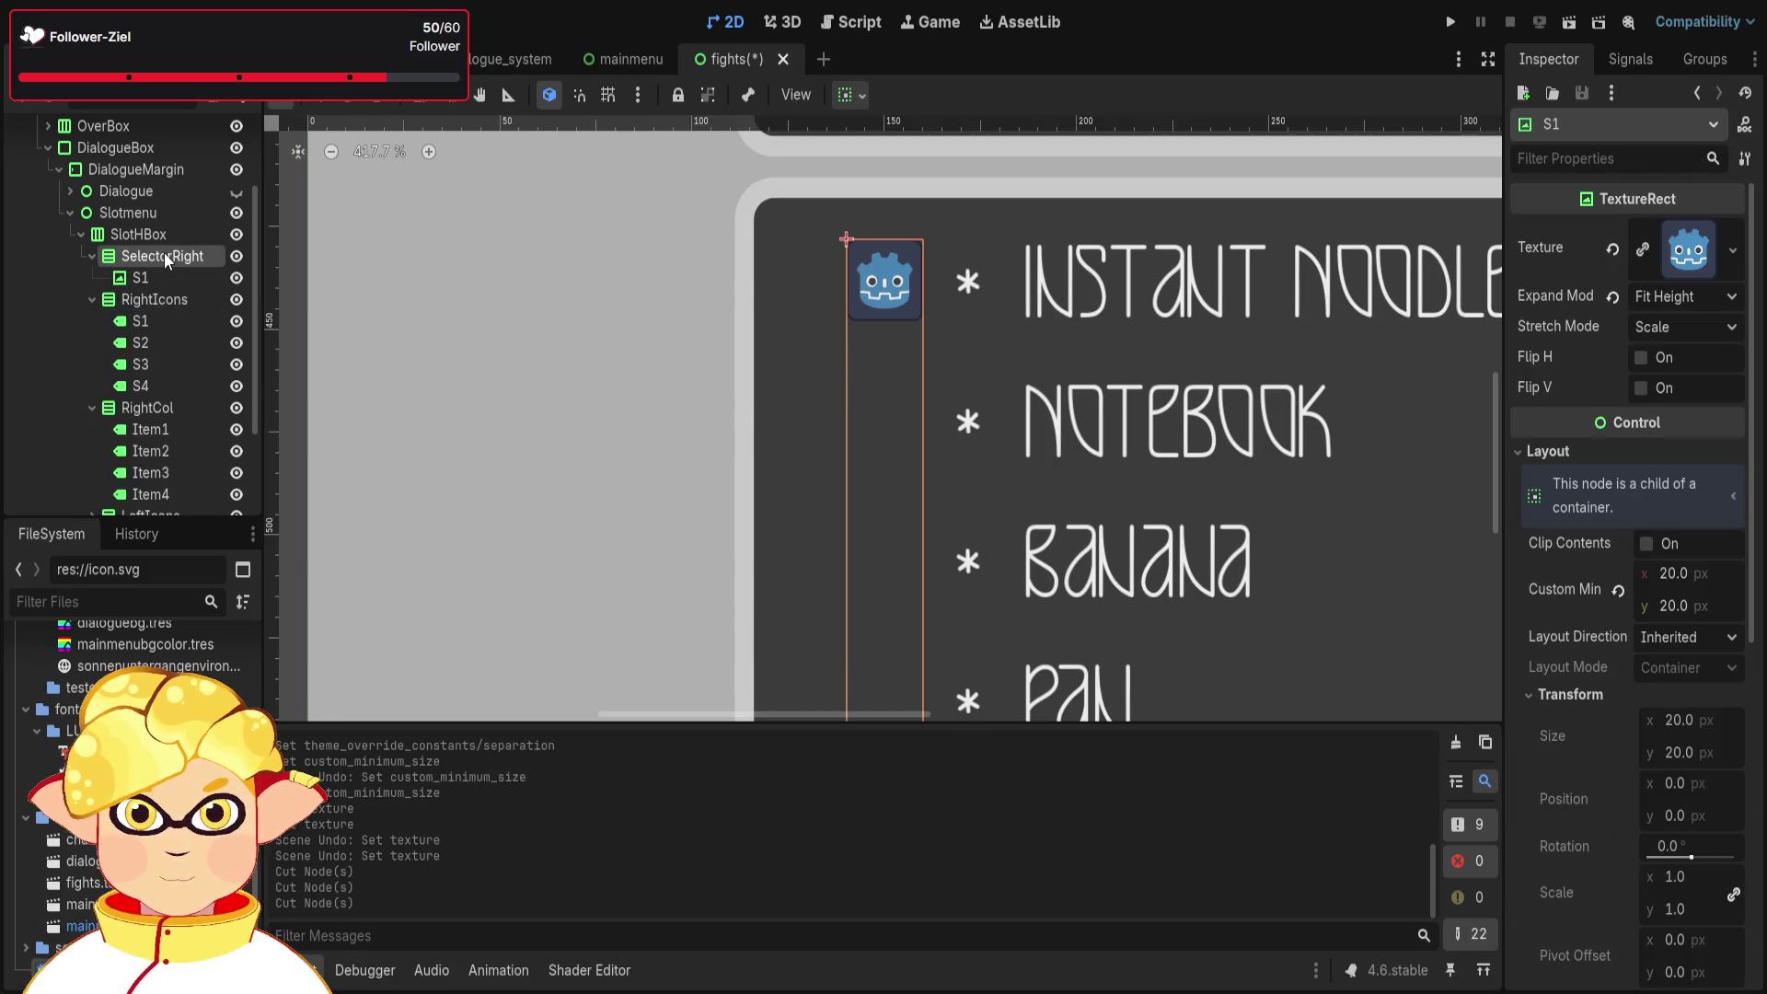
pyautogui.click(163, 256)
pyautogui.hotkey('ctrl', 'v')
pyautogui.hotkey('ctrl', 'v')
pyautogui.hotkey('ctrl', 'v')
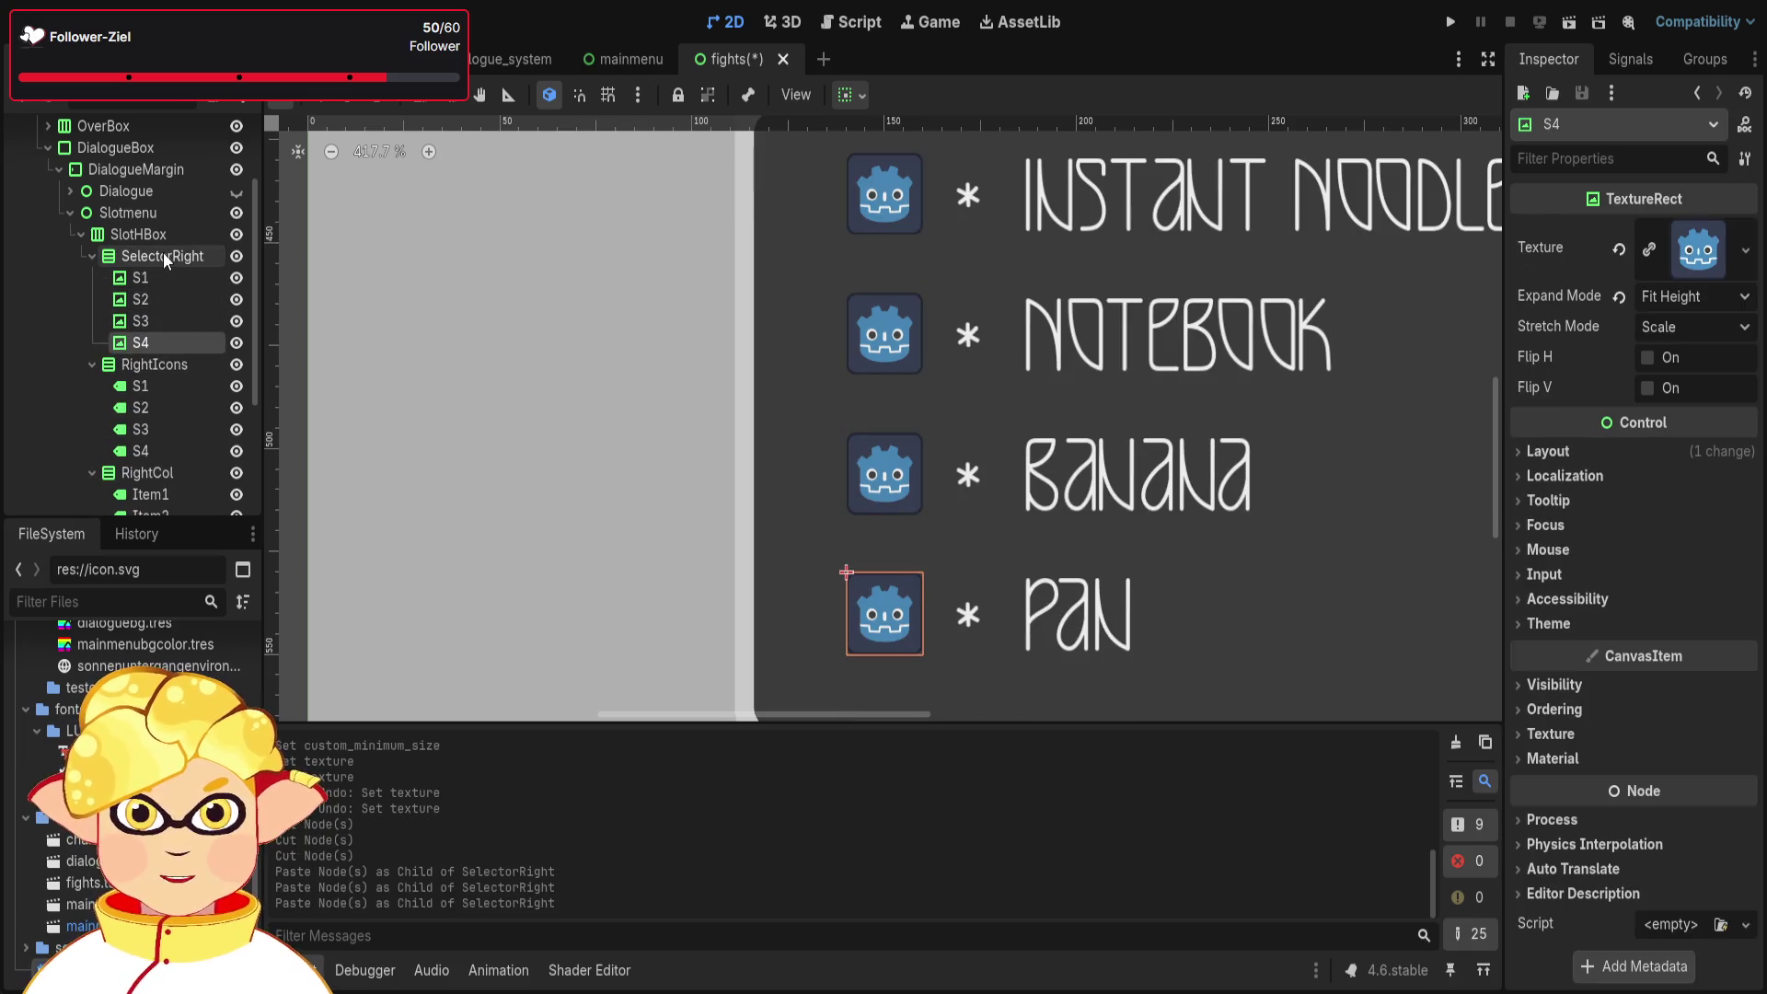
# - Revert the Texture on slots S1, S2, S3 and S4 to leave four empty boxes
pyautogui.click(165, 276)
pyautogui.click(1619, 249)
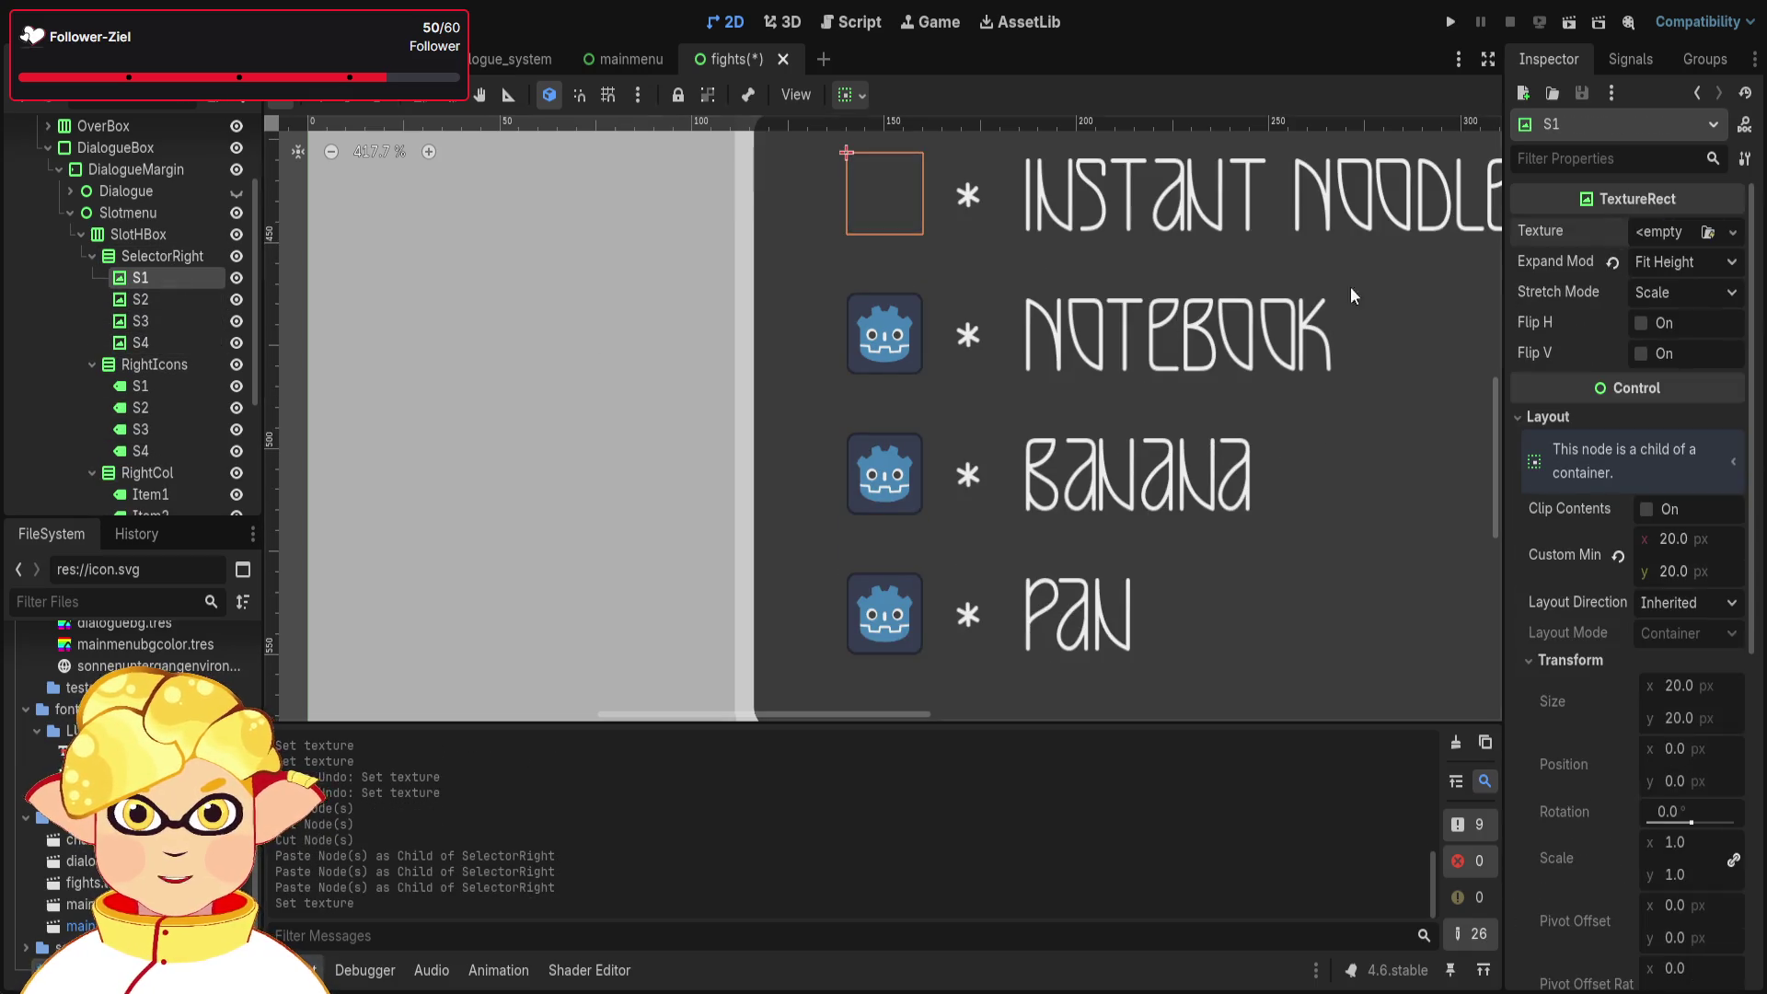
pyautogui.click(152, 299)
pyautogui.click(1618, 250)
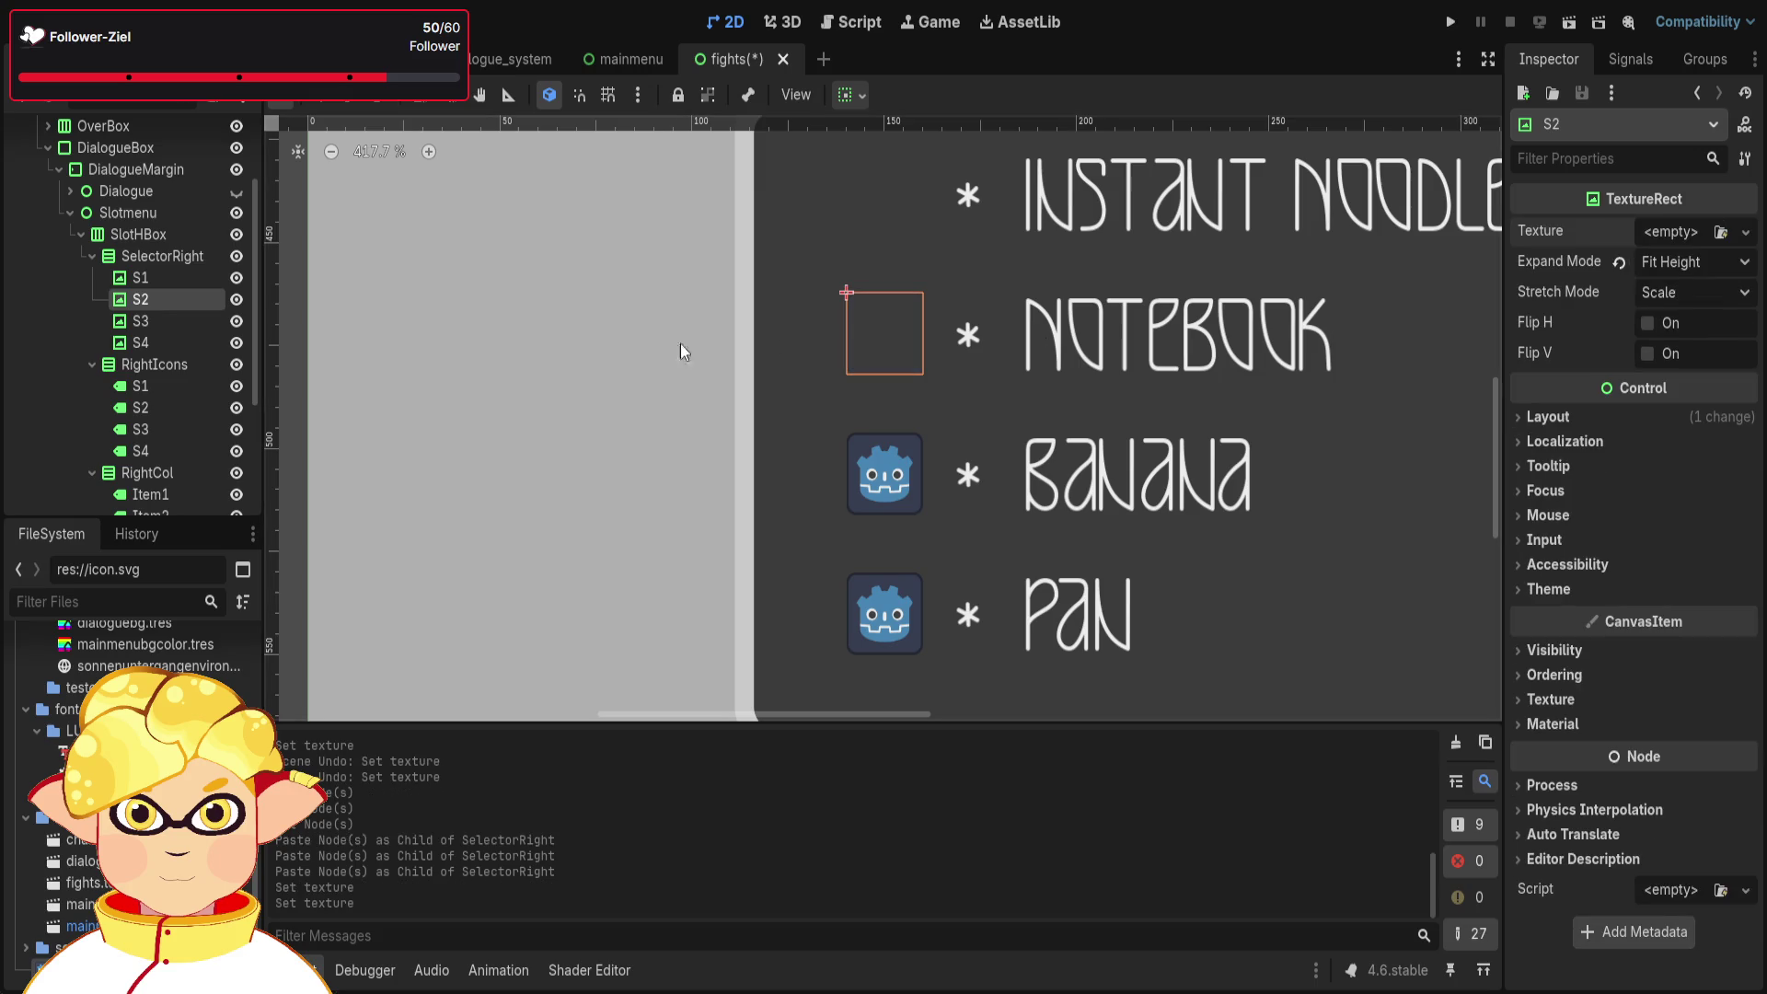
pyautogui.click(152, 321)
pyautogui.click(1619, 250)
pyautogui.click(152, 343)
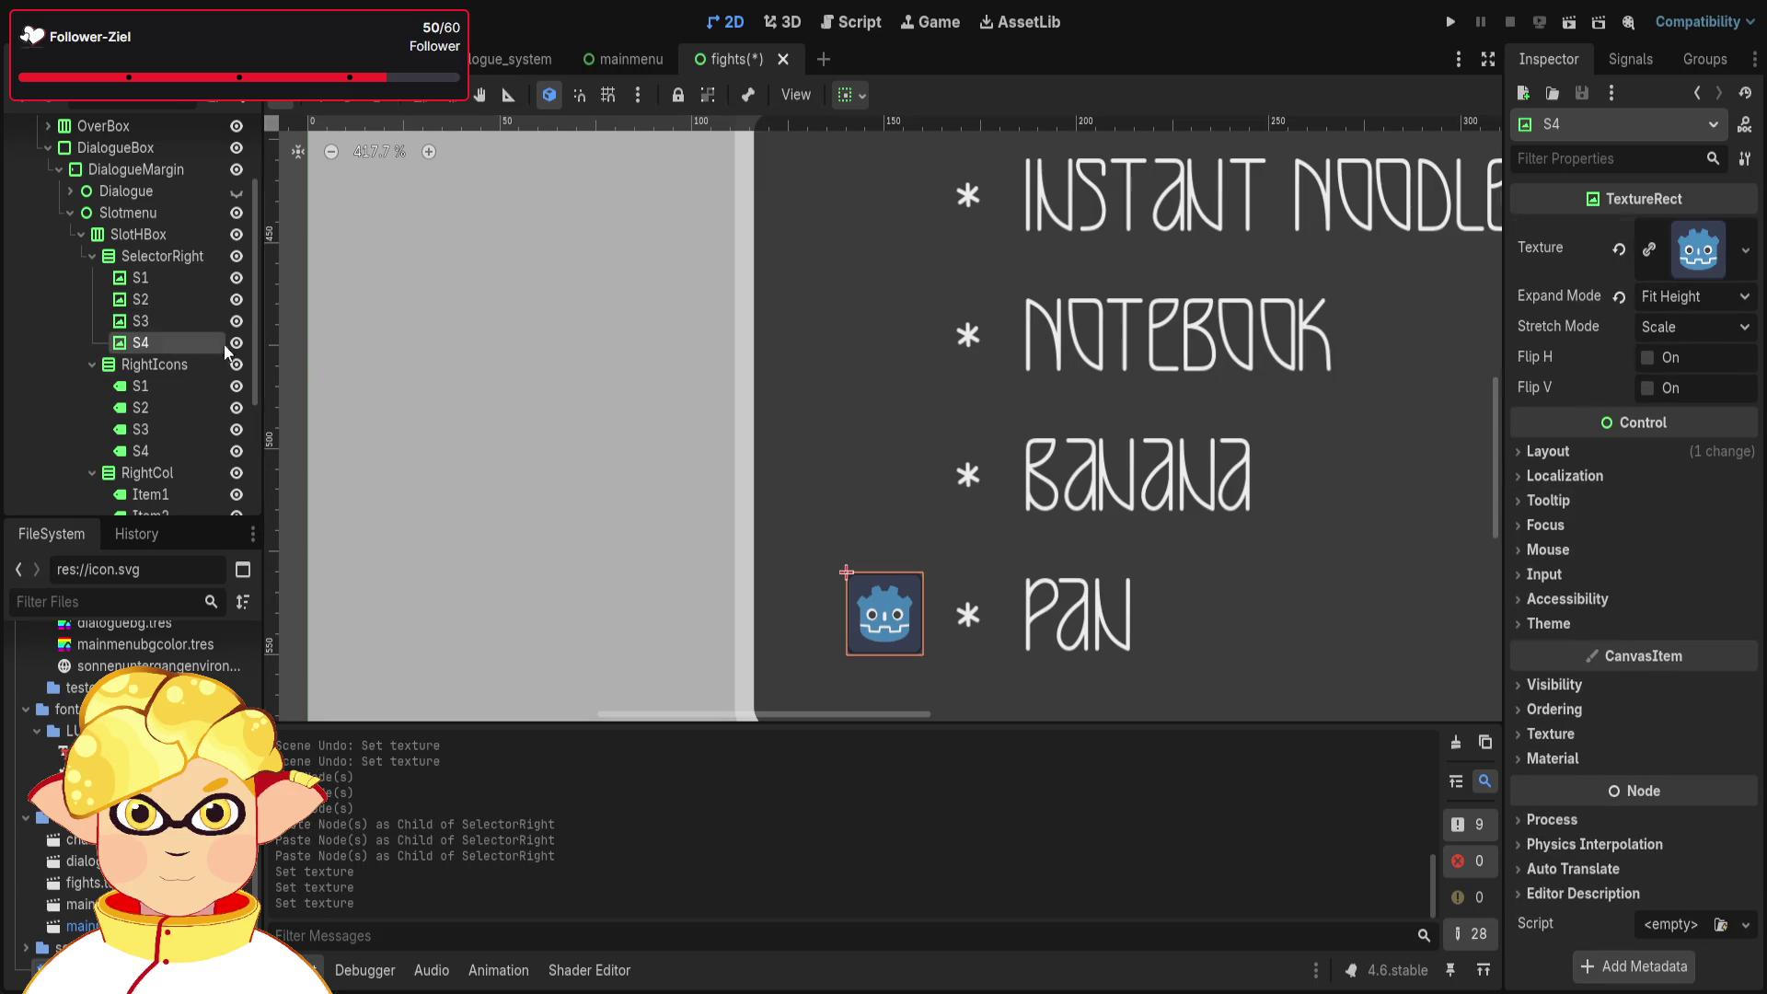
pyautogui.click(1619, 250)
pyautogui.scroll(-3, 1086, 502)
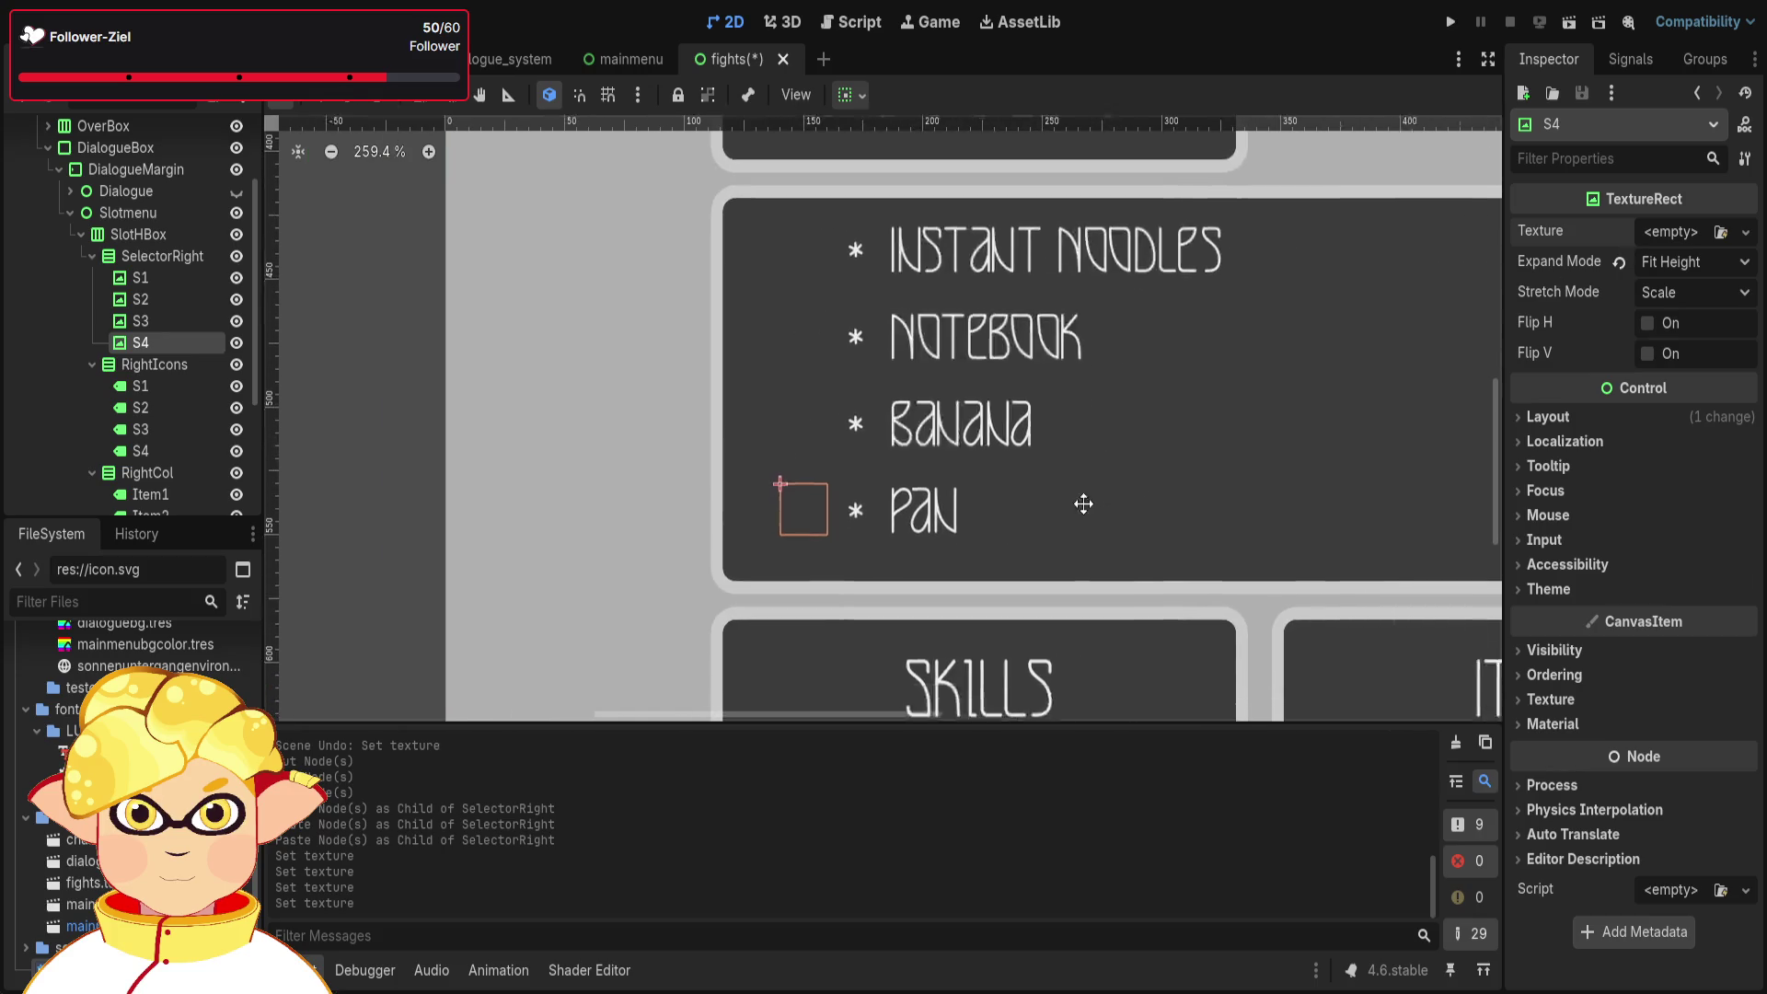
# - Paste a copy of SelectorRight into SlotHBox as SelectorRight2 and move it right after RightCol
pyautogui.scroll(-2, 904, 504)
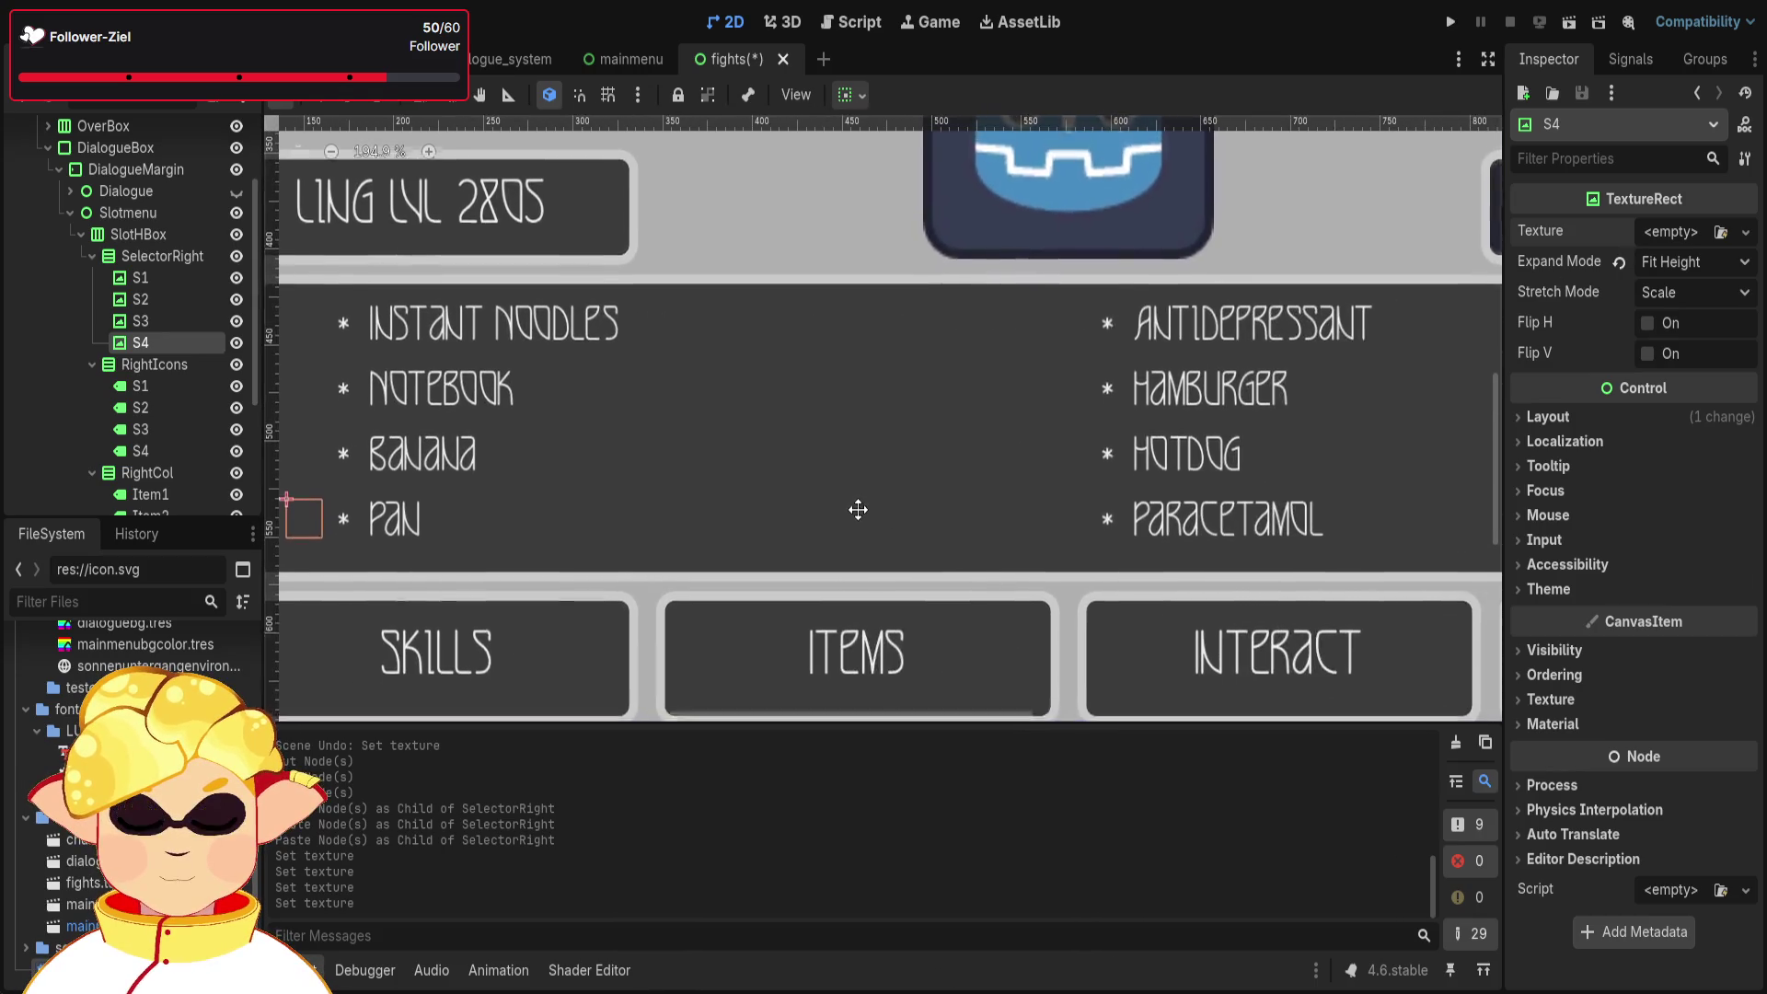
pyautogui.click(92, 256)
pyautogui.click(149, 256)
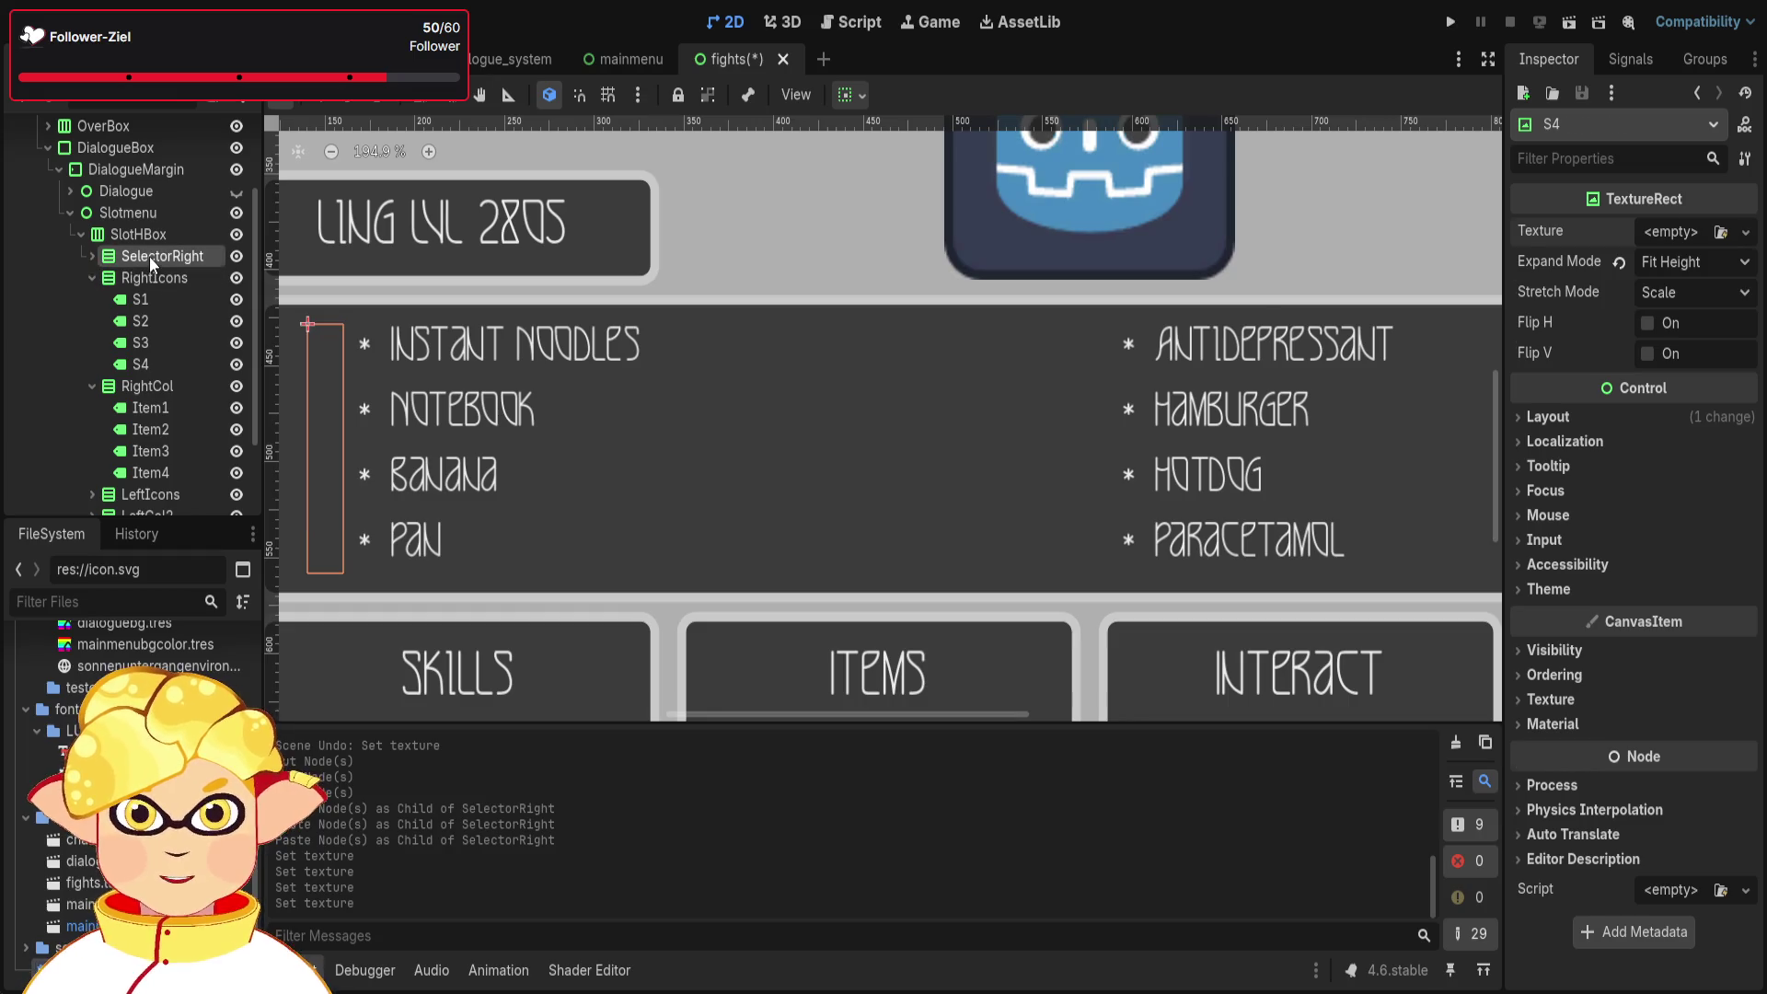
pyautogui.click(92, 277)
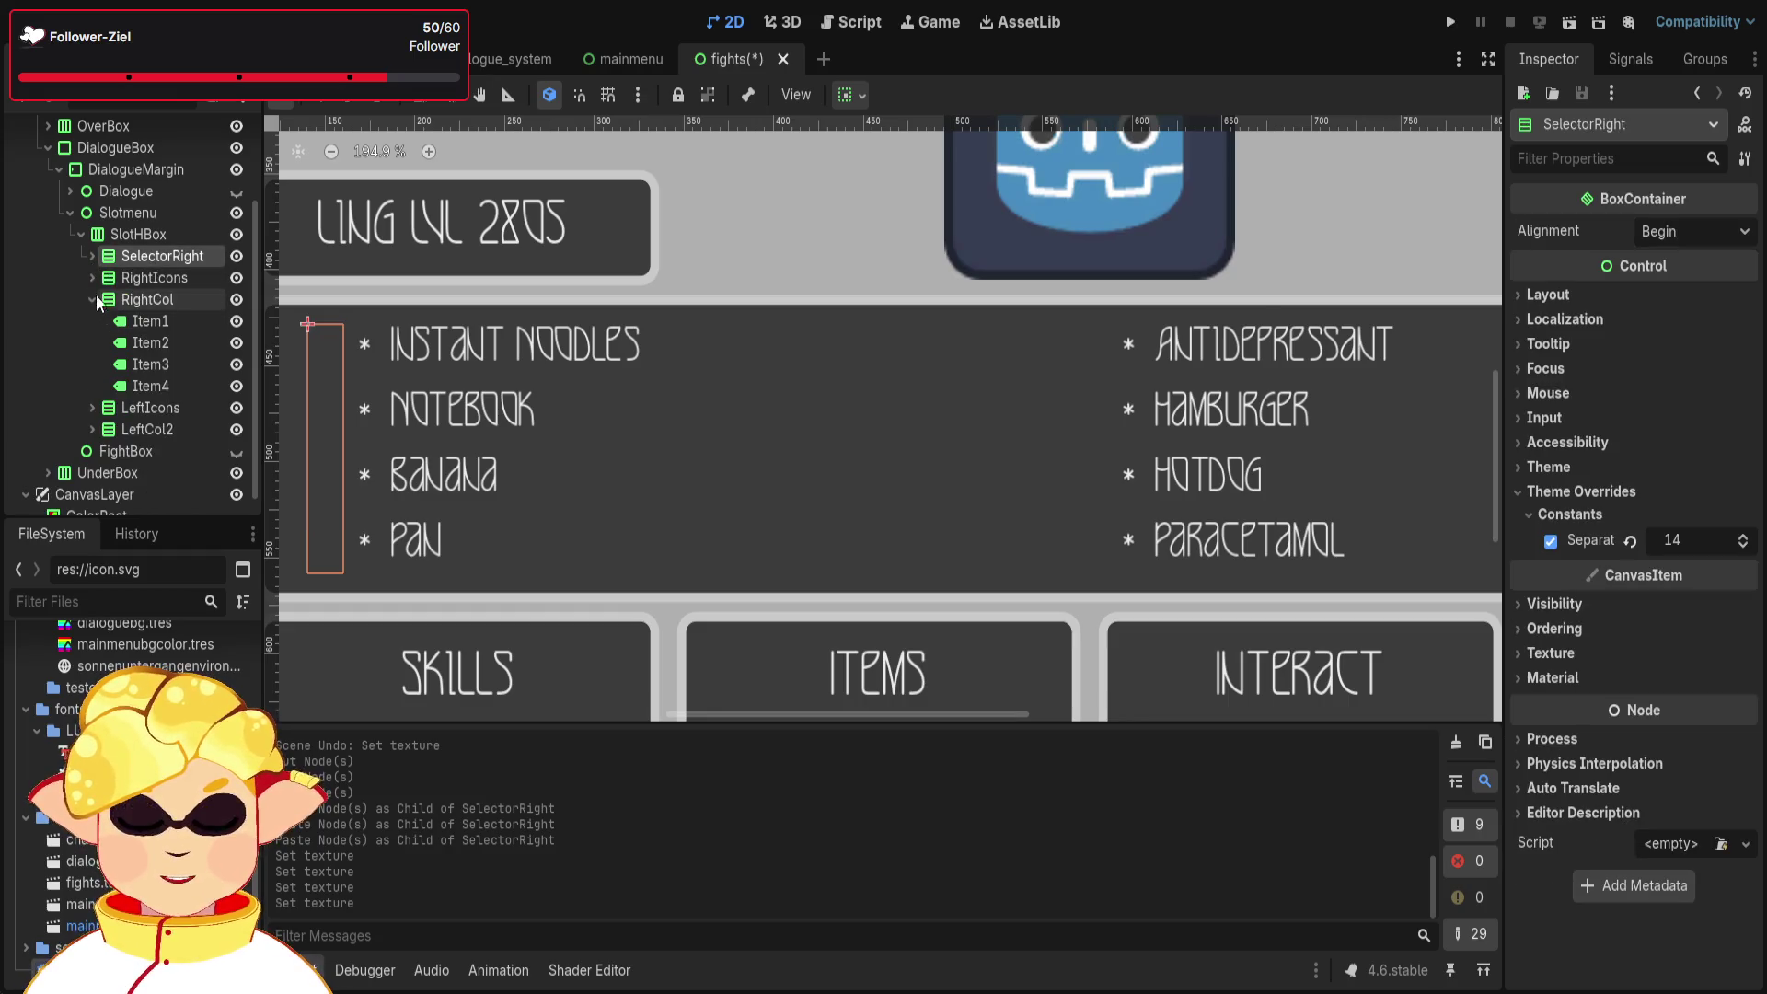
pyautogui.click(92, 299)
pyautogui.click(131, 302)
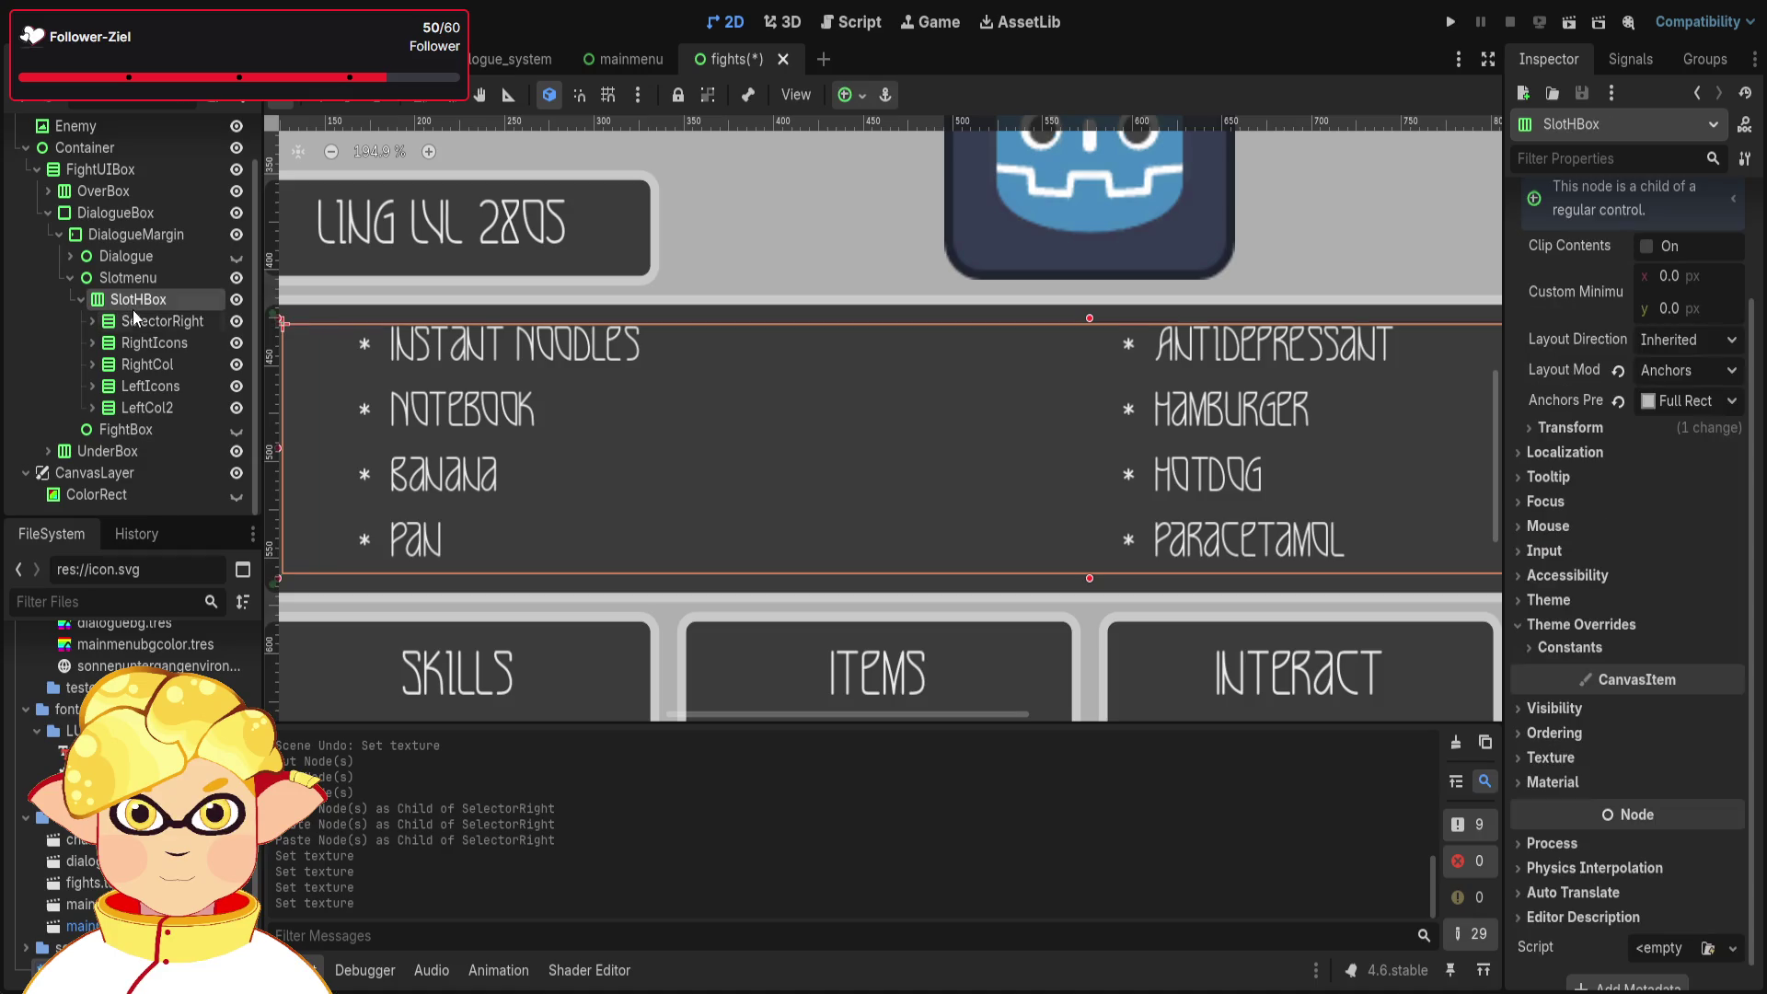
pyautogui.hotkey('ctrl', 'v')
pyautogui.click(90, 429)
pyautogui.moveTo(156, 428); pyautogui.dragTo(158, 375)
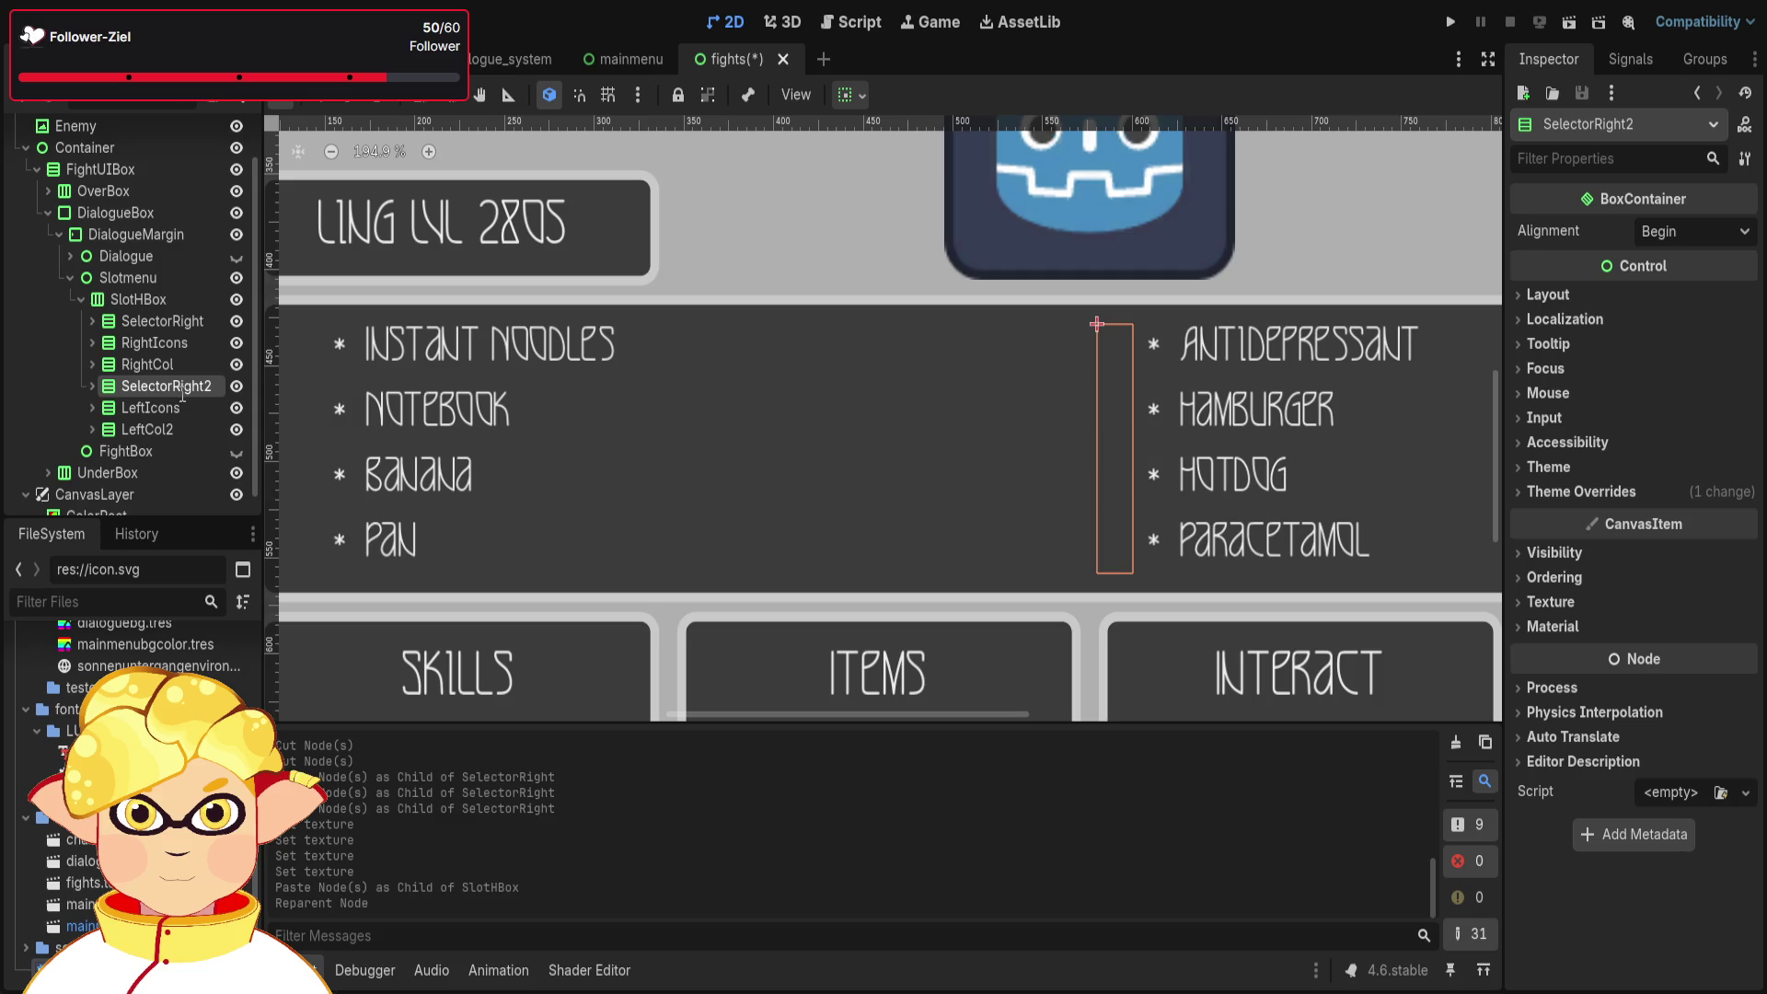
# - Rename SelectorRight2 to 'SelectorLeft', recentre the canvas, and collapse the SlothHBox row
pyautogui.doubleClick(165, 385)
pyautogui.write('SelectorLeft')
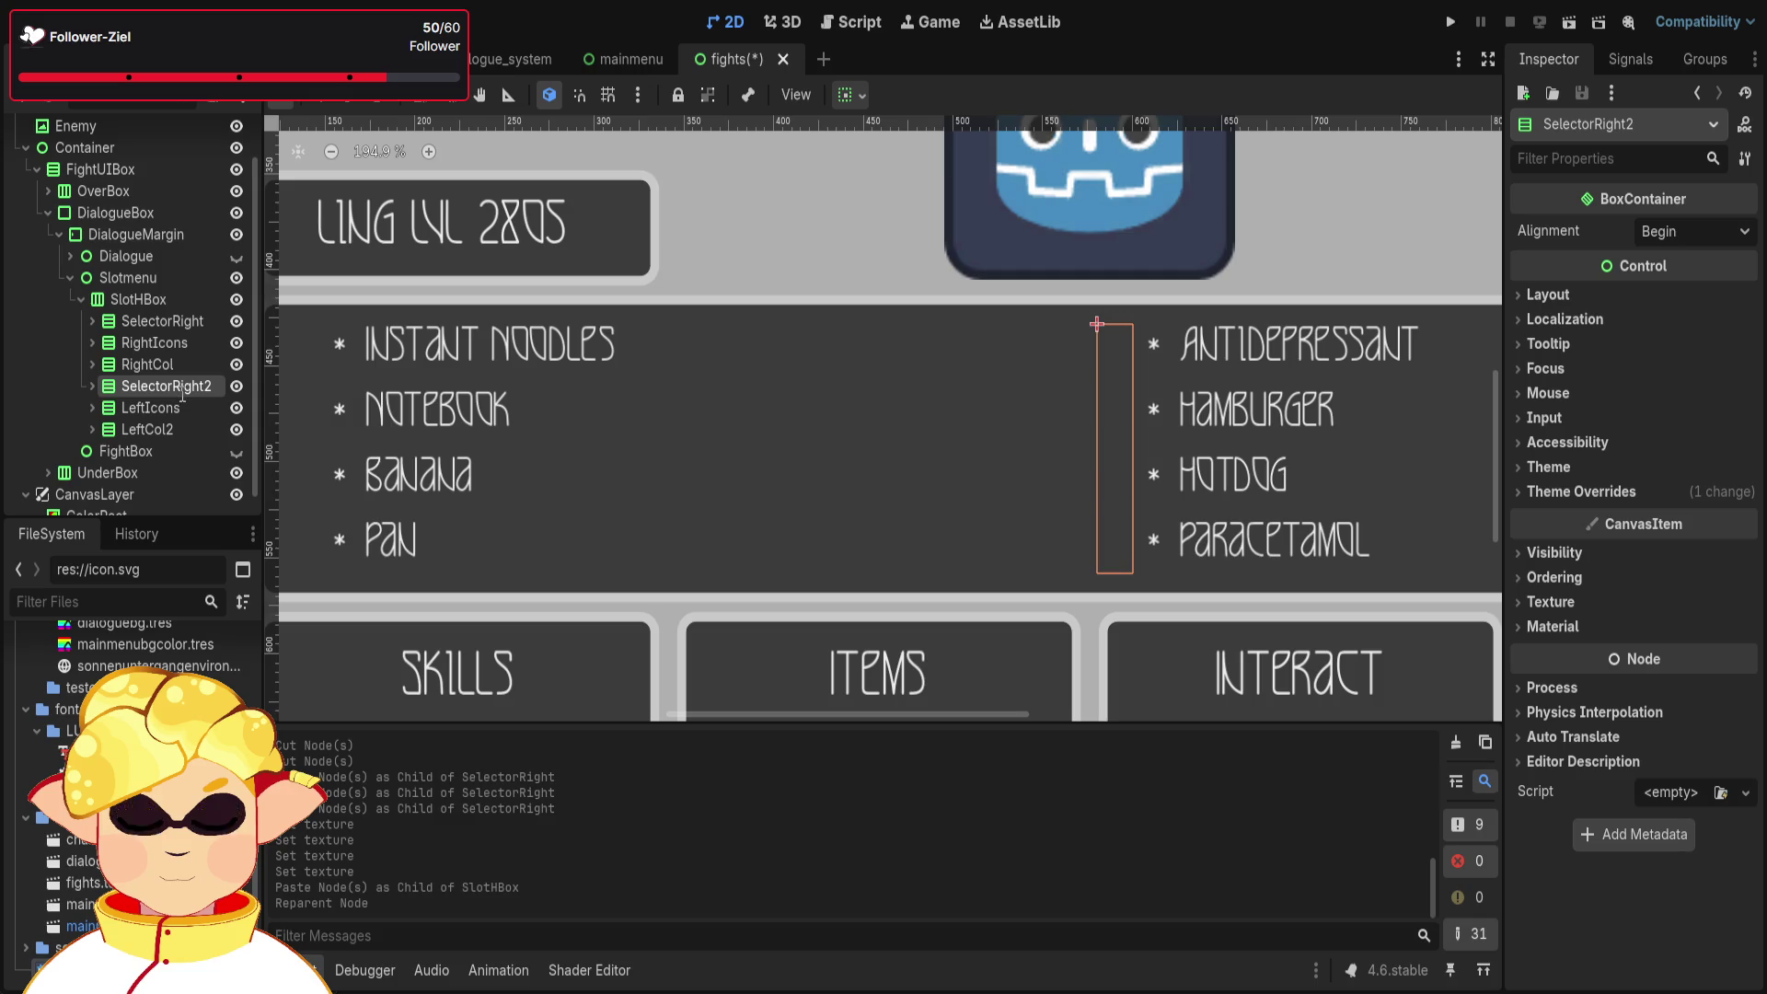
pyautogui.press('Return')
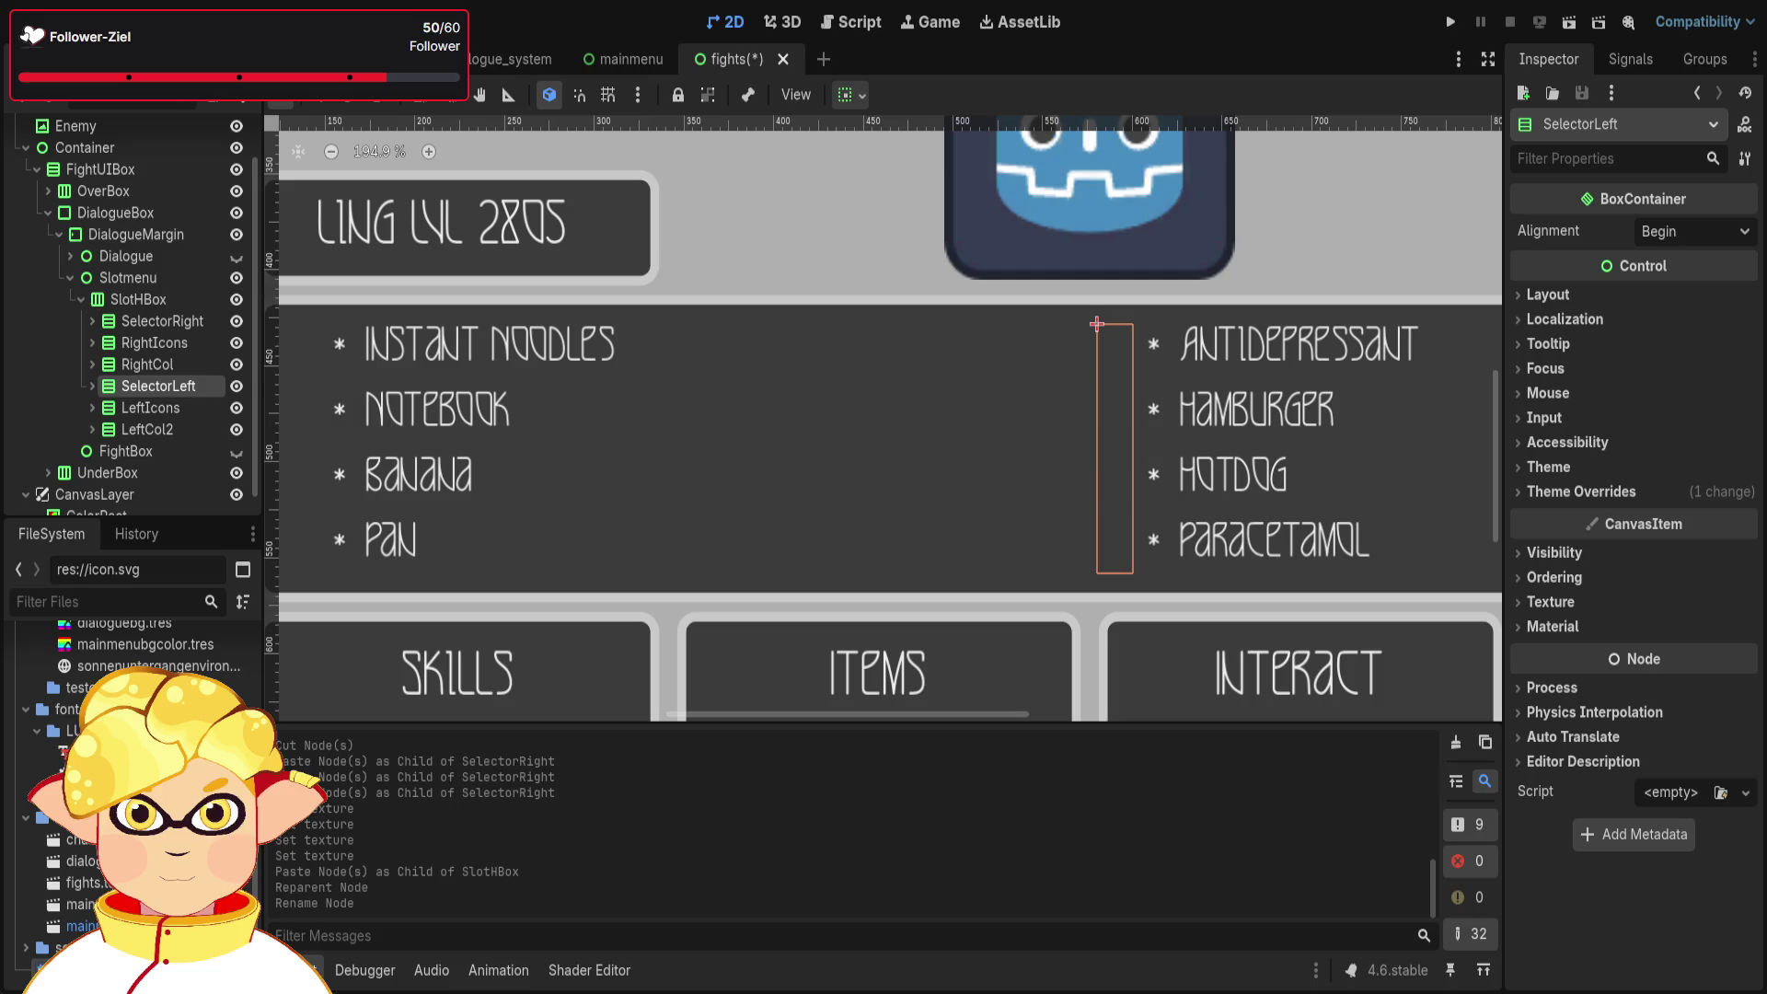
pyautogui.scroll(-3, 919, 619)
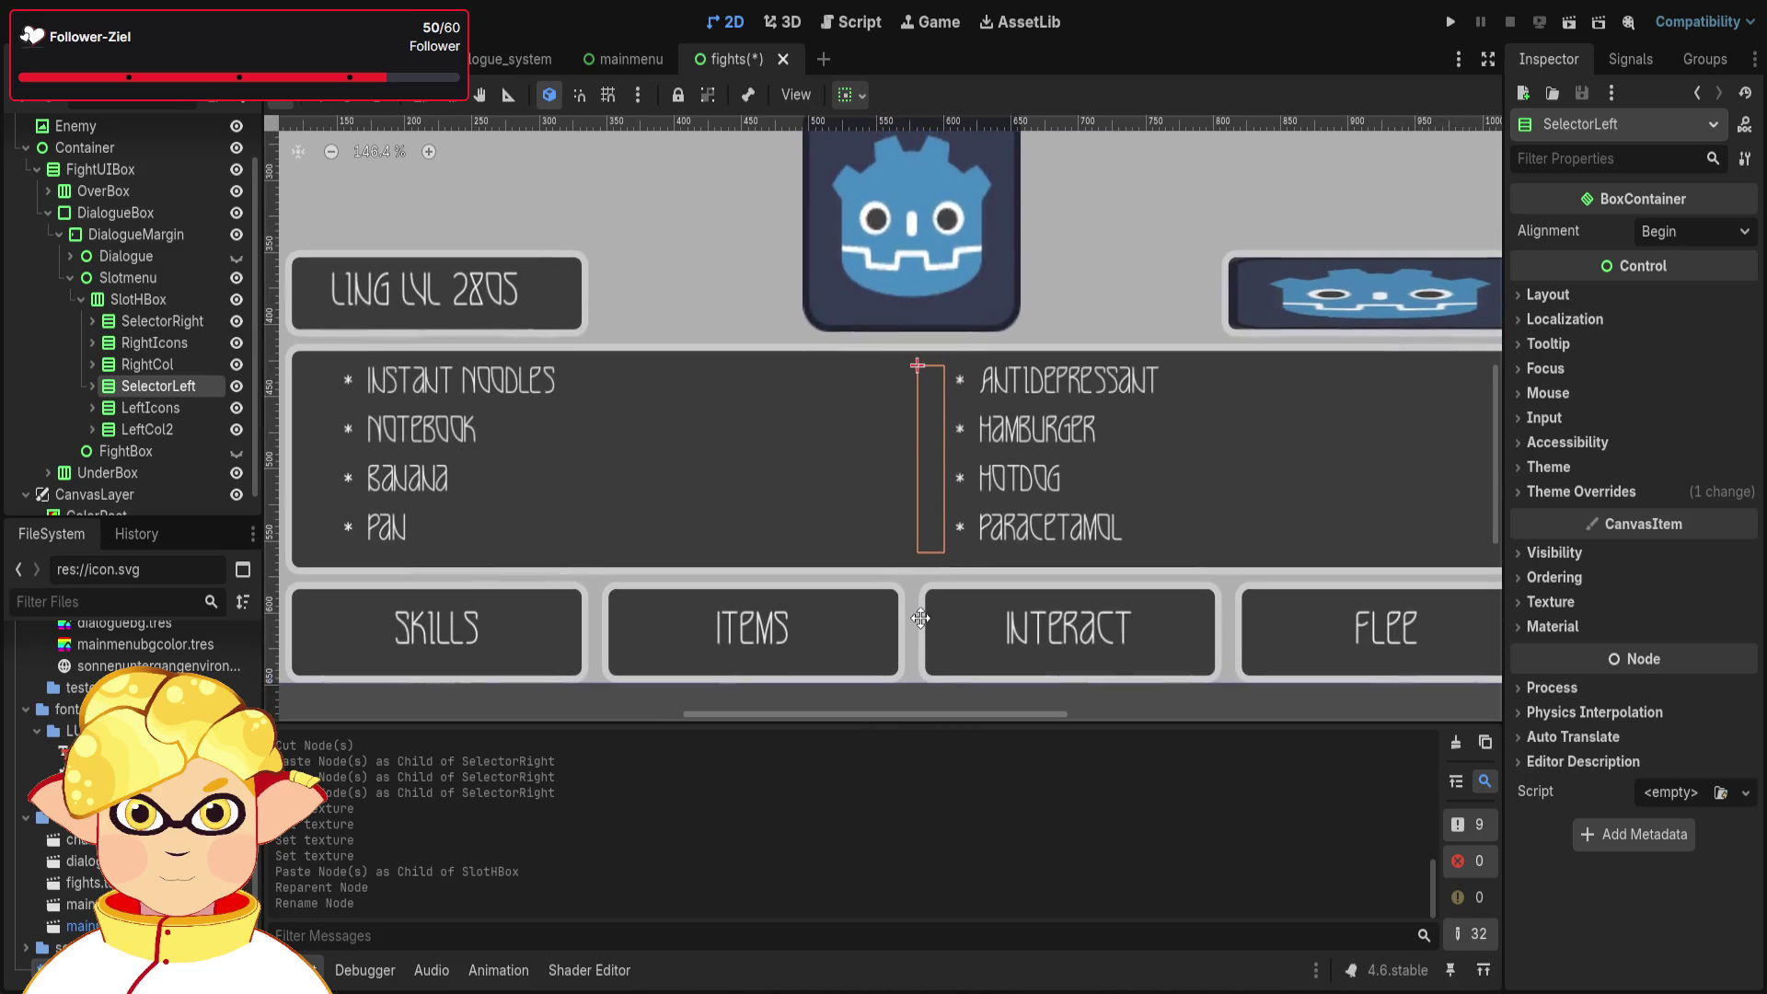
pyautogui.moveTo(920, 619)
pyautogui.mouseDown()
pyautogui.moveTo(878, 591)
pyautogui.moveTo(820, 591)
pyautogui.mouseUp()
pyautogui.scroll(-4, 828, 589)
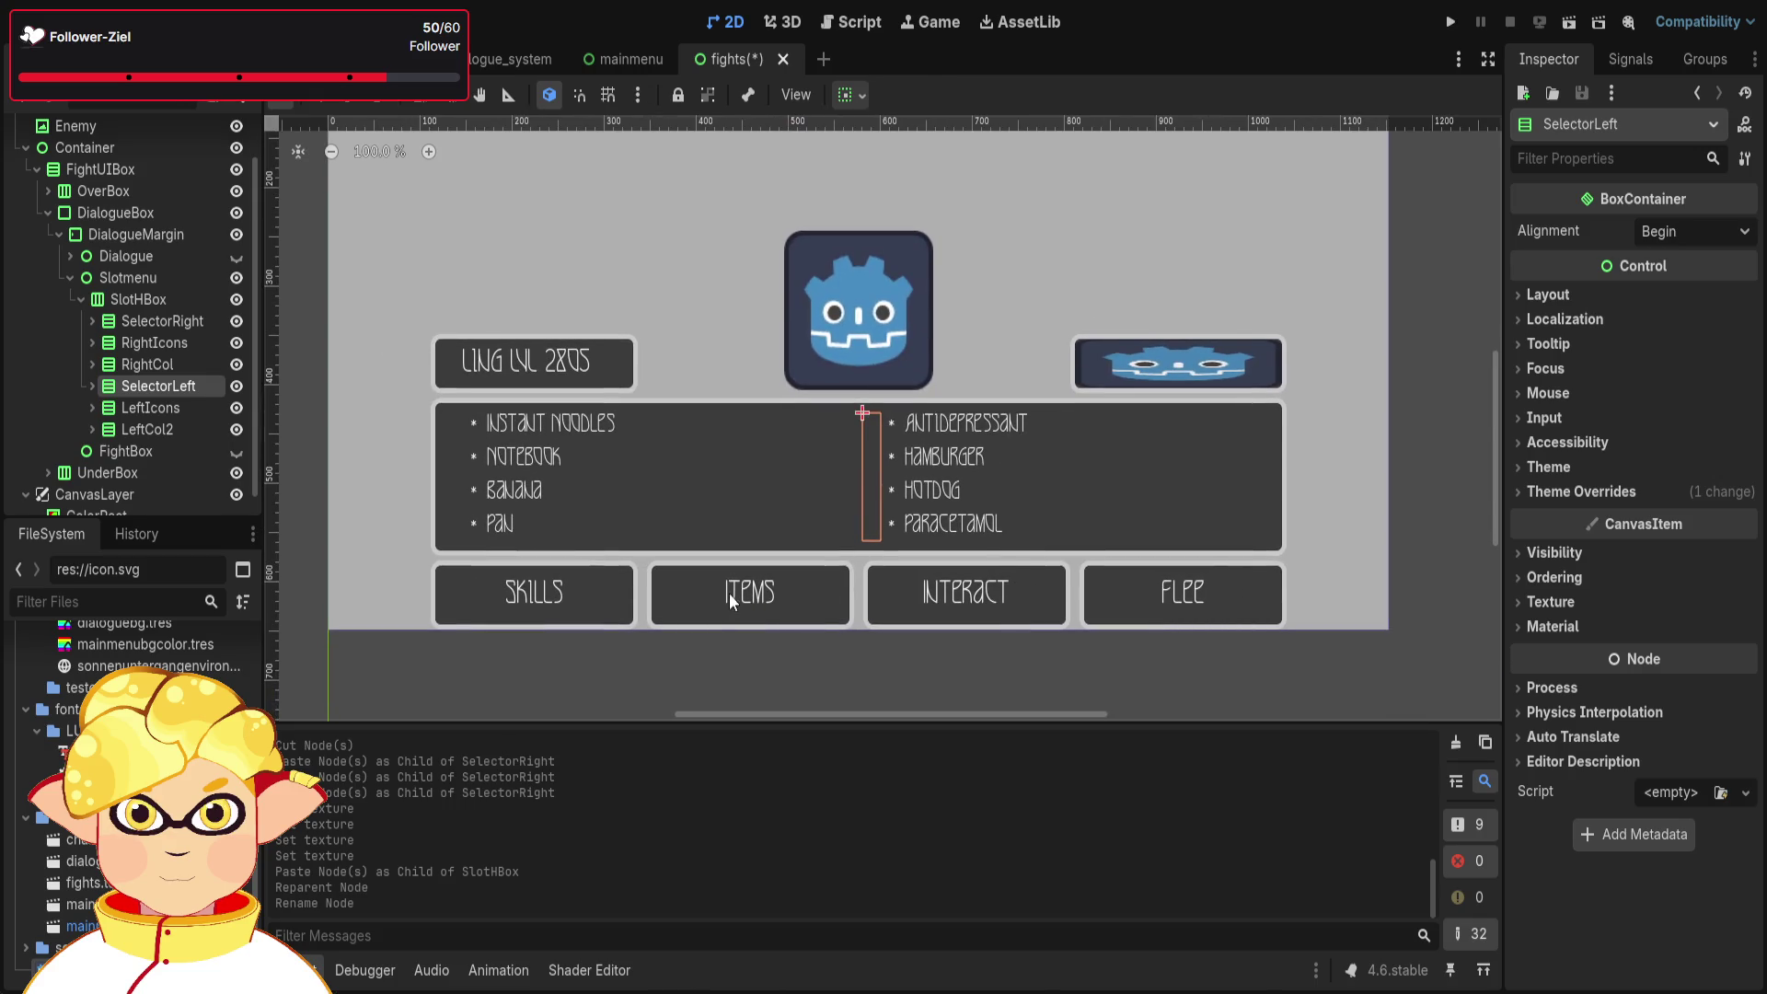
pyautogui.click(81, 299)
pyautogui.click(133, 354)
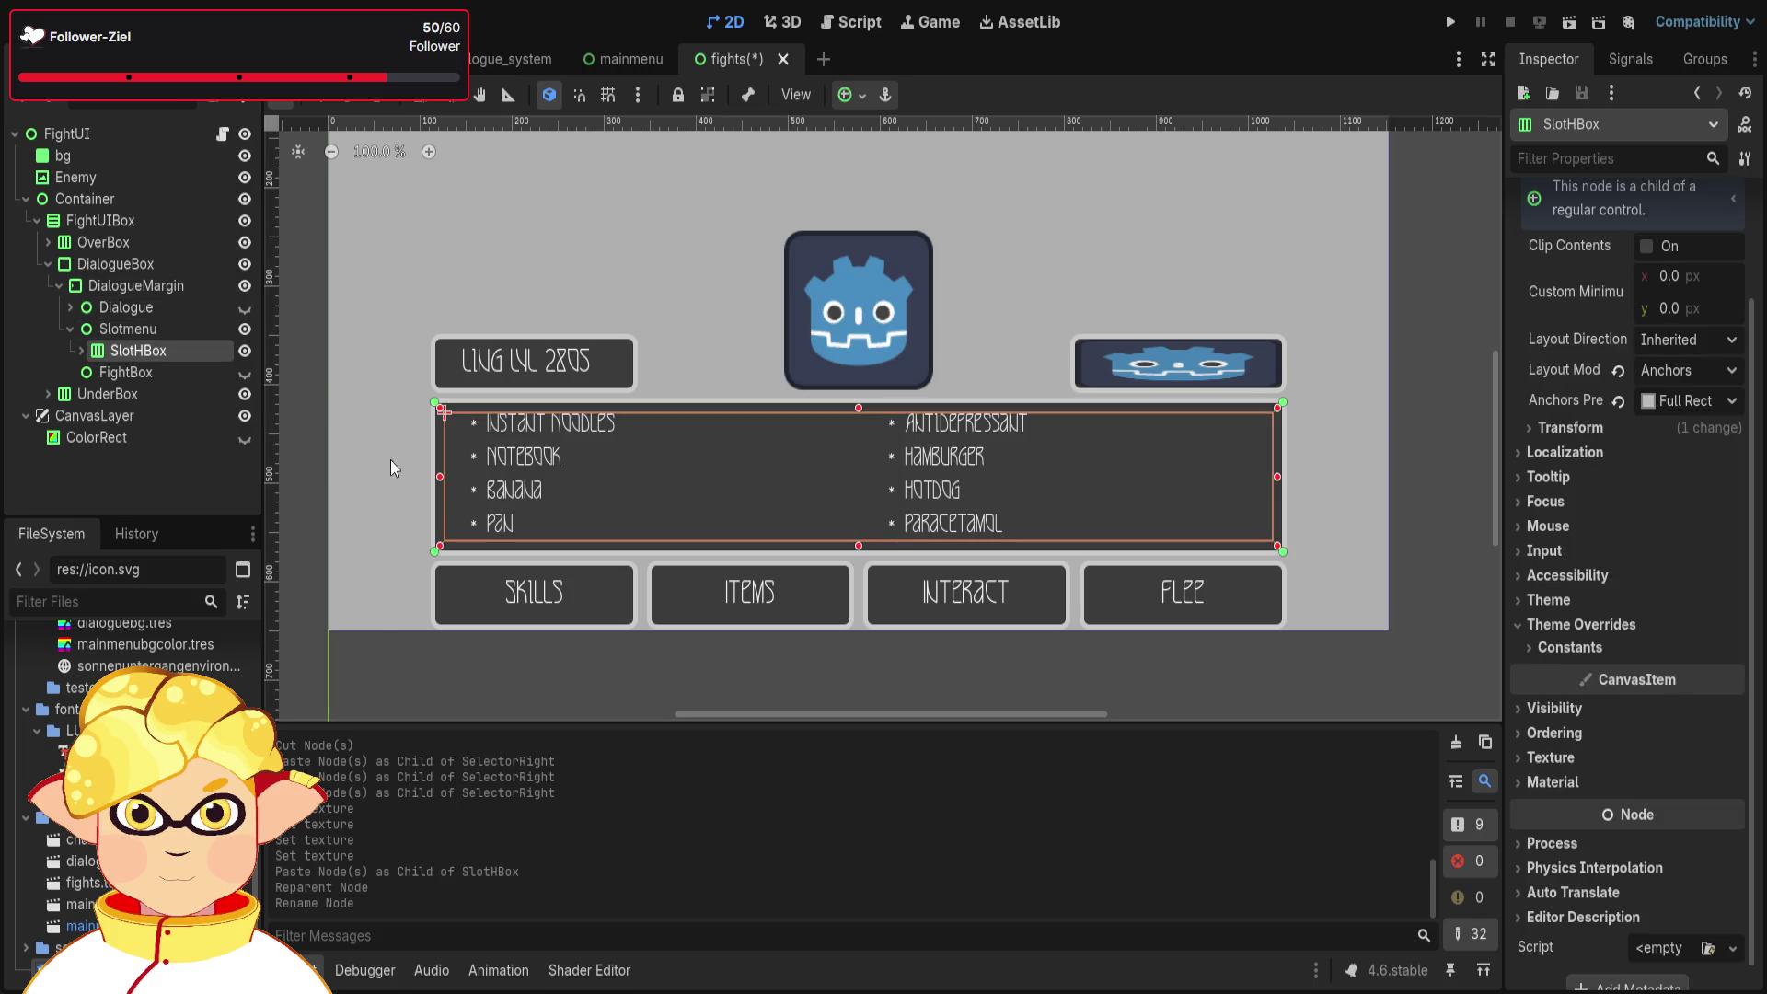
pyautogui.scroll(4, 422, 505)
pyautogui.scroll(3, 422, 505)
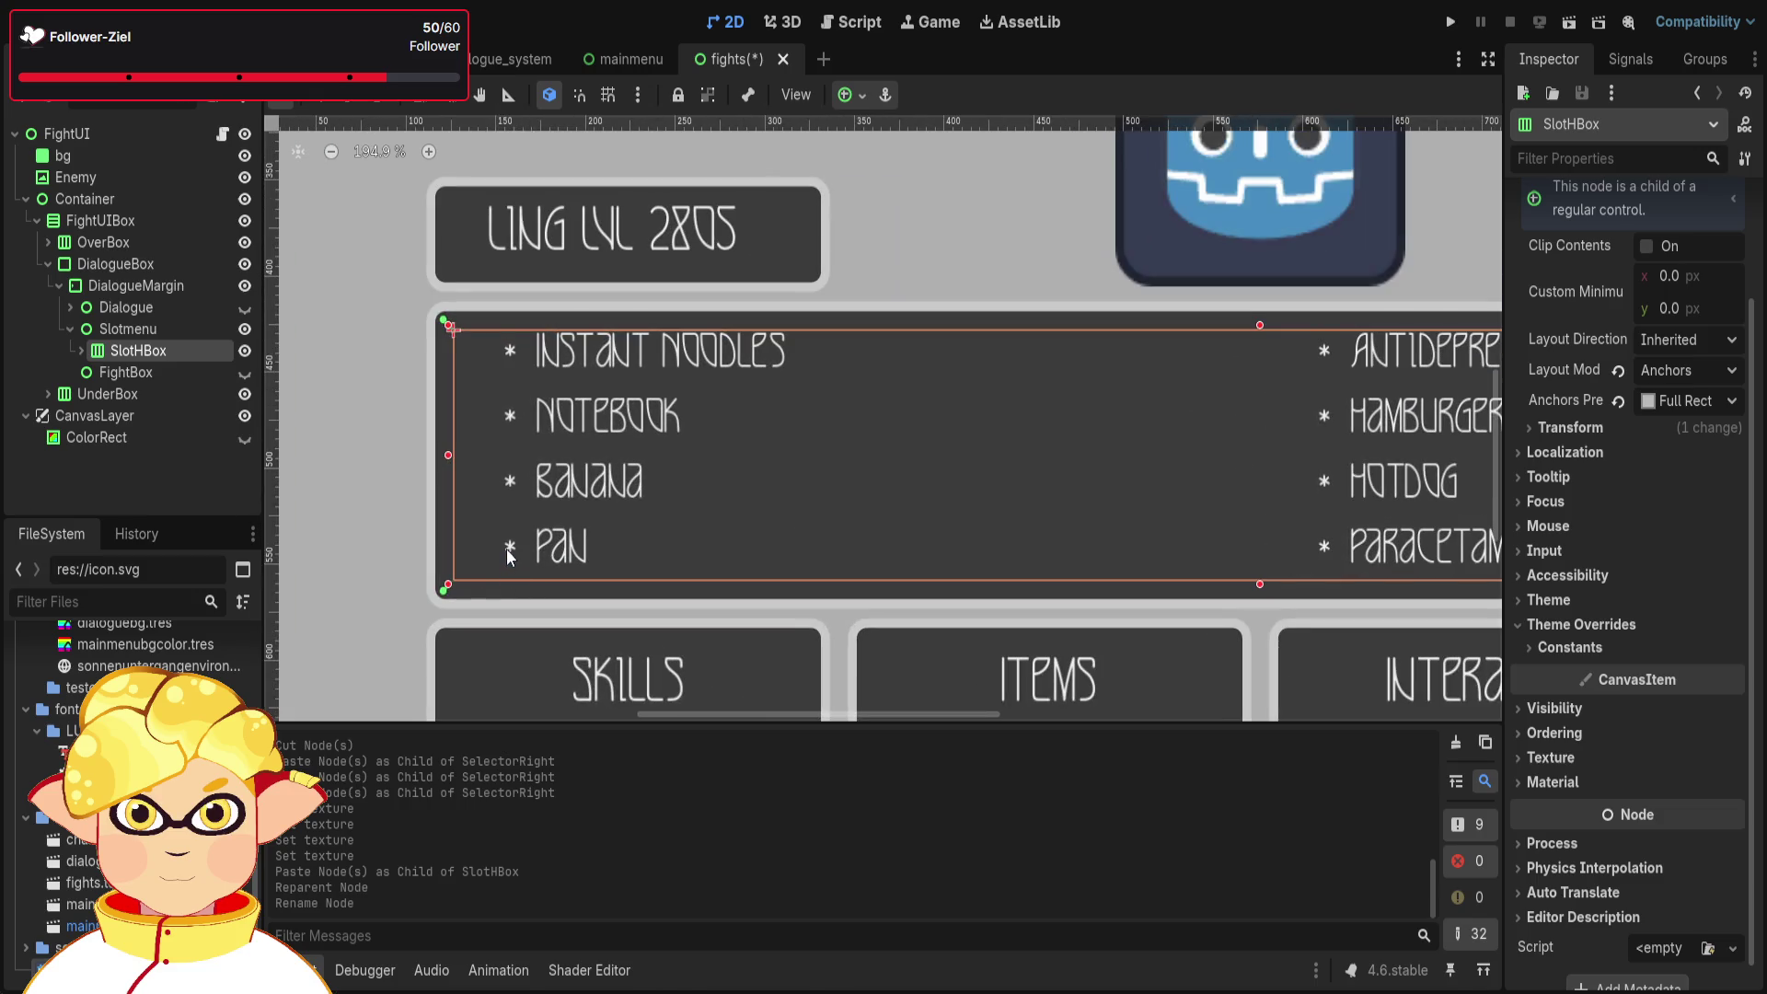
pyautogui.scroll(2, 488, 556)
pyautogui.scroll(1, 543, 560)
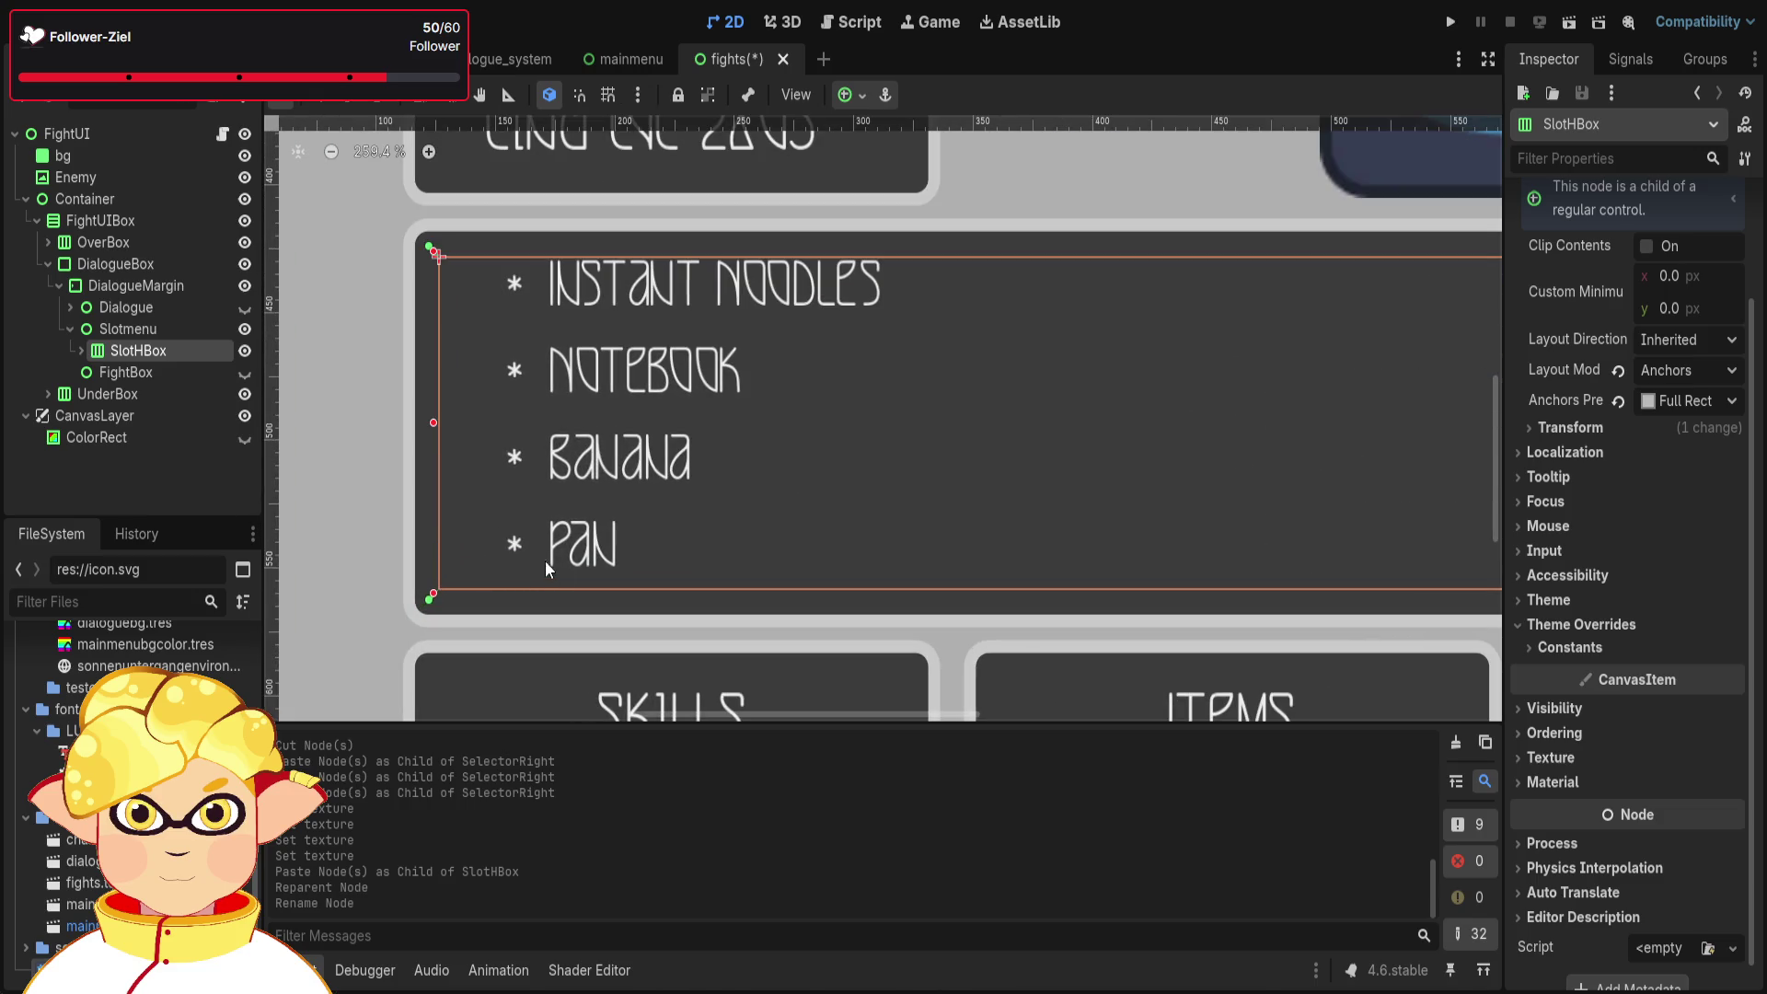
pyautogui.click(1084, 171)
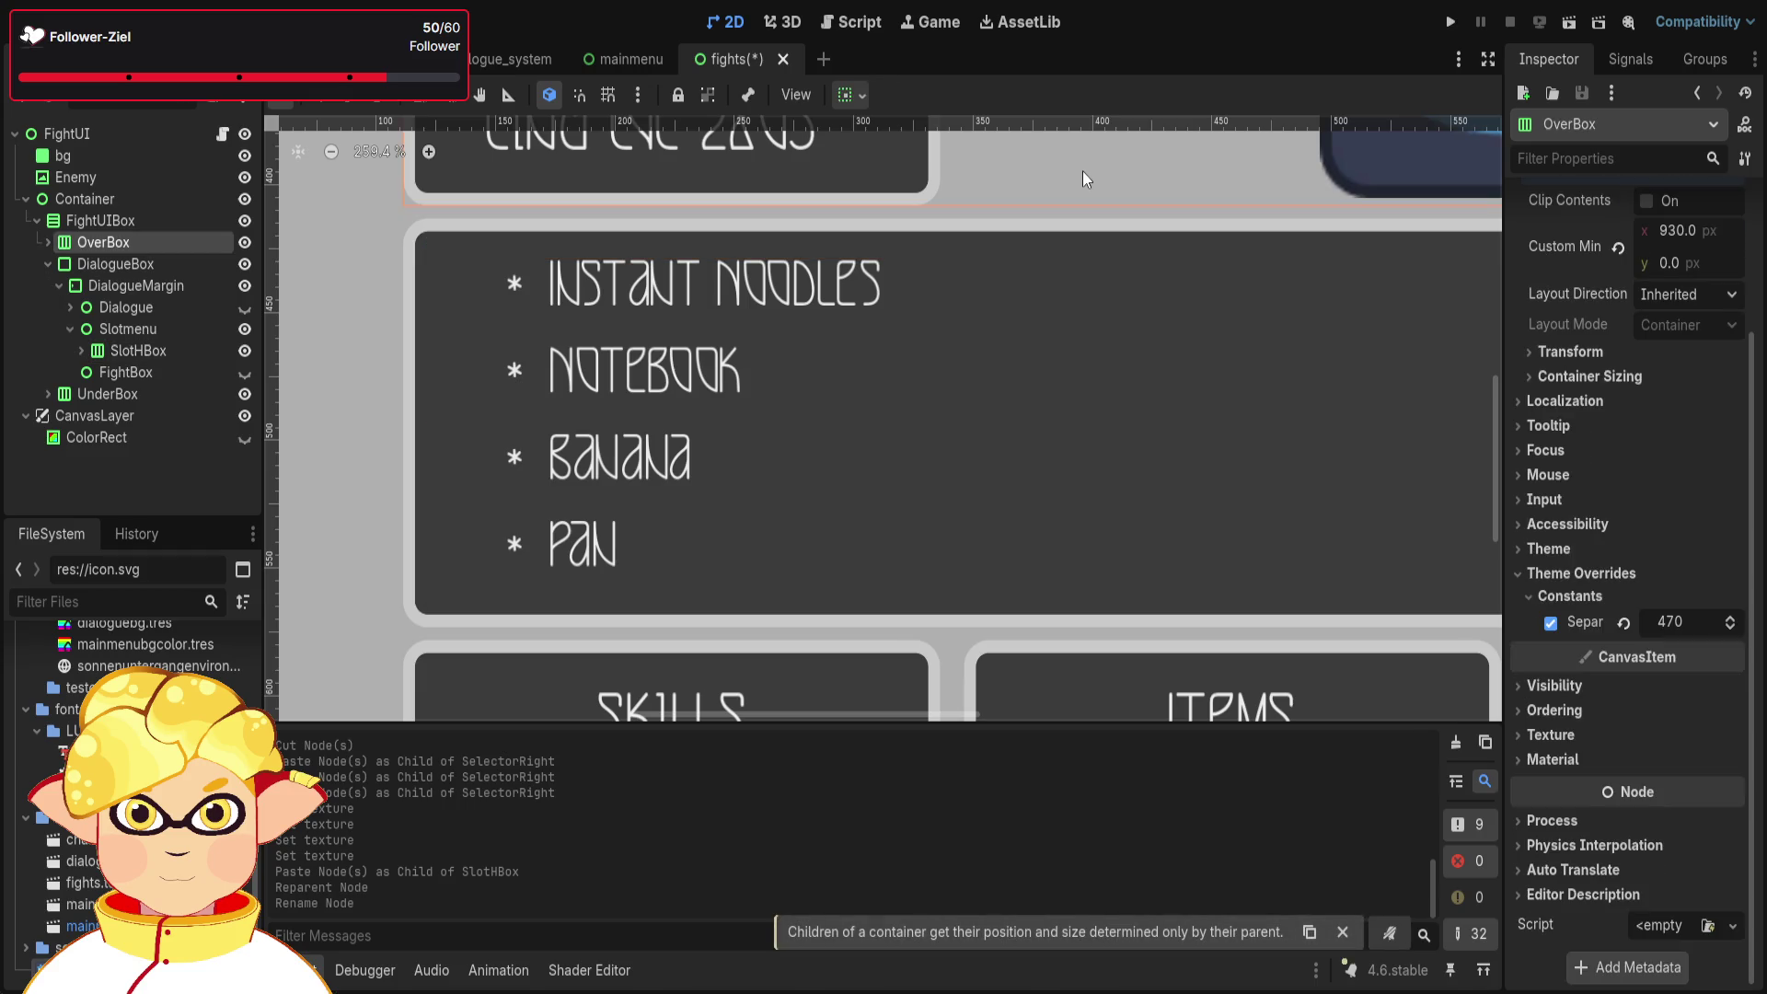
pyautogui.scroll(-6, 1082, 171)
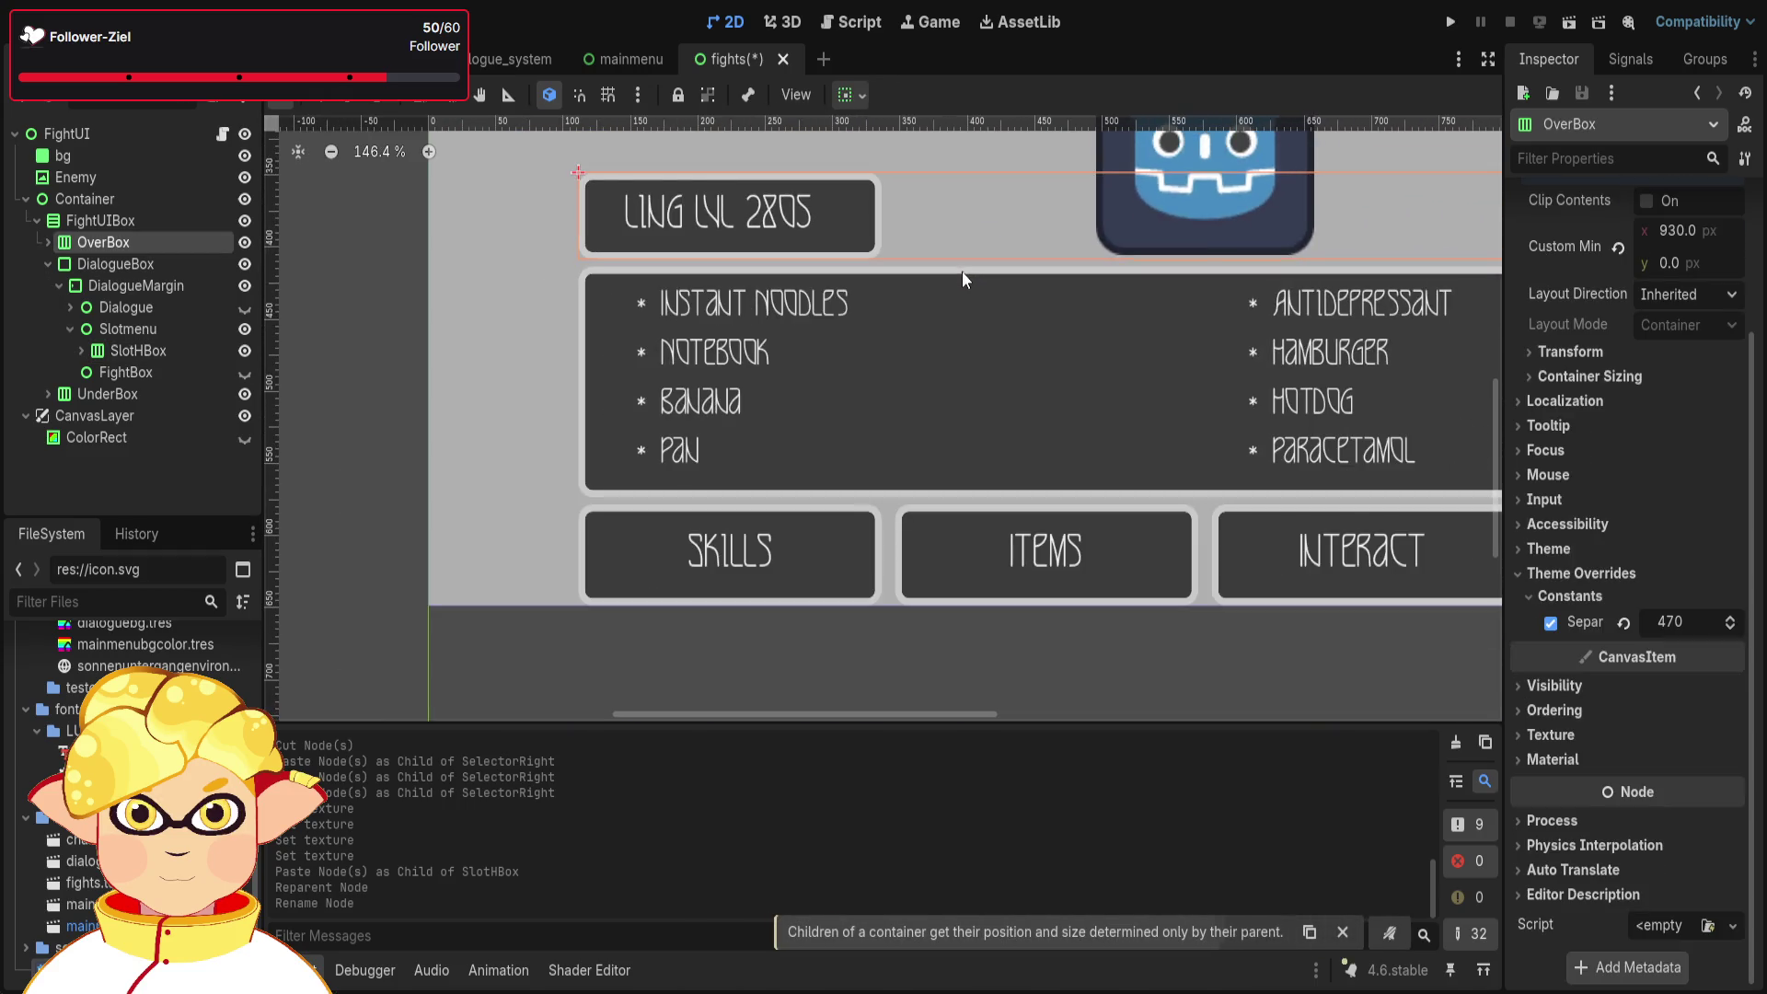
pyautogui.hscroll(5, 982, 331)
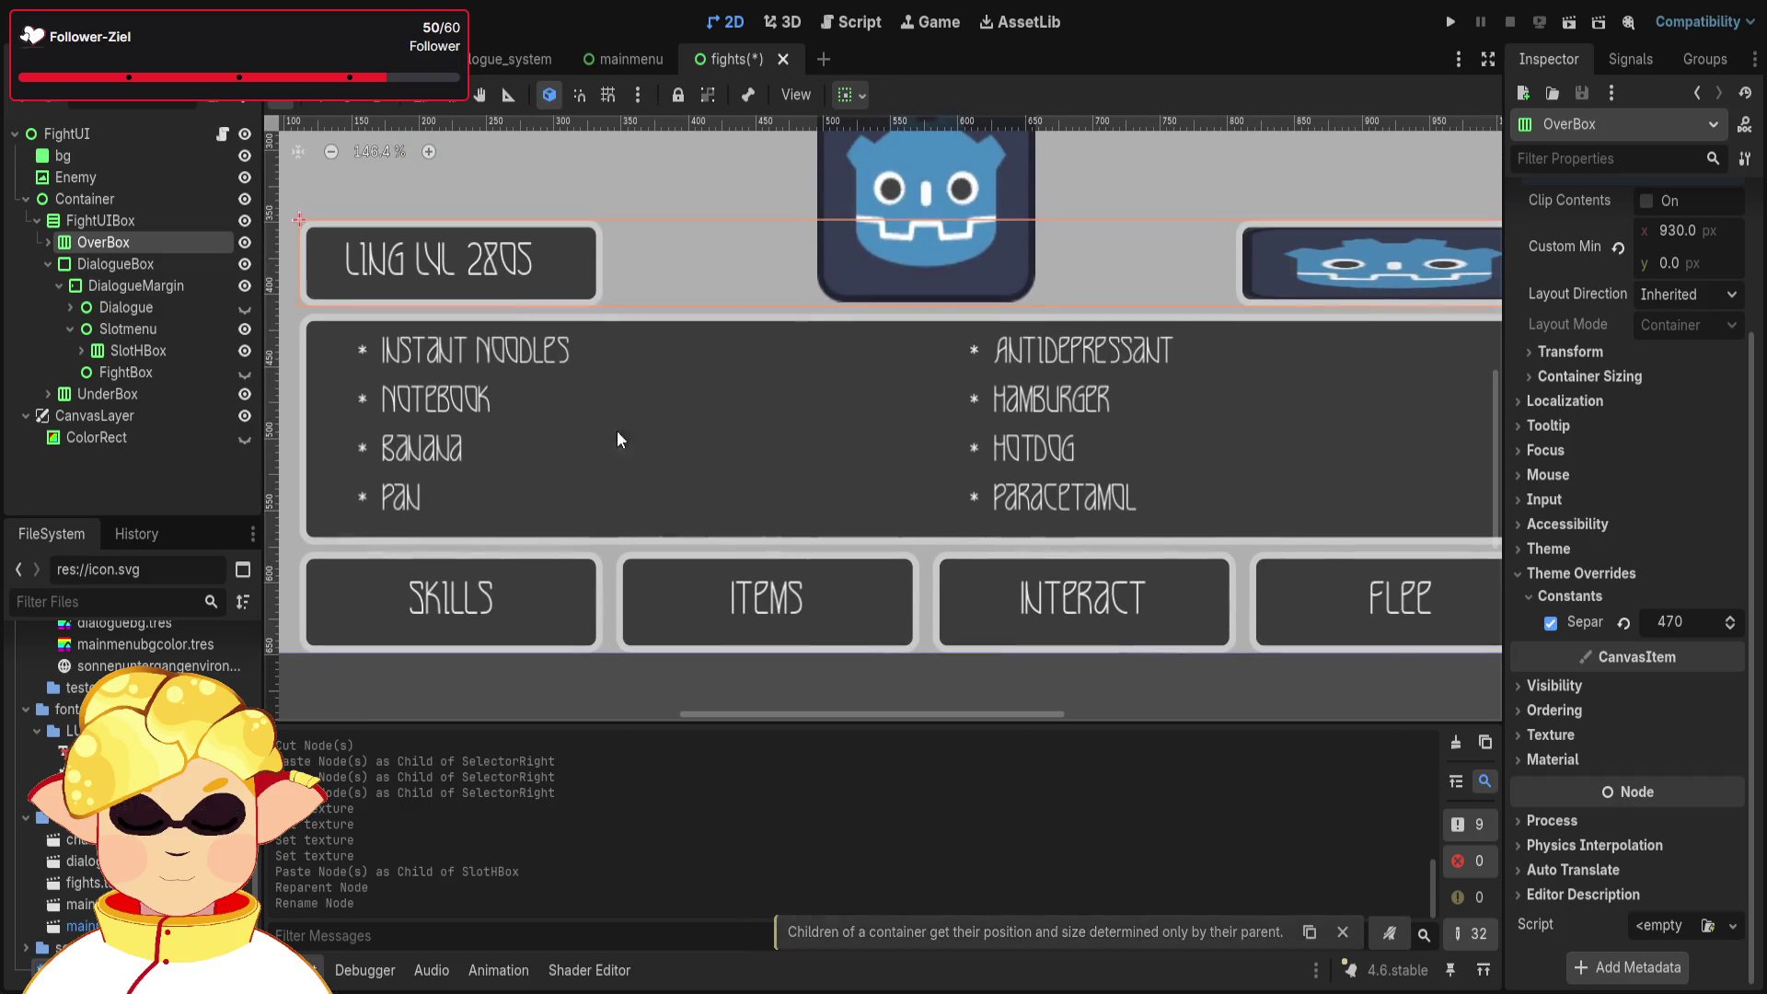
pyautogui.click(341, 497)
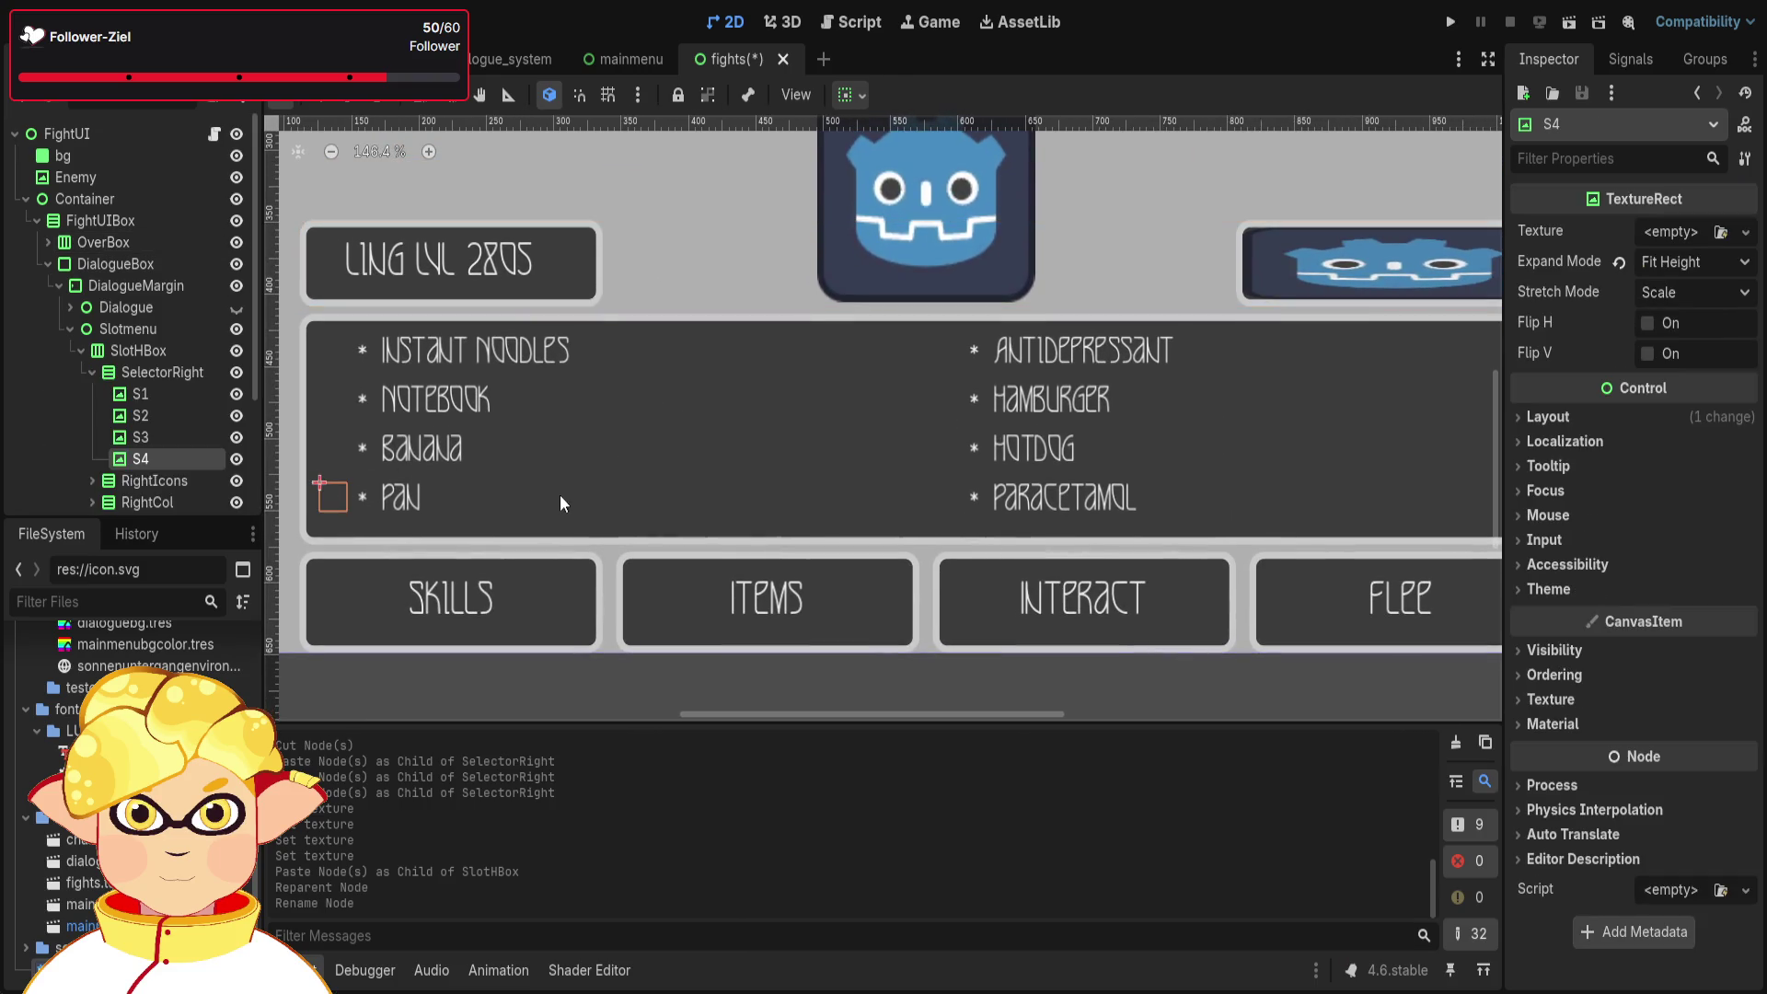
pyautogui.click(947, 498)
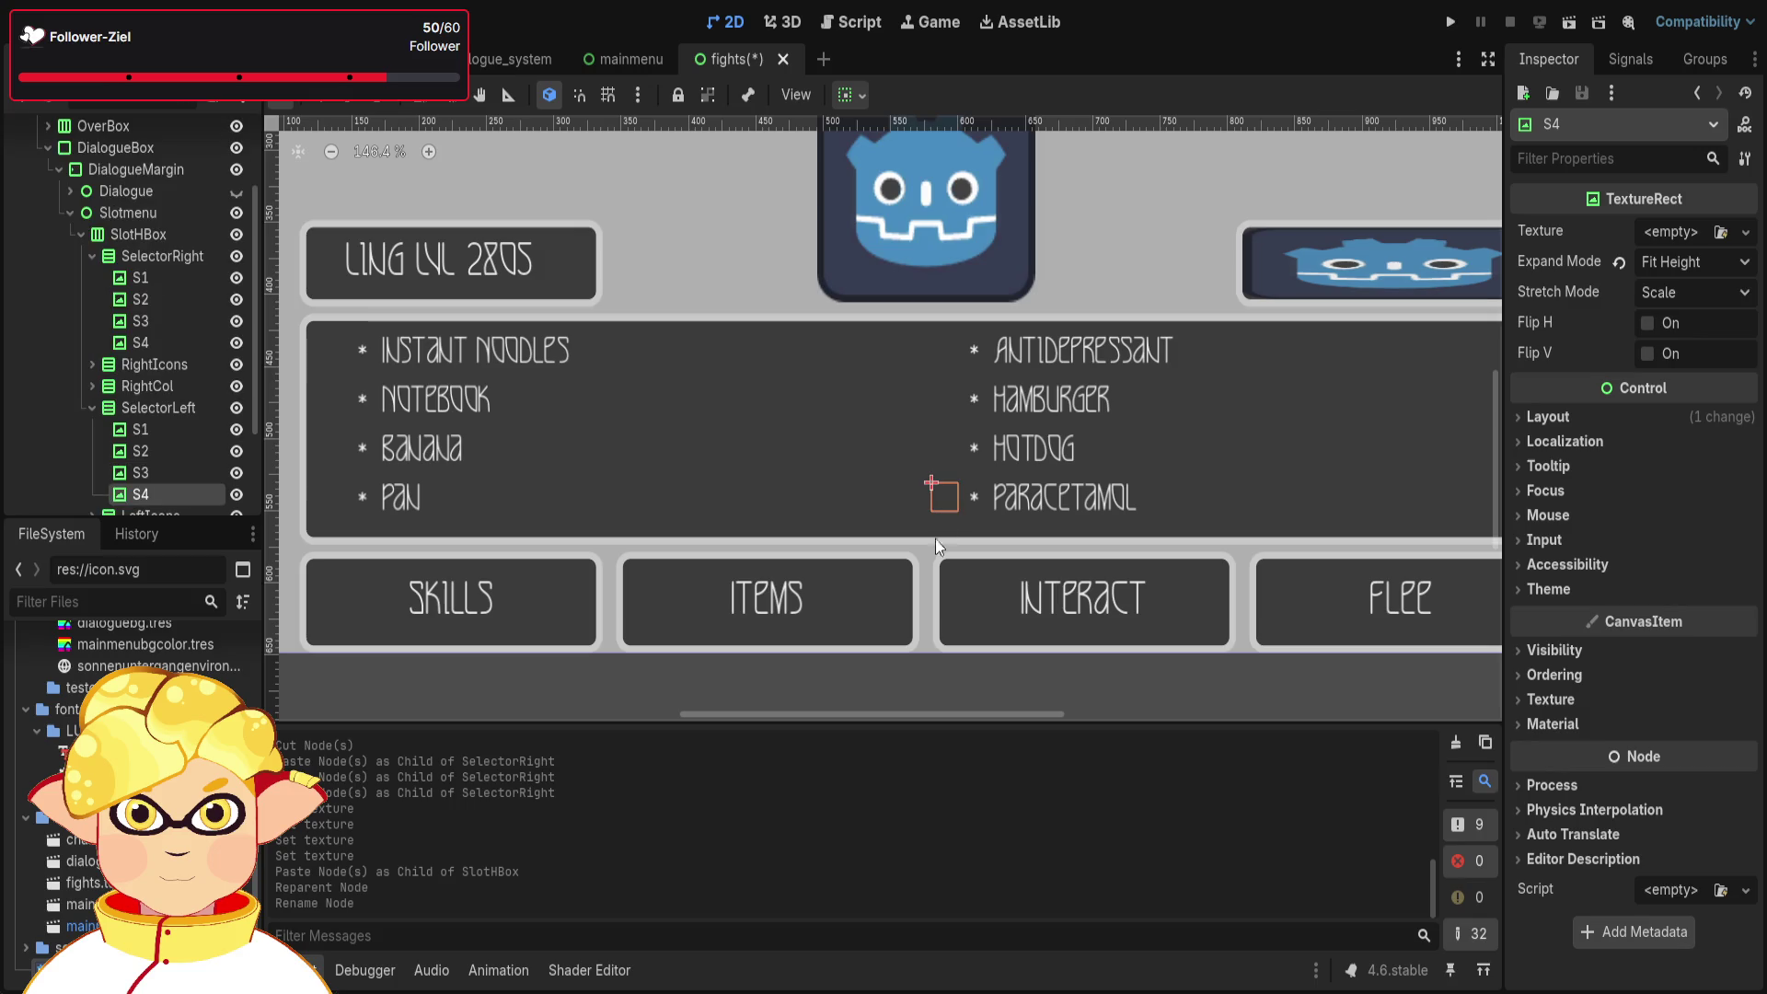
pyautogui.scroll(5, 958, 563)
pyautogui.scroll(-2, 874, 442)
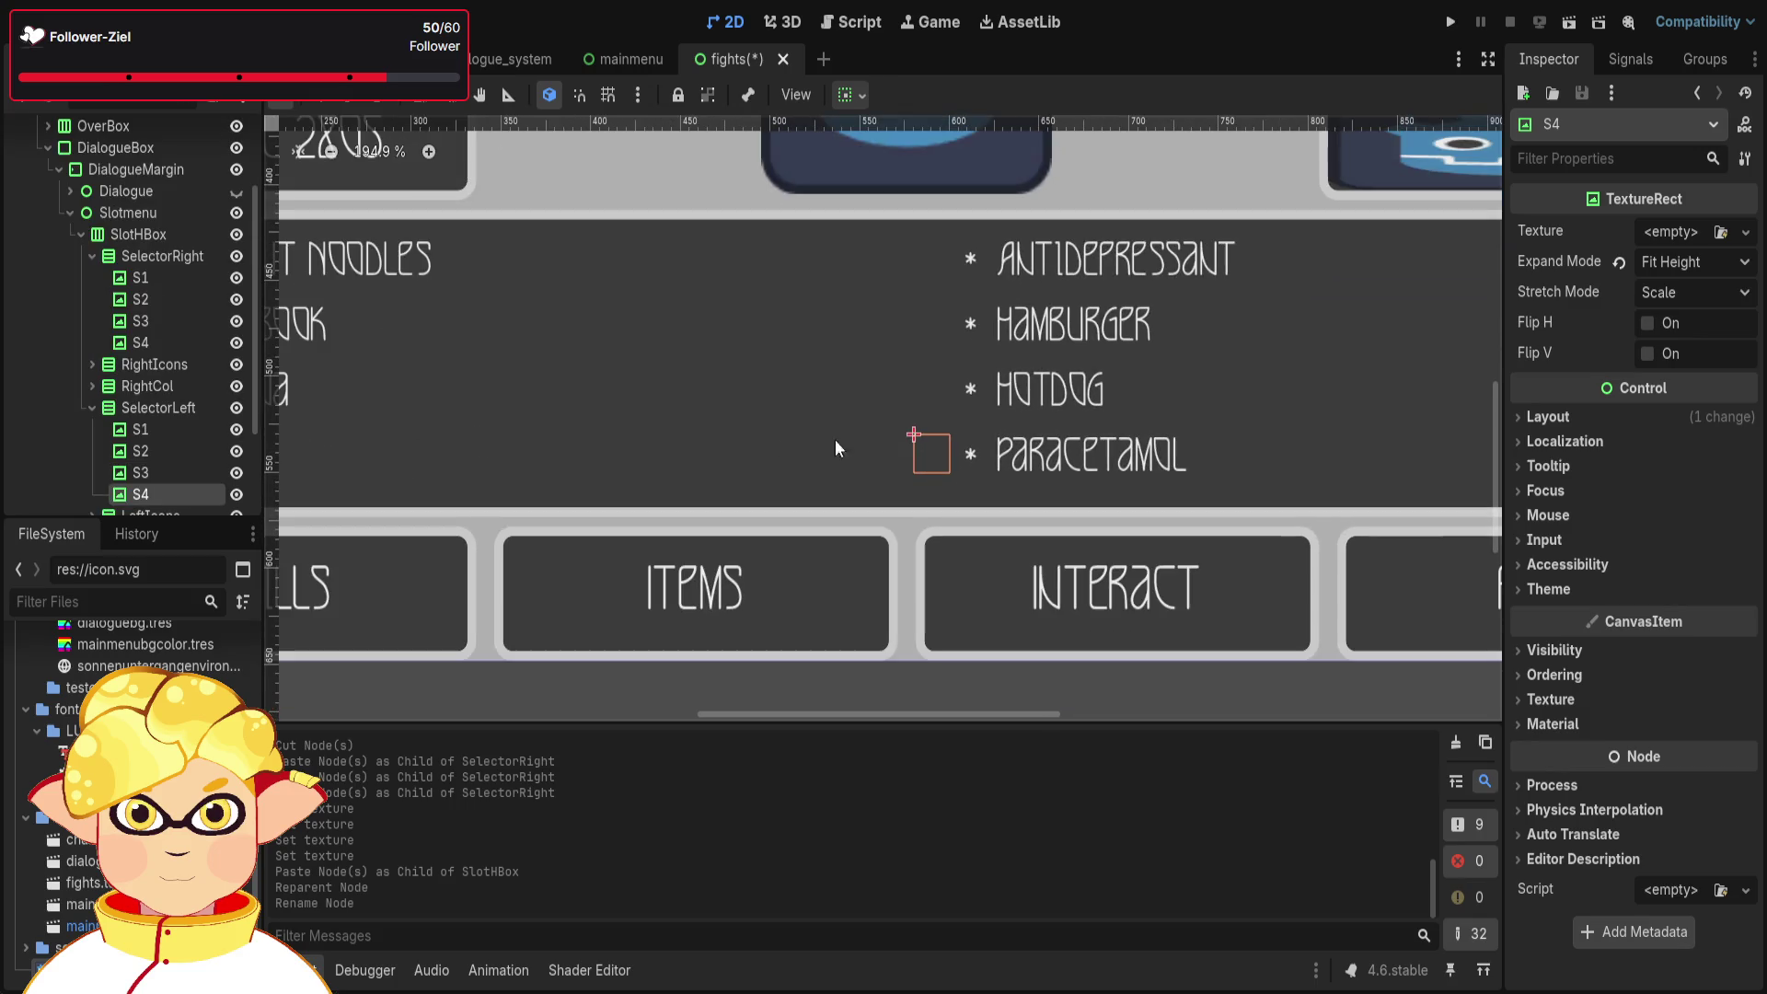
pyautogui.click(138, 233)
pyautogui.scroll(-4, 665, 427)
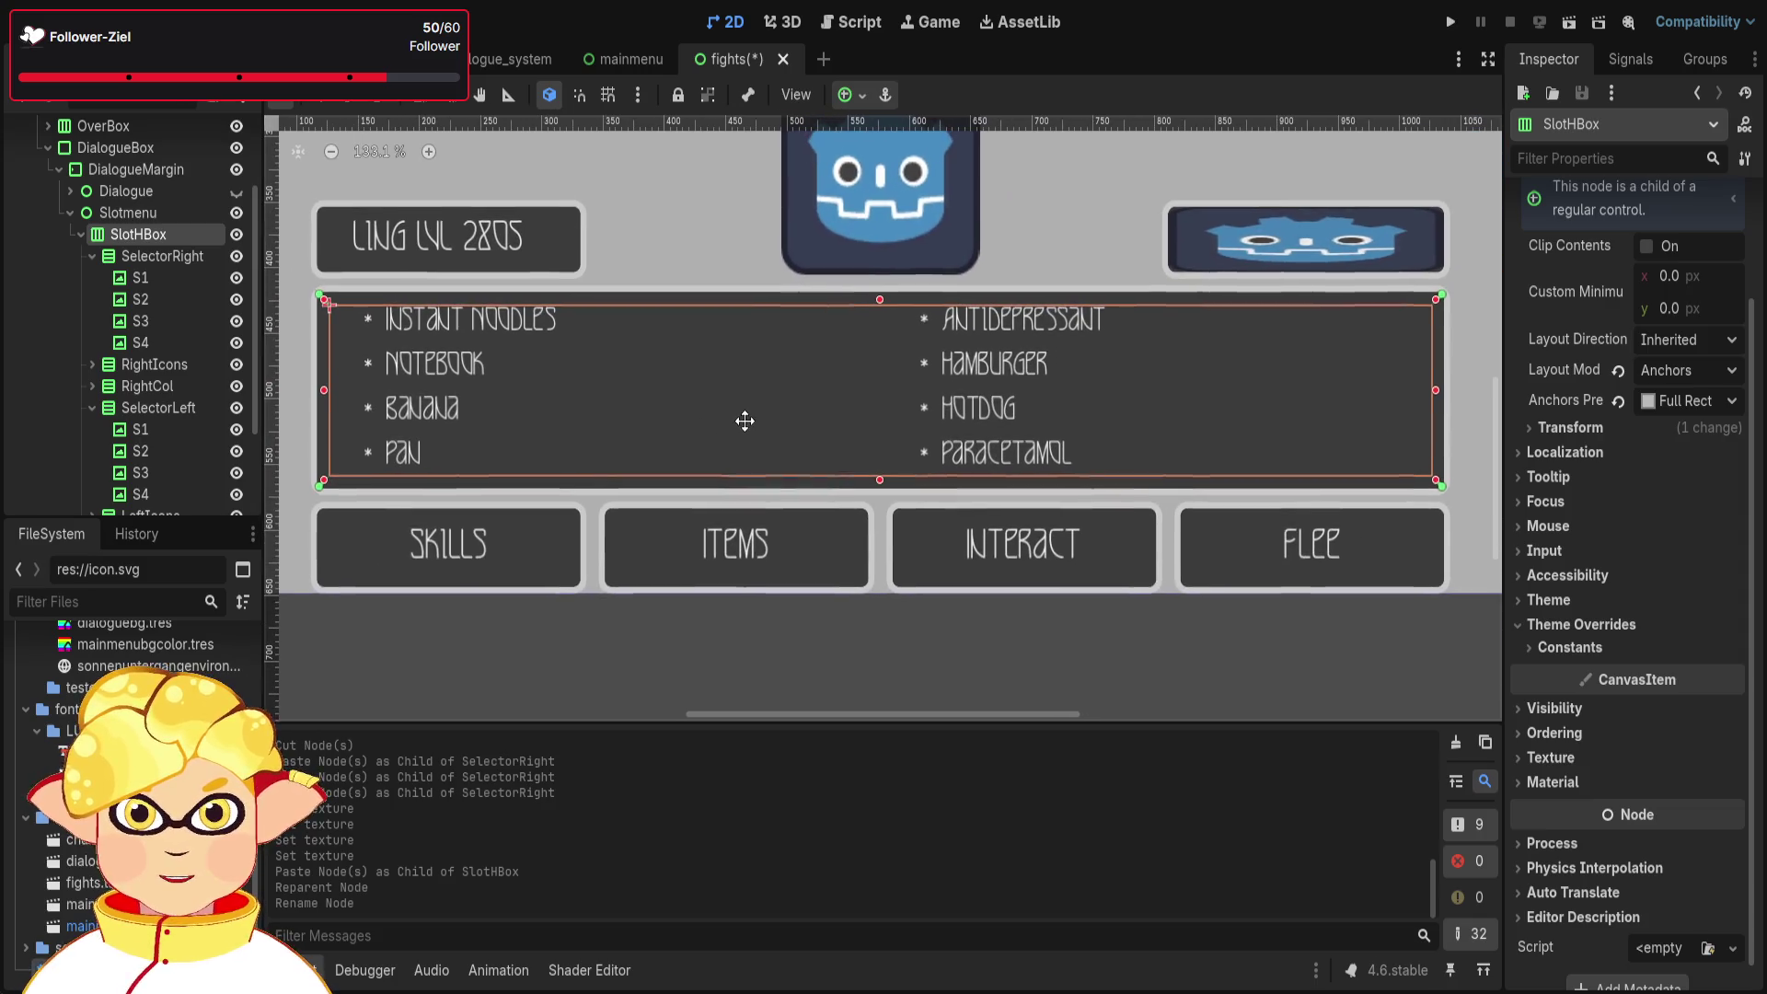
pyautogui.click(1643, 649)
pyautogui.click(1551, 674)
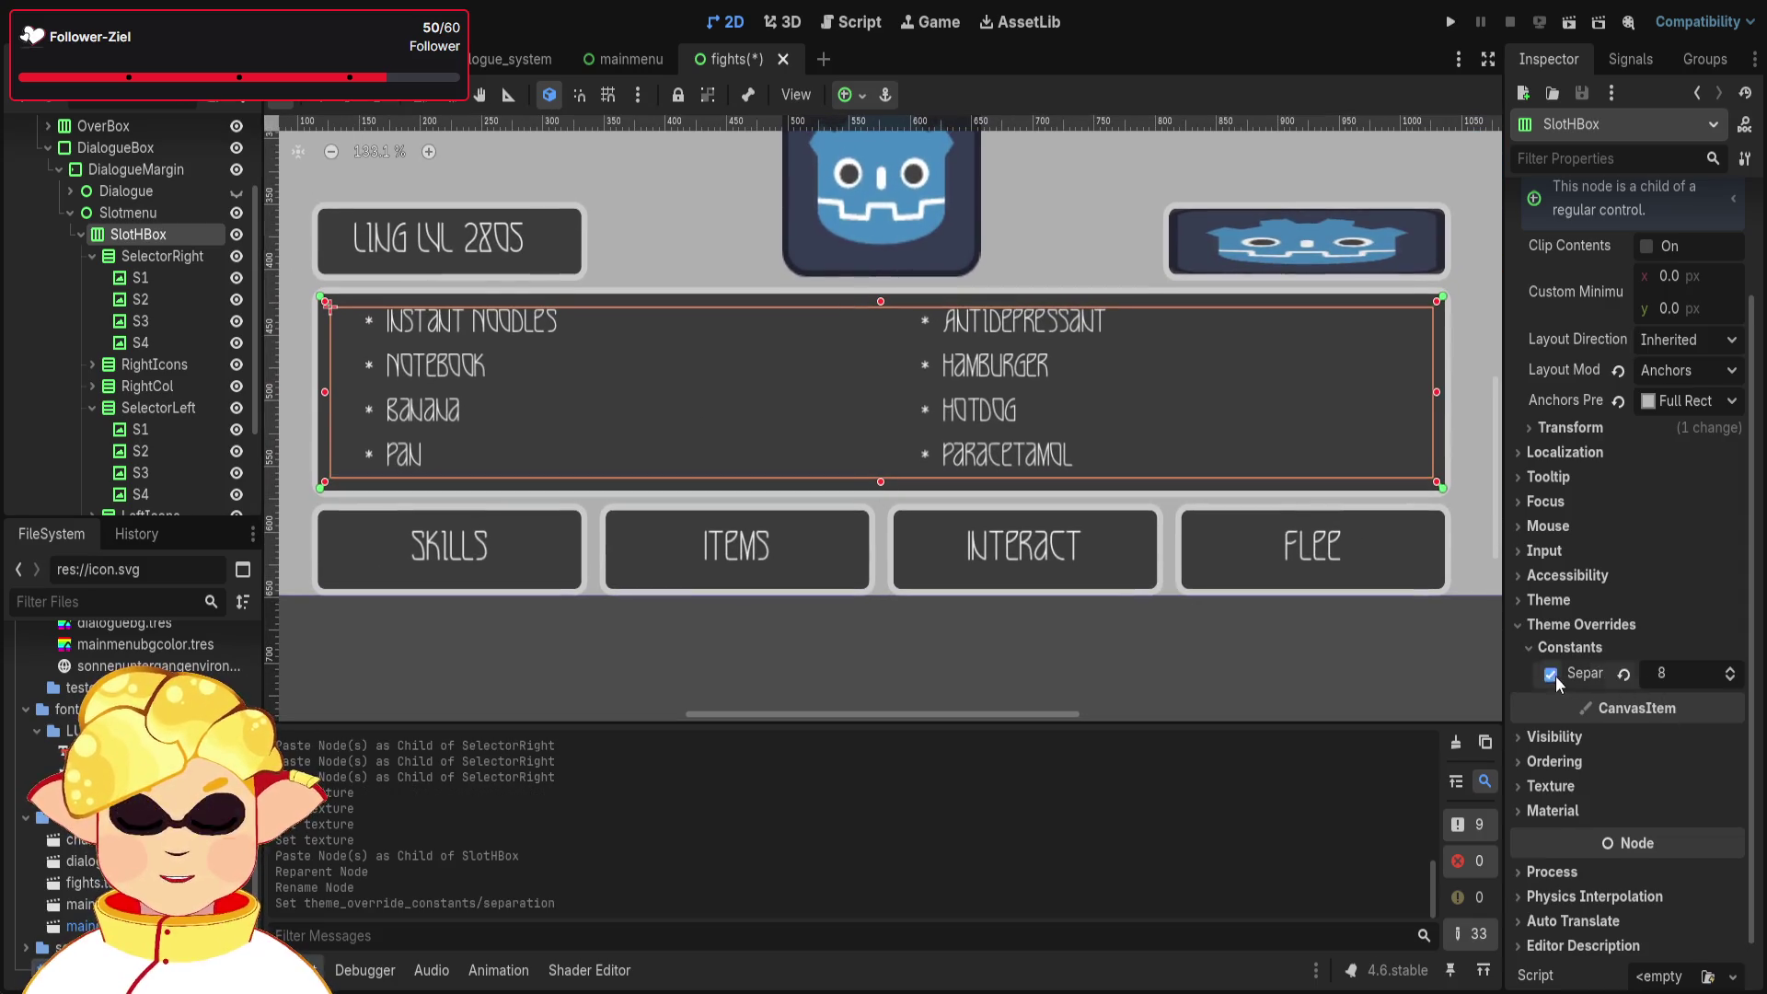
pyautogui.click(1730, 671)
pyautogui.click(1729, 670)
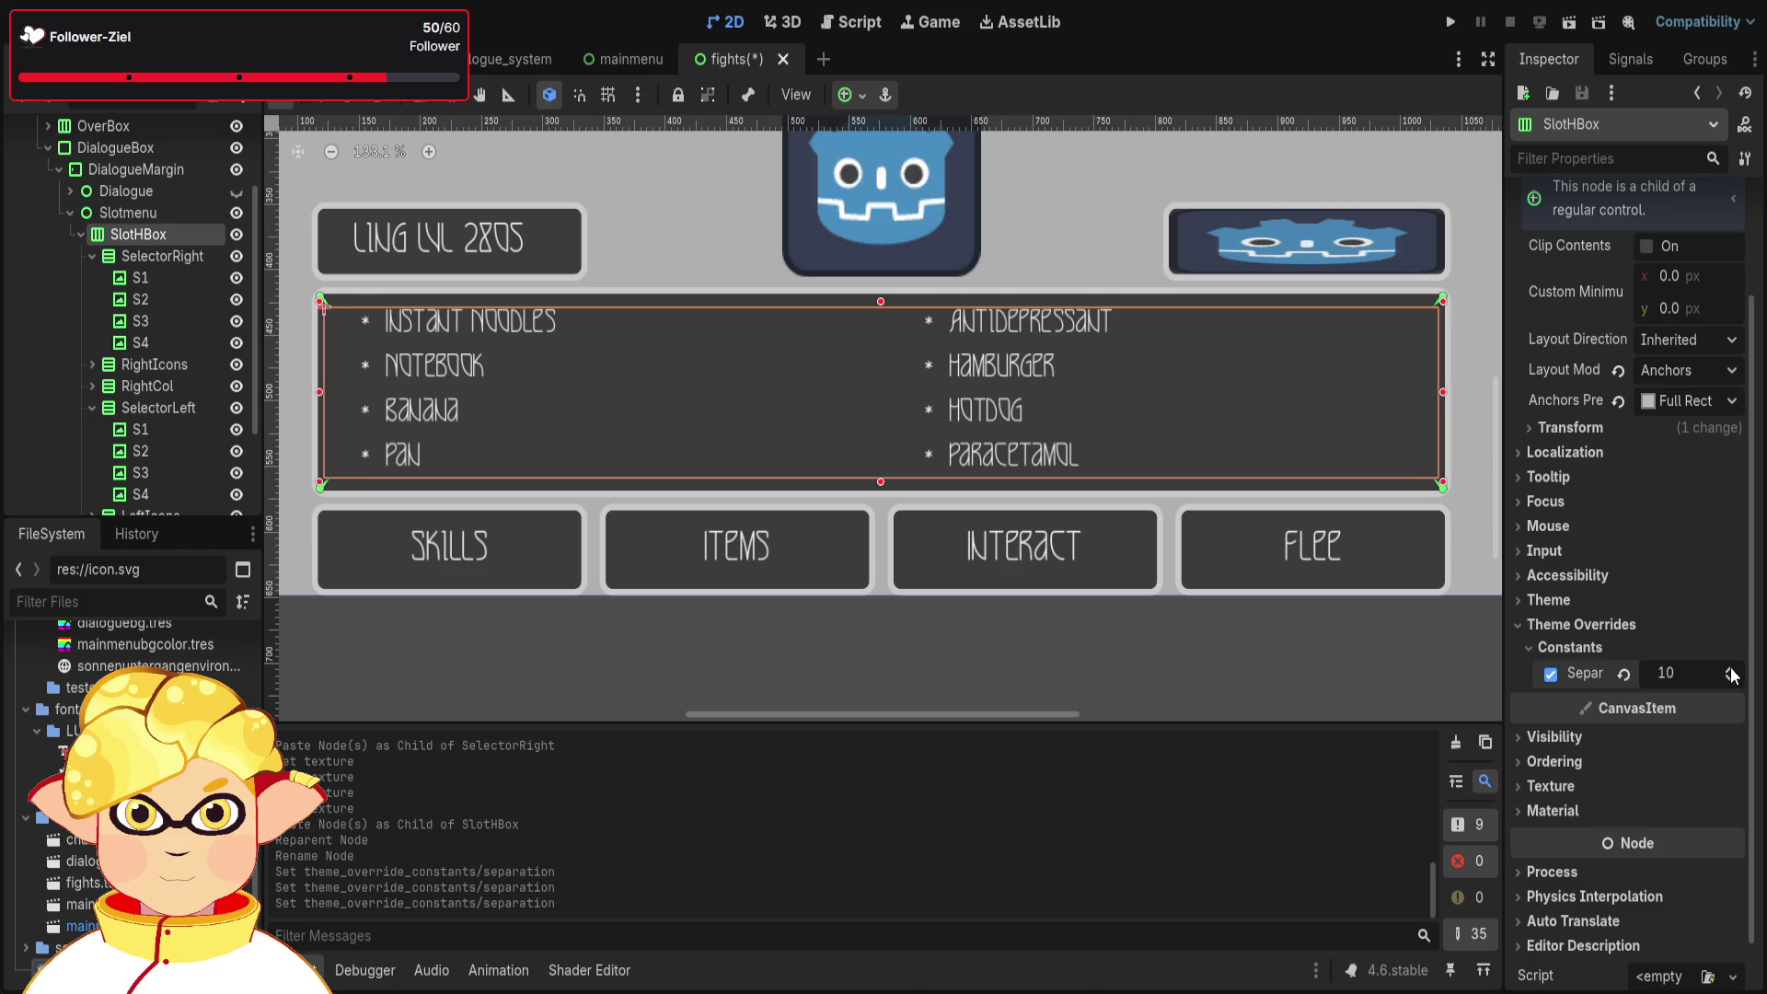
pyautogui.scroll(2, 395, 450)
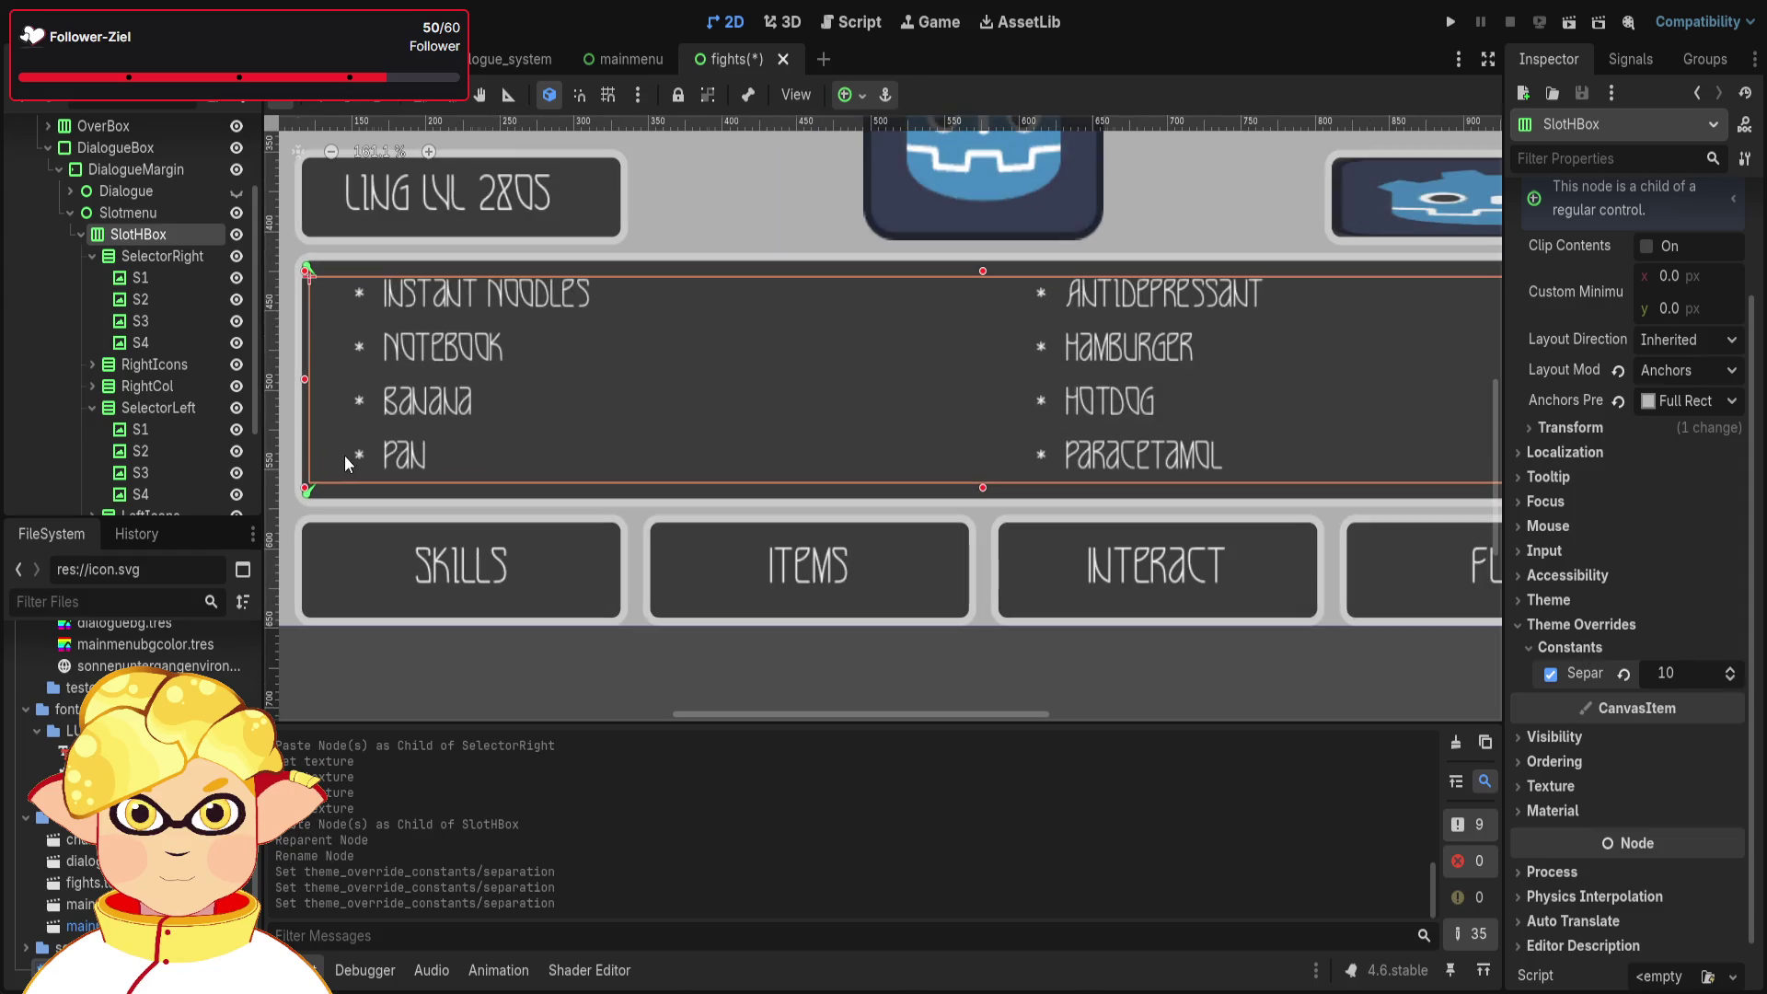
pyautogui.scroll(-1, 359, 469)
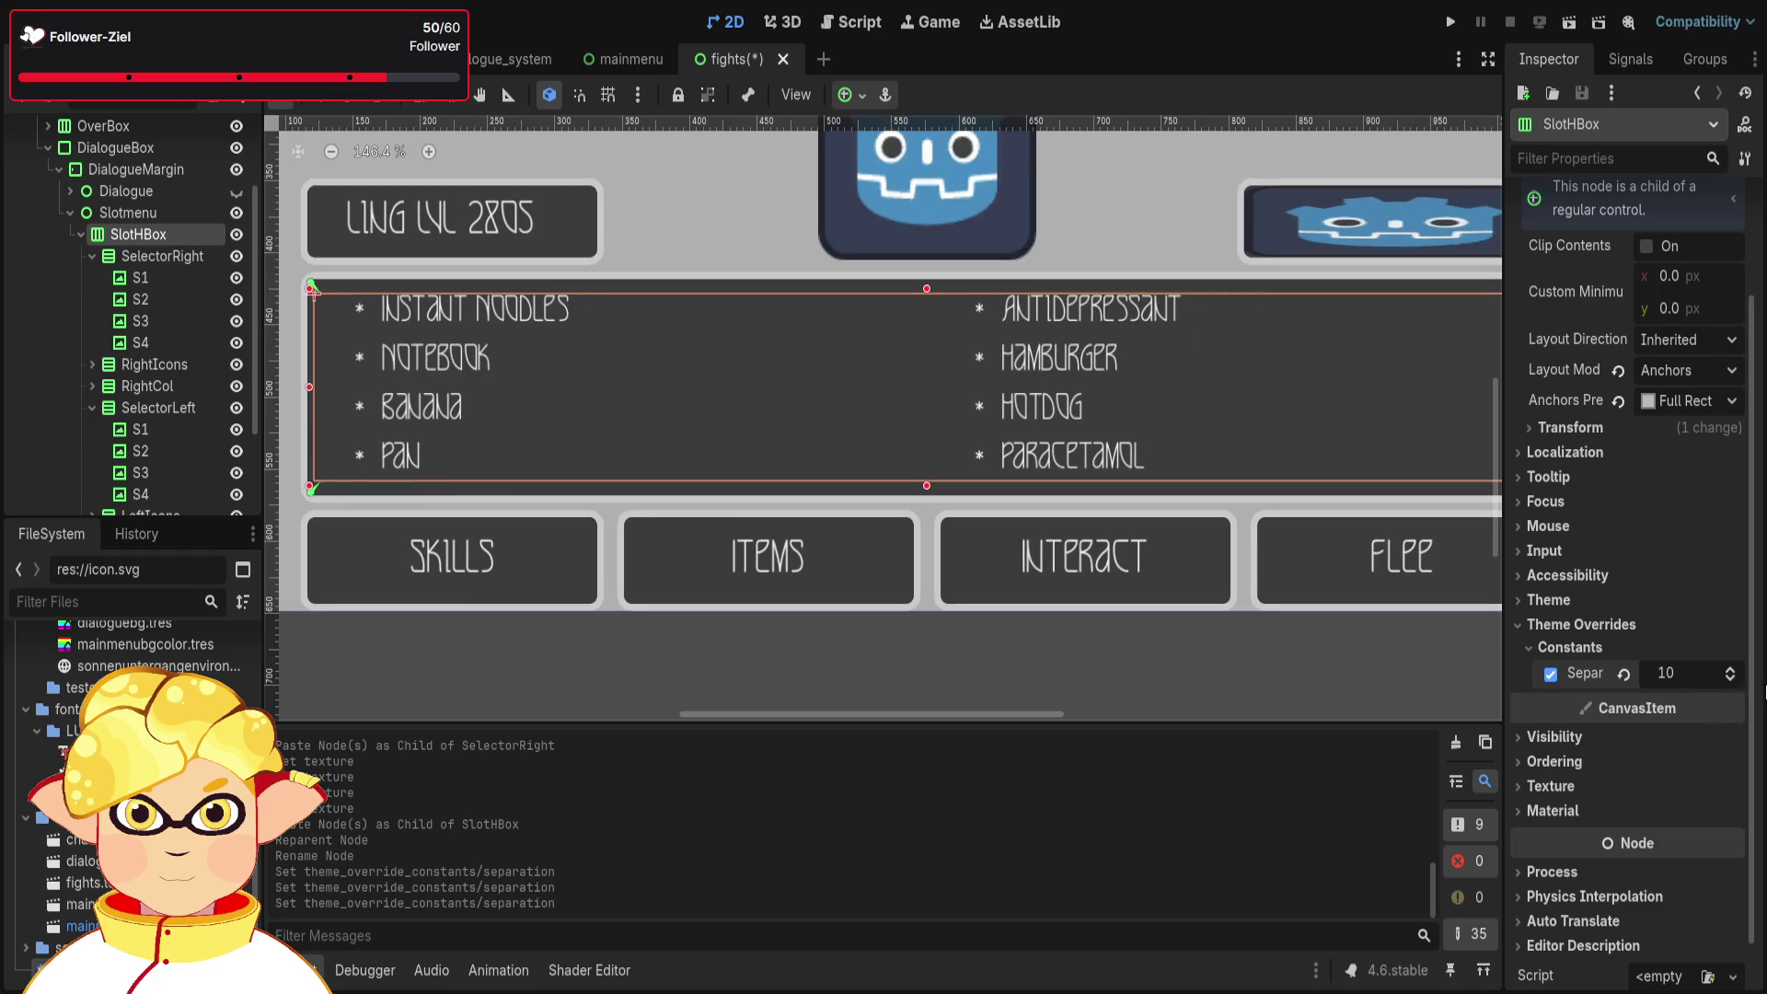
pyautogui.moveTo(1730, 675); pyautogui.dragTo(1704, 686)
pyautogui.click(1551, 675)
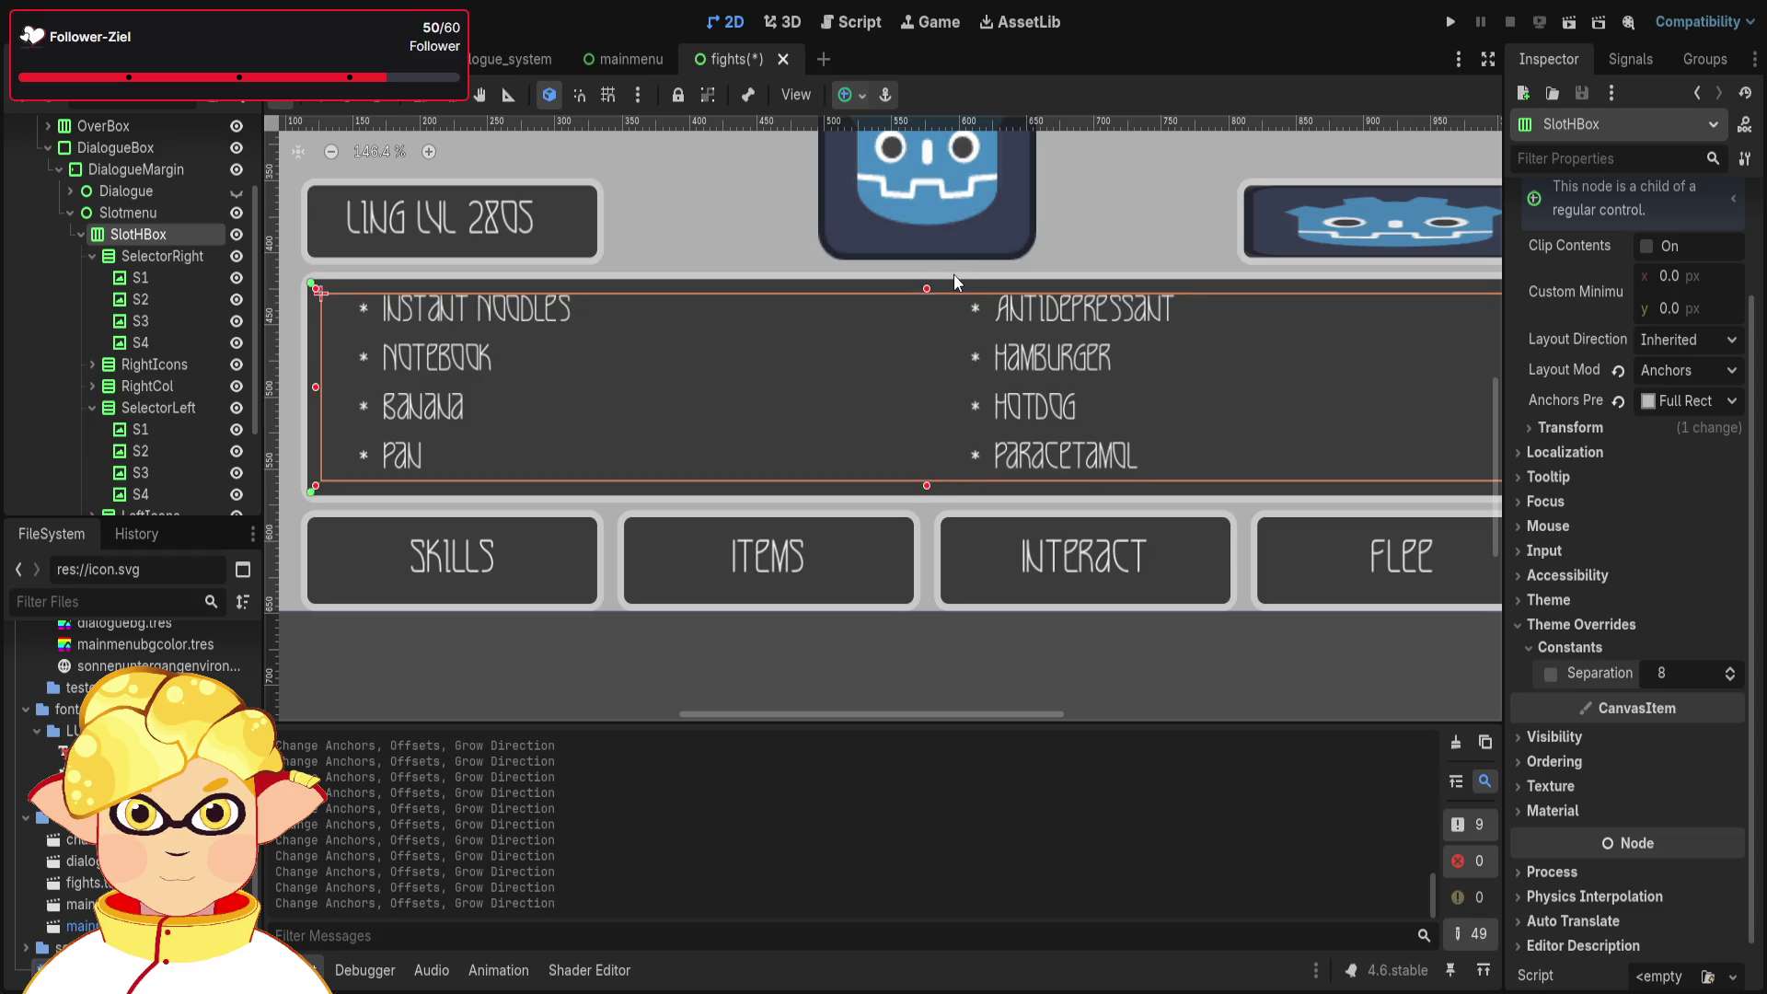
pyautogui.scroll(-3, 946, 633)
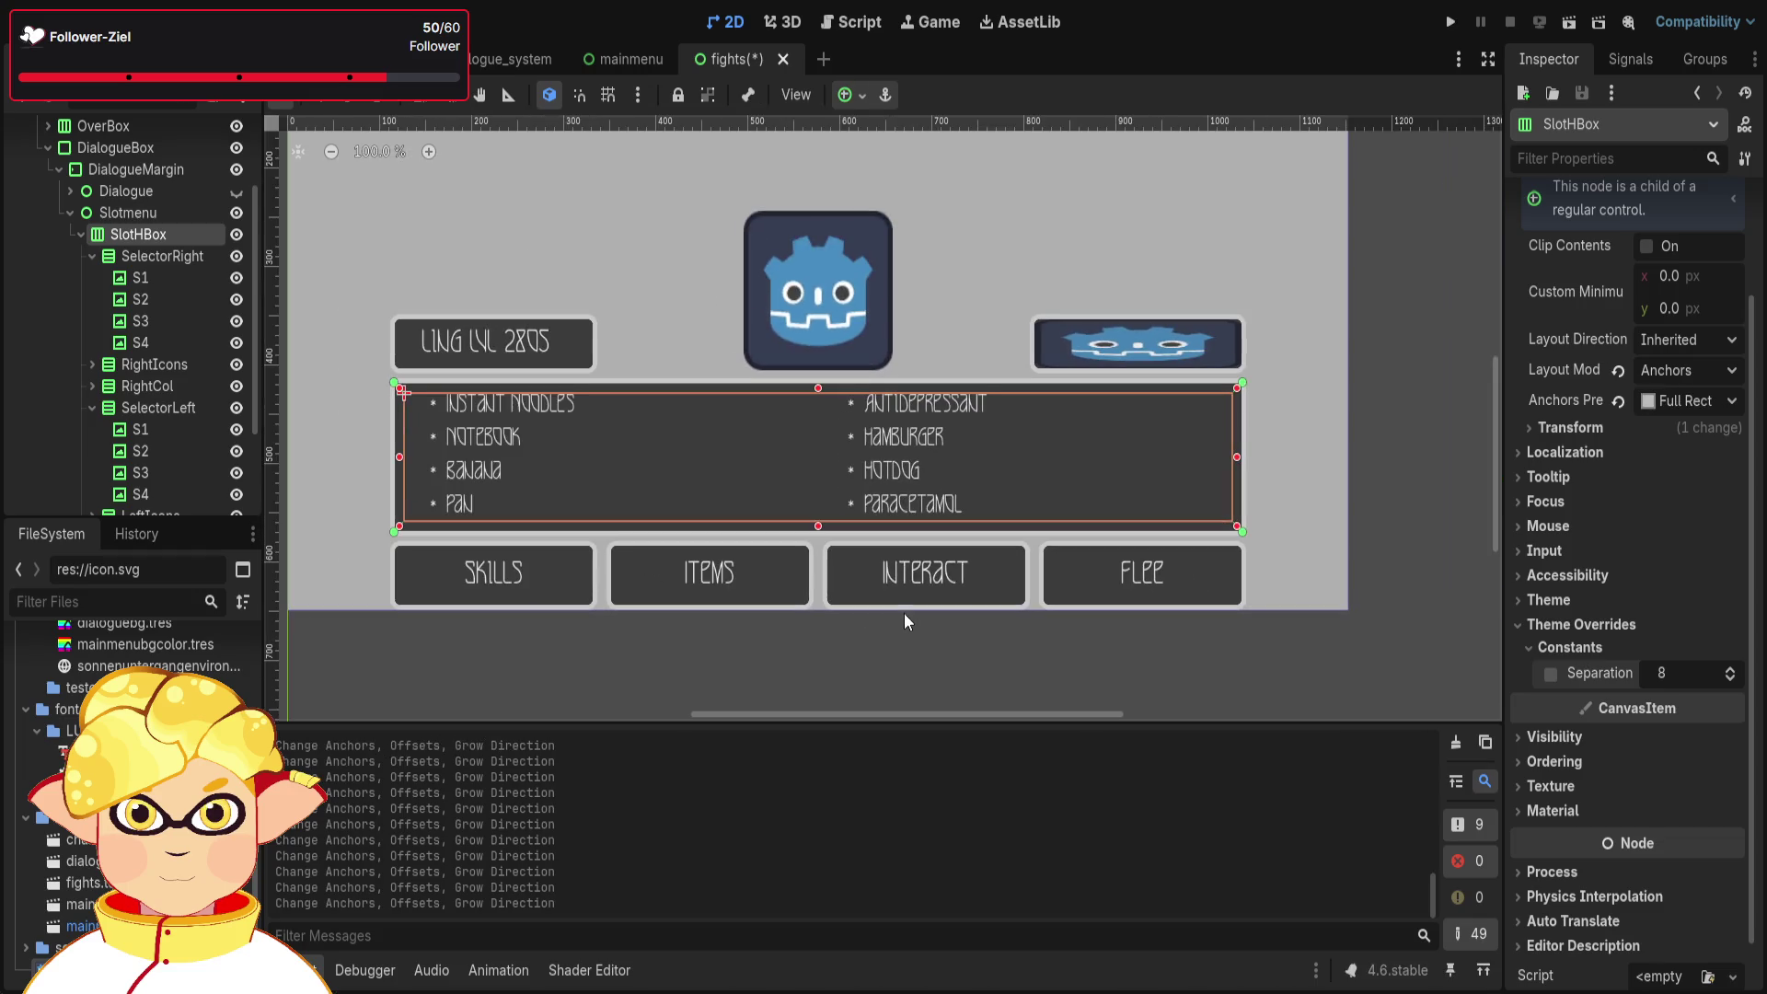
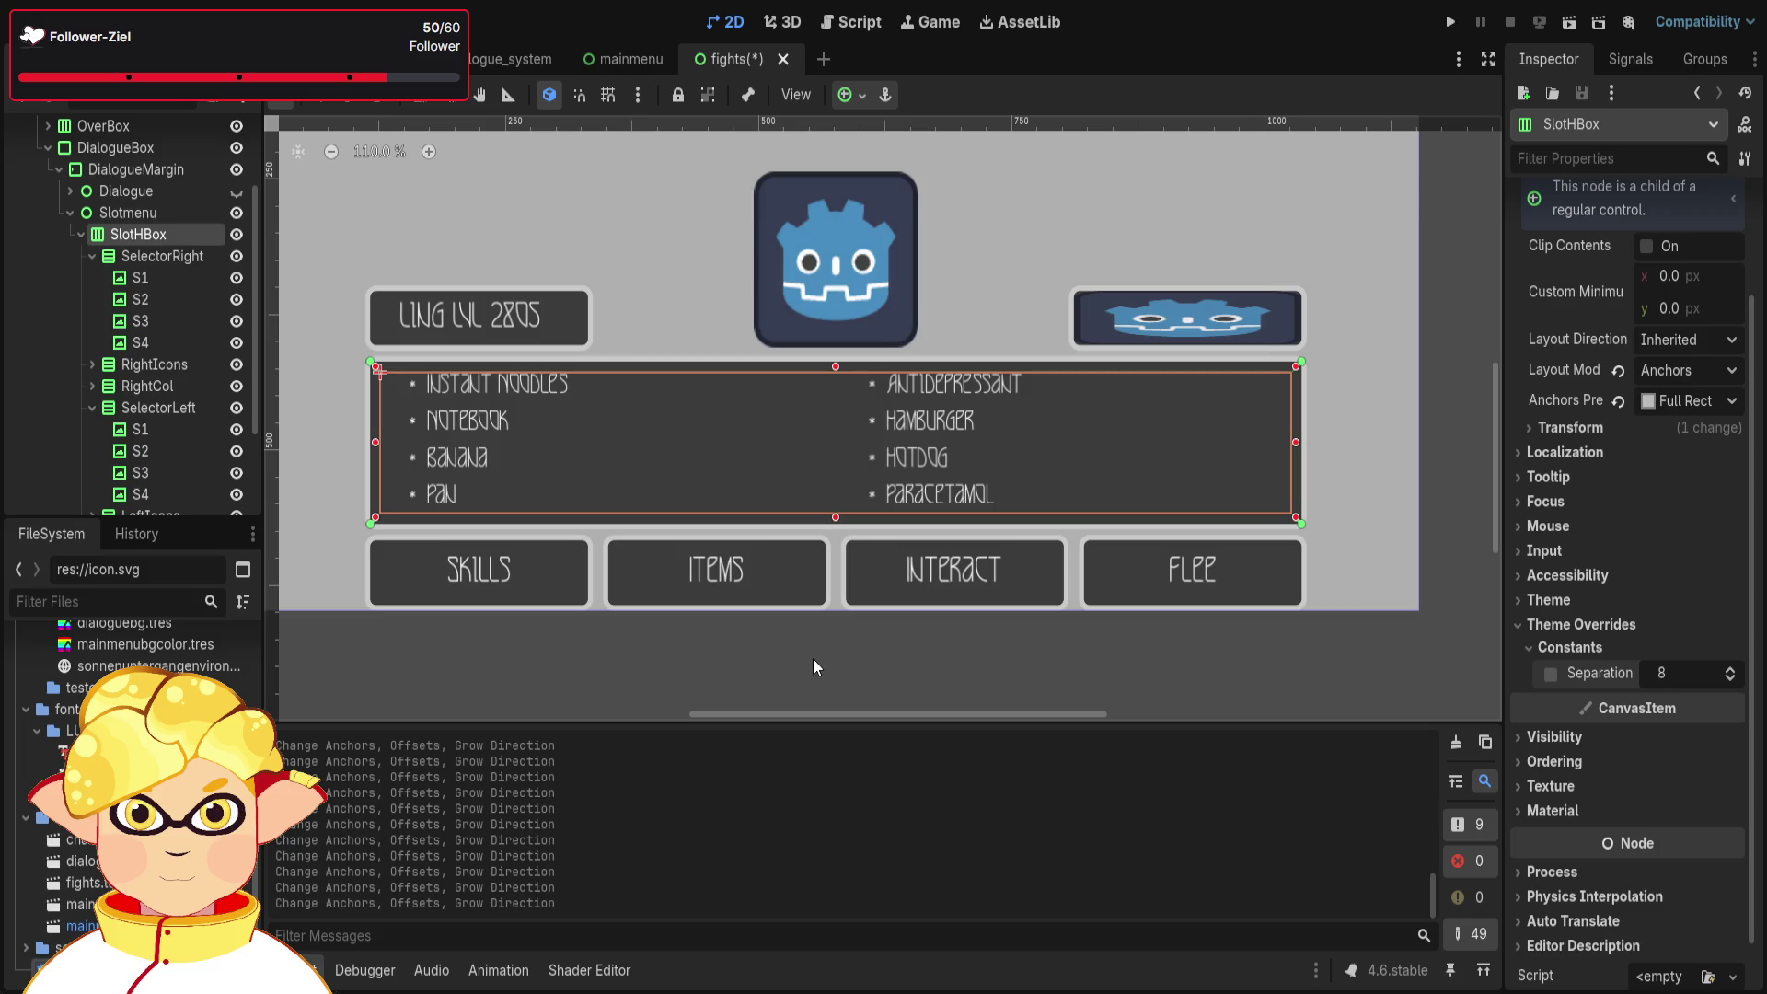
# - Collapse SlotHBox, open the FightUI script fight.gd, and fold _debugprints
pyautogui.click(83, 234)
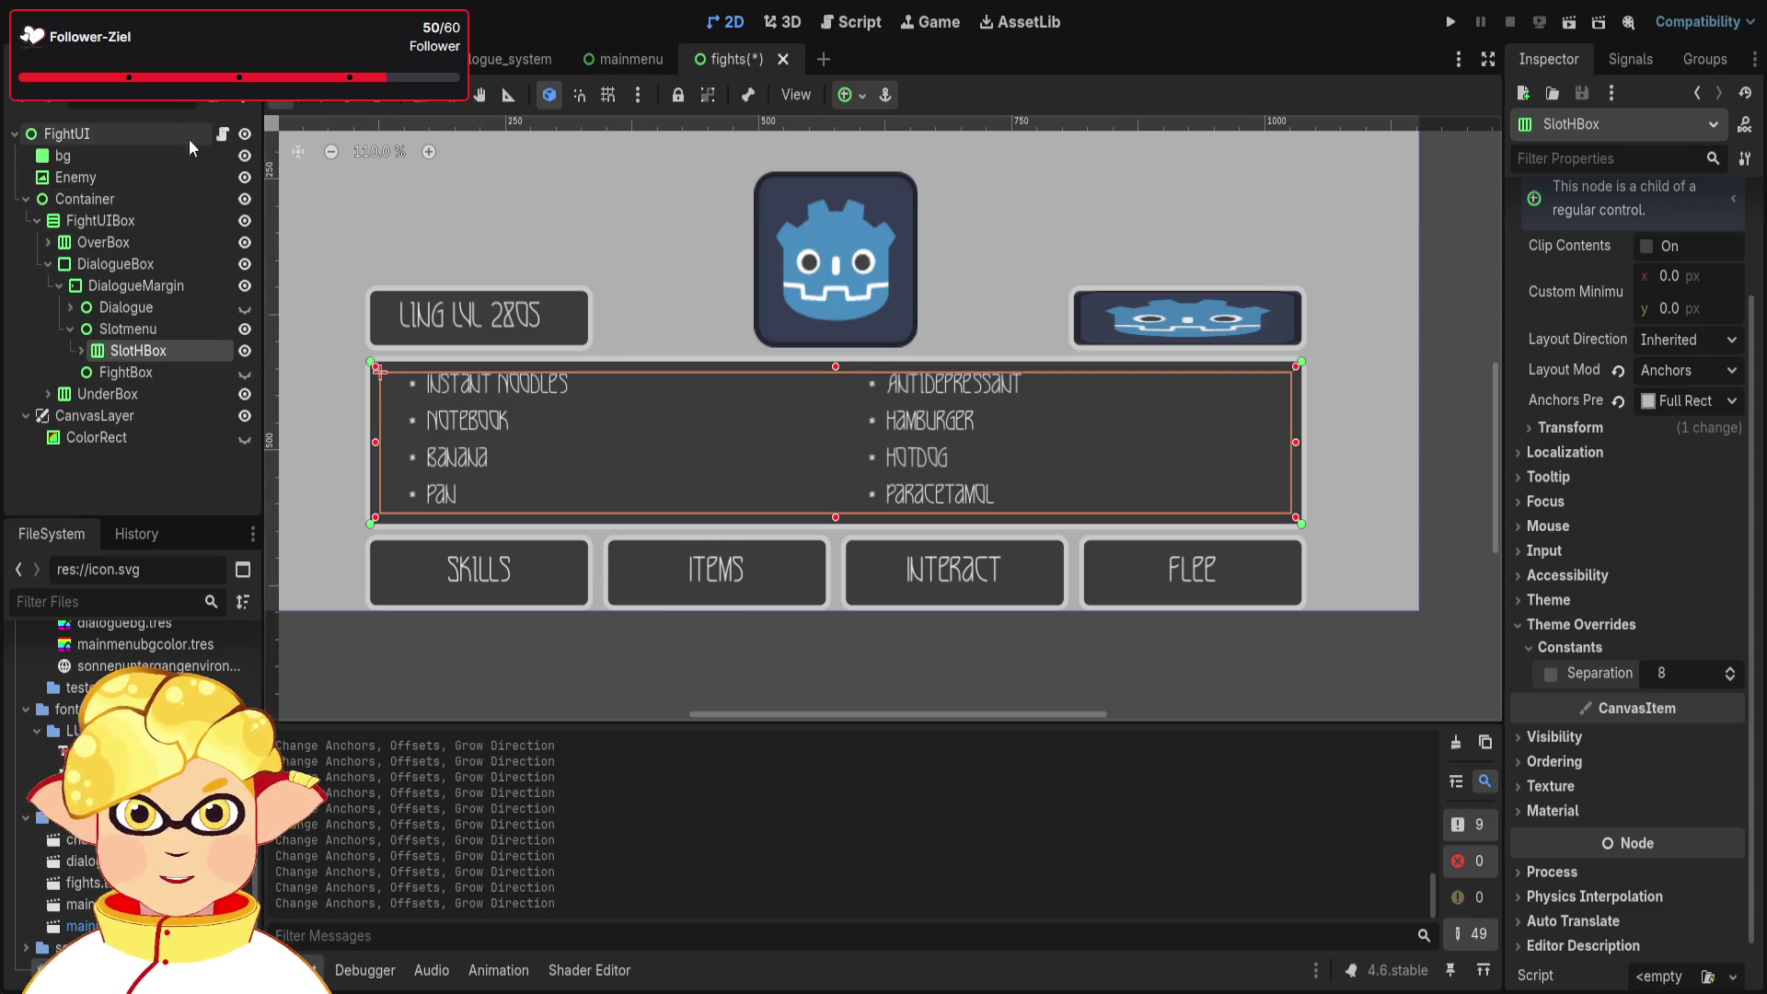
pyautogui.click(222, 134)
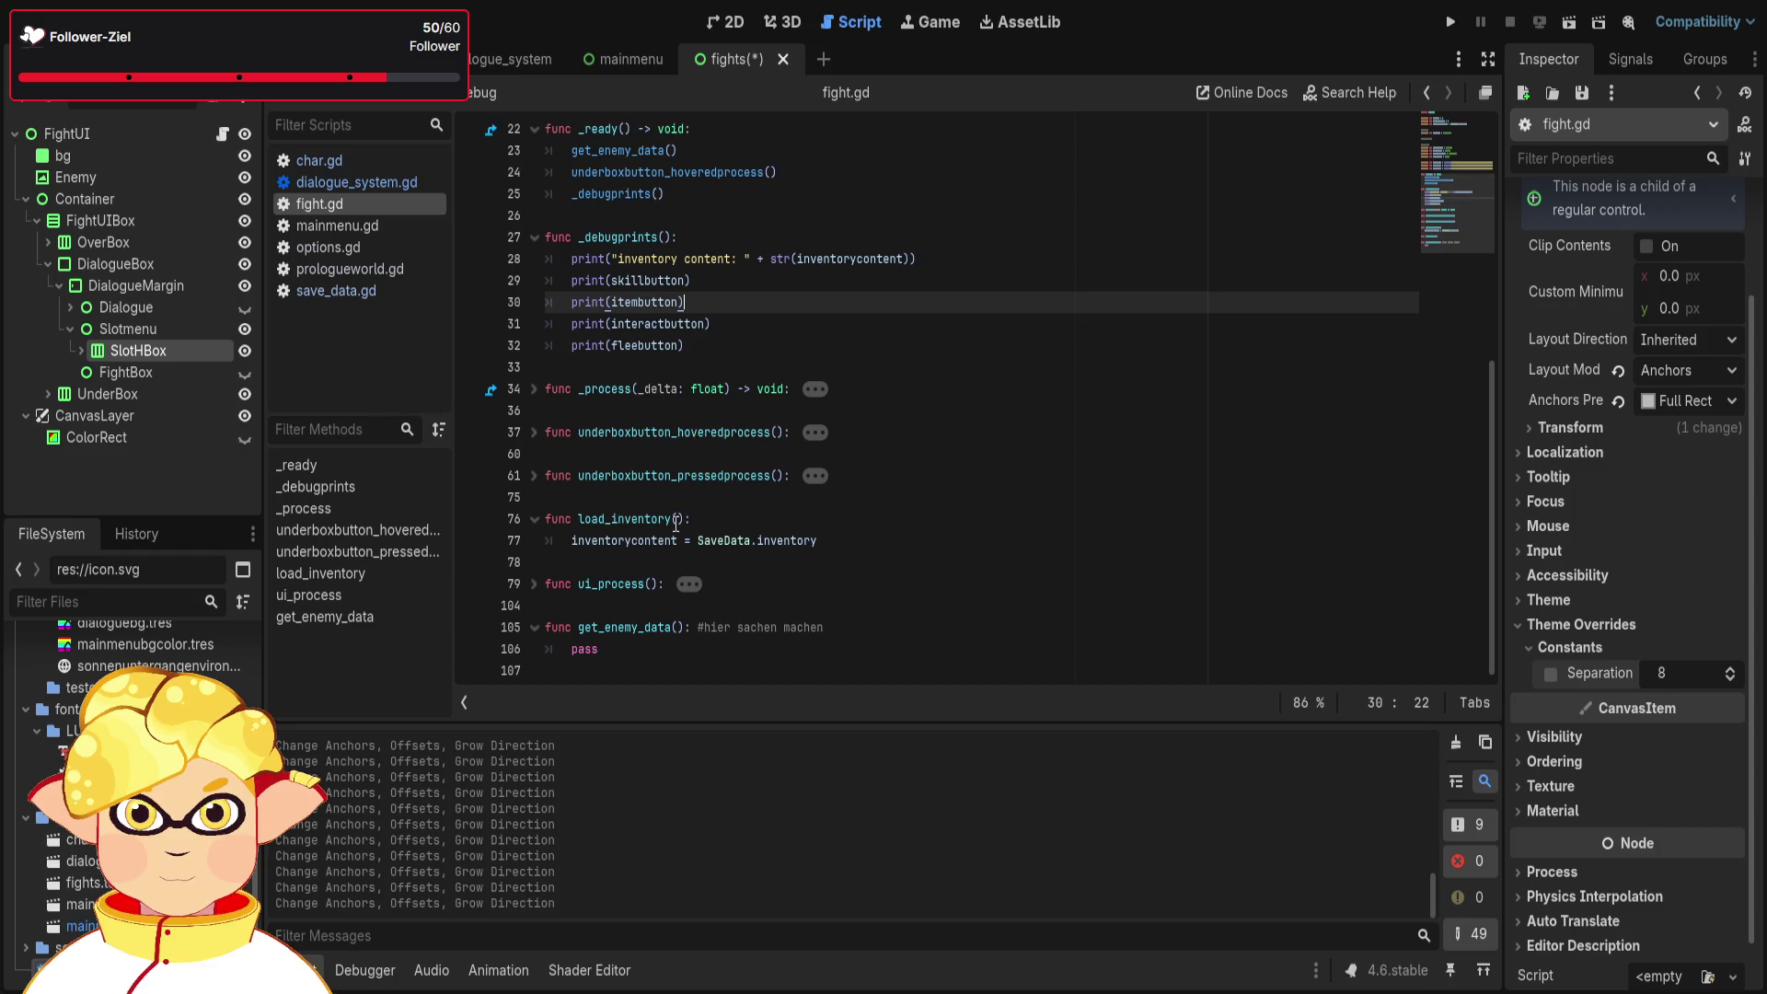
pyautogui.click(534, 238)
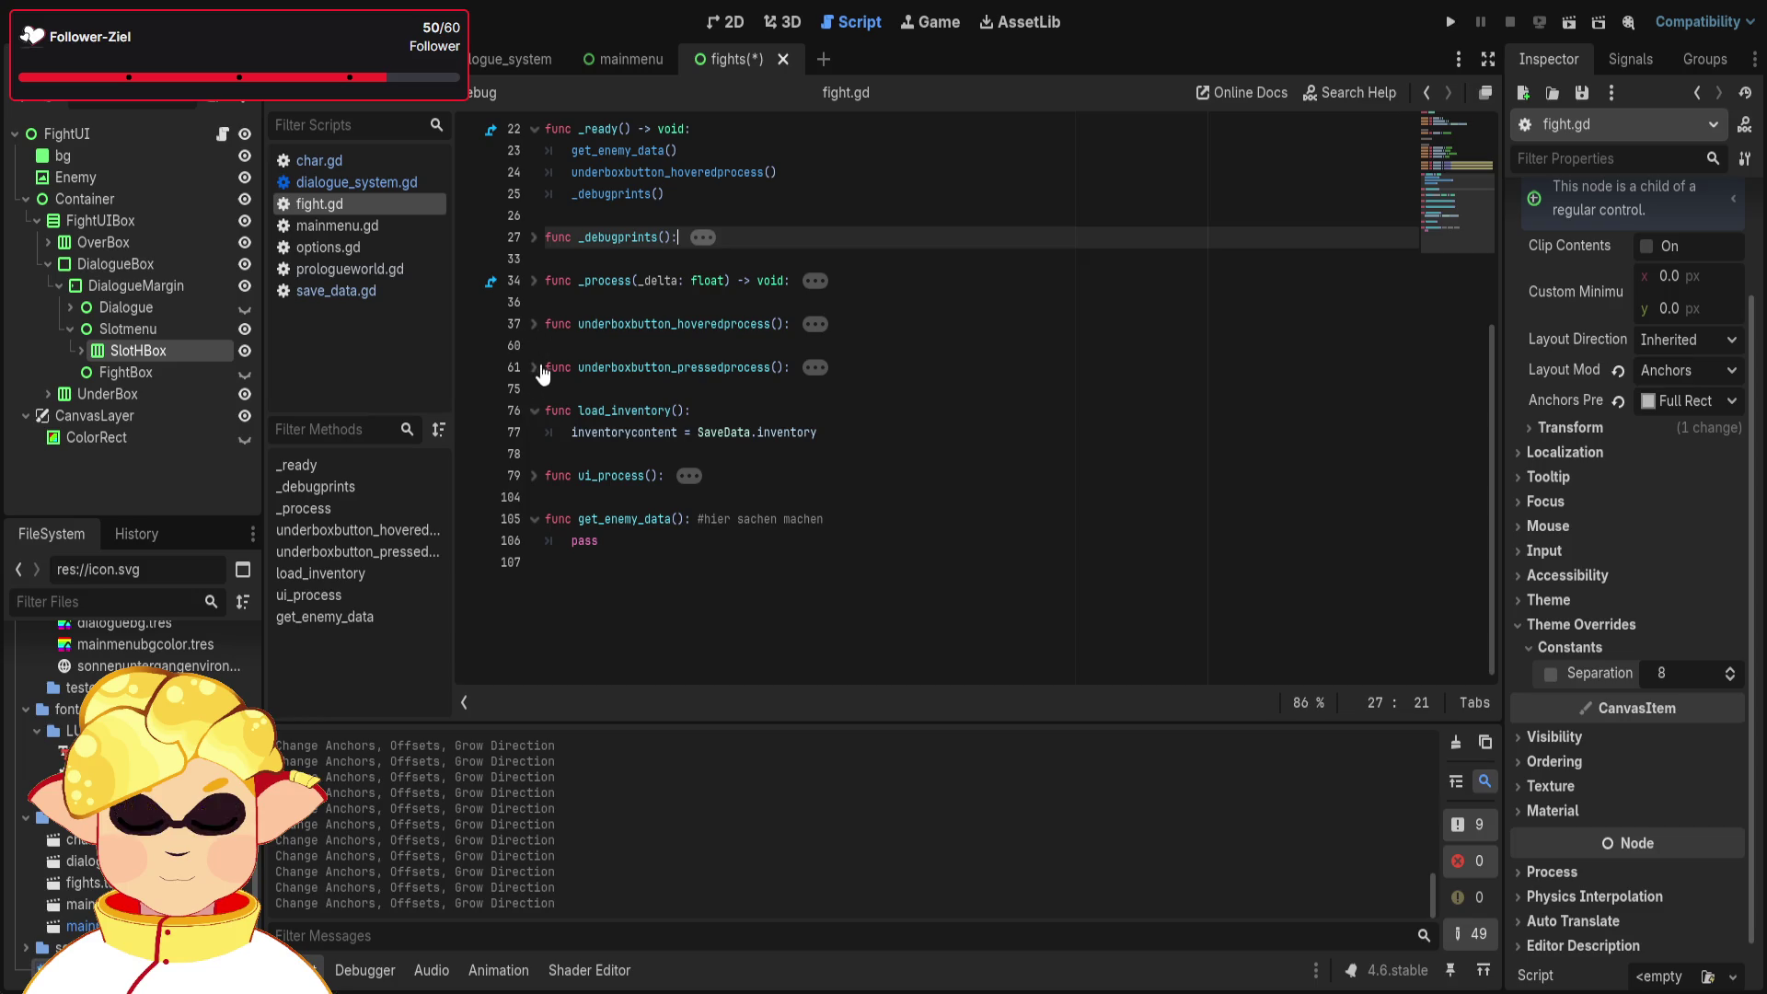
pyautogui.click(534, 475)
# - Fold the state 0 match block and delete the 'pass' placeholder on line 103
pyautogui.scroll(-3, 702, 470)
pyautogui.scroll(-2, 703, 469)
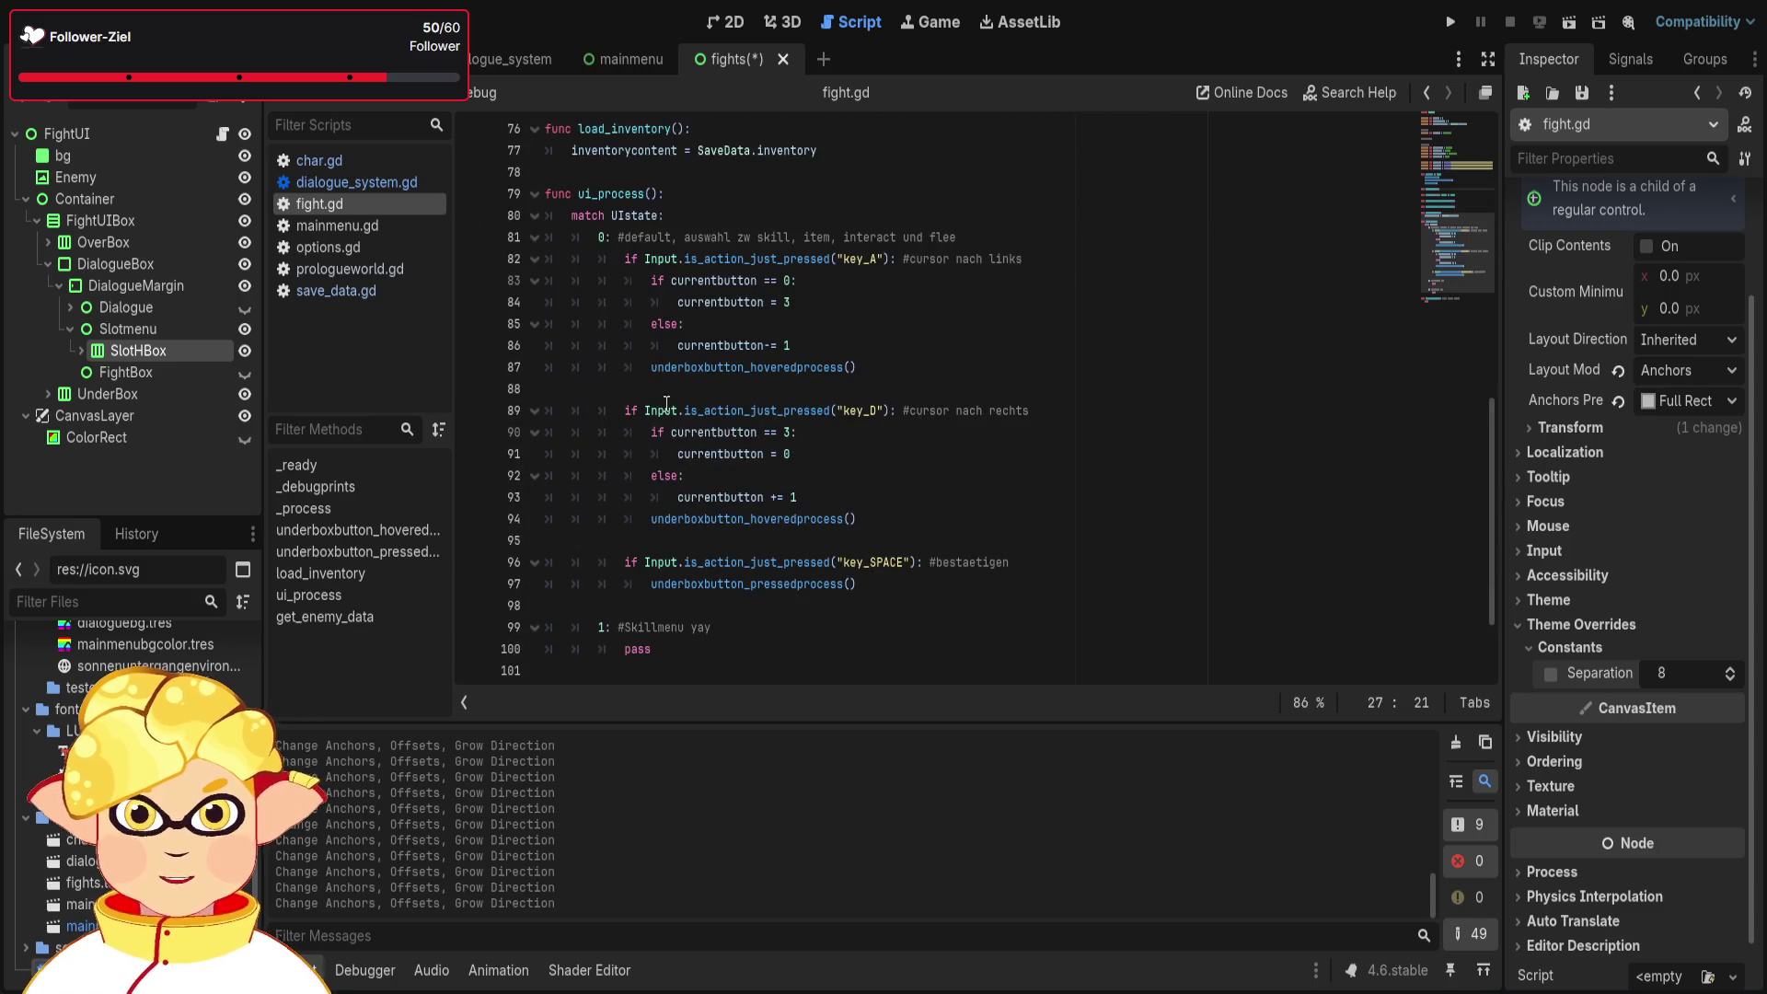
pyautogui.click(534, 237)
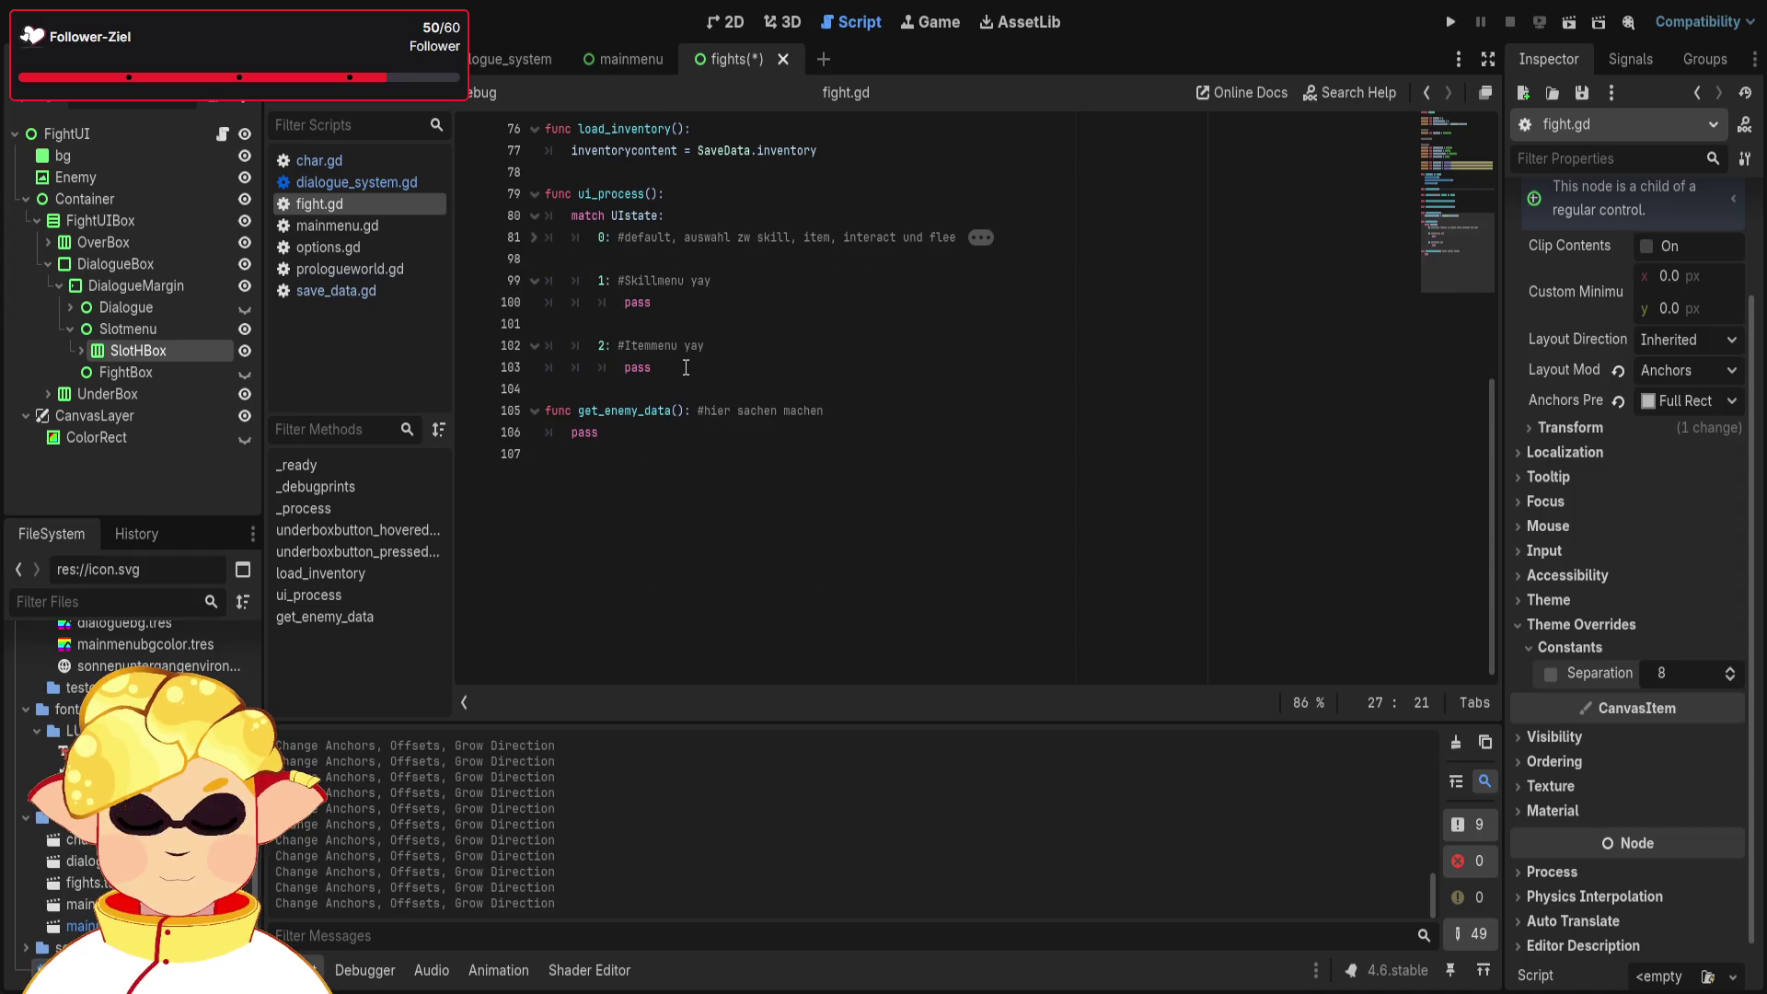
pyautogui.doubleClick(644, 369)
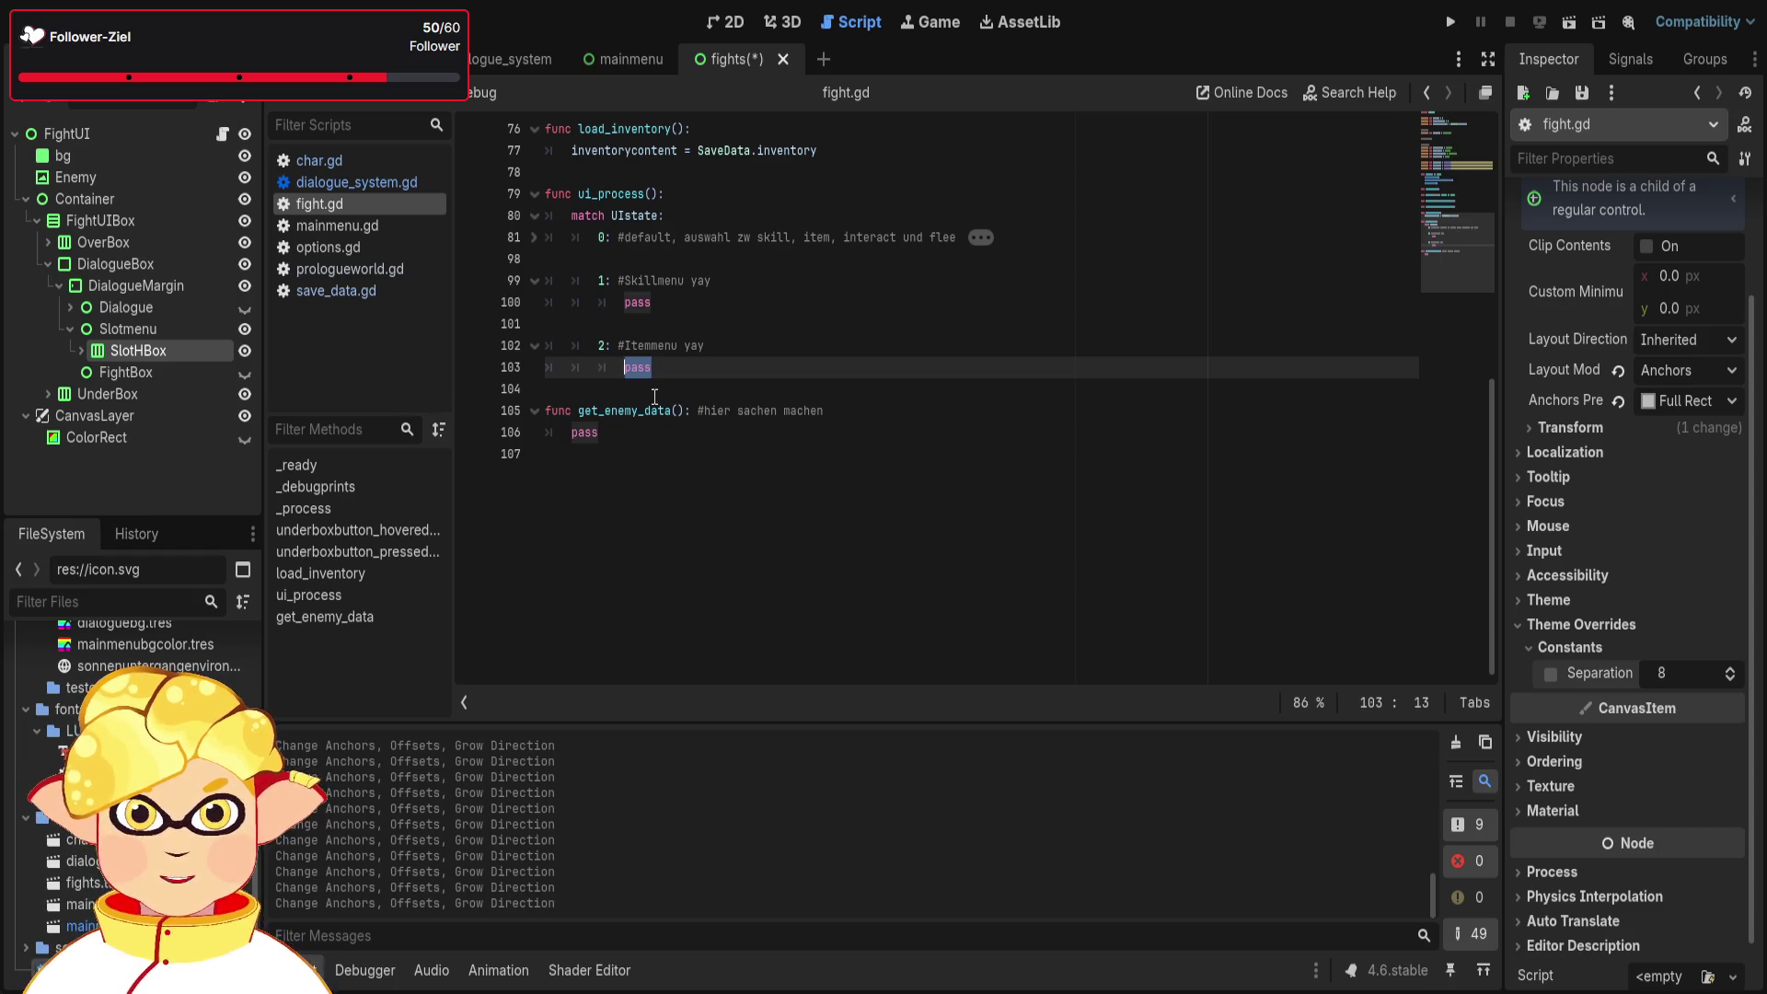
pyautogui.press('BackSpace')
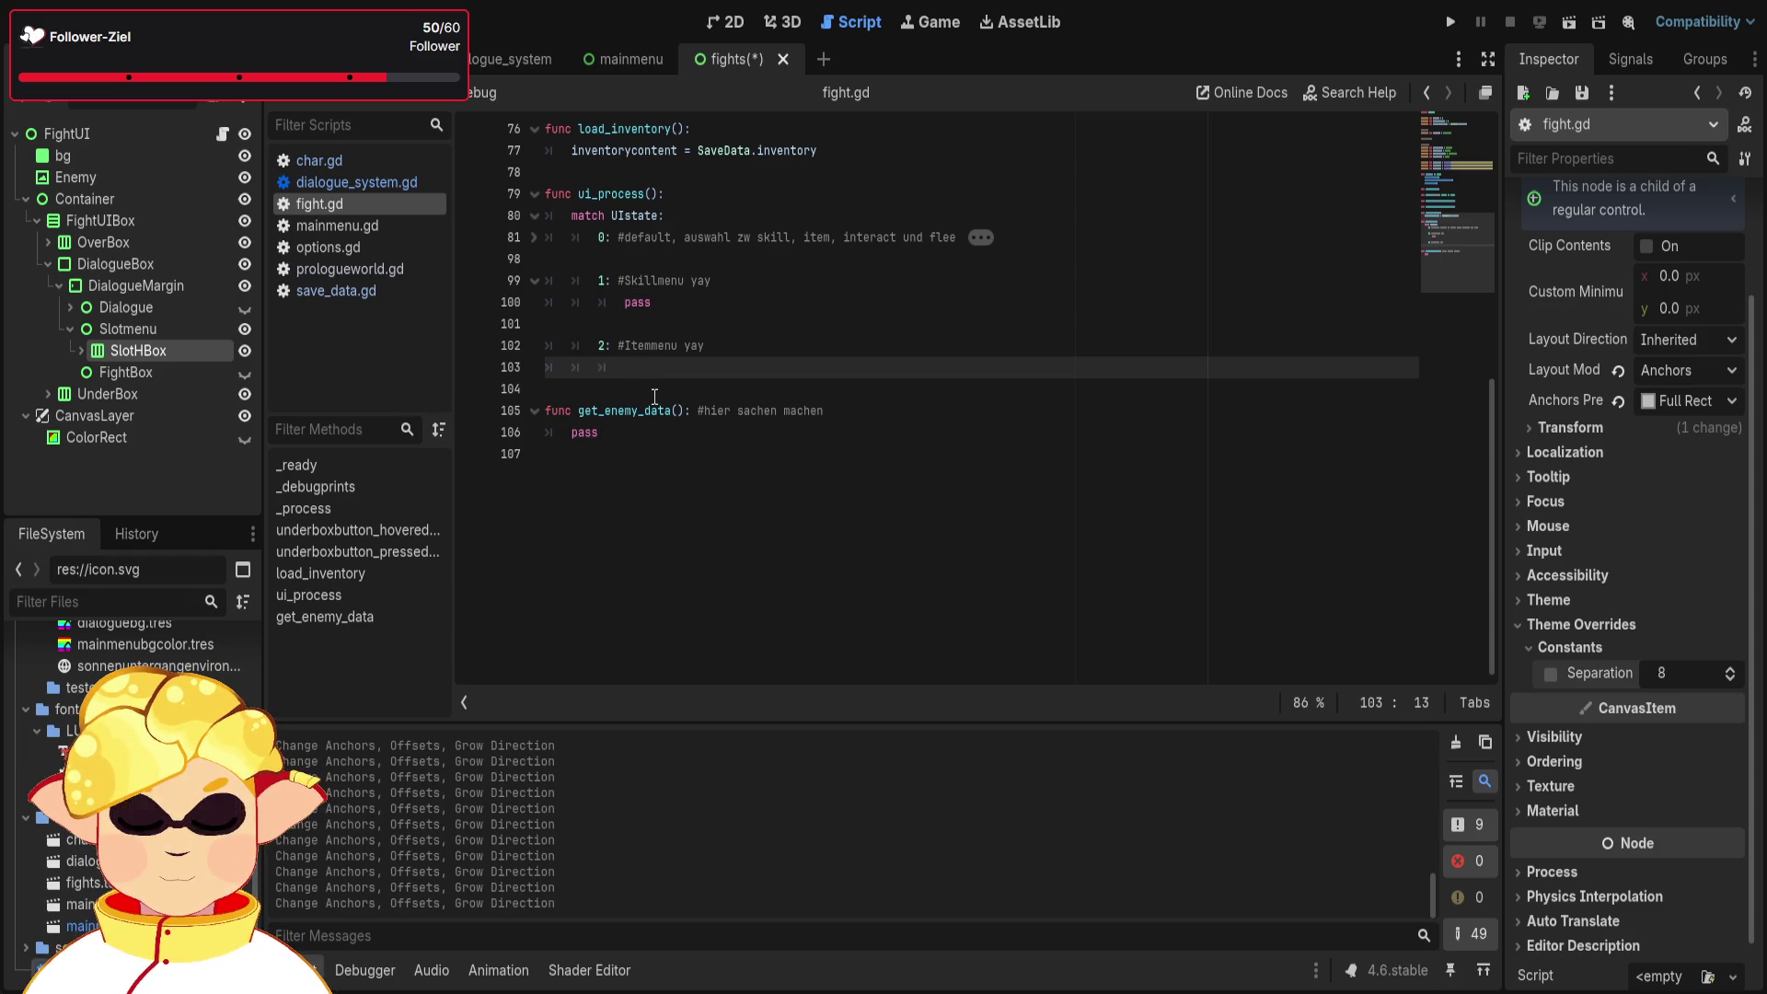
# - Start line 103 with 'if Input.is_action_just_pressed(' using autocomplete
pyautogui.scroll(3, 655, 396)
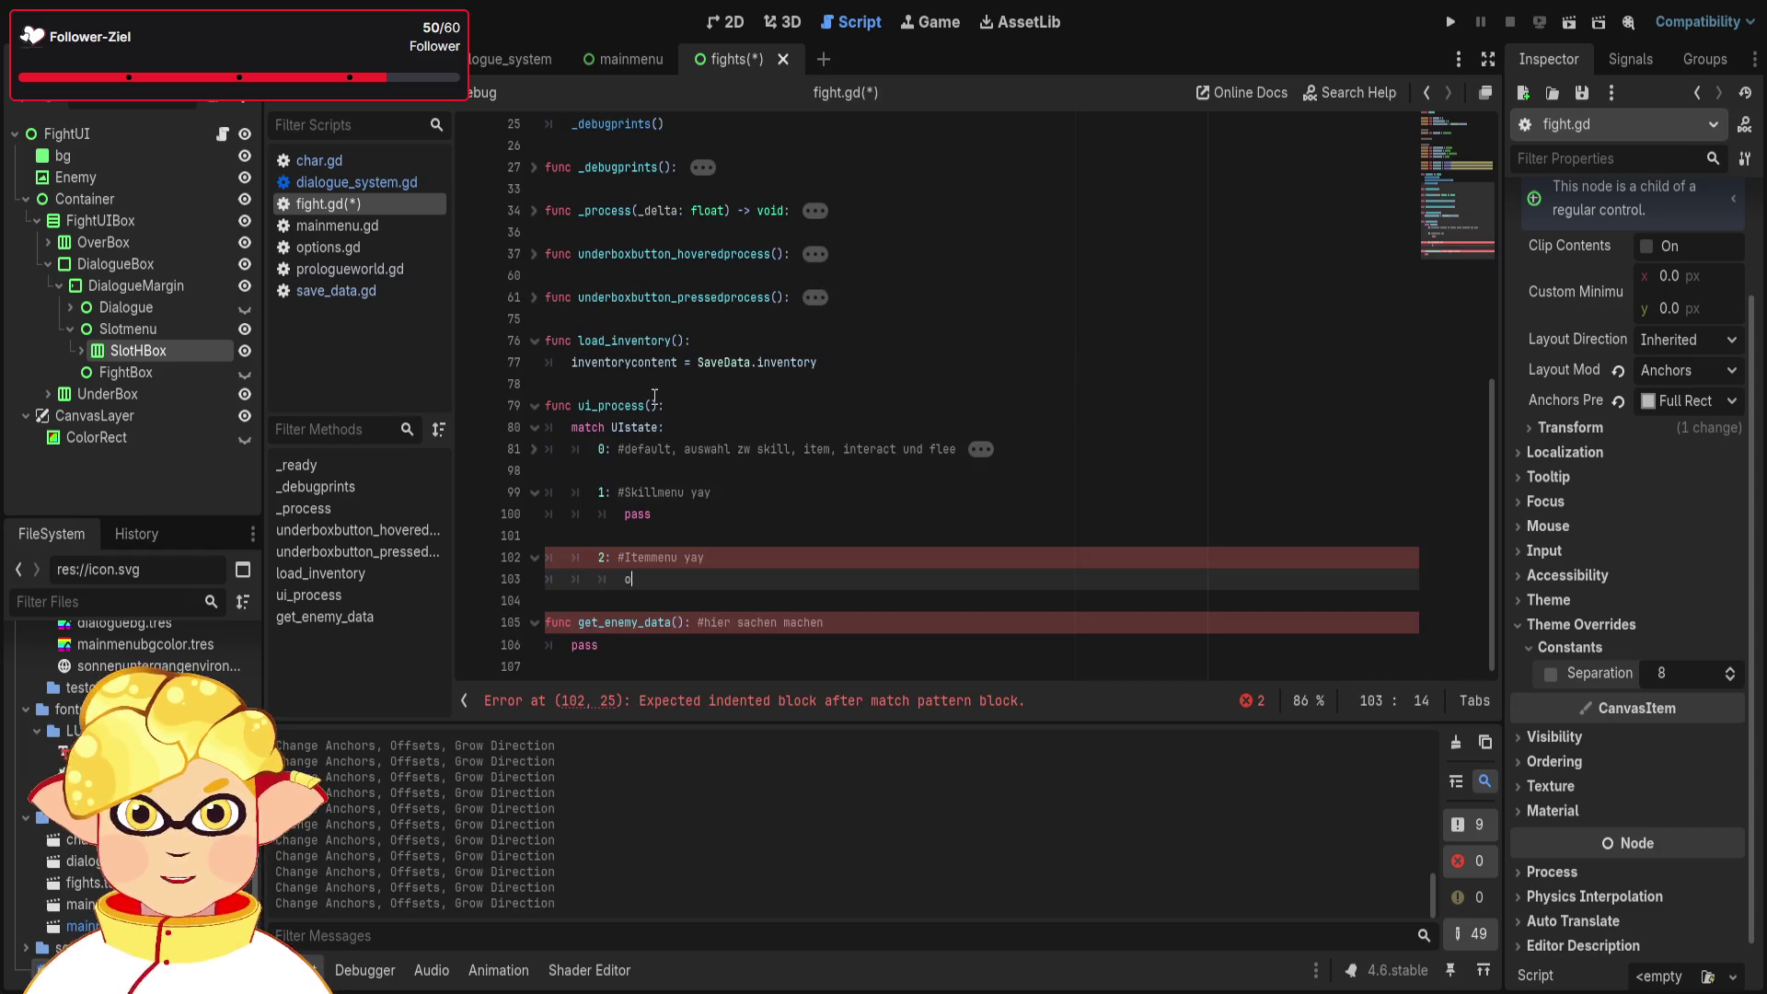
pyautogui.write('of')
pyautogui.press('BackSpace')
pyautogui.press('BackSpace')
pyautogui.write('if ')
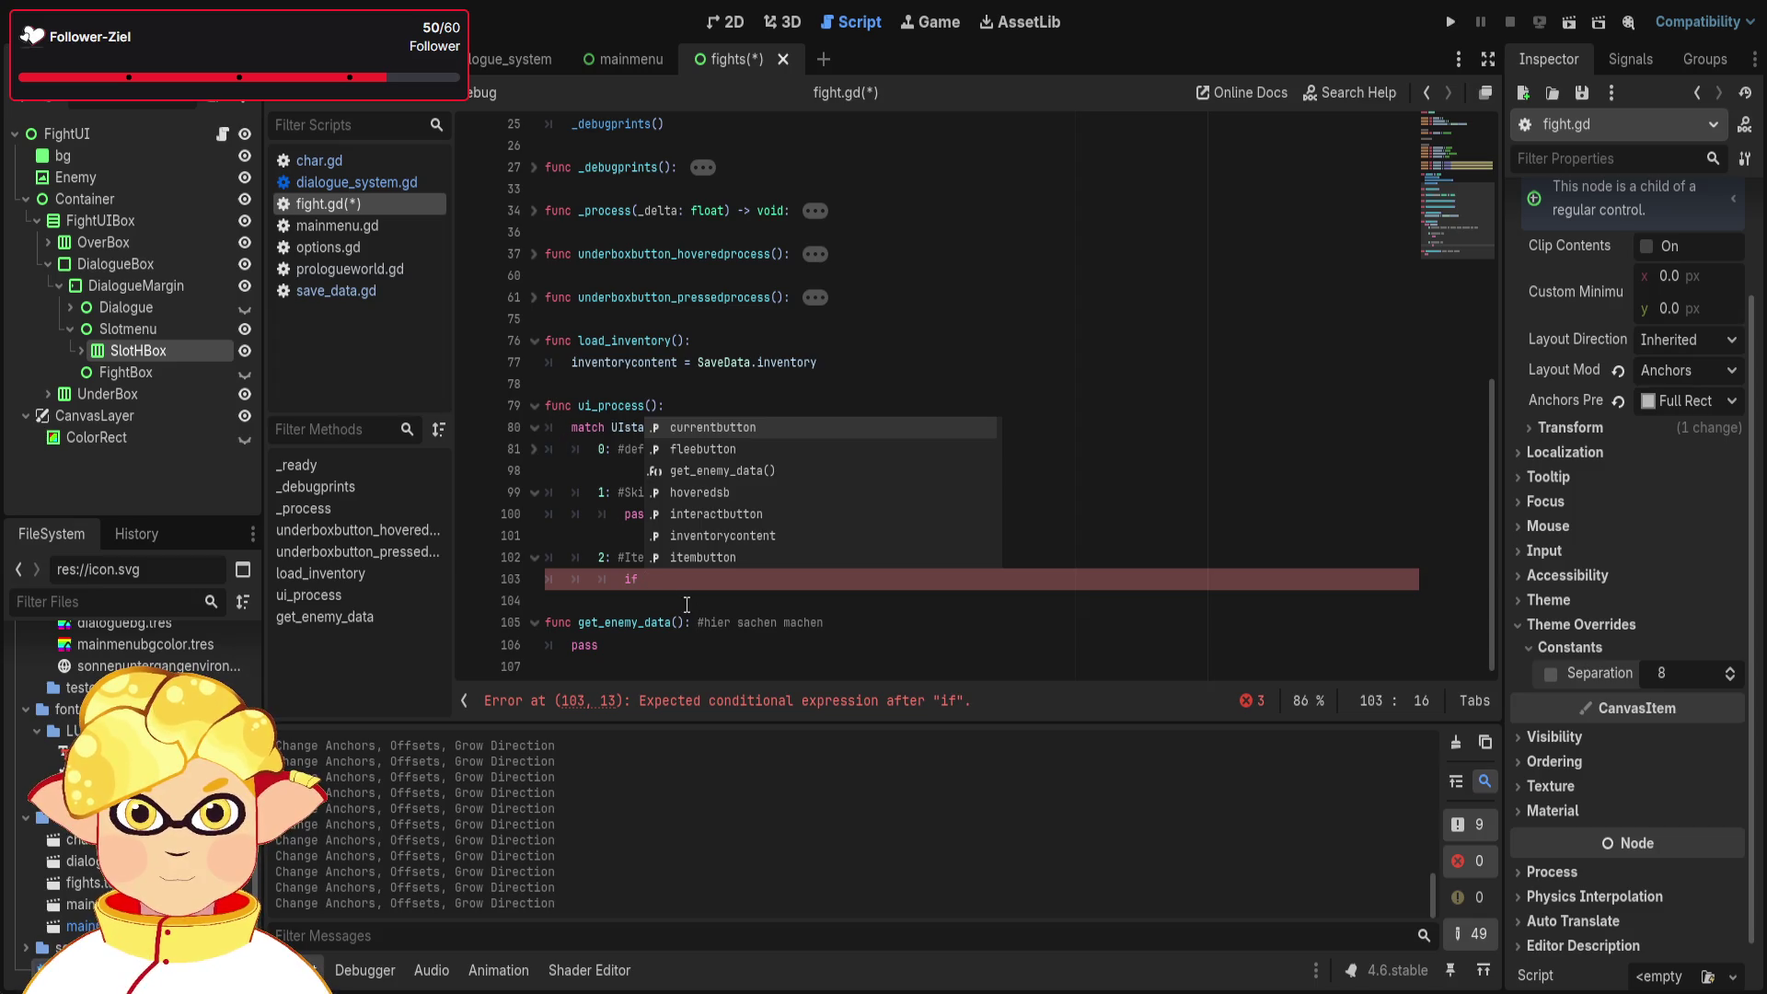
pyautogui.write('Input.is')
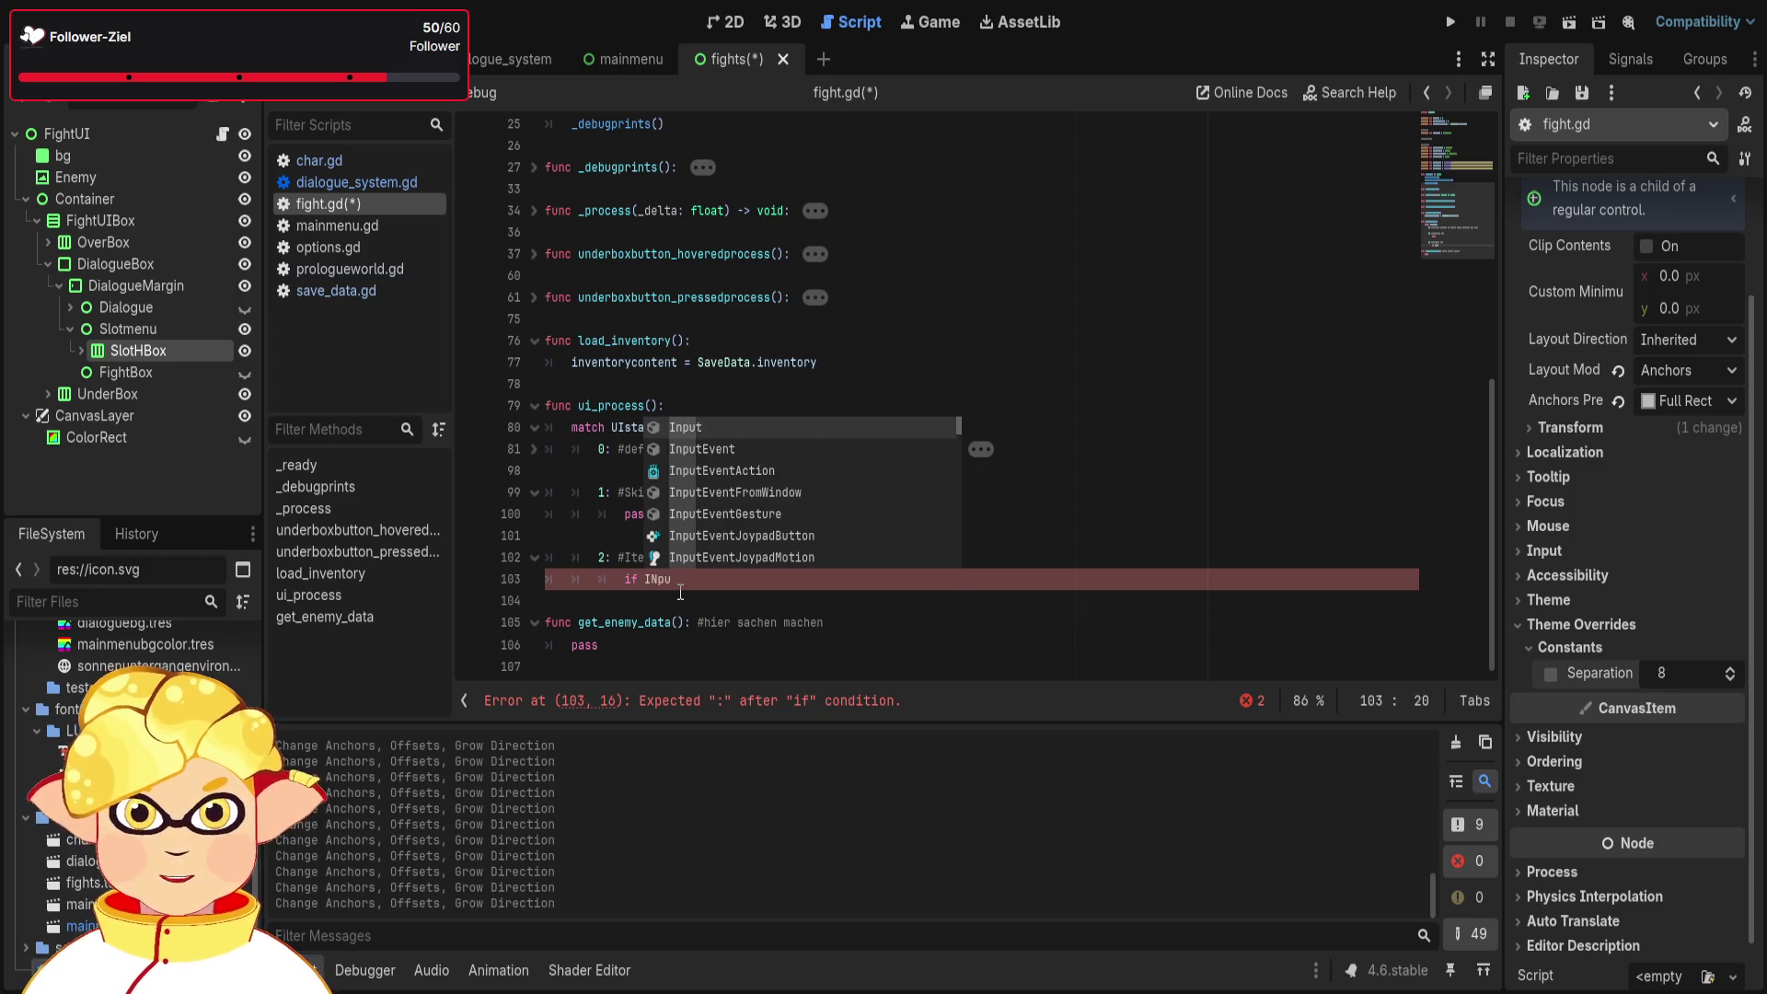
pyautogui.press('Escape')
pyautogui.write('is')
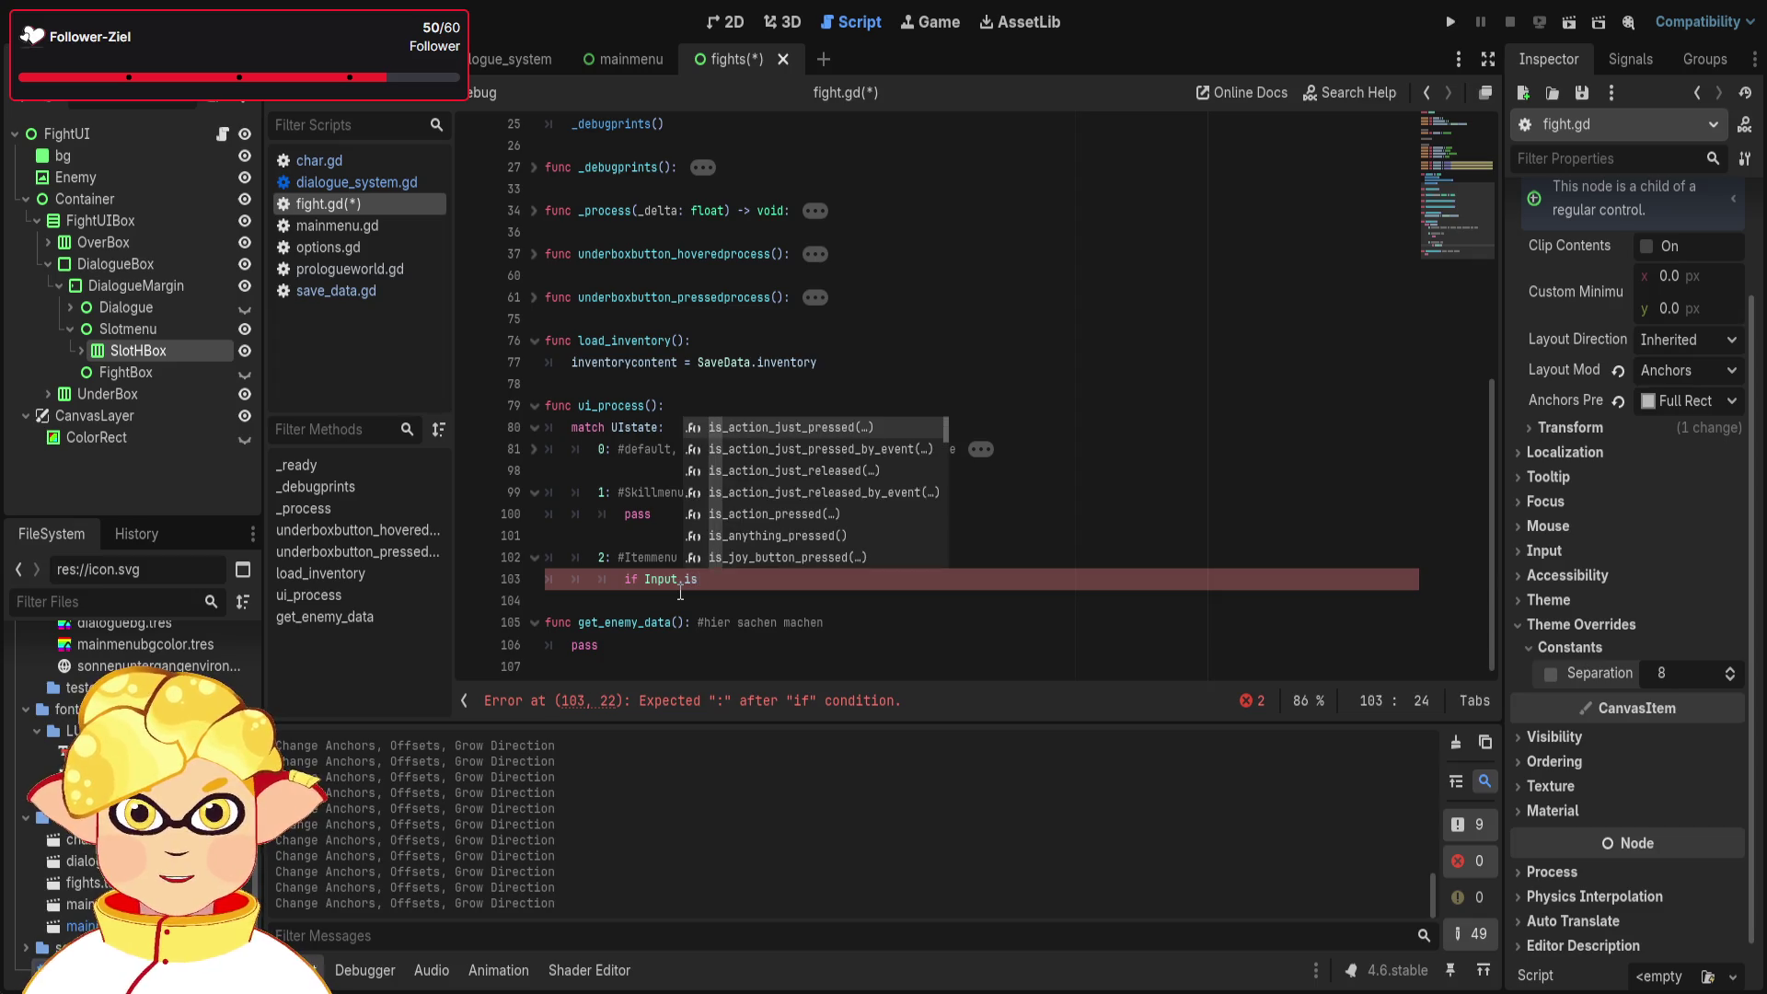
pyautogui.press('Return')
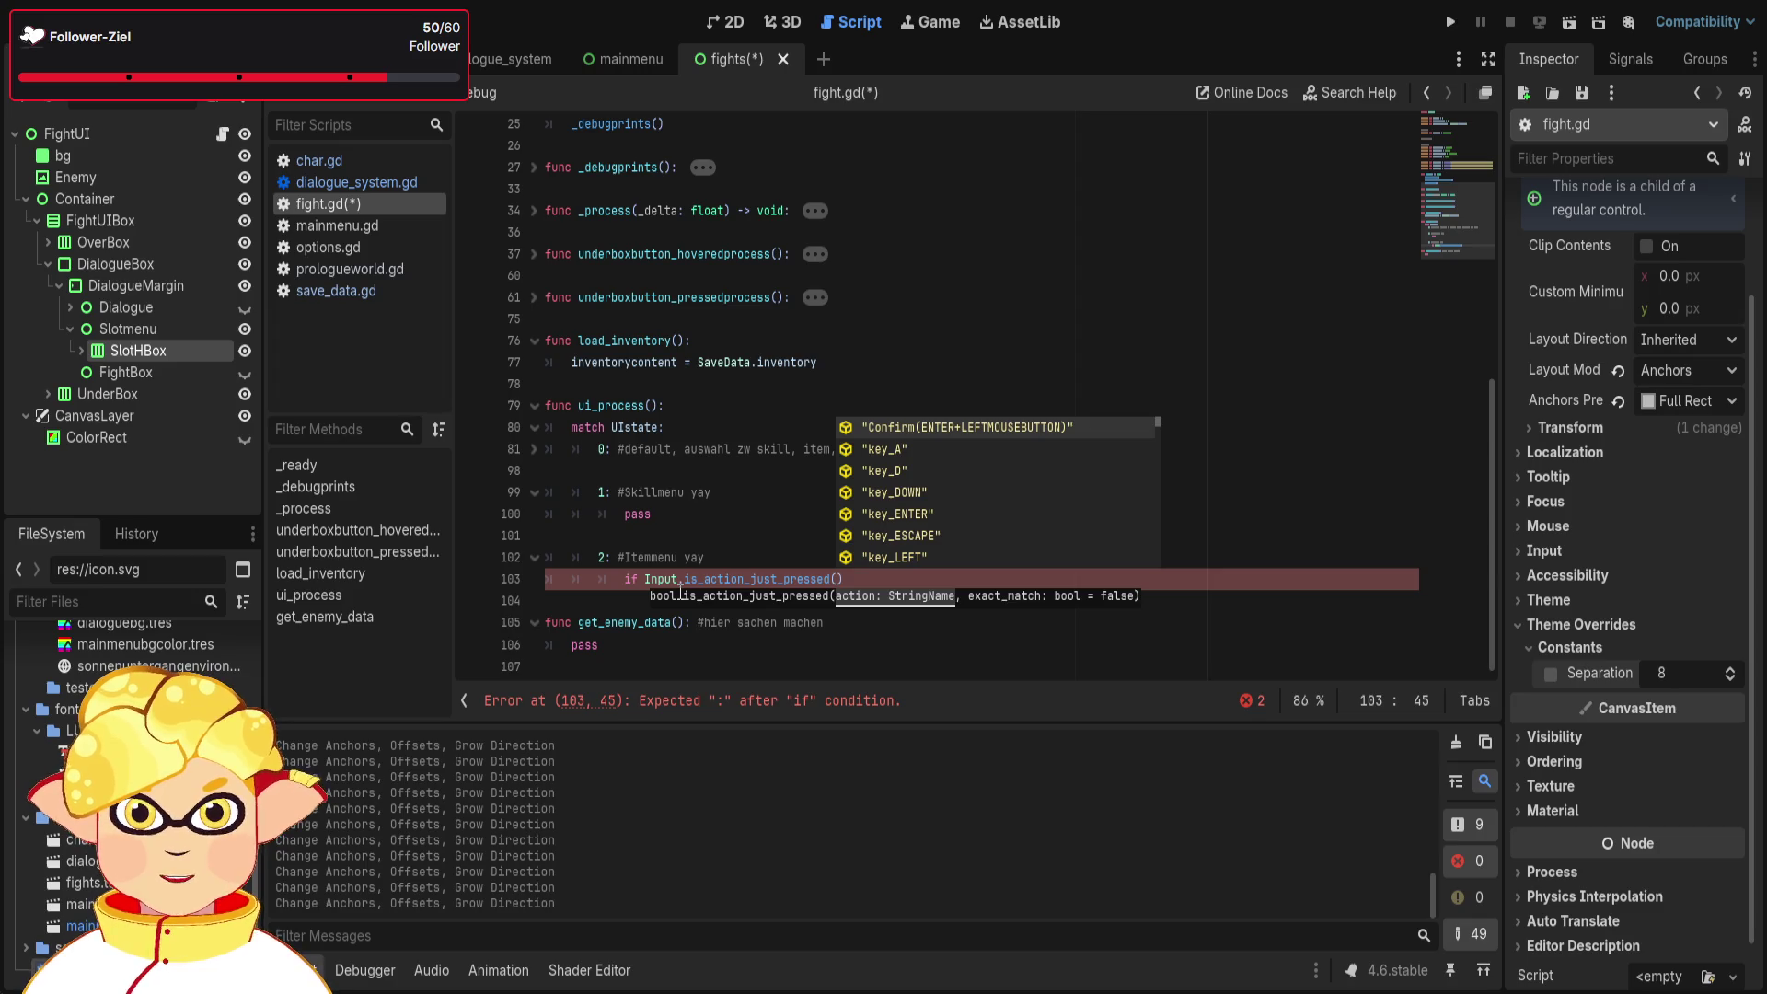
# - Fill in the "key_W" action name, close the condition, and begin the indented body line
pyautogui.write('e')
pyautogui.press('BackSpace')
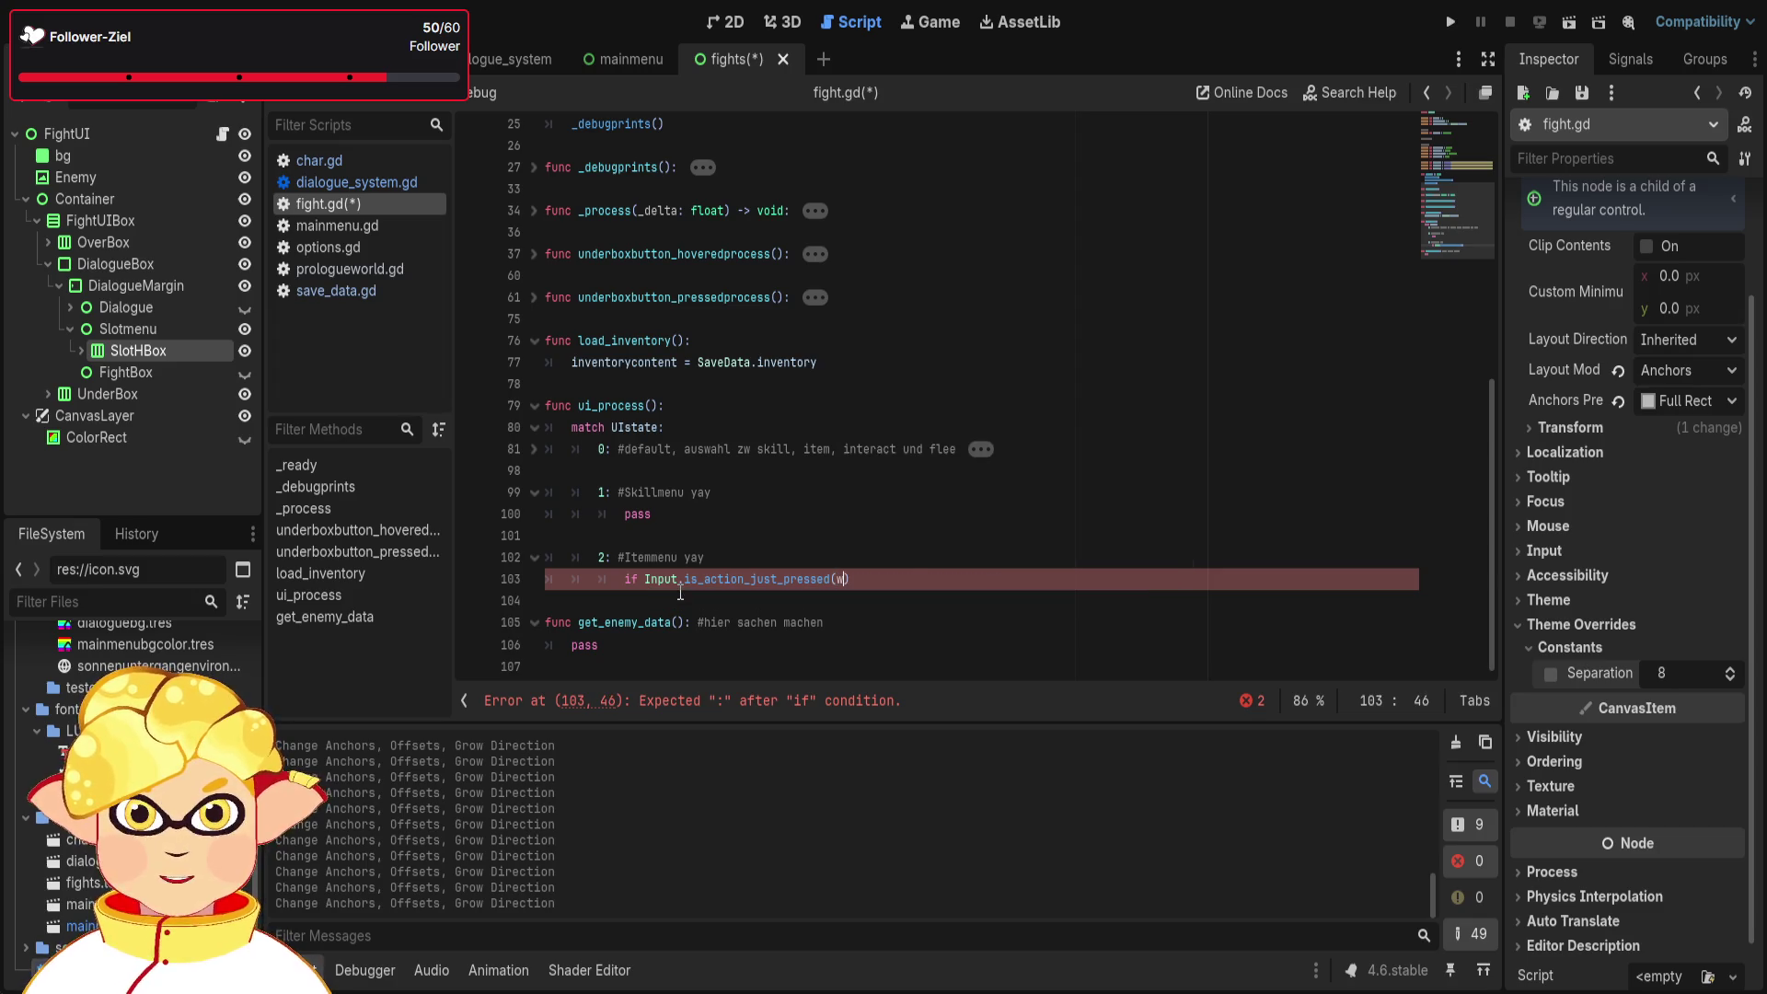
pyautogui.write('"')
pyautogui.press('BackSpace')
pyautogui.write('"')
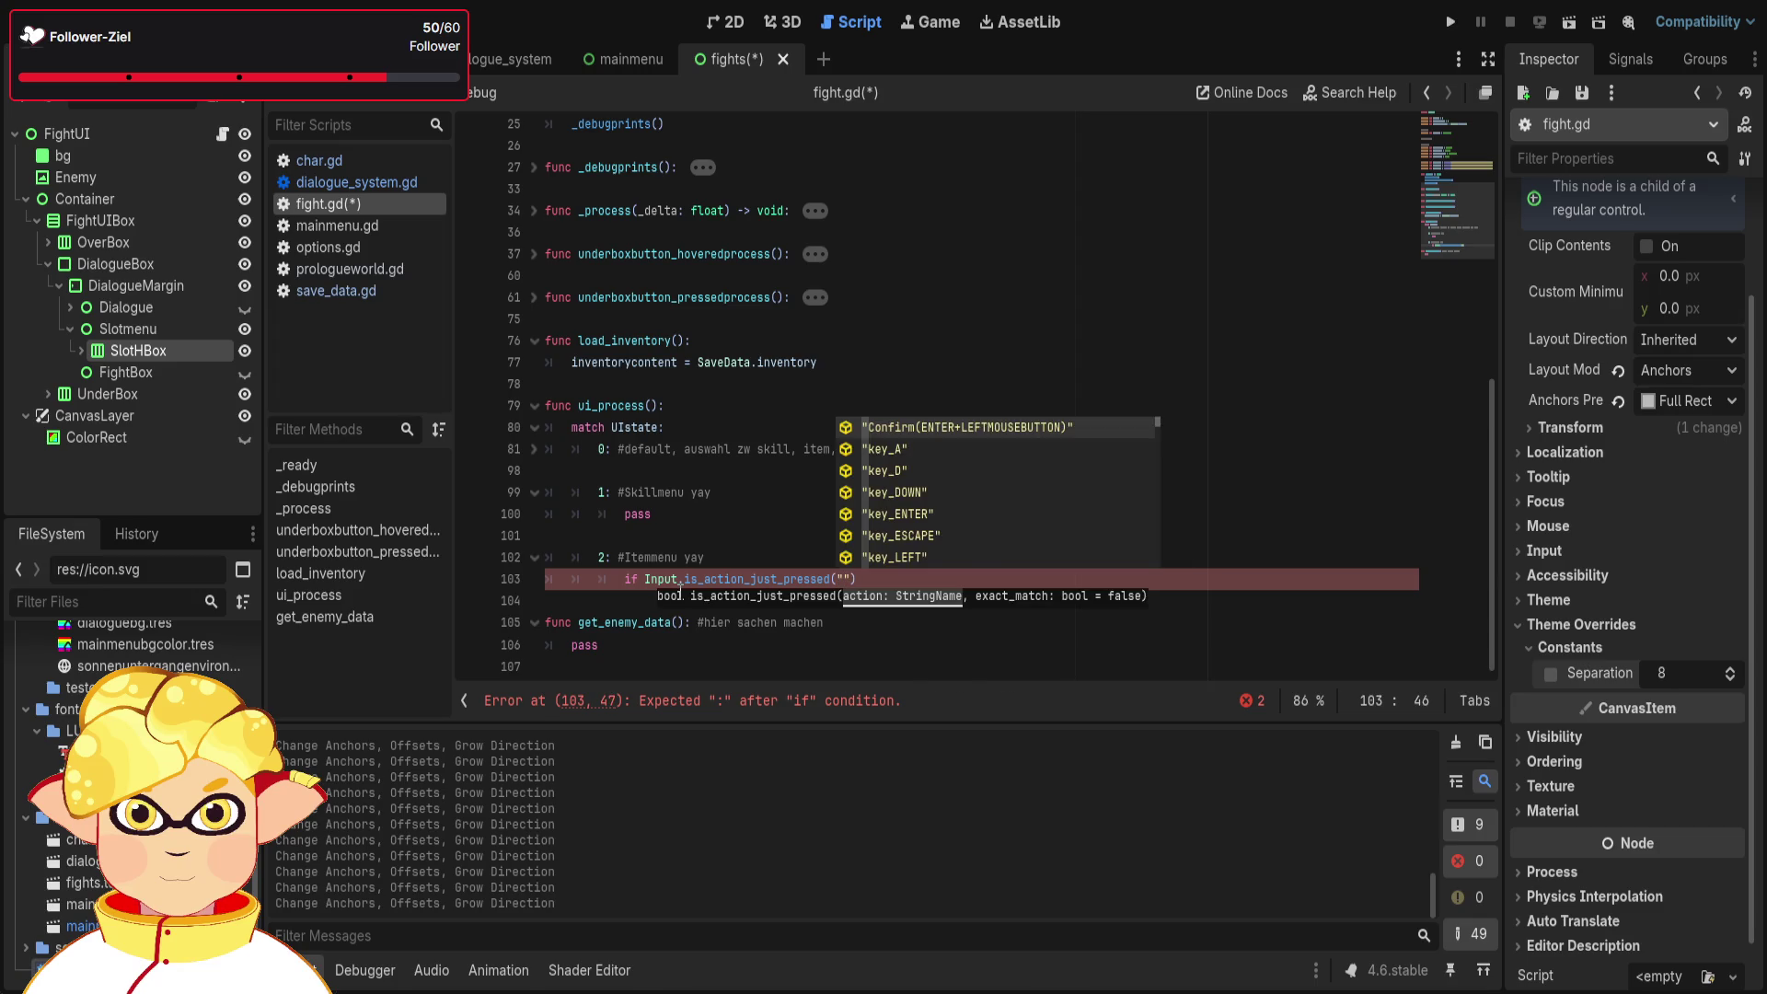
pyautogui.write('w')
pyautogui.press('Down')
pyautogui.press('Down')
pyautogui.press('Down')
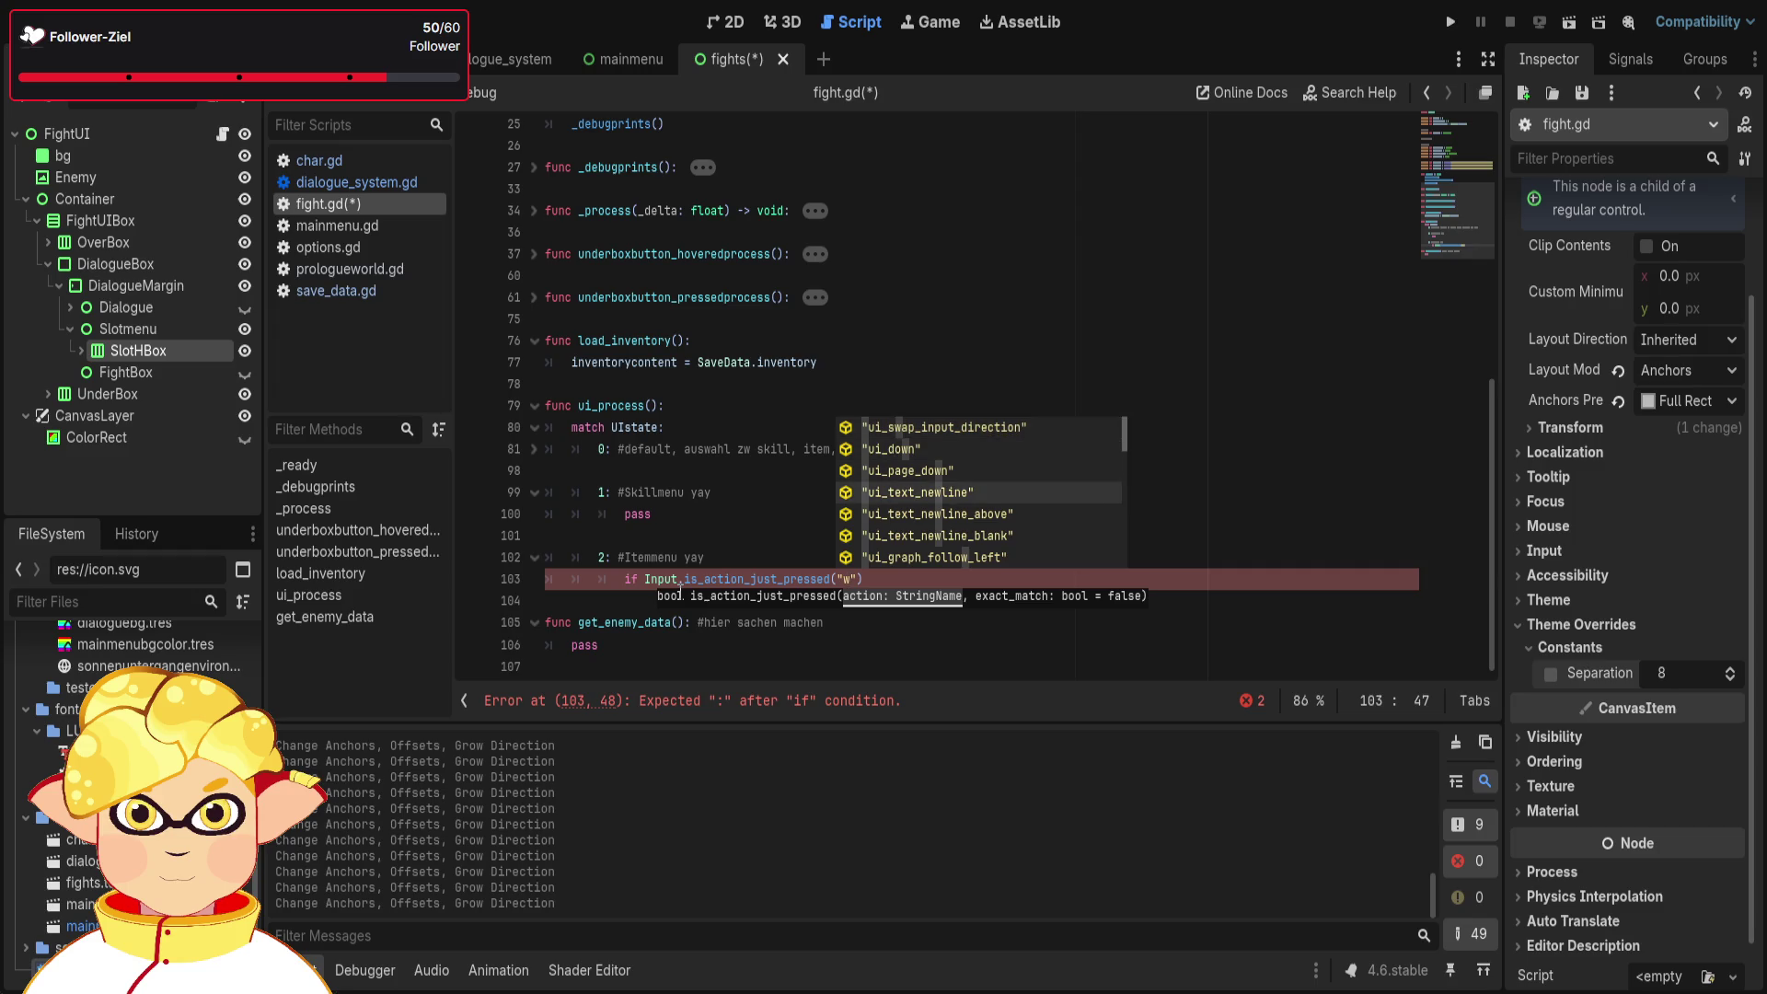
pyautogui.press('Up')
pyautogui.press('Up')
pyautogui.press('Up')
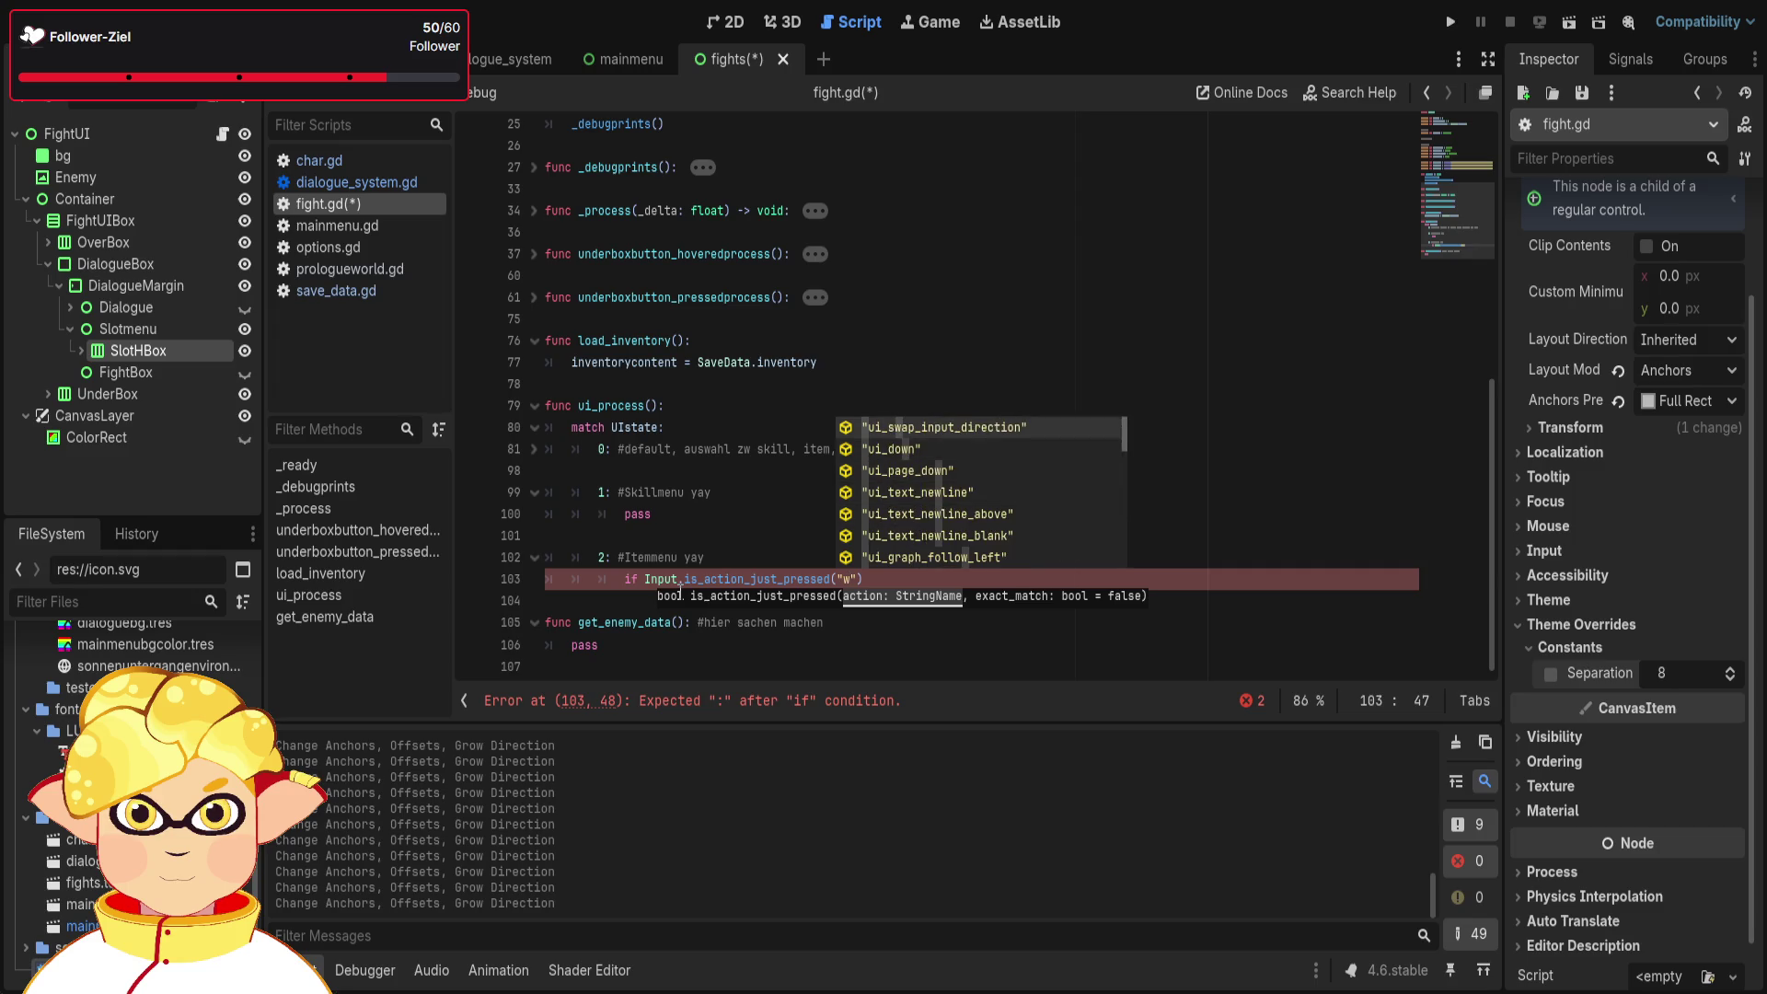
pyautogui.press('Return')
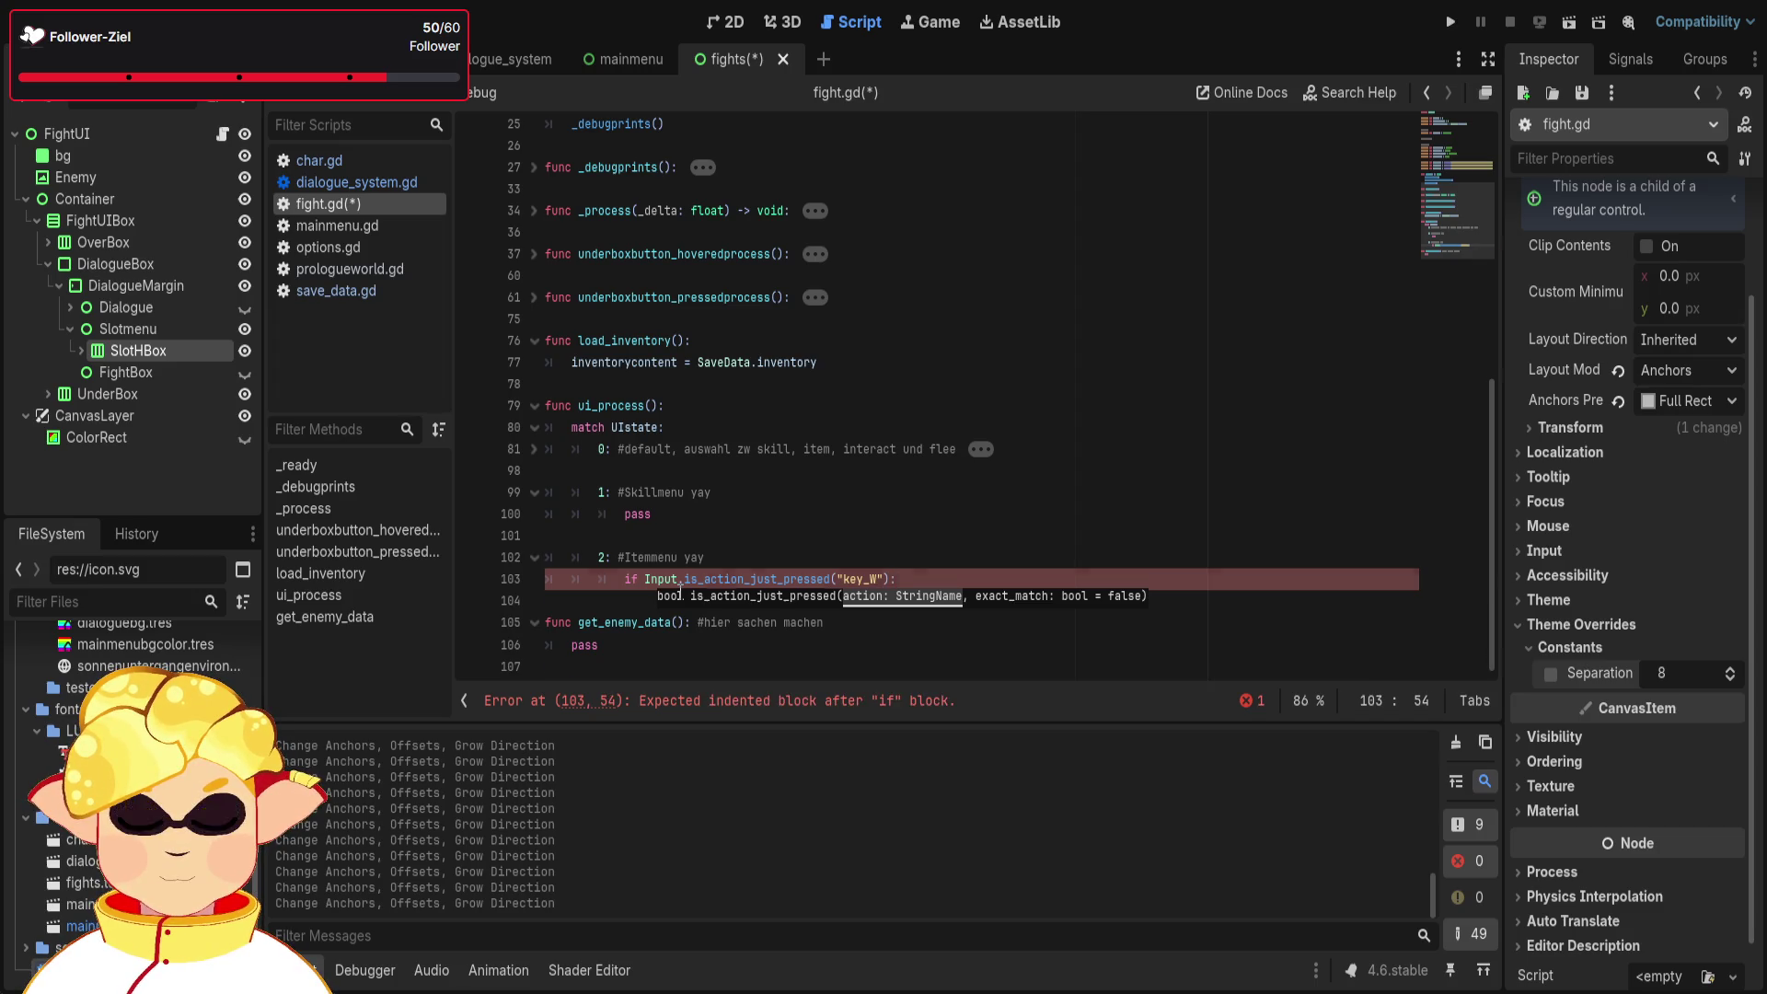
pyautogui.press('Return')
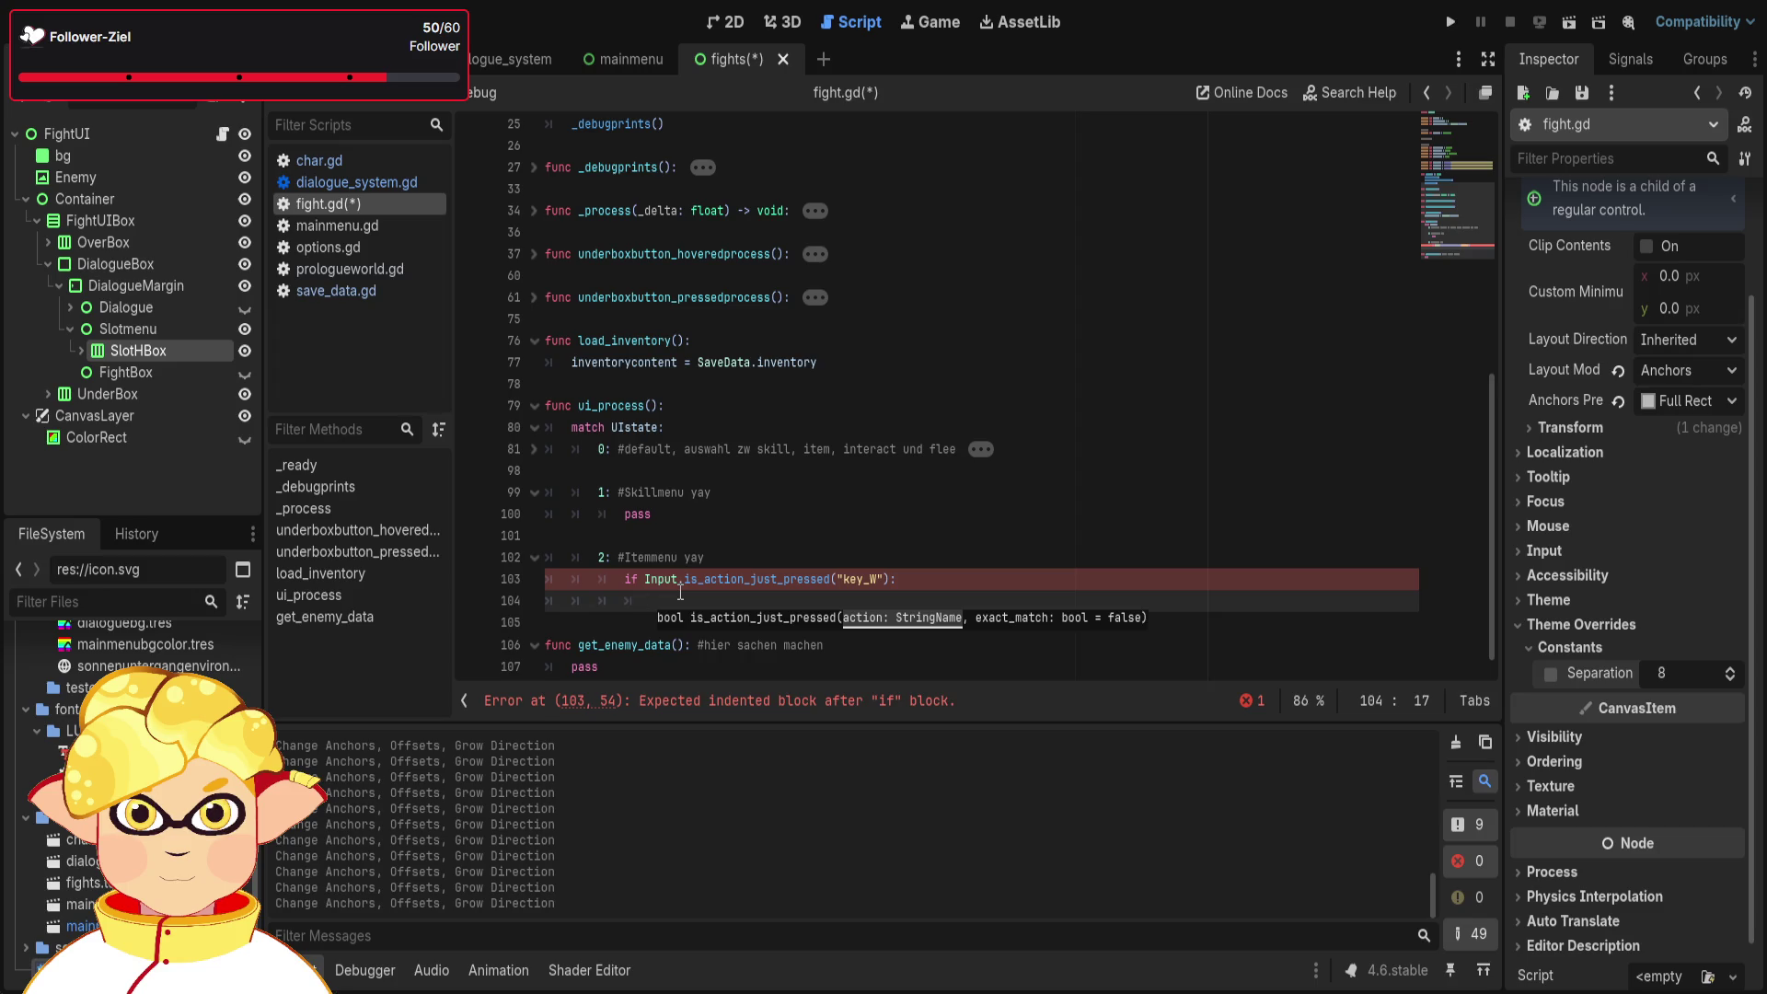
pyautogui.write('curen')
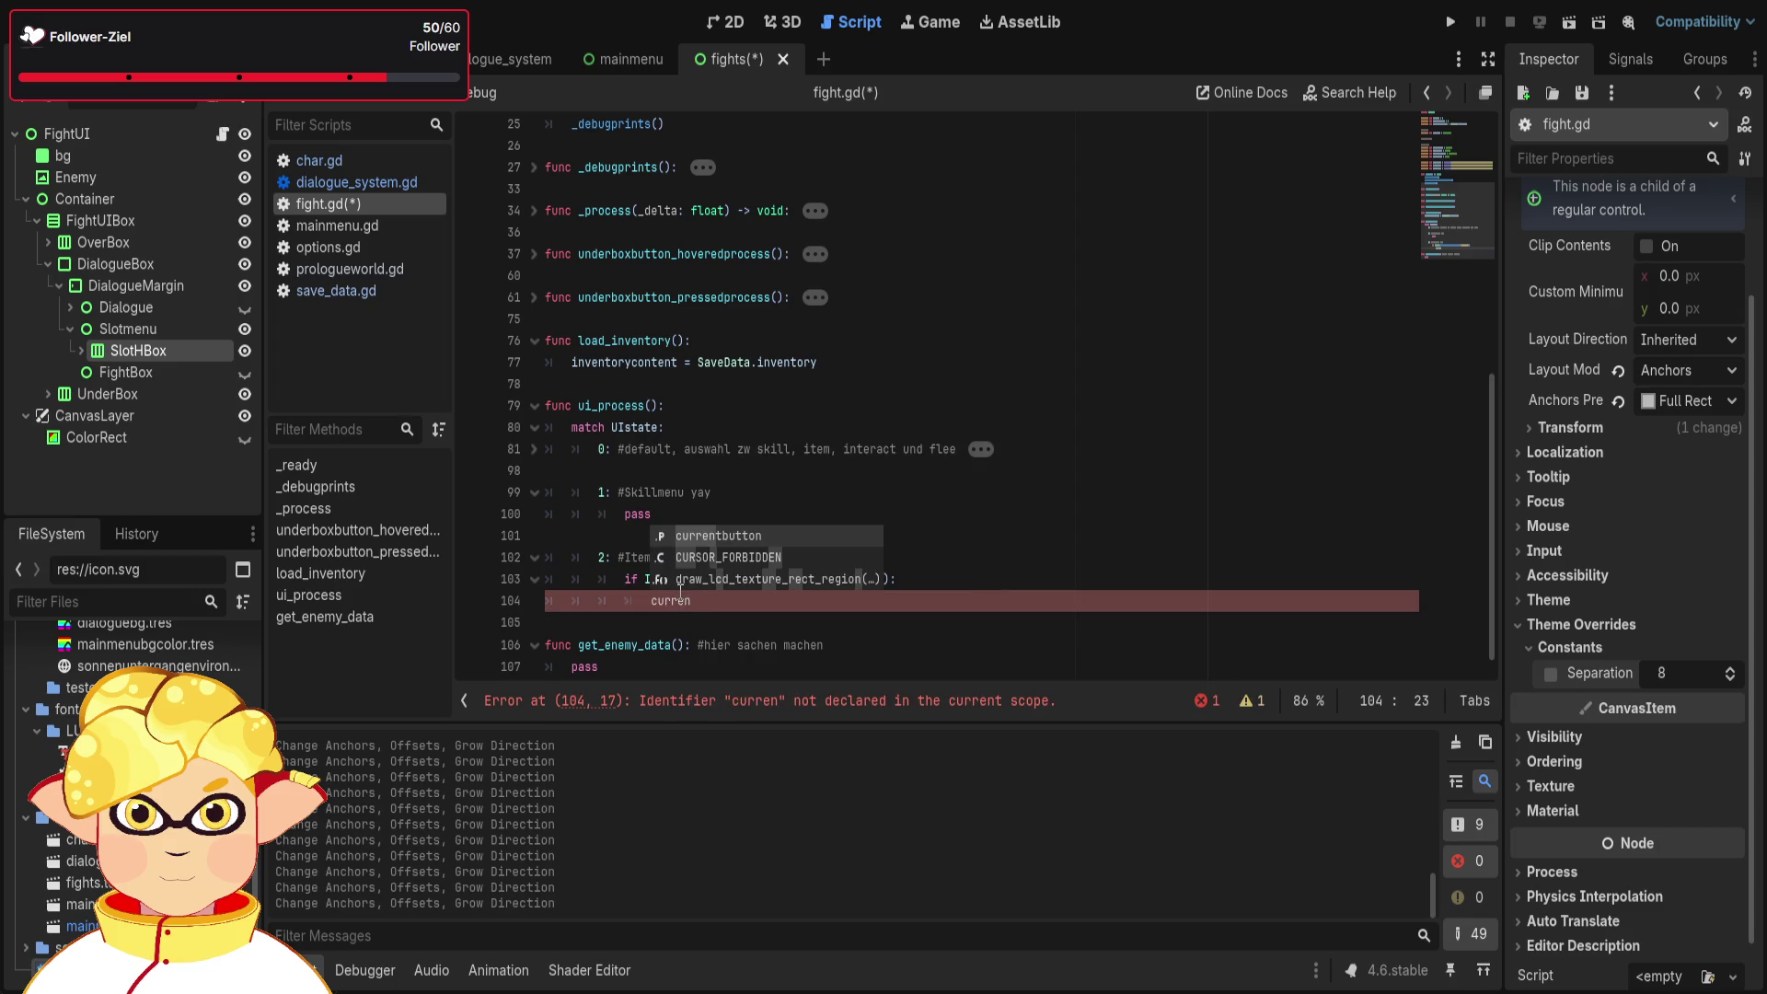
# - Add the nested condition 'if currentbutton <= 2:' under the key_W check
pyautogui.press('BackSpace')
pyautogui.press('BackSpace')
pyautogui.press('BackSpace')
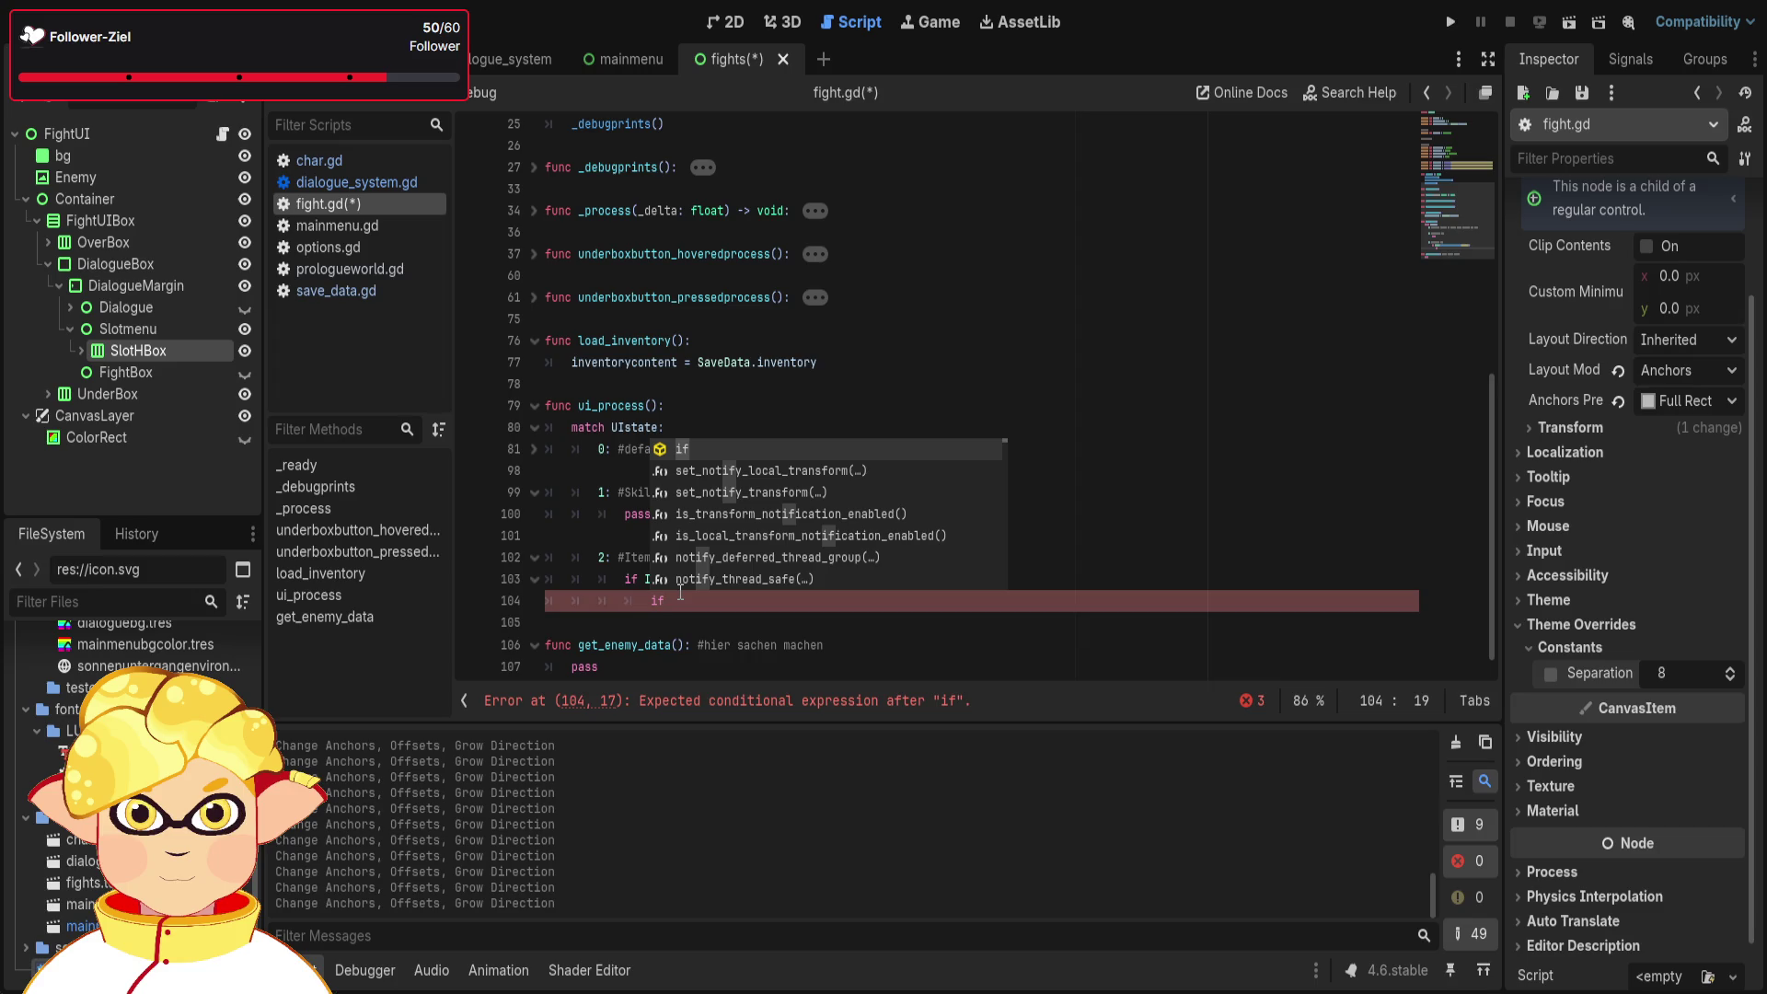
pyautogui.write('curr')
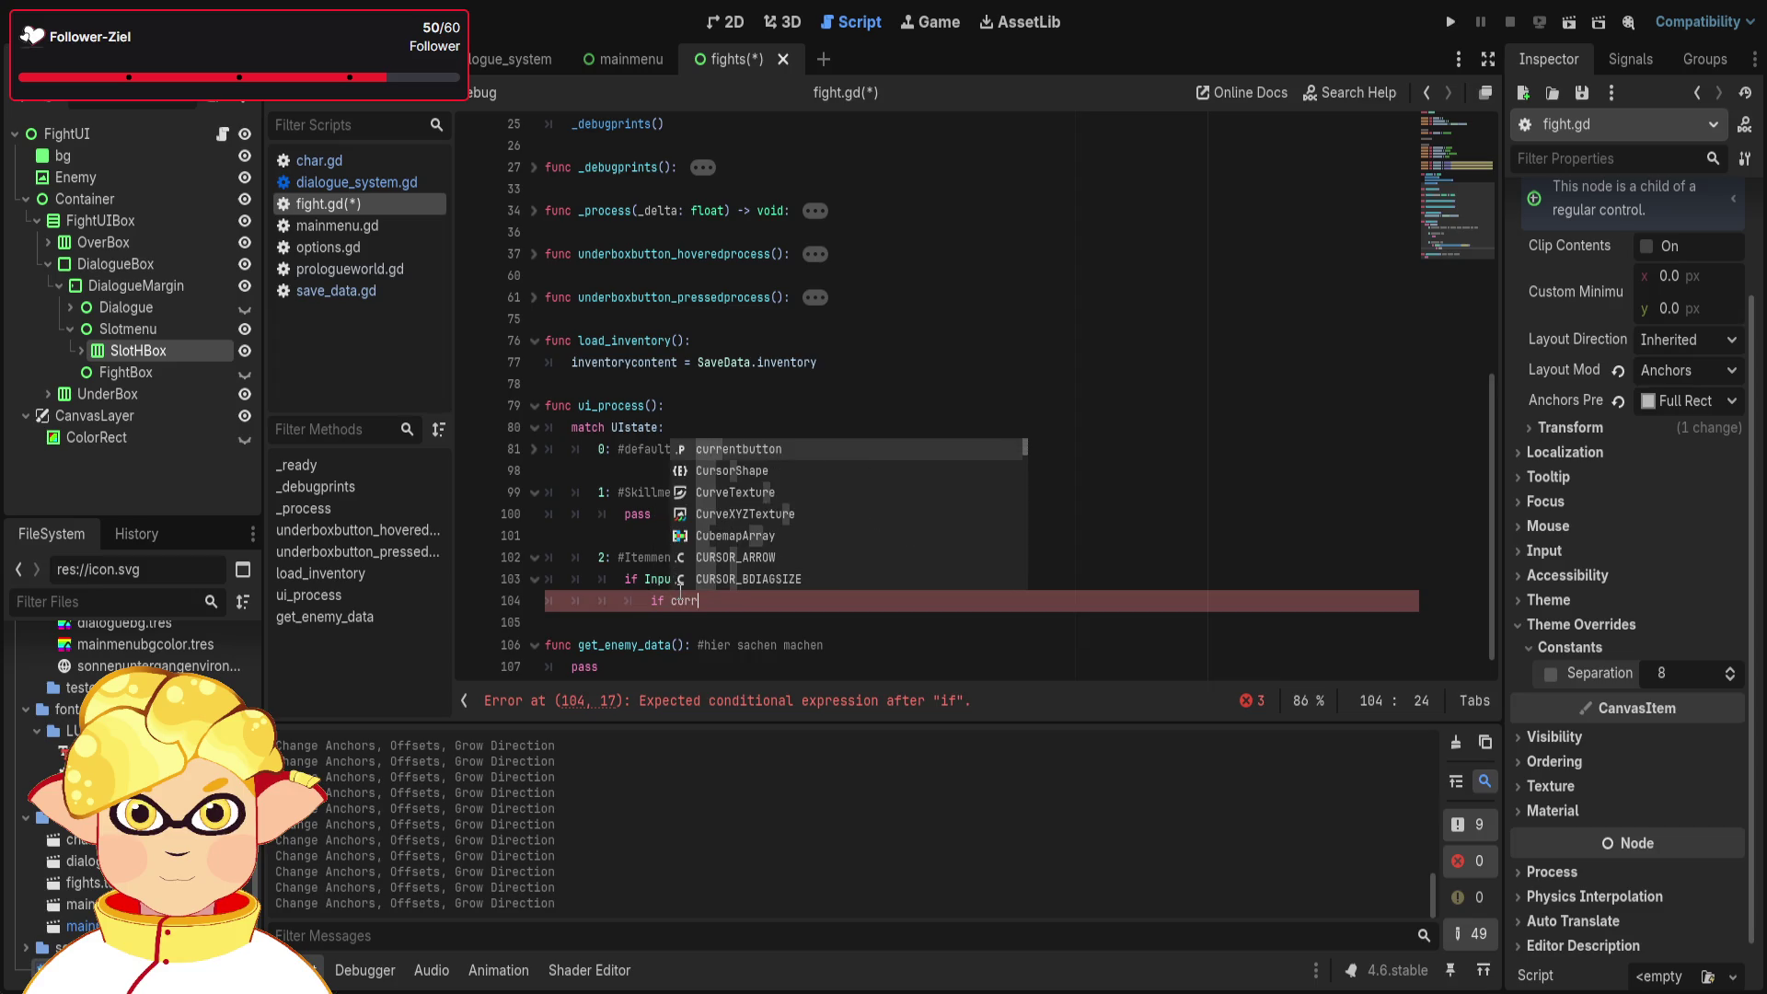
pyautogui.press('Return')
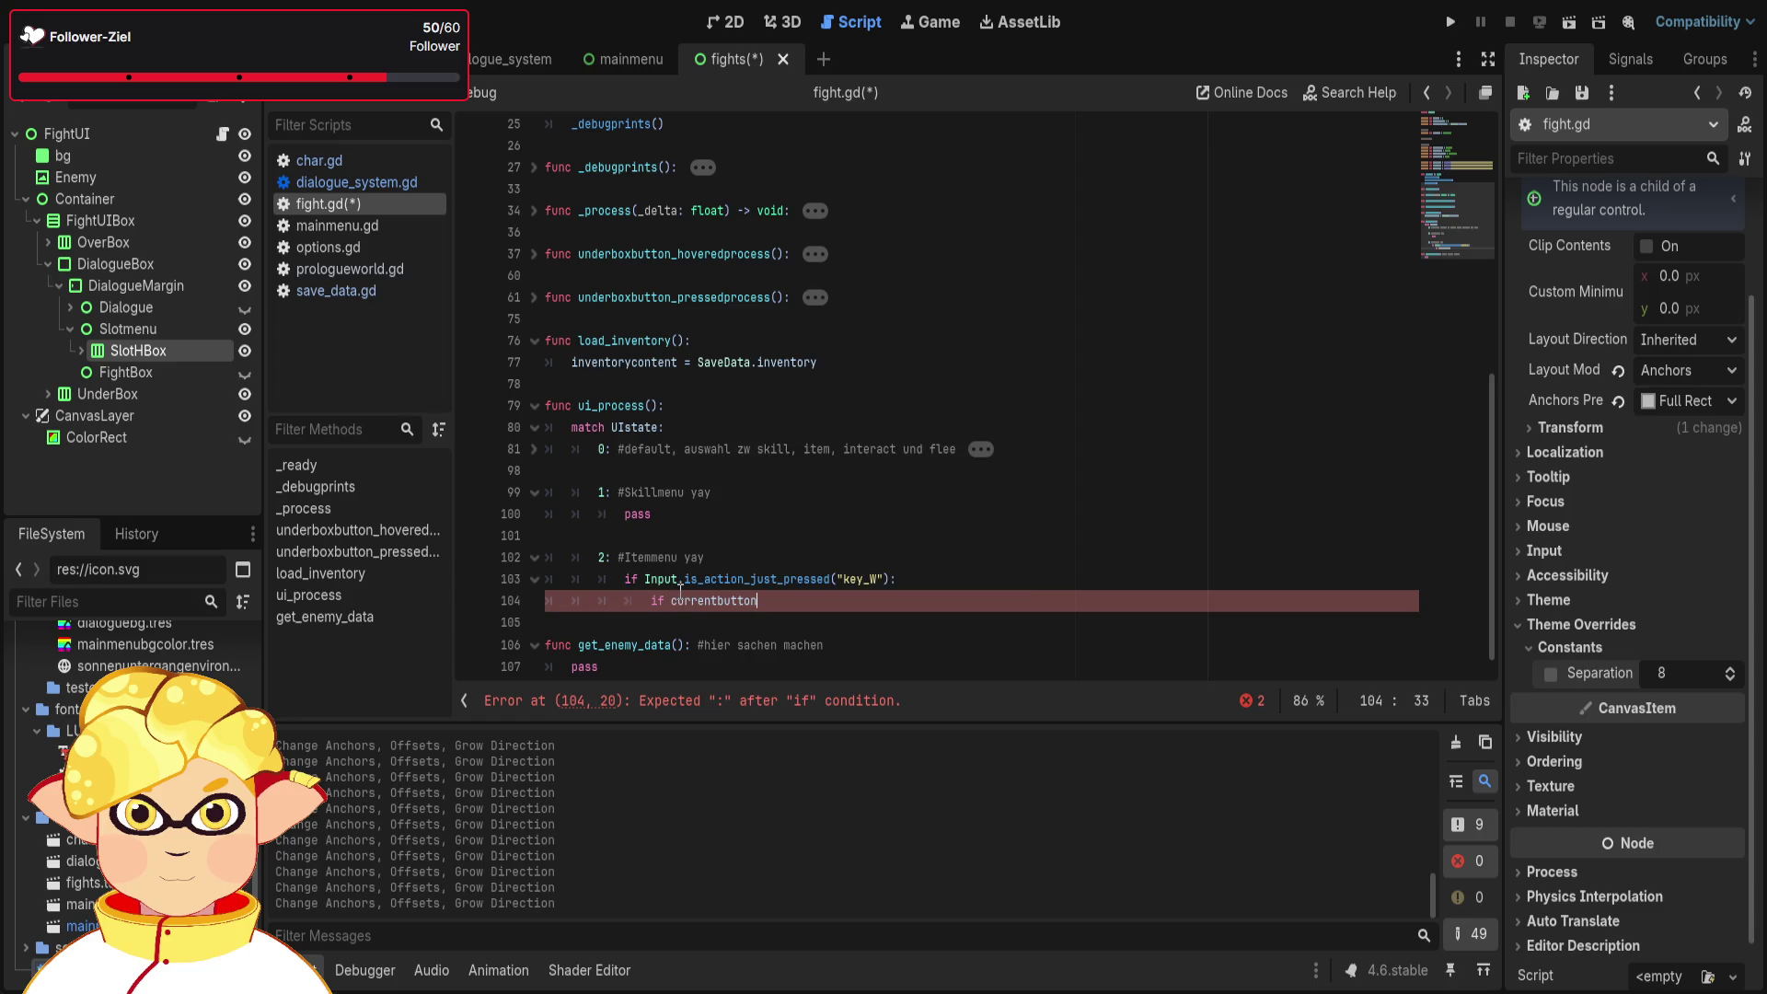
pyautogui.write('<')
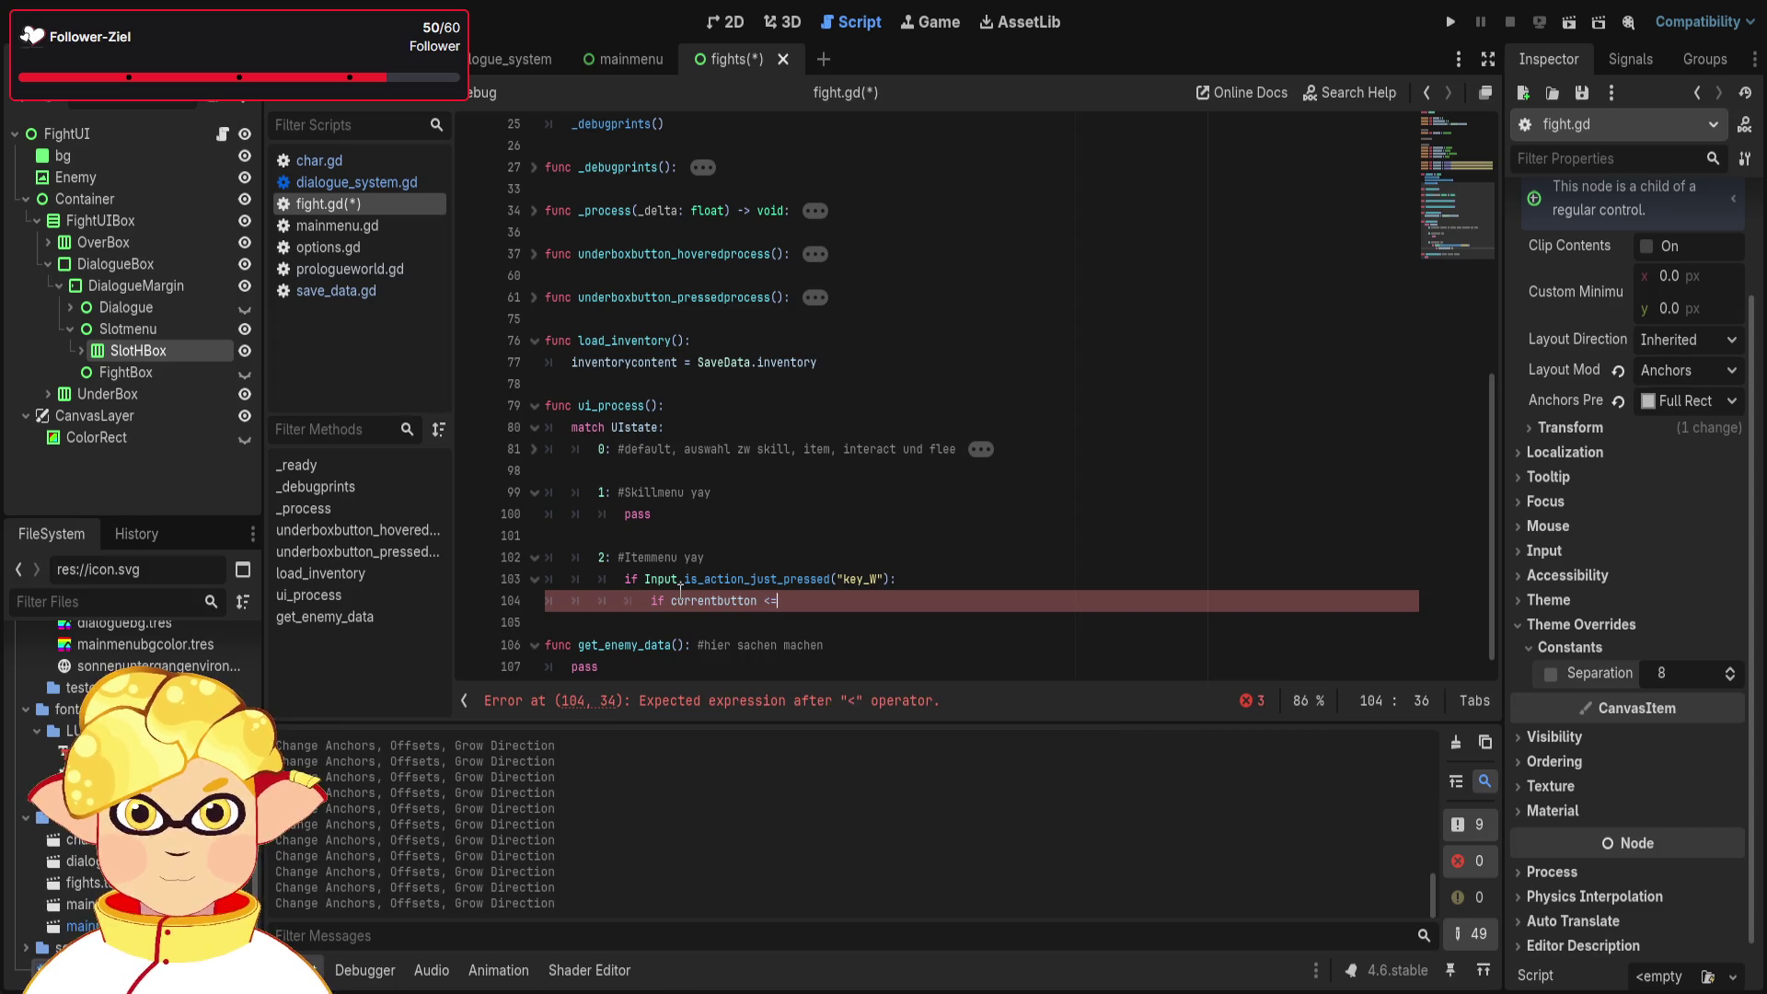
pyautogui.write('= ')
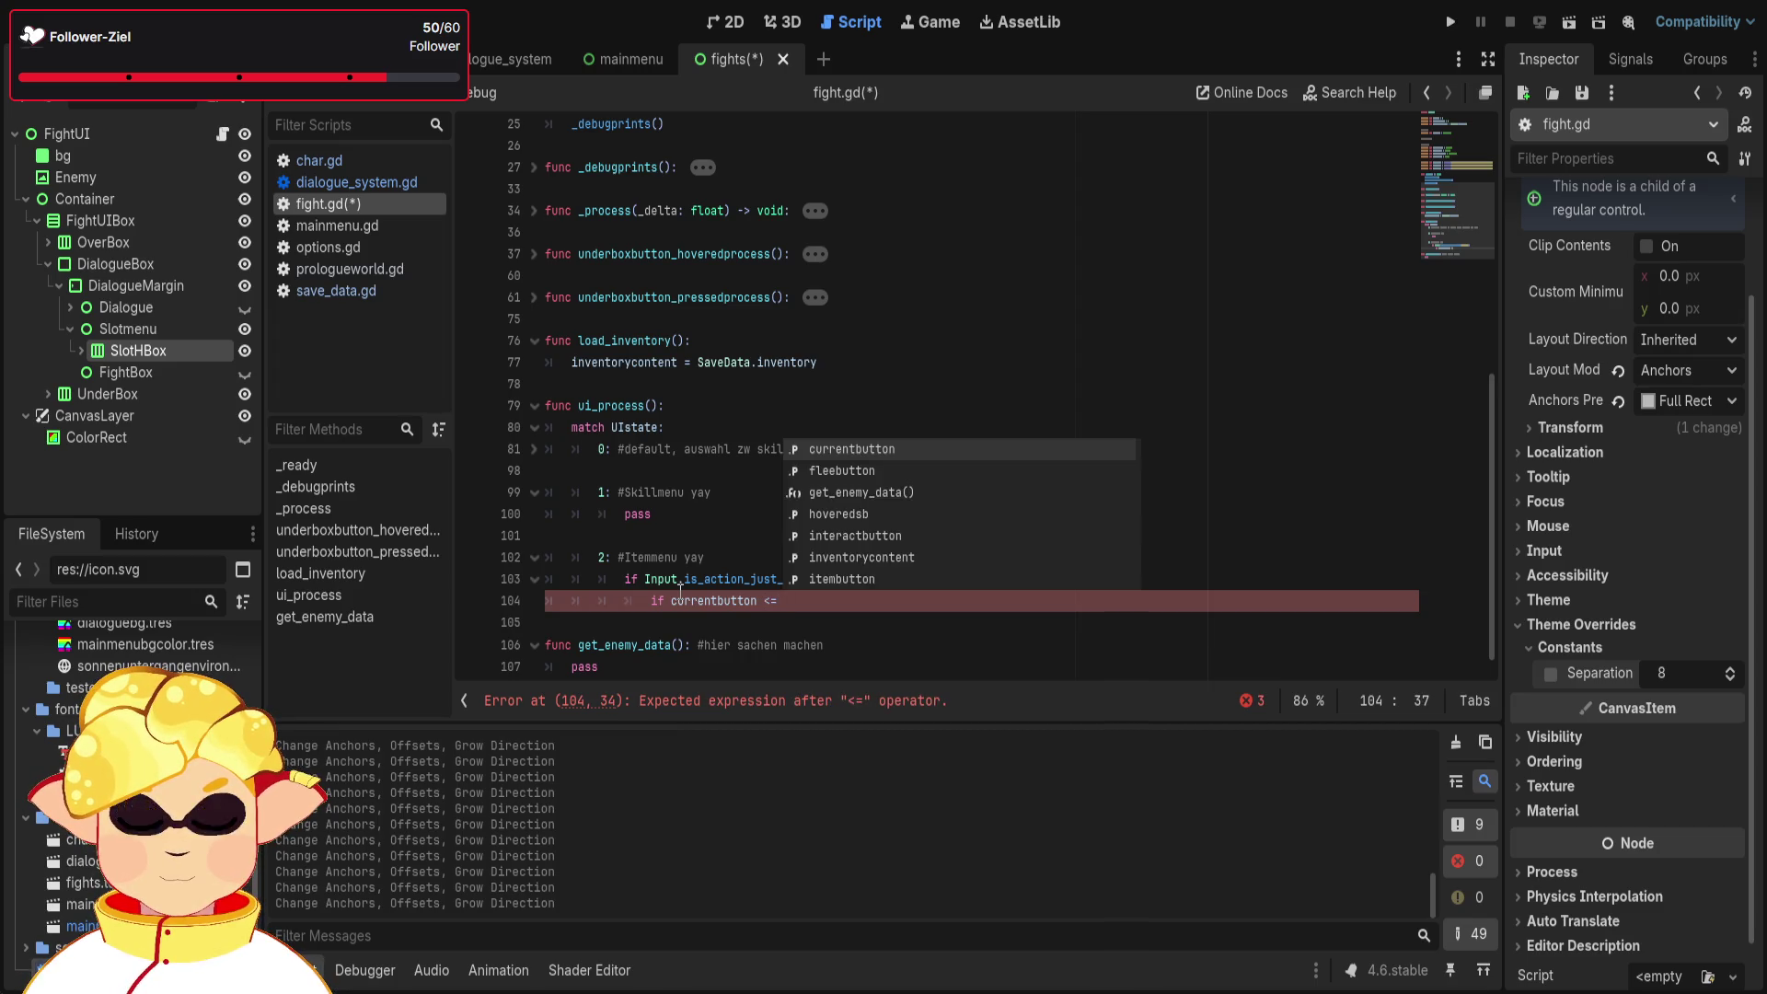
pyautogui.write('2')
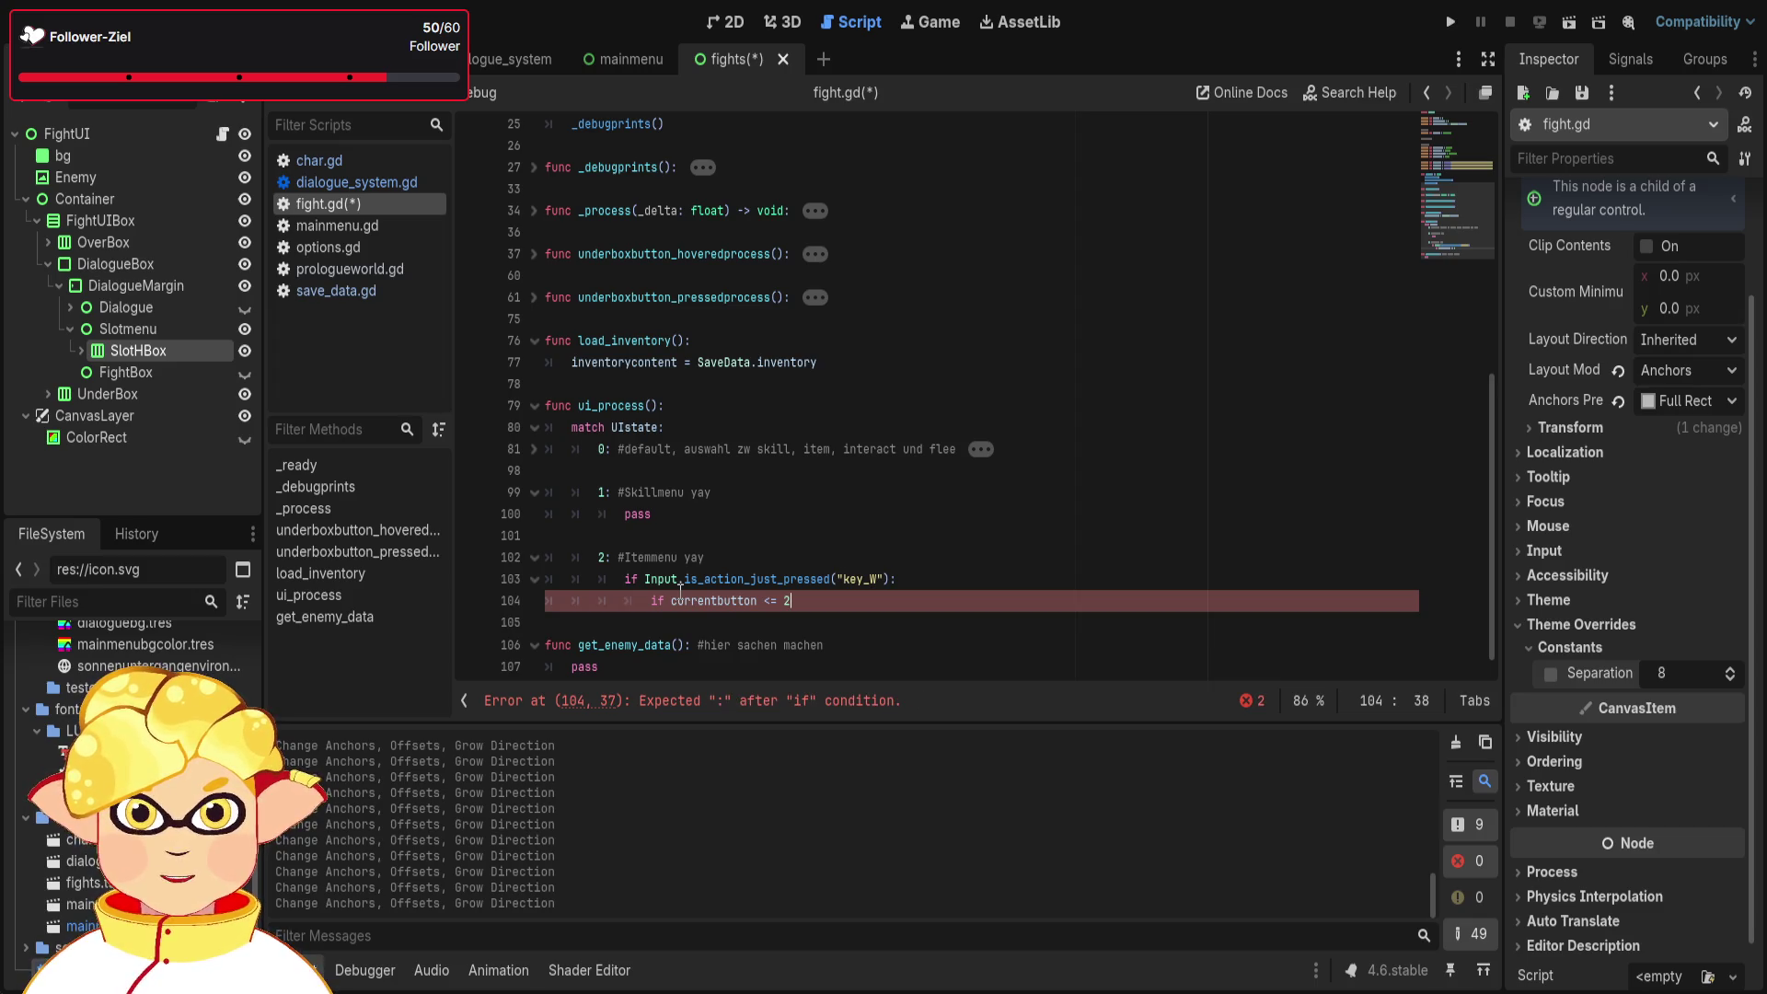
pyautogui.write(':')
pyautogui.press('Return')
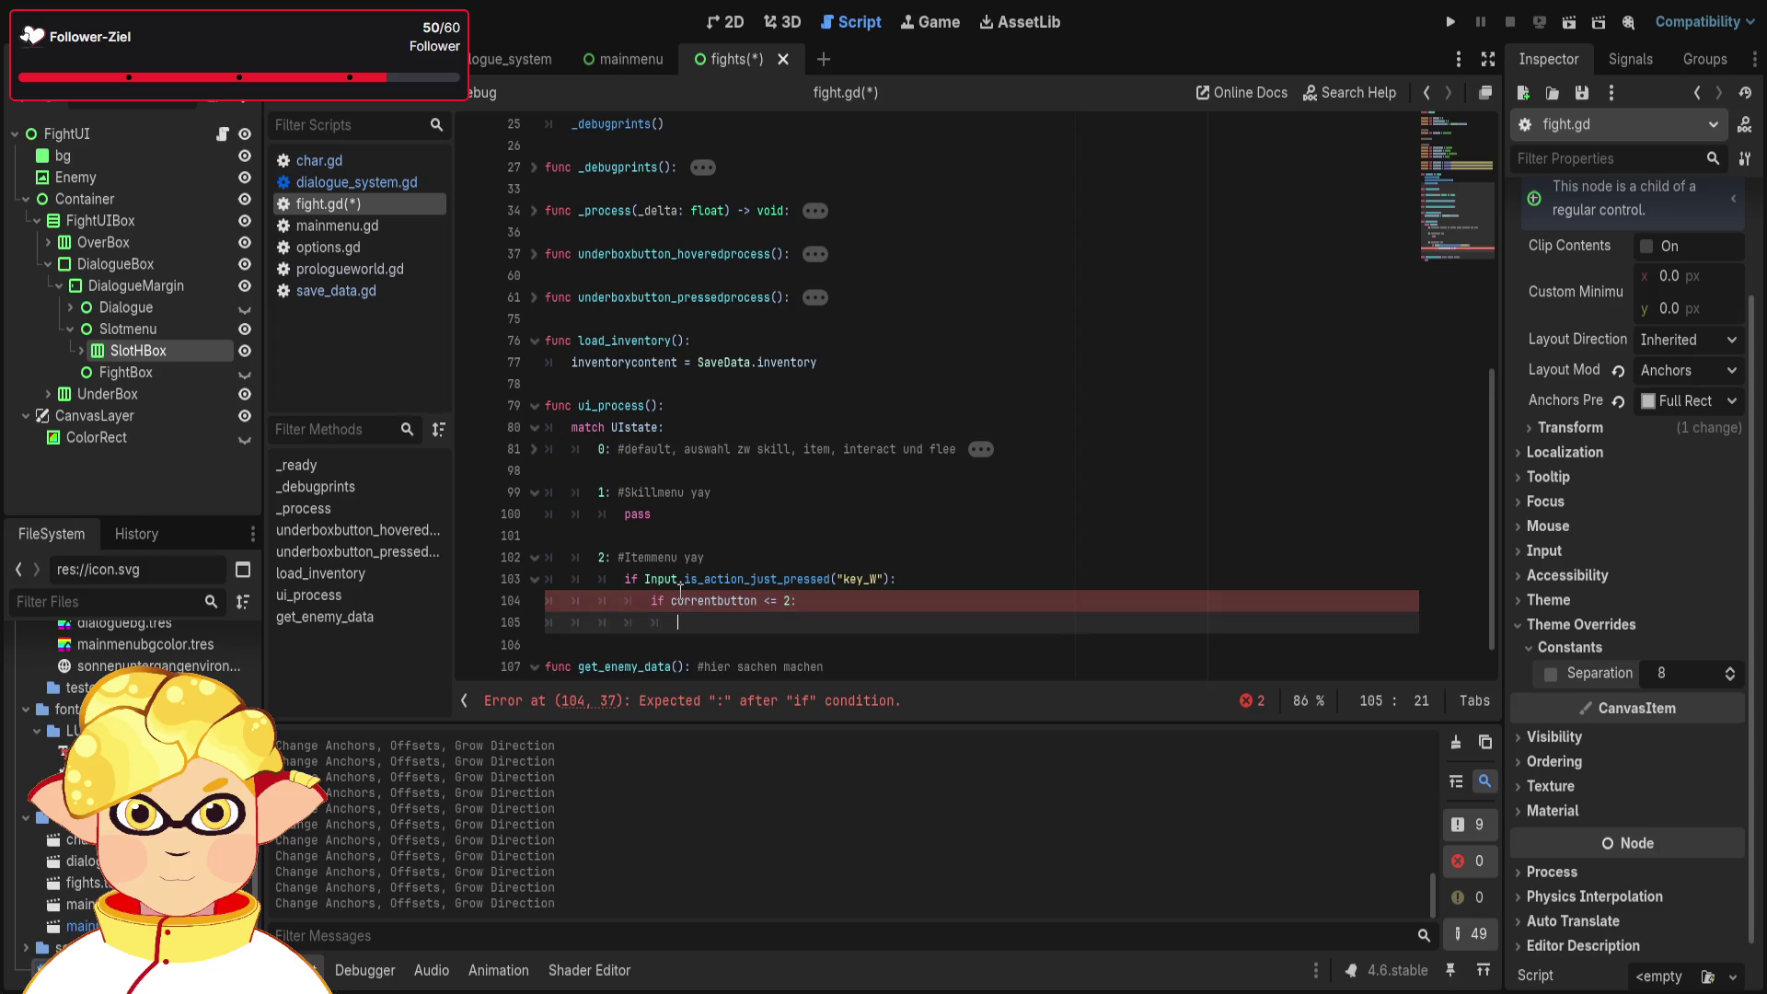
# - Write 'currentbutton += 6' and an else branch with 'currentbutton -= 1'
pyautogui.scroll(-1, 690, 570)
pyautogui.write('cur')
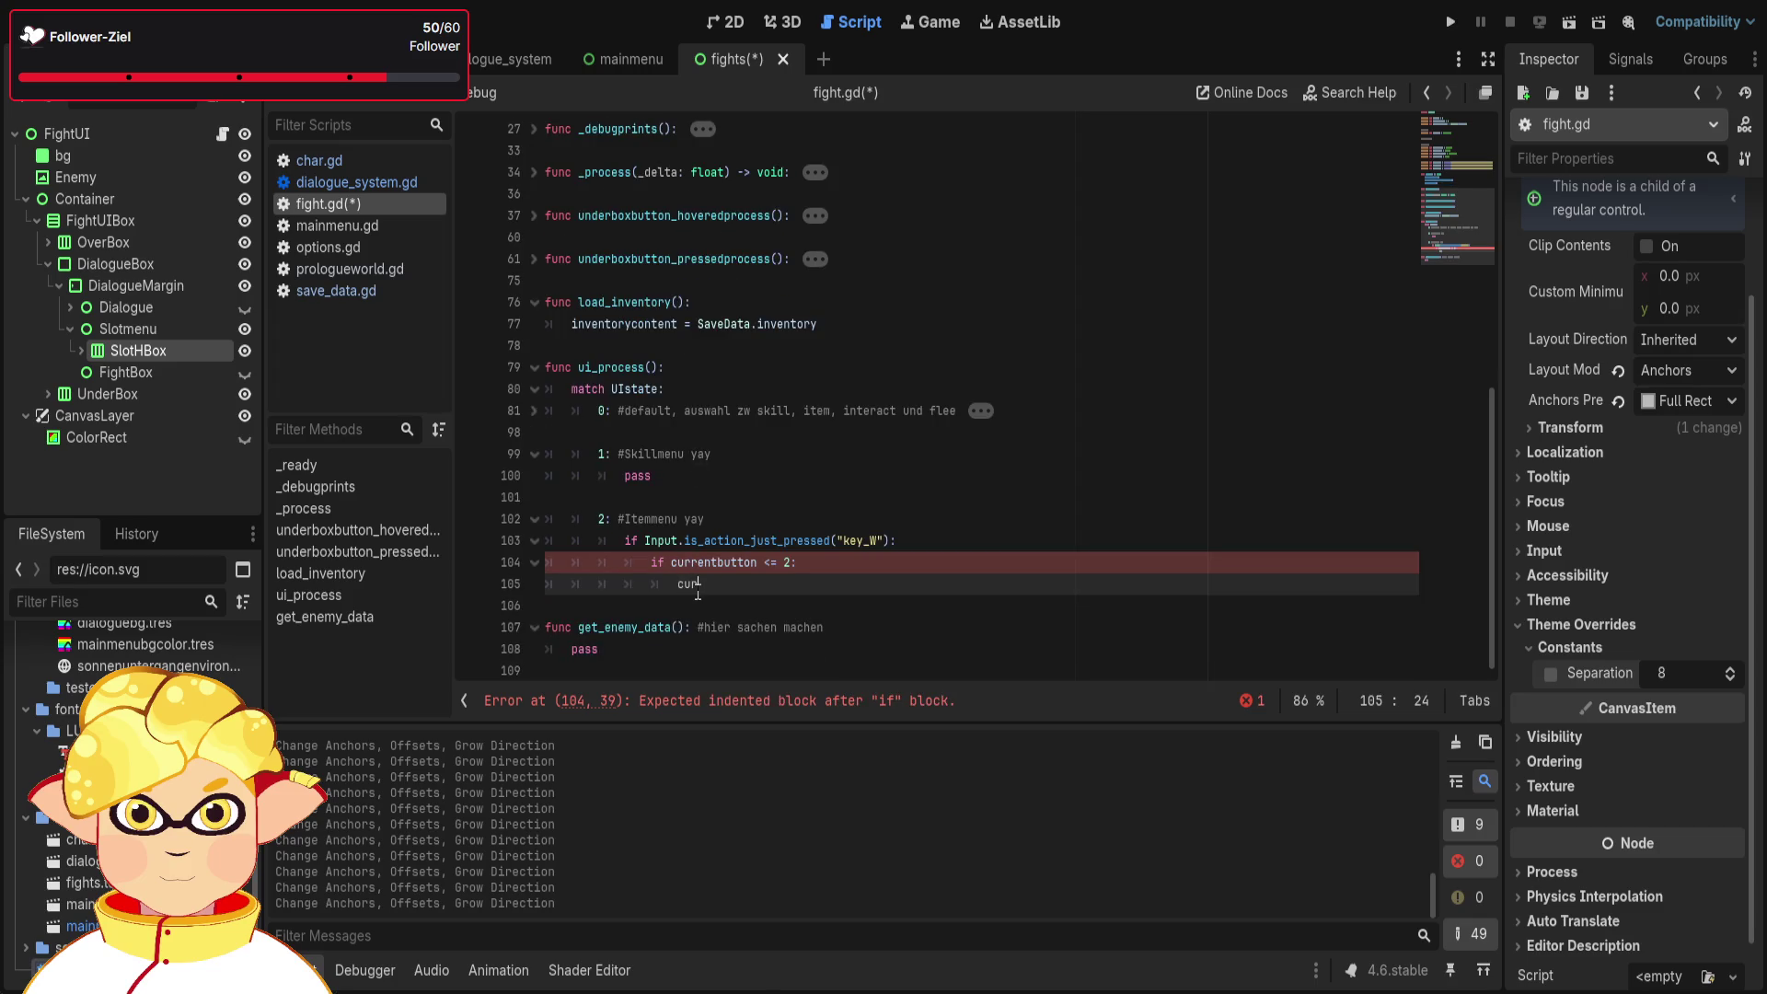
pyautogui.write('ren')
pyautogui.press('Return')
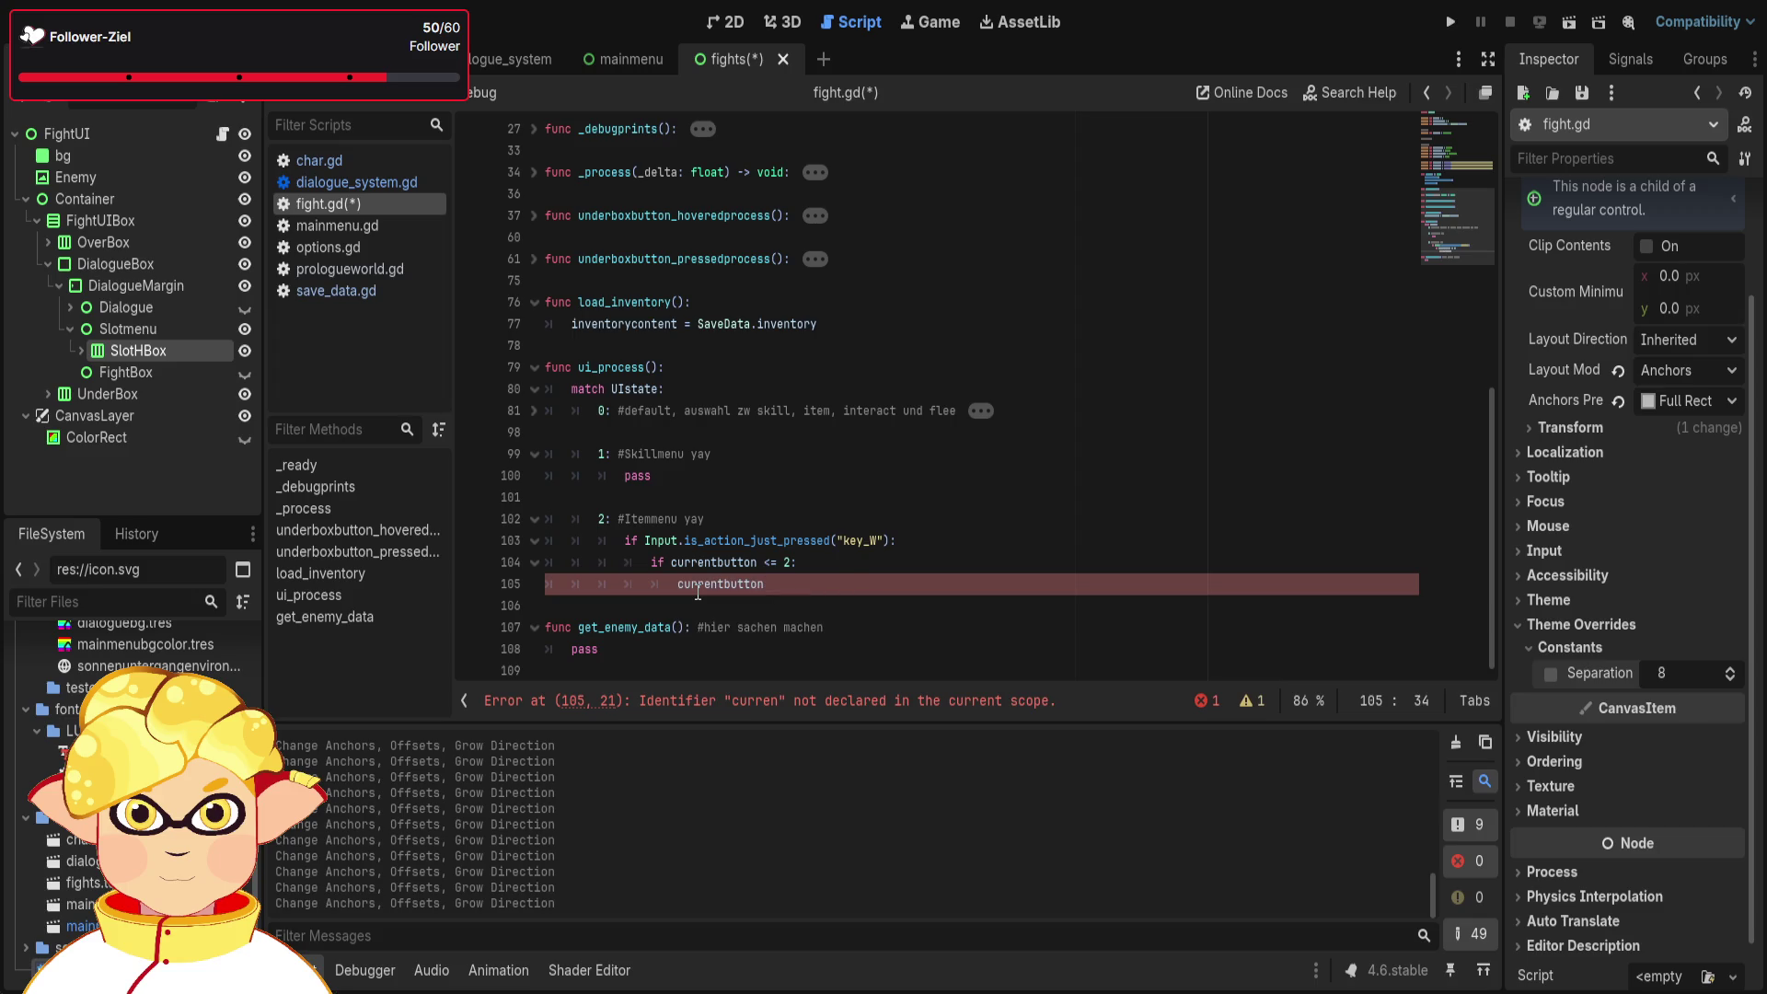
pyautogui.write(' + 6')
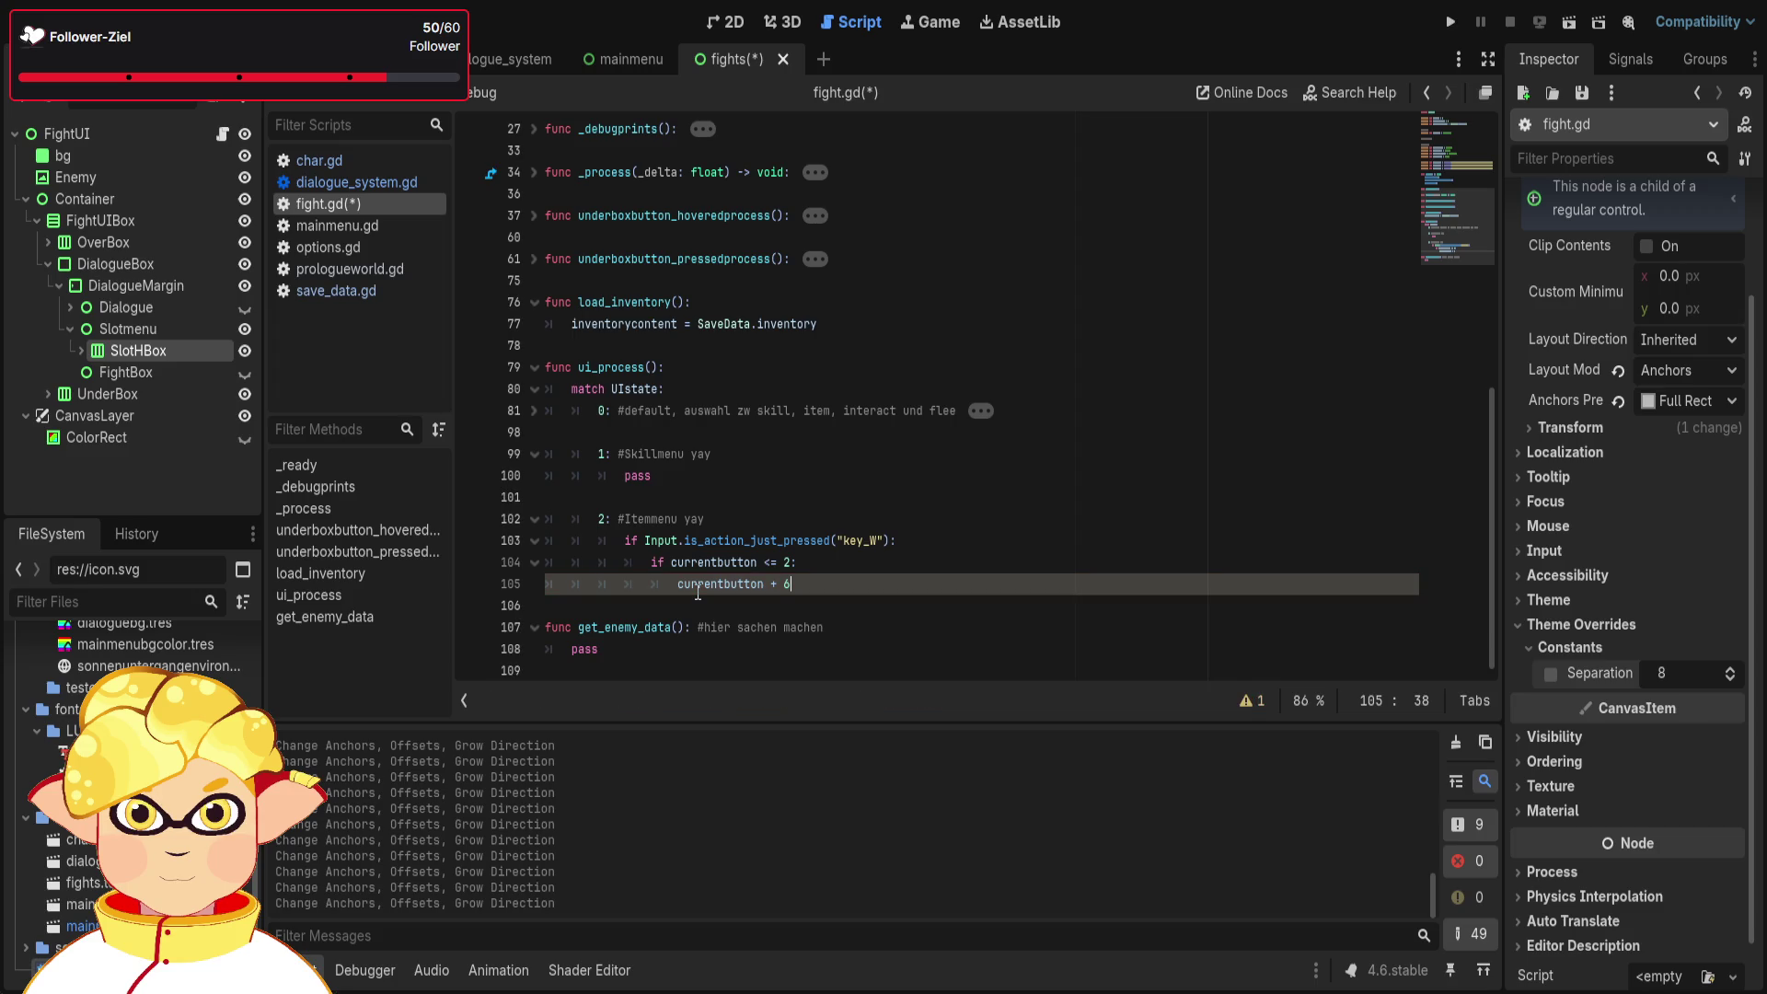
pyautogui.press('Return')
pyautogui.write('lse curre')
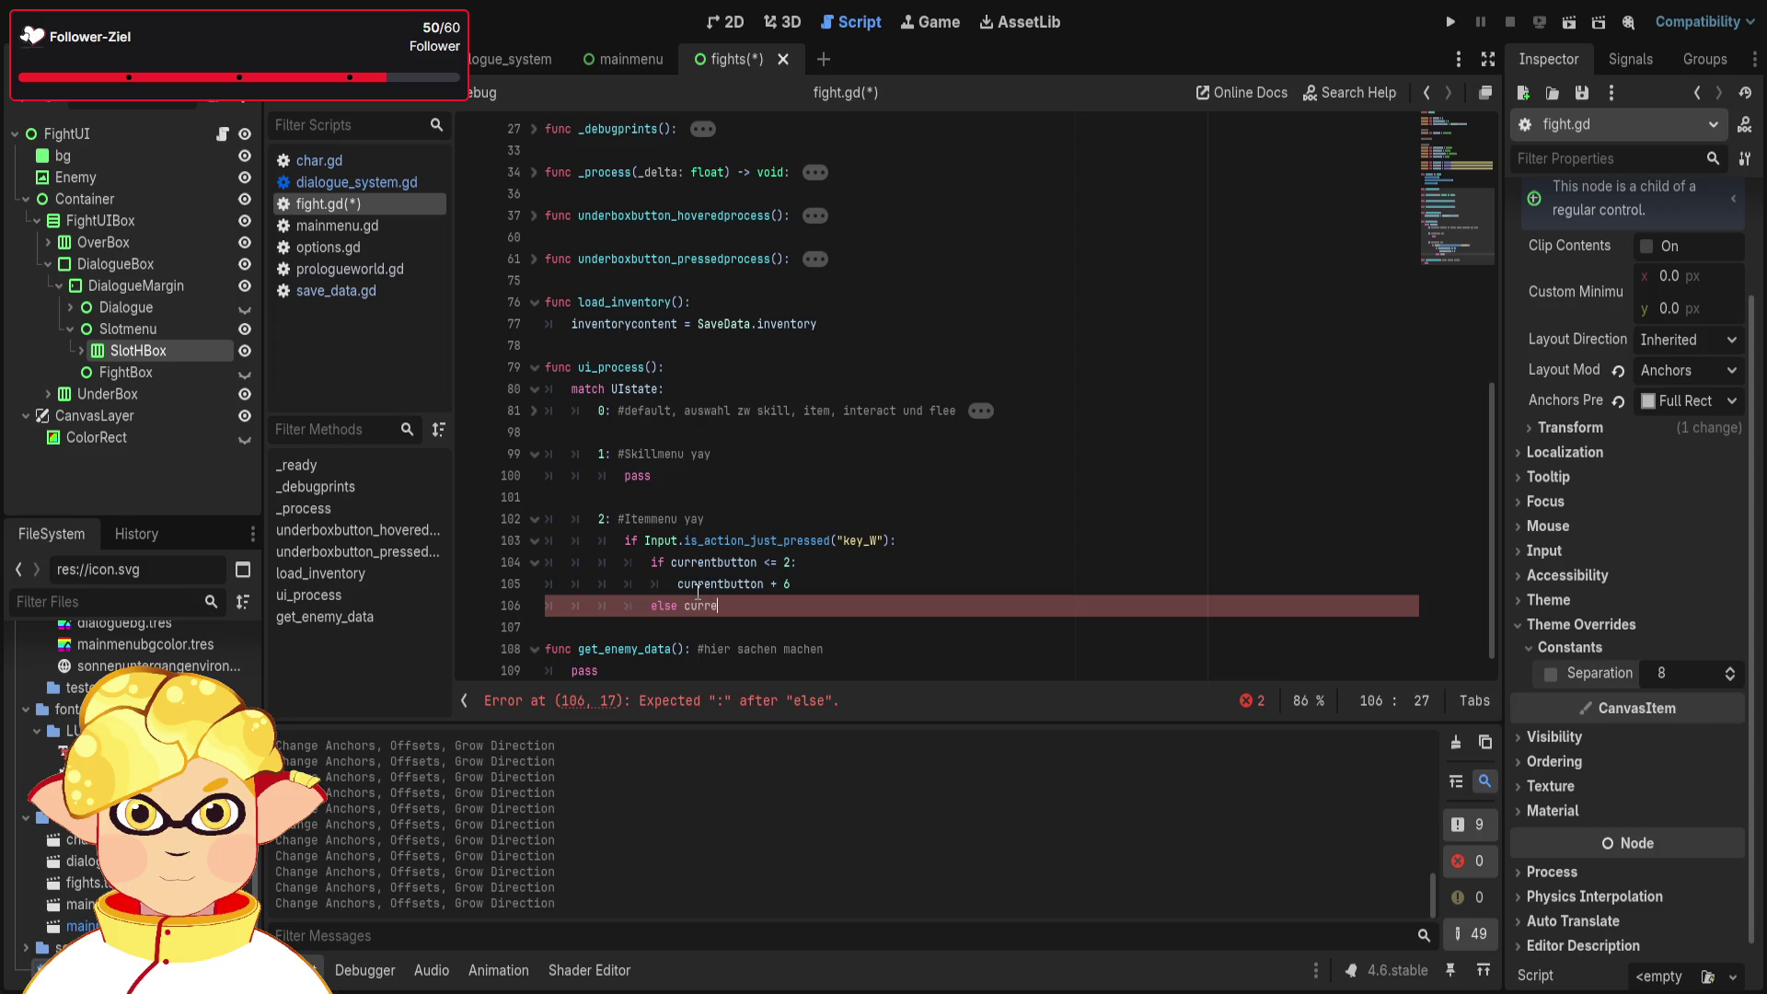
pyautogui.write(' mt')
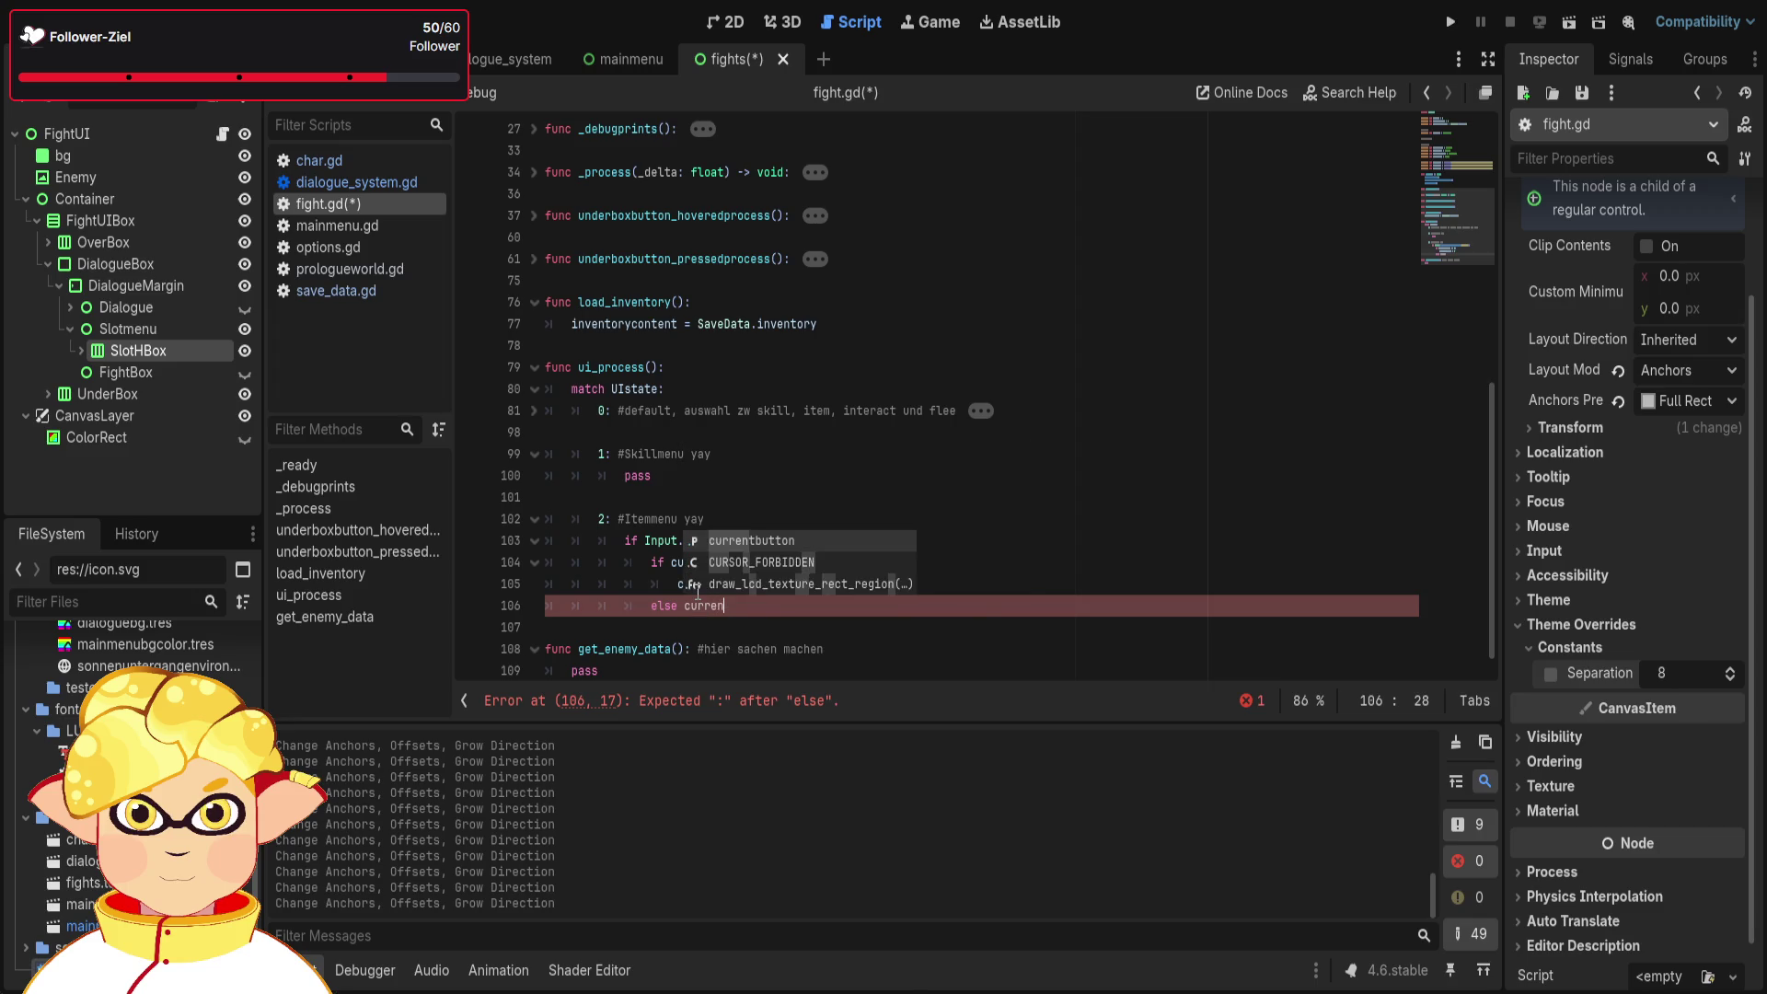
pyautogui.press('Return')
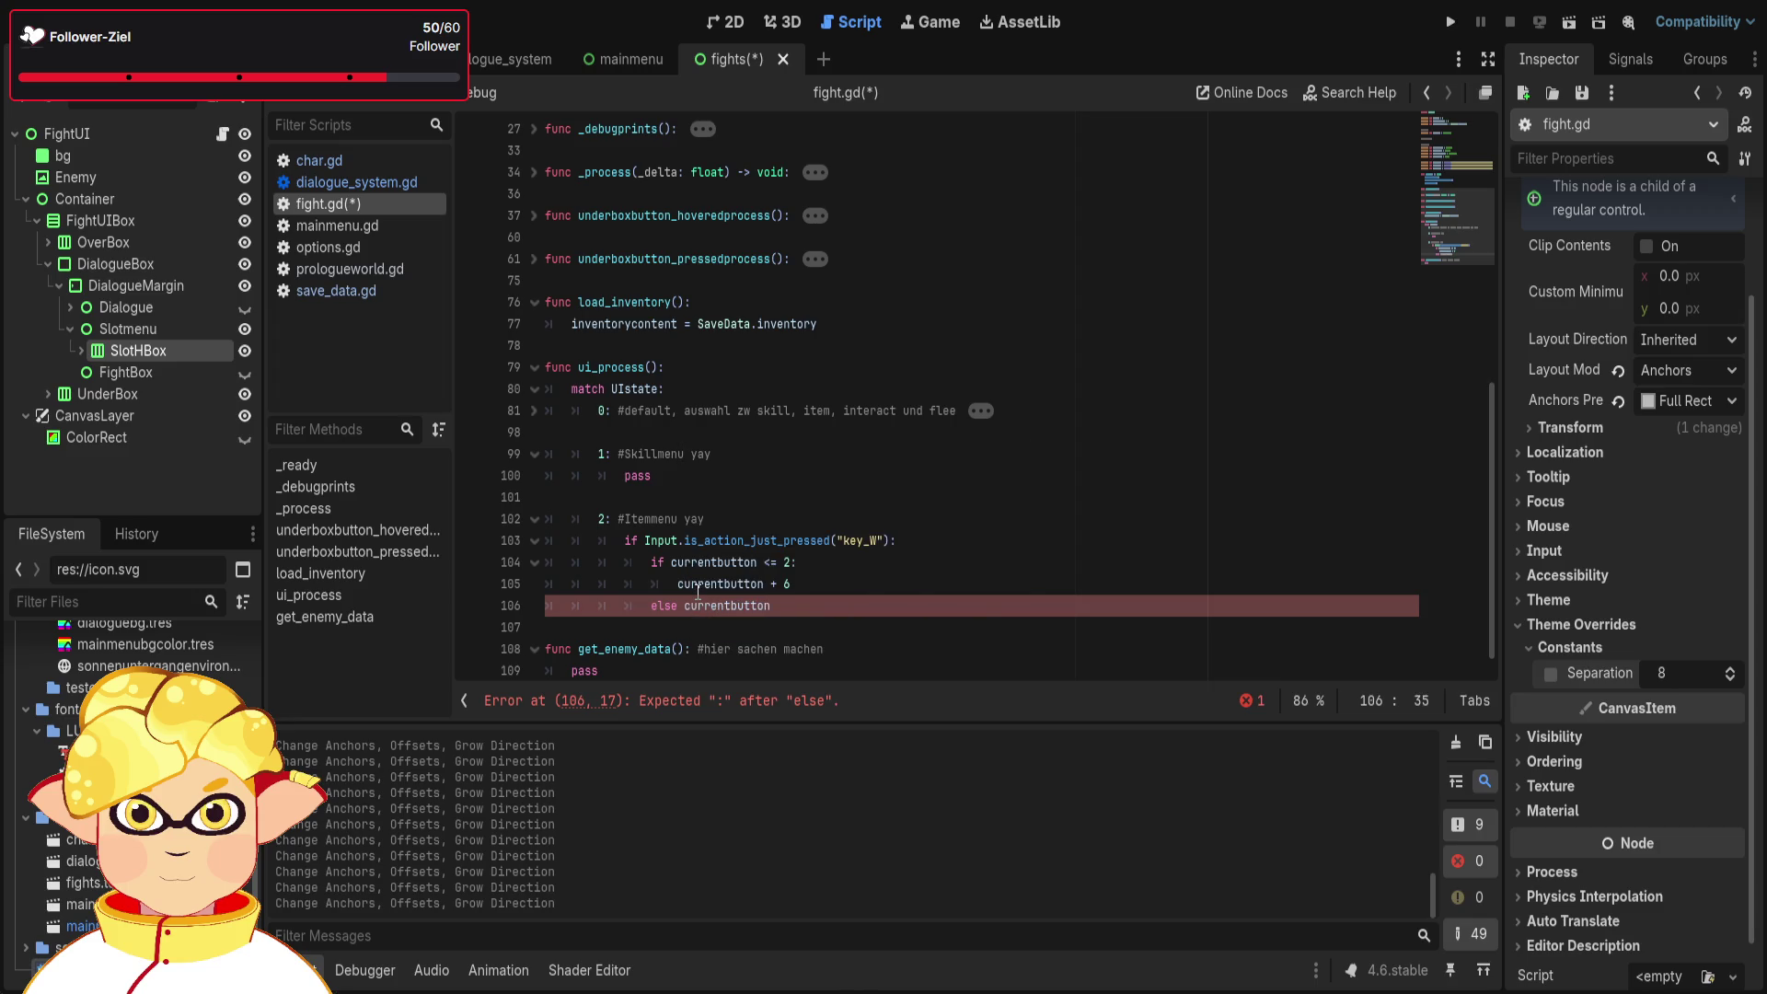
pyautogui.press('BackSpace')
pyautogui.write('+')
# - Move the else body onto its own indented line, fix the += operator, and complete the '#w drücken' comment
pyautogui.click(879, 621)
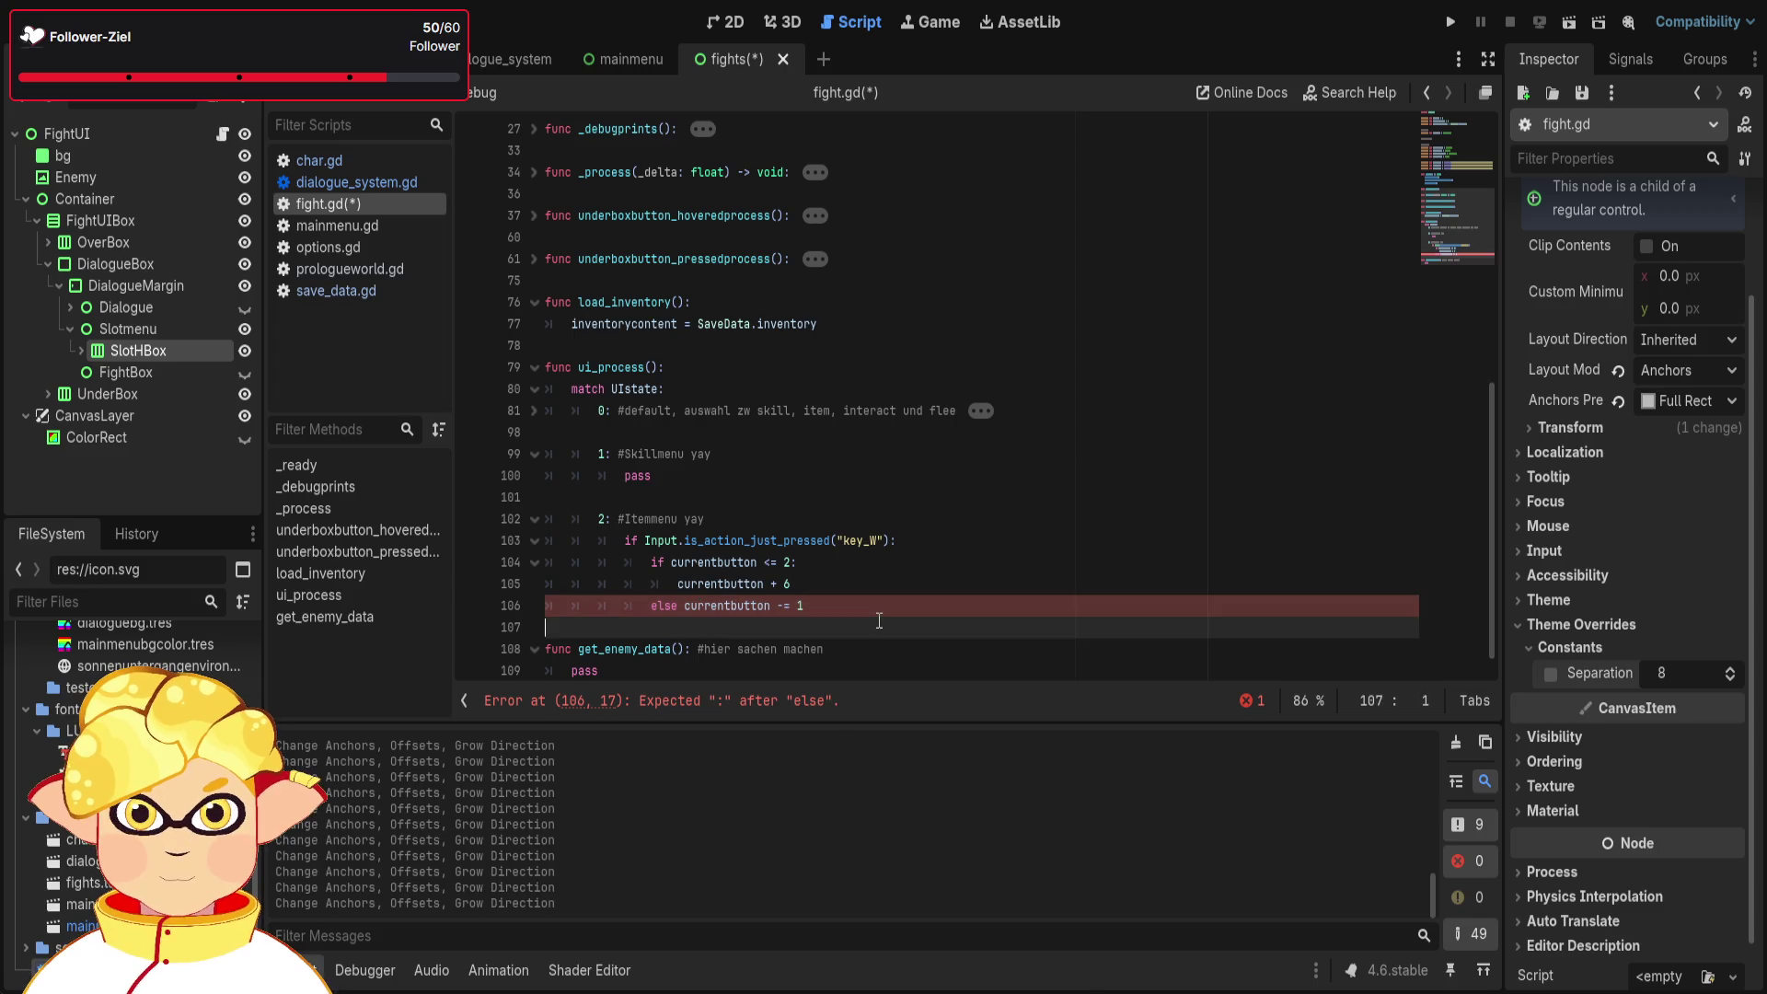
pyautogui.click(682, 611)
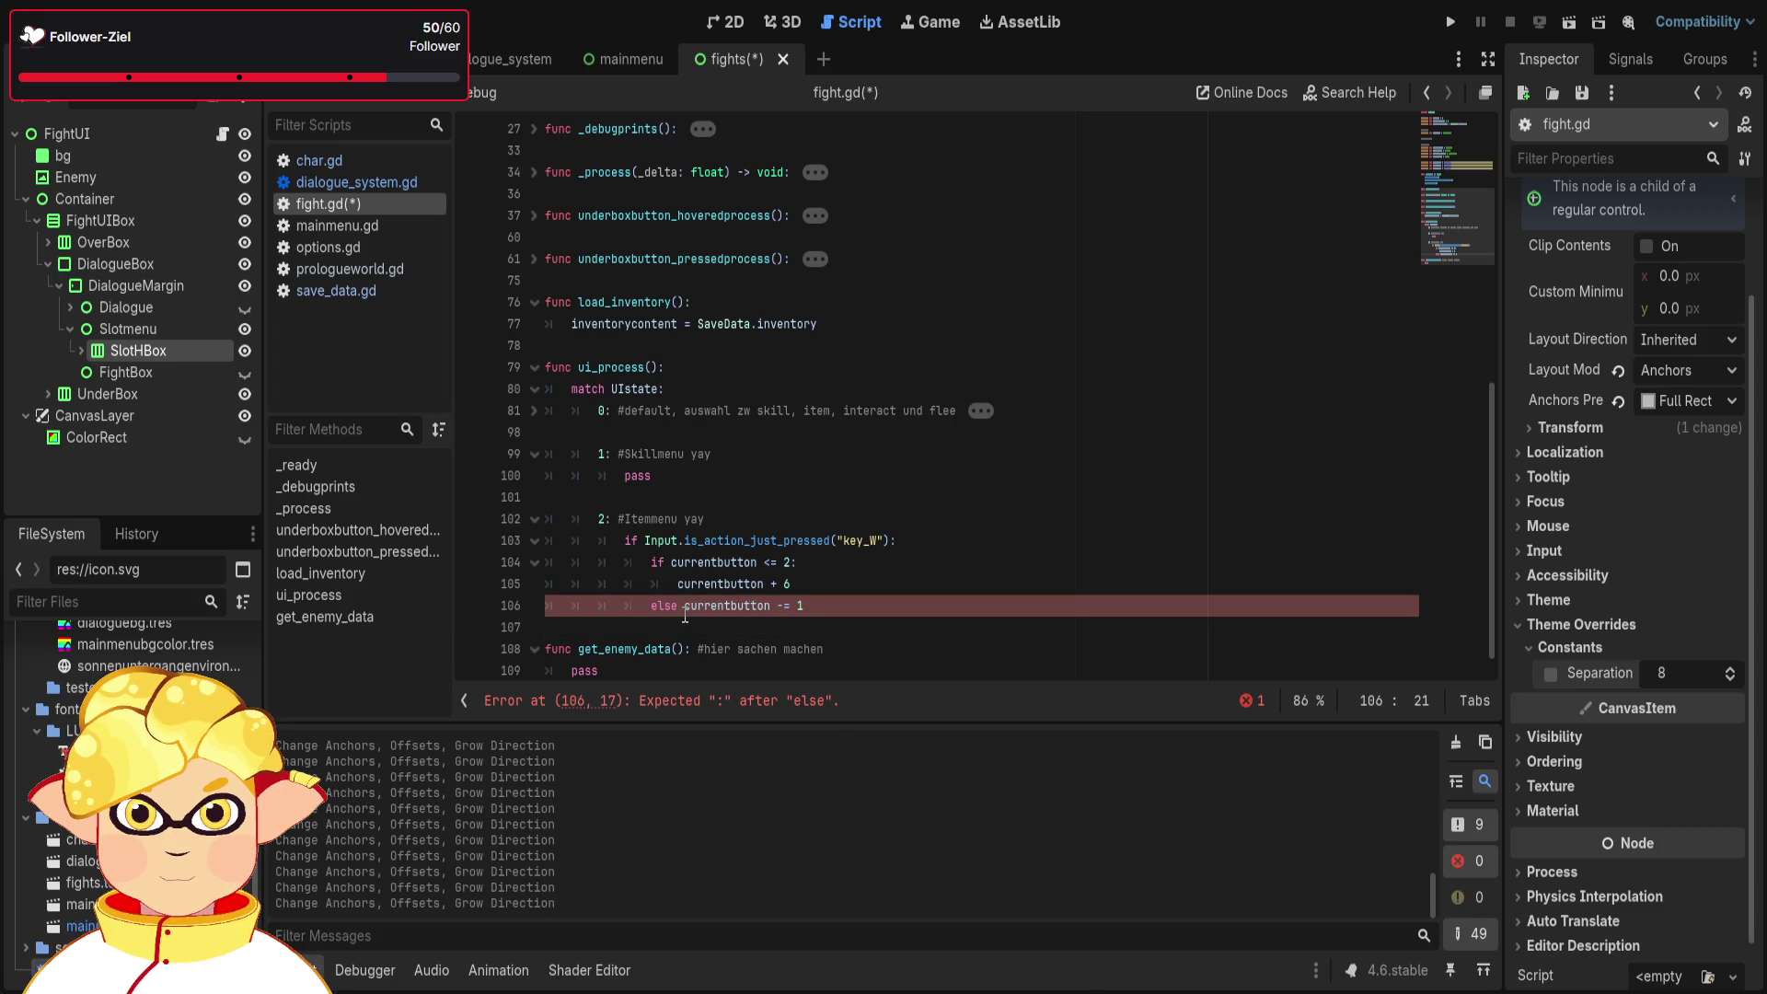
pyautogui.write(':')
pyautogui.press('Return')
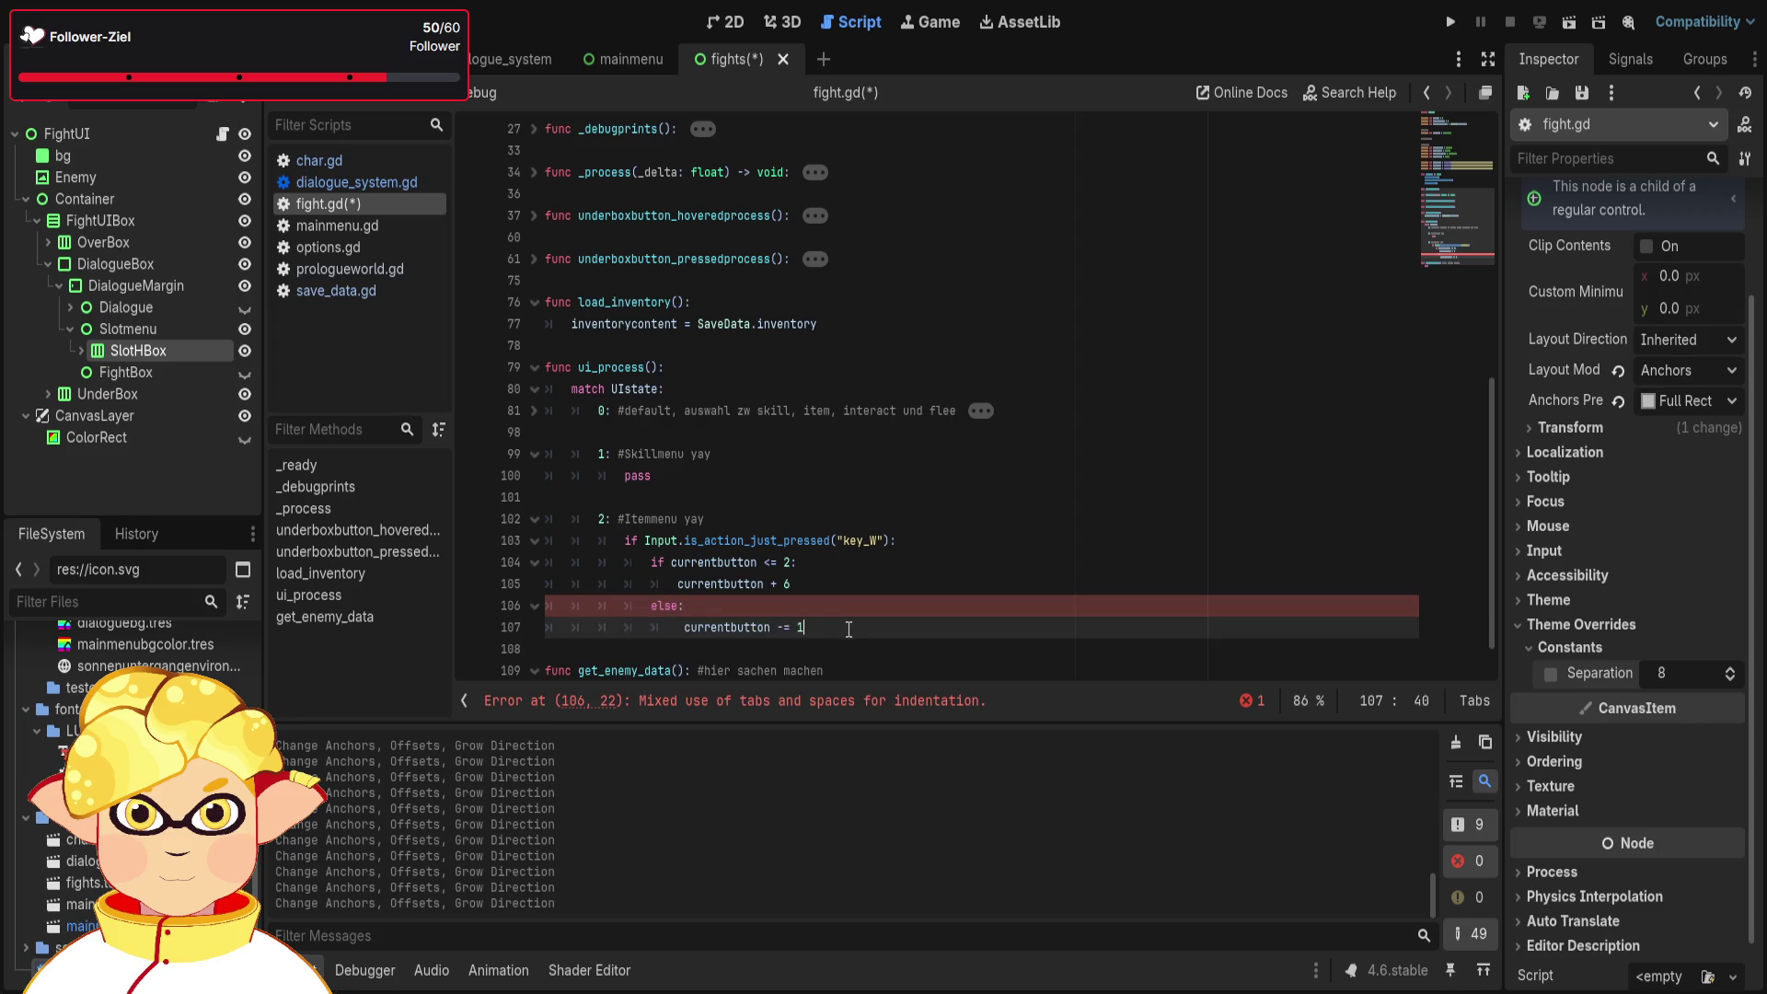
pyautogui.click(680, 628)
pyautogui.click(874, 589)
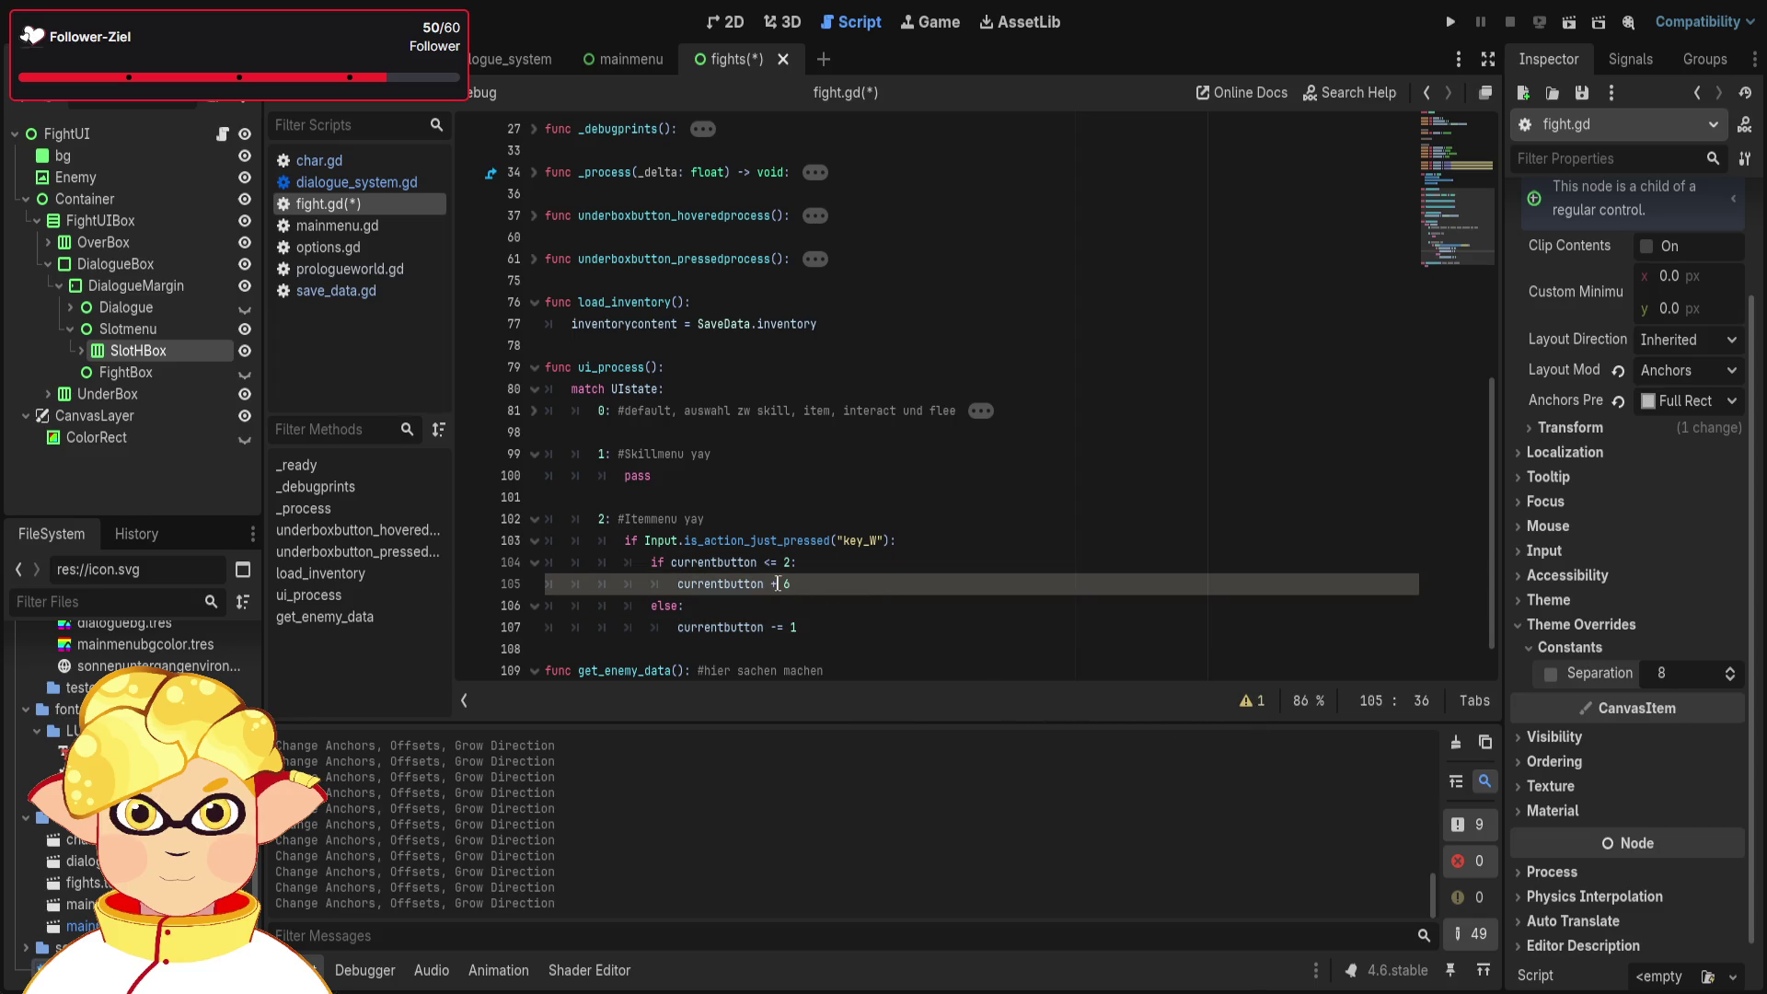
pyautogui.write('=')
pyautogui.click(913, 628)
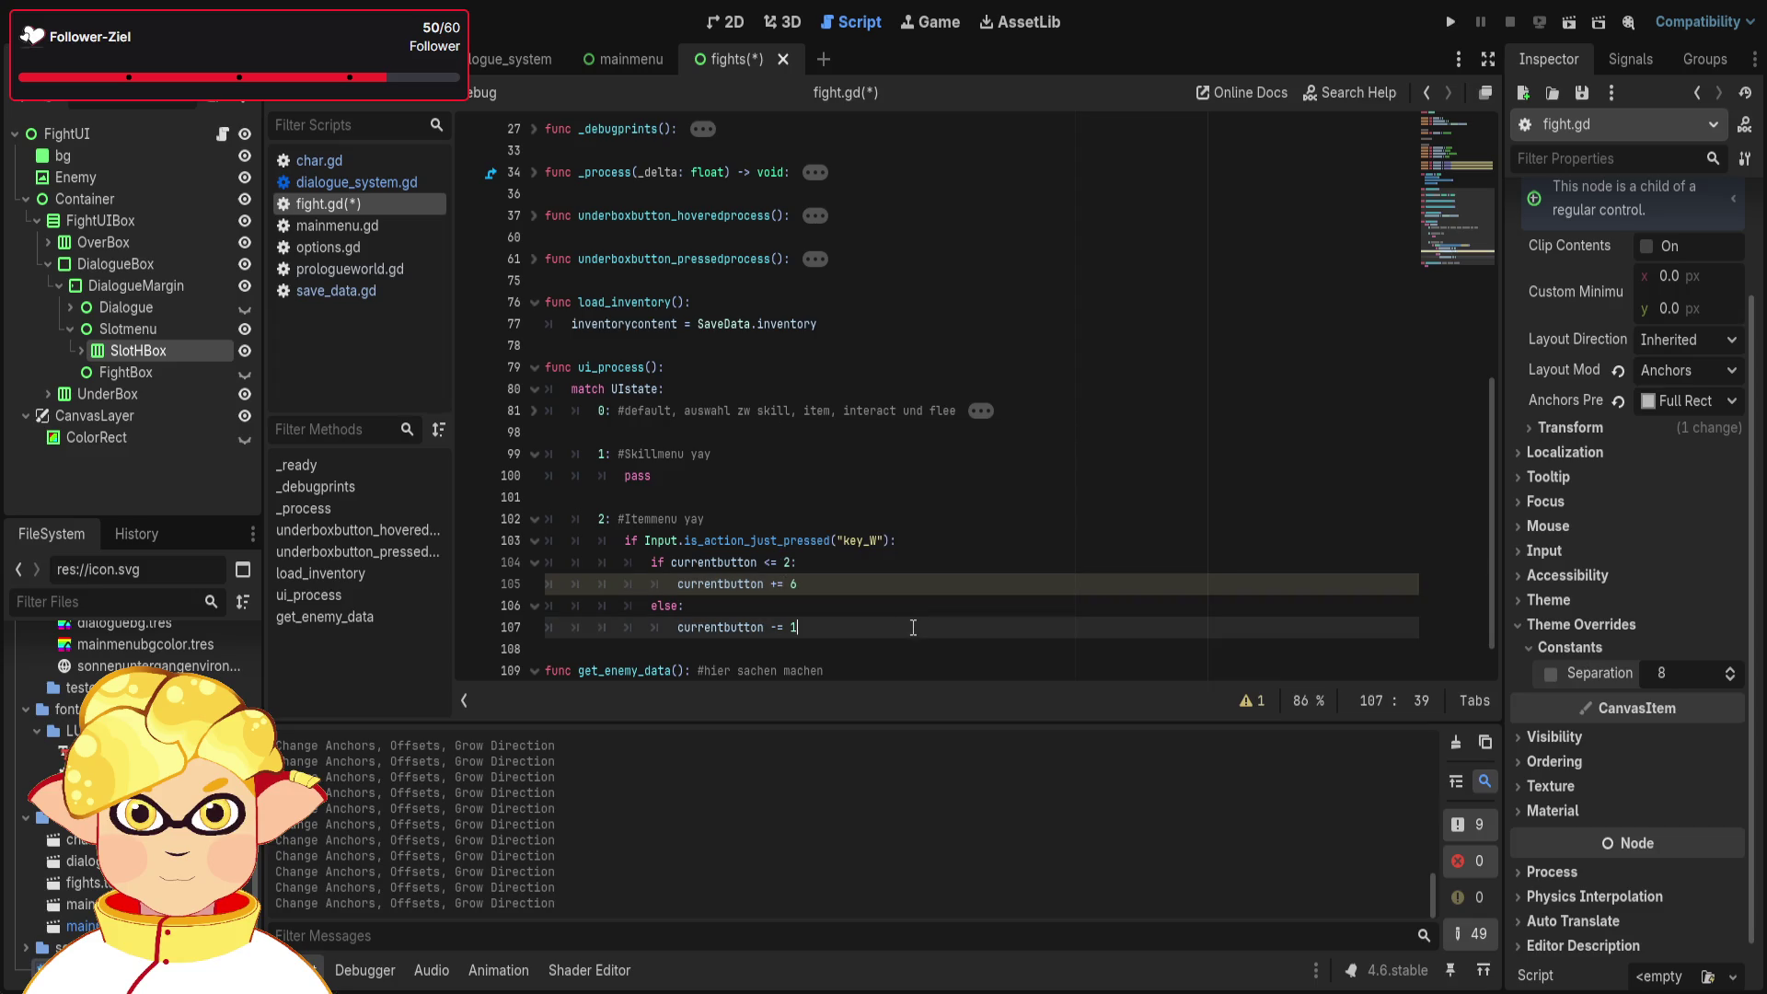
pyautogui.scroll(-1, 874, 602)
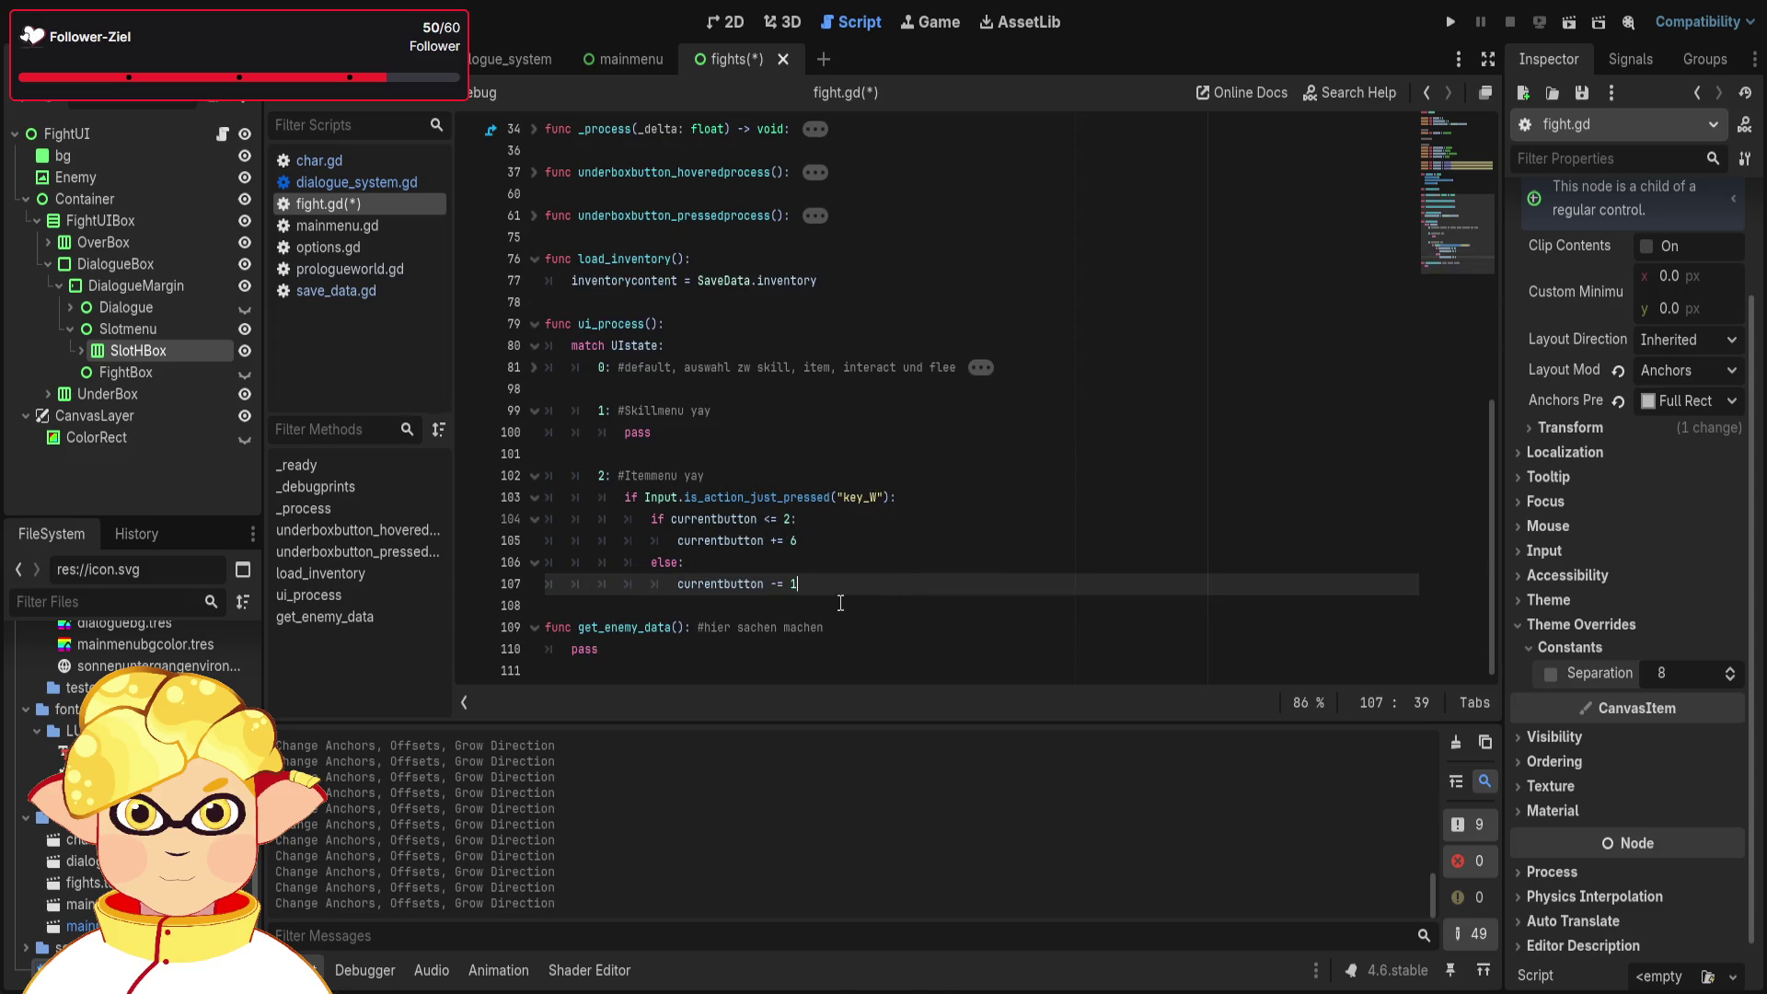
pyautogui.click(956, 494)
pyautogui.write('#w')
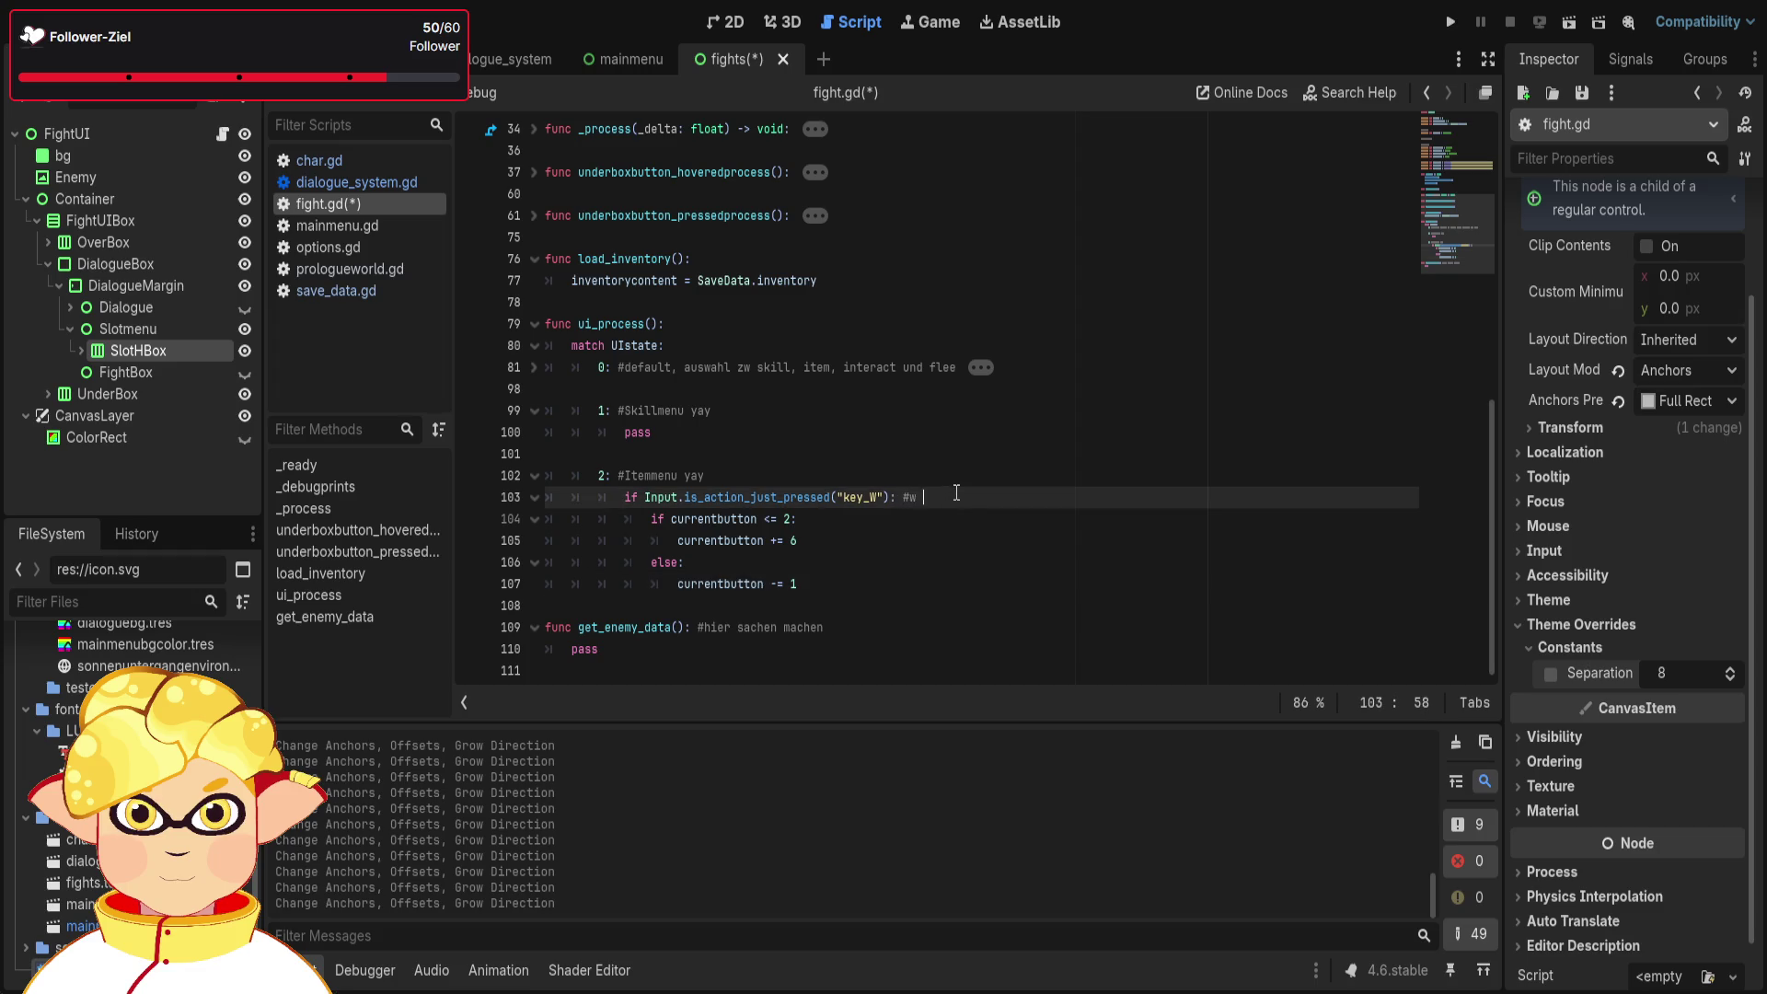
pyautogui.write('drück')
# - Delete the get_enemy_data function and select the whole key_W input block
pyautogui.click(813, 600)
pyautogui.press('Down')
pyautogui.hotkey('shift', 'Down')
pyautogui.hotkey('shift', 'Down')
pyautogui.press('Delete')
pyautogui.press('Return')
pyautogui.click(810, 563)
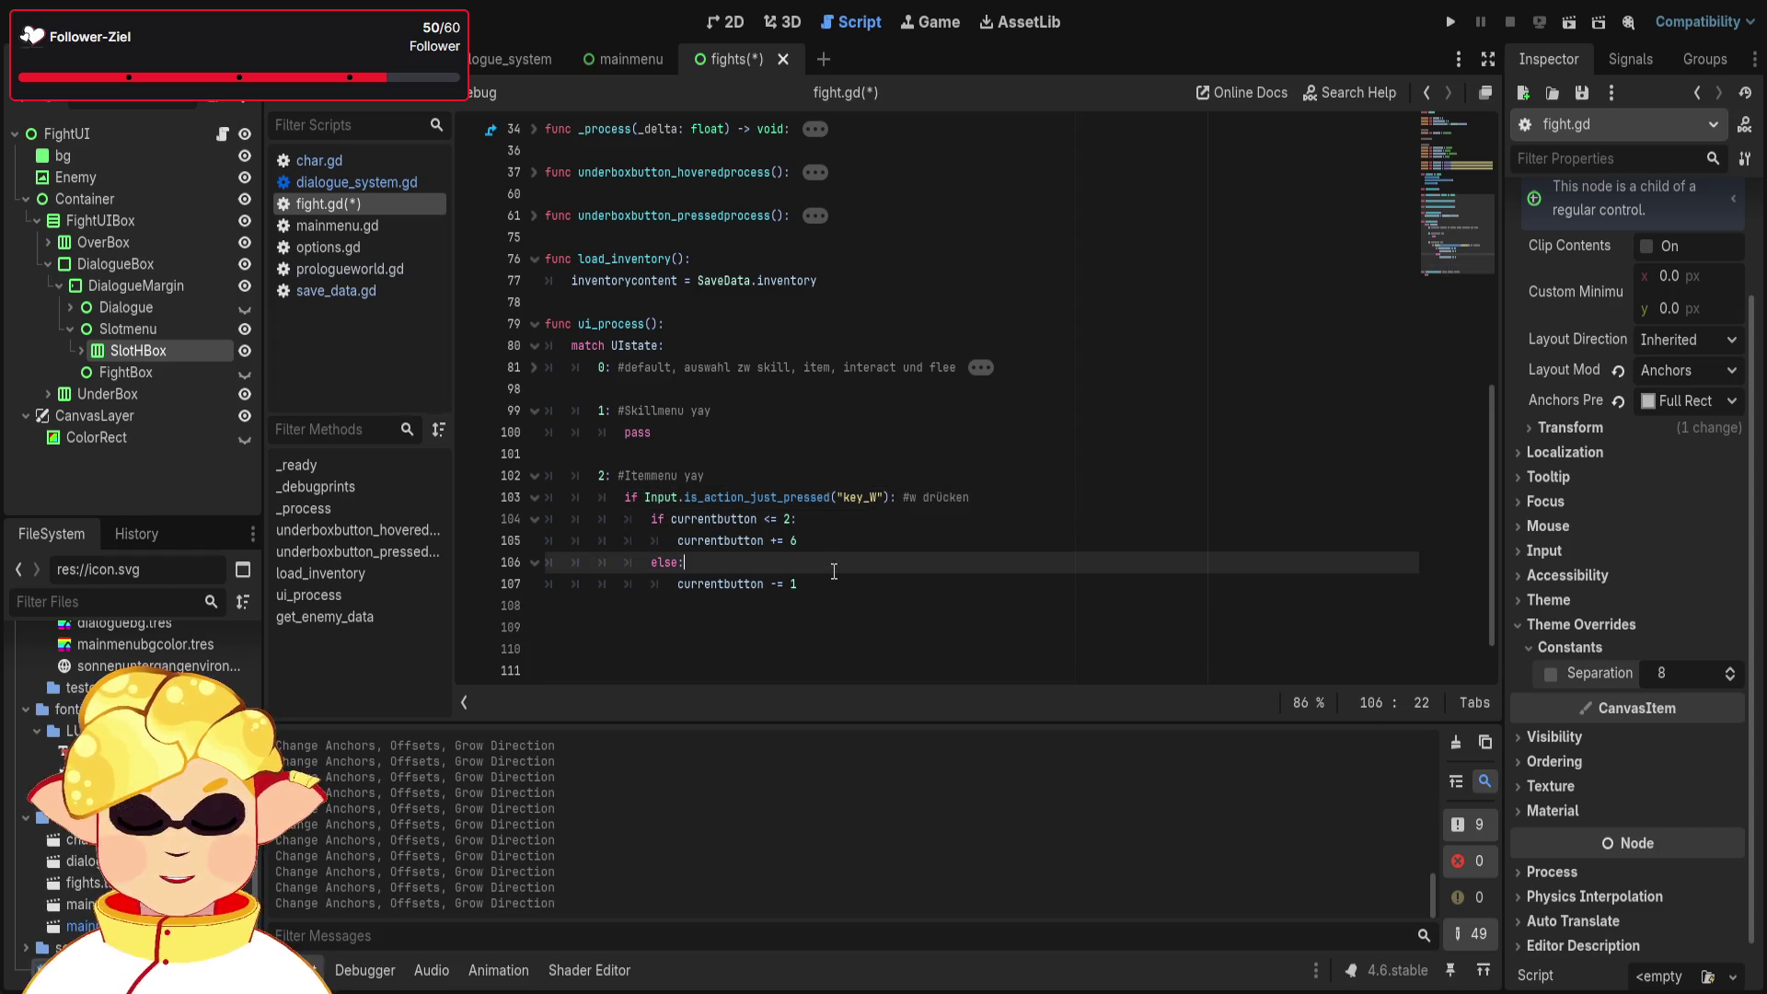
pyautogui.moveTo(797, 584)
pyautogui.mouseDown()
pyautogui.moveTo(696, 583)
pyautogui.moveTo(628, 505)
pyautogui.mouseUp()
pyautogui.hotkey('ctrl', 'c')
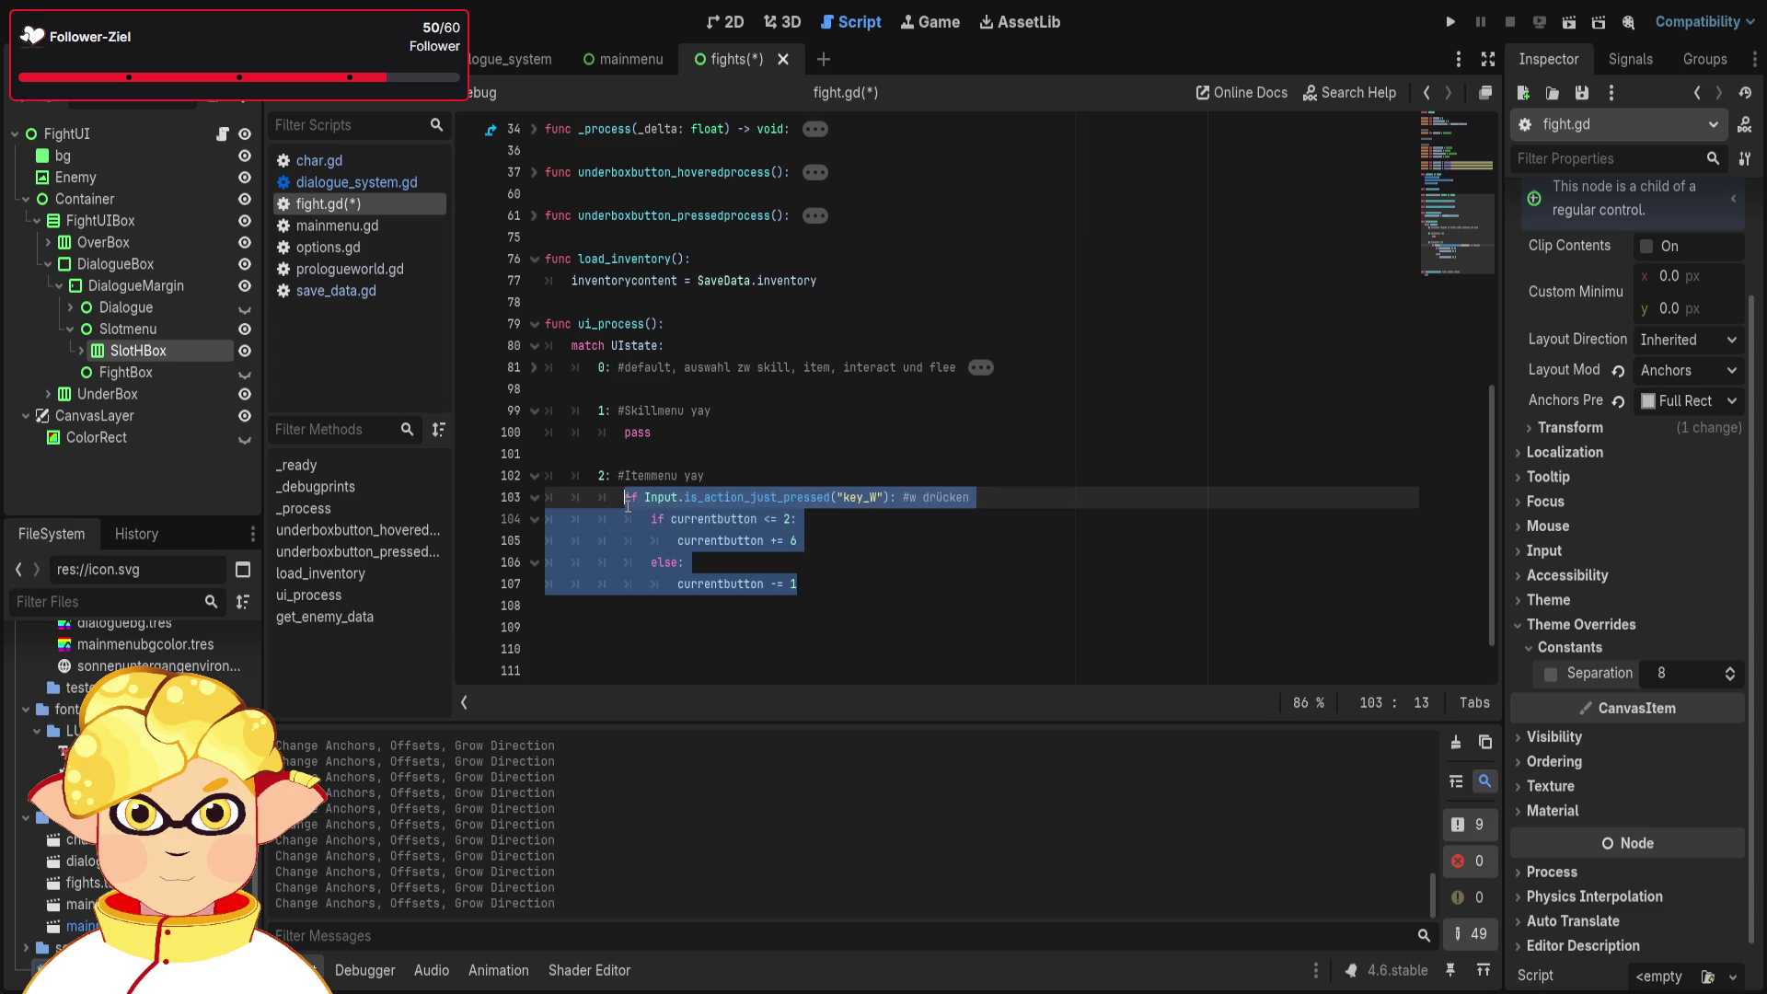
# - Paste a copy of the key_W block below it and clear the leftover indentation
pyautogui.click(823, 583)
pyautogui.press('Return')
pyautogui.press('Return')
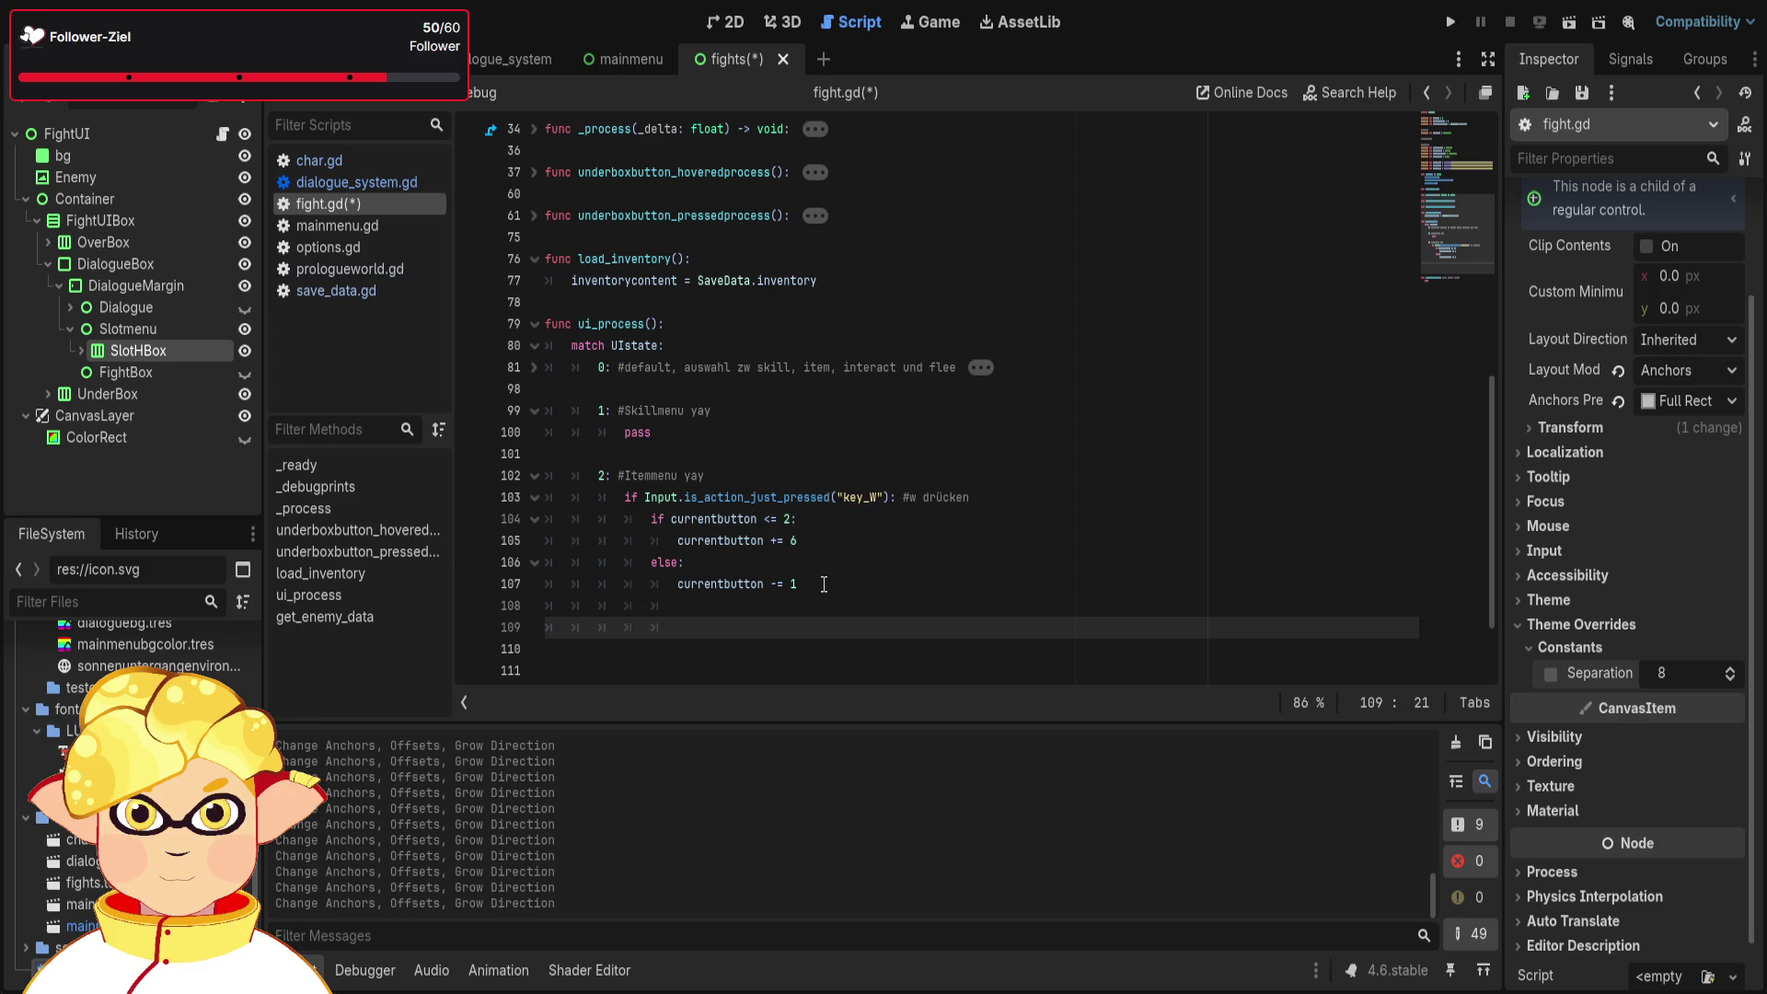
pyautogui.hotkey('ctrl', 'v')
pyautogui.moveTo(679, 561); pyautogui.dragTo(511, 565)
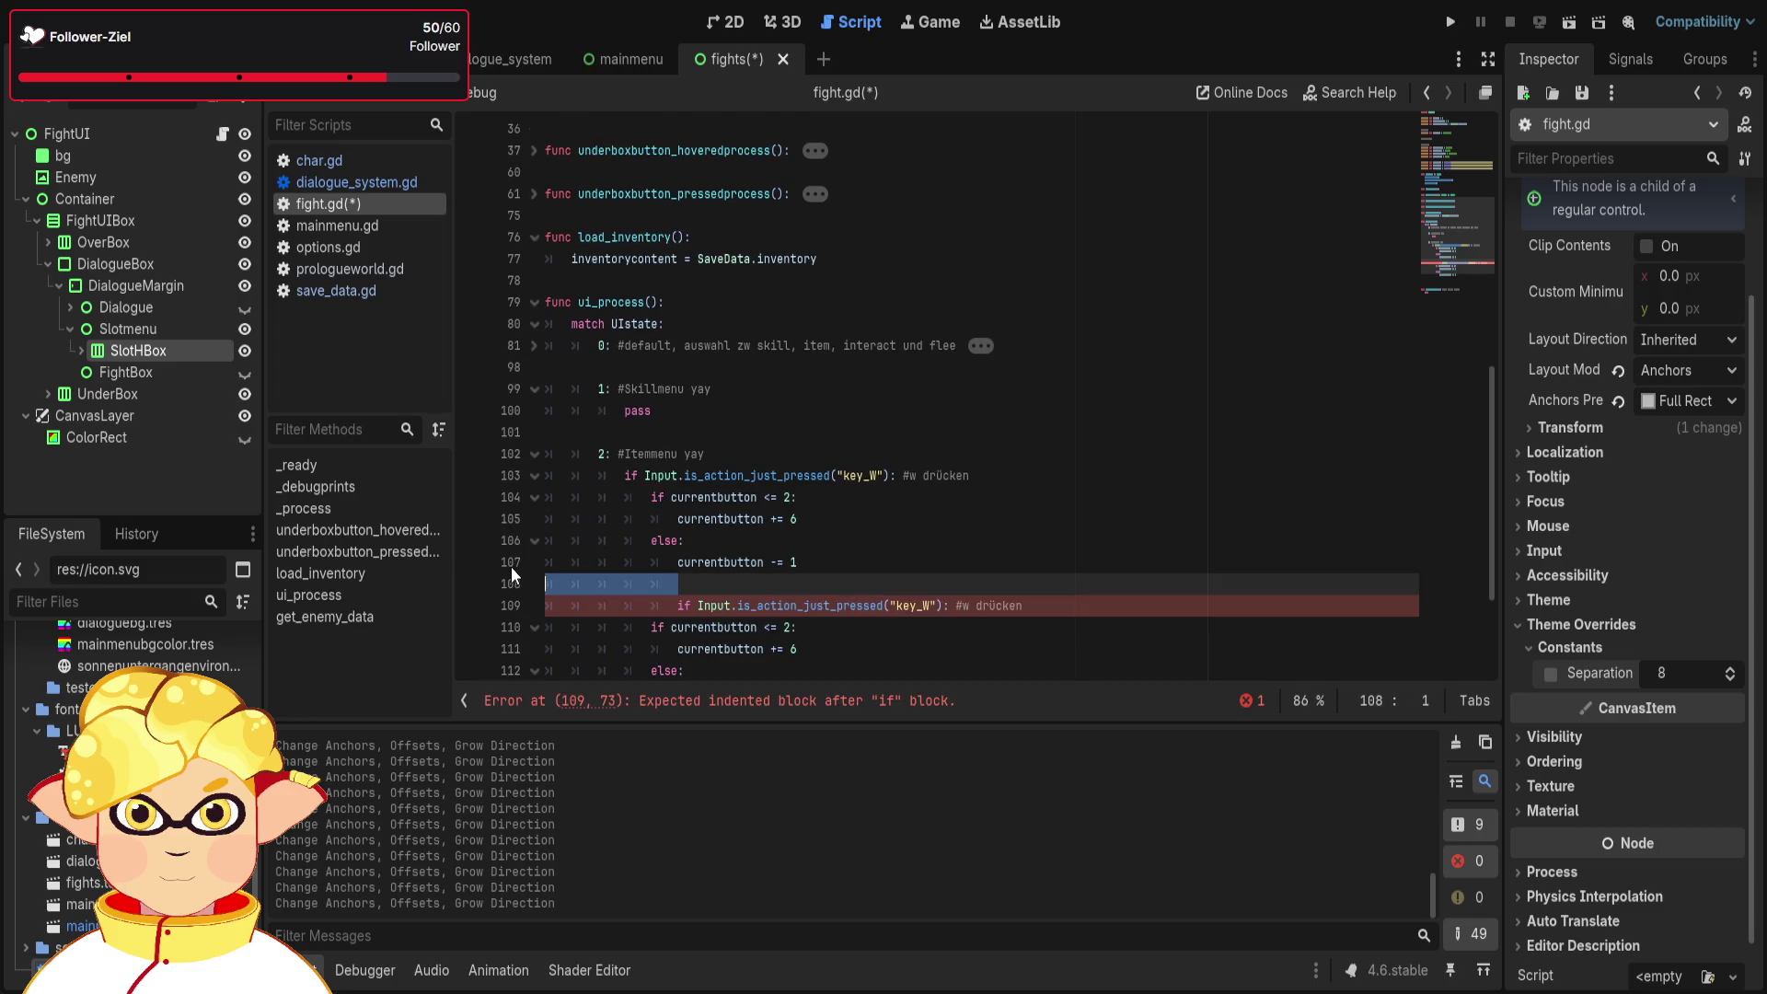
pyautogui.press('BackSpace')
pyautogui.scroll(-1, 958, 589)
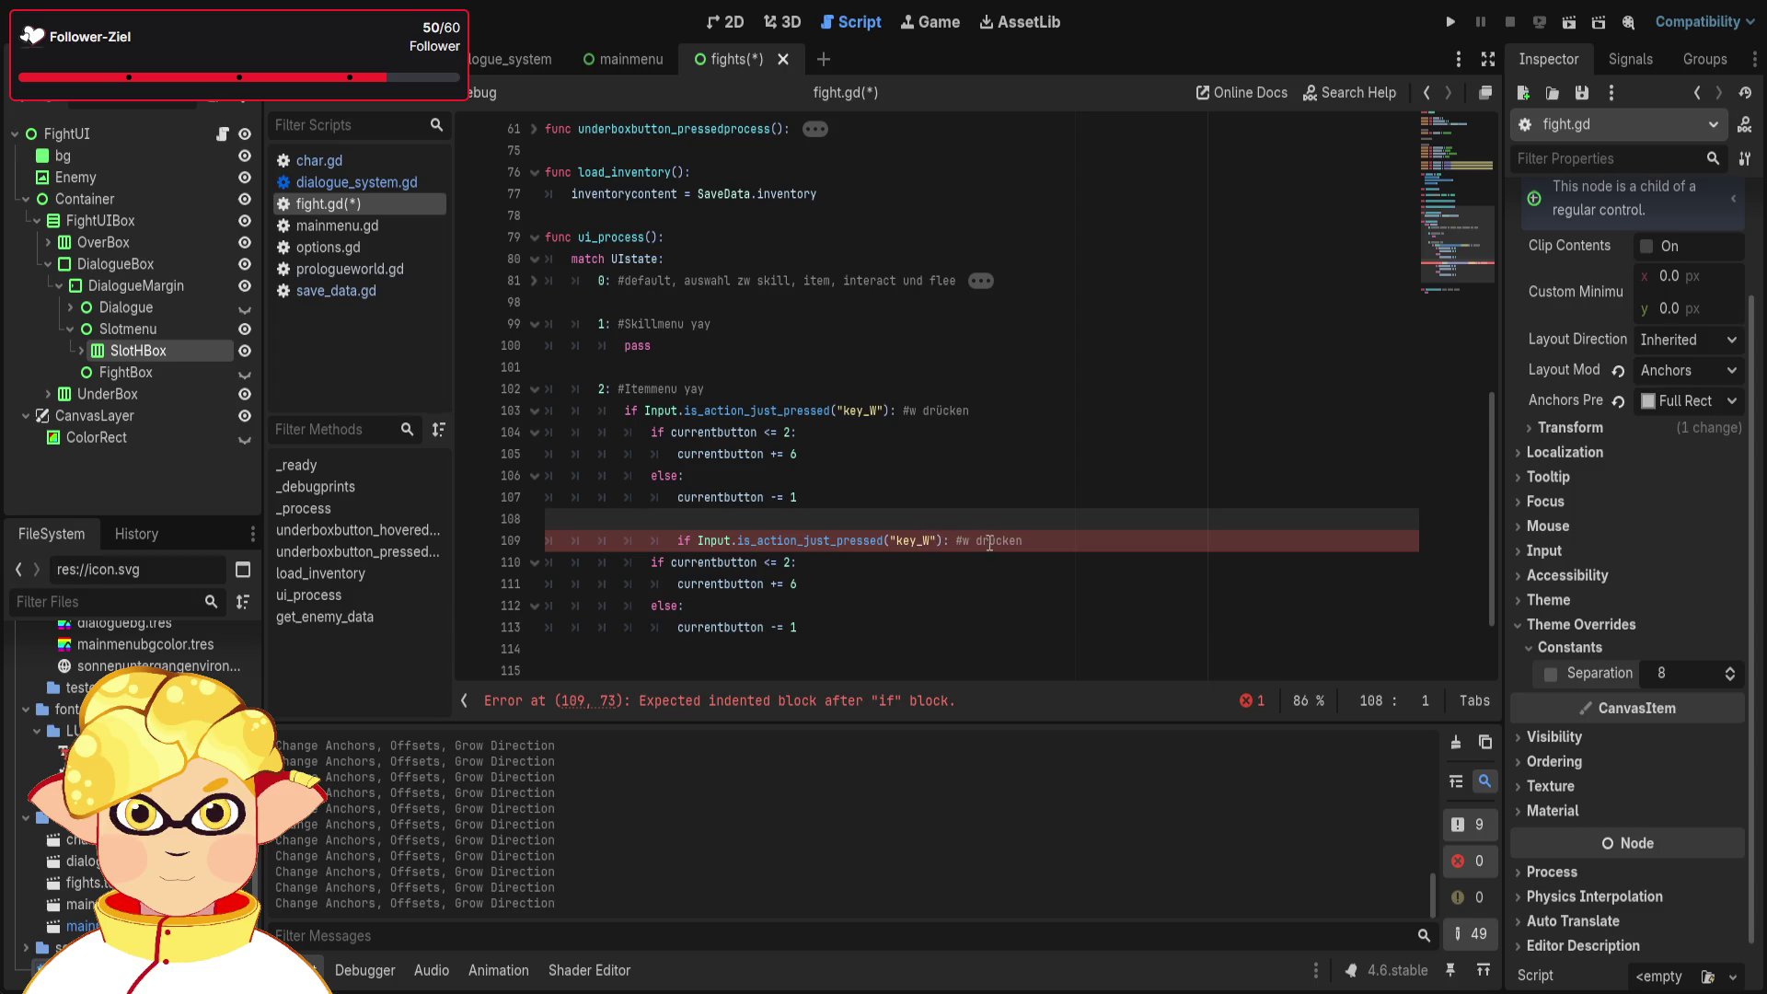
# - Remove the copy's extra indentation and change its key_W to key_A
pyautogui.click(739, 562)
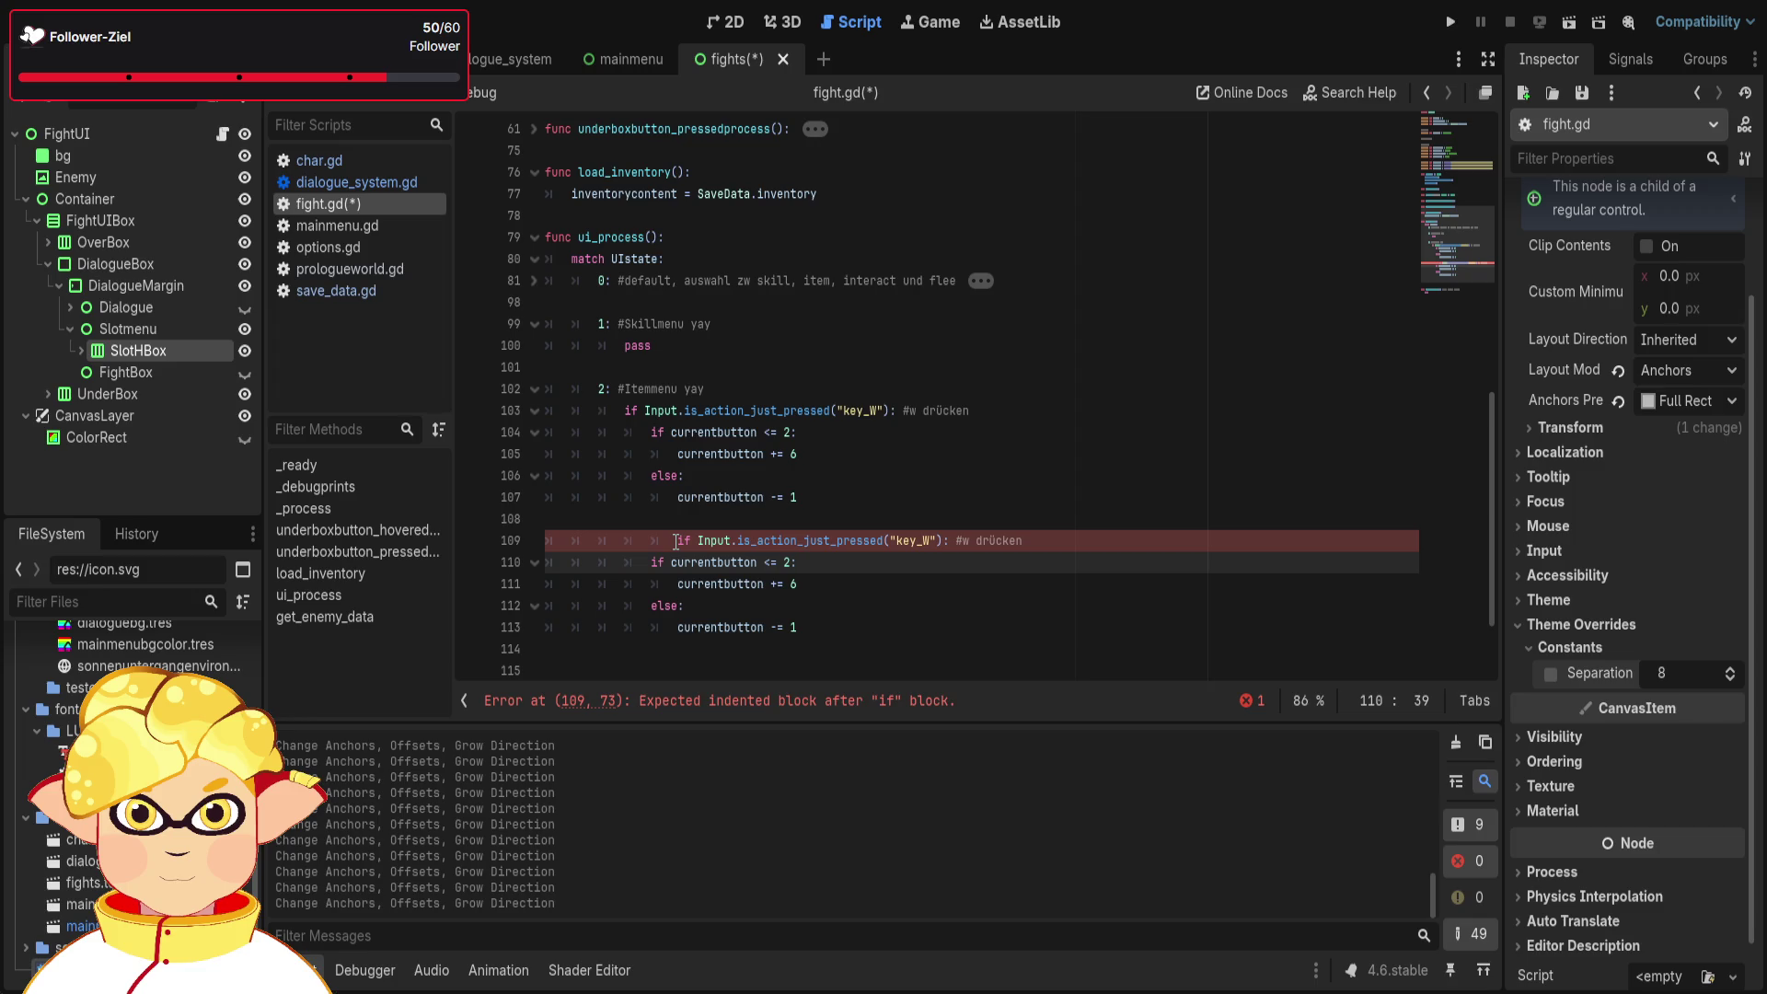
pyautogui.click(679, 541)
pyautogui.press('BackSpace')
pyautogui.press('BackSpace')
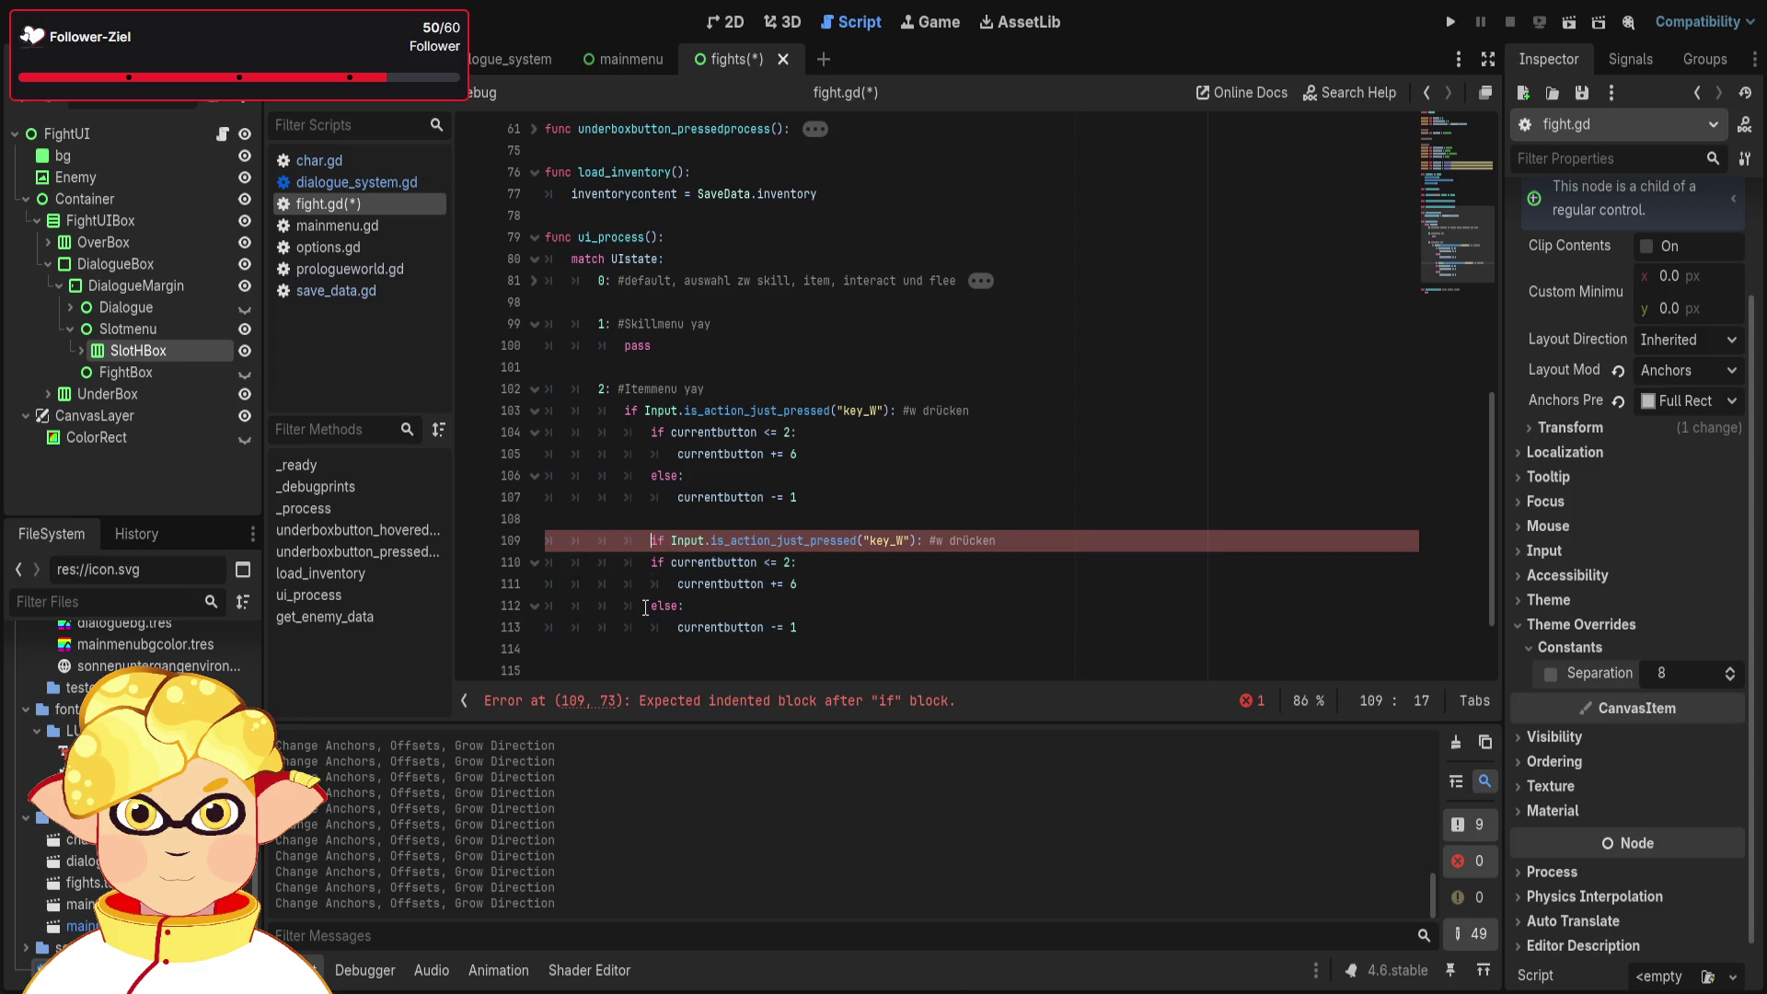
pyautogui.click(833, 584)
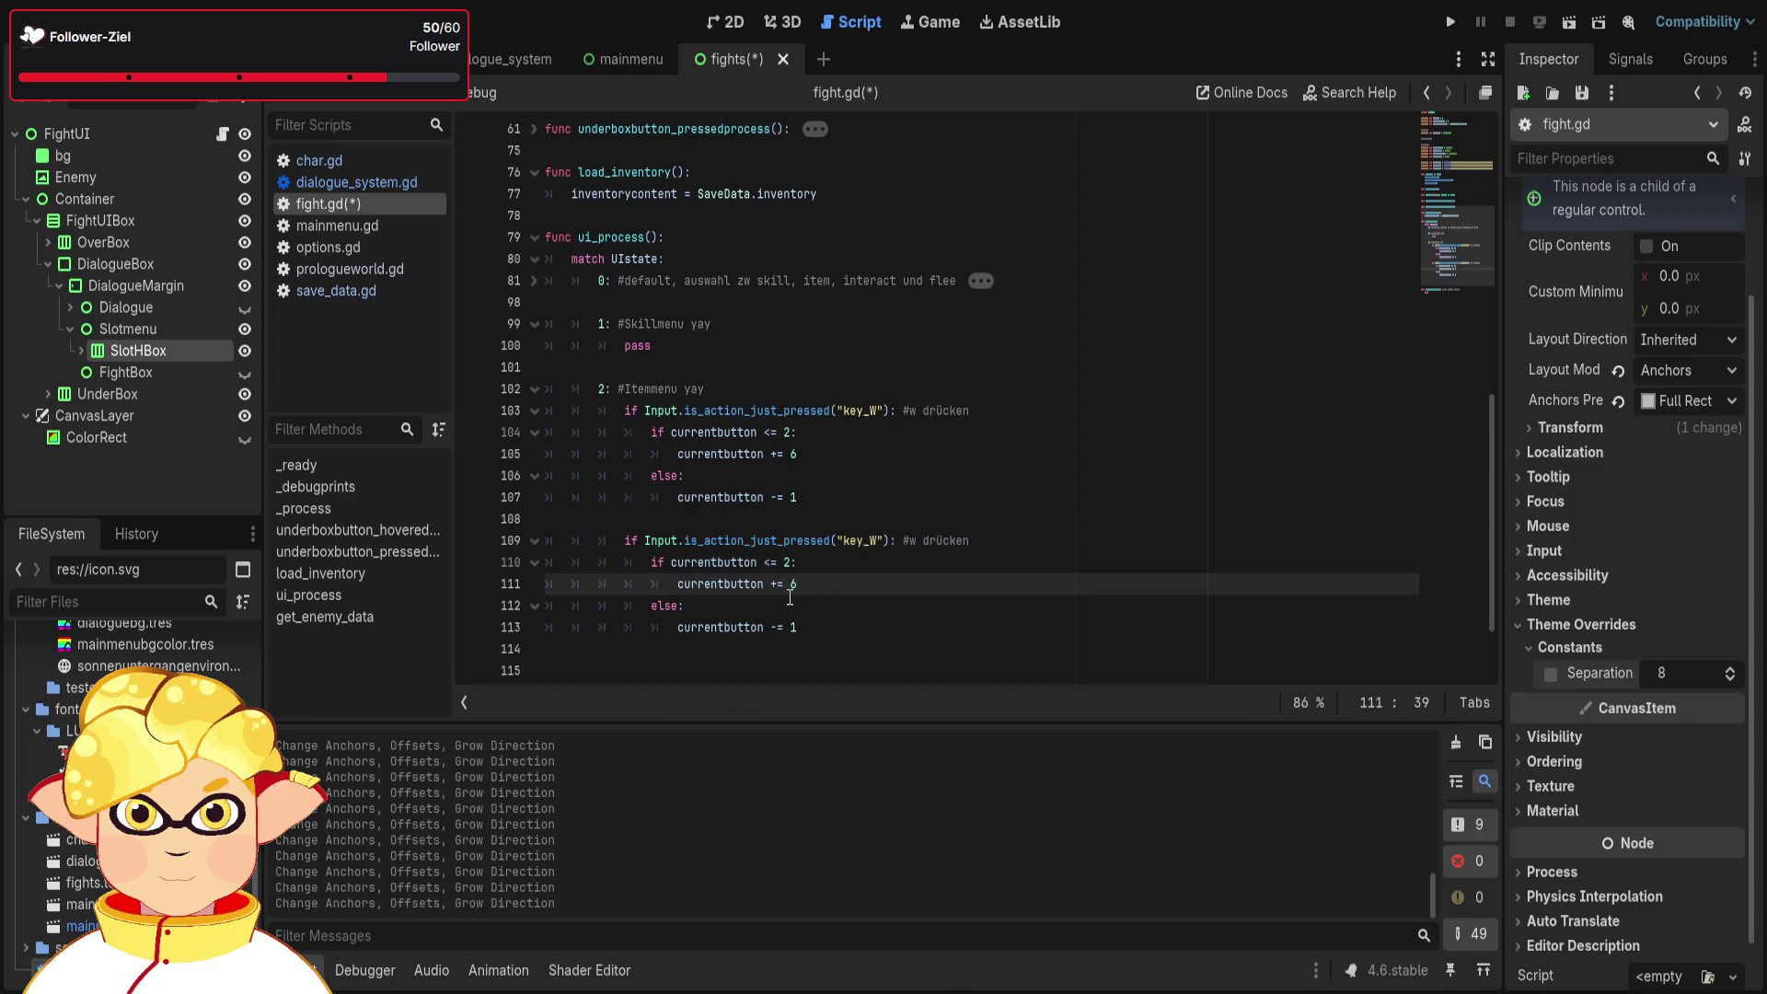
pyautogui.click(873, 543)
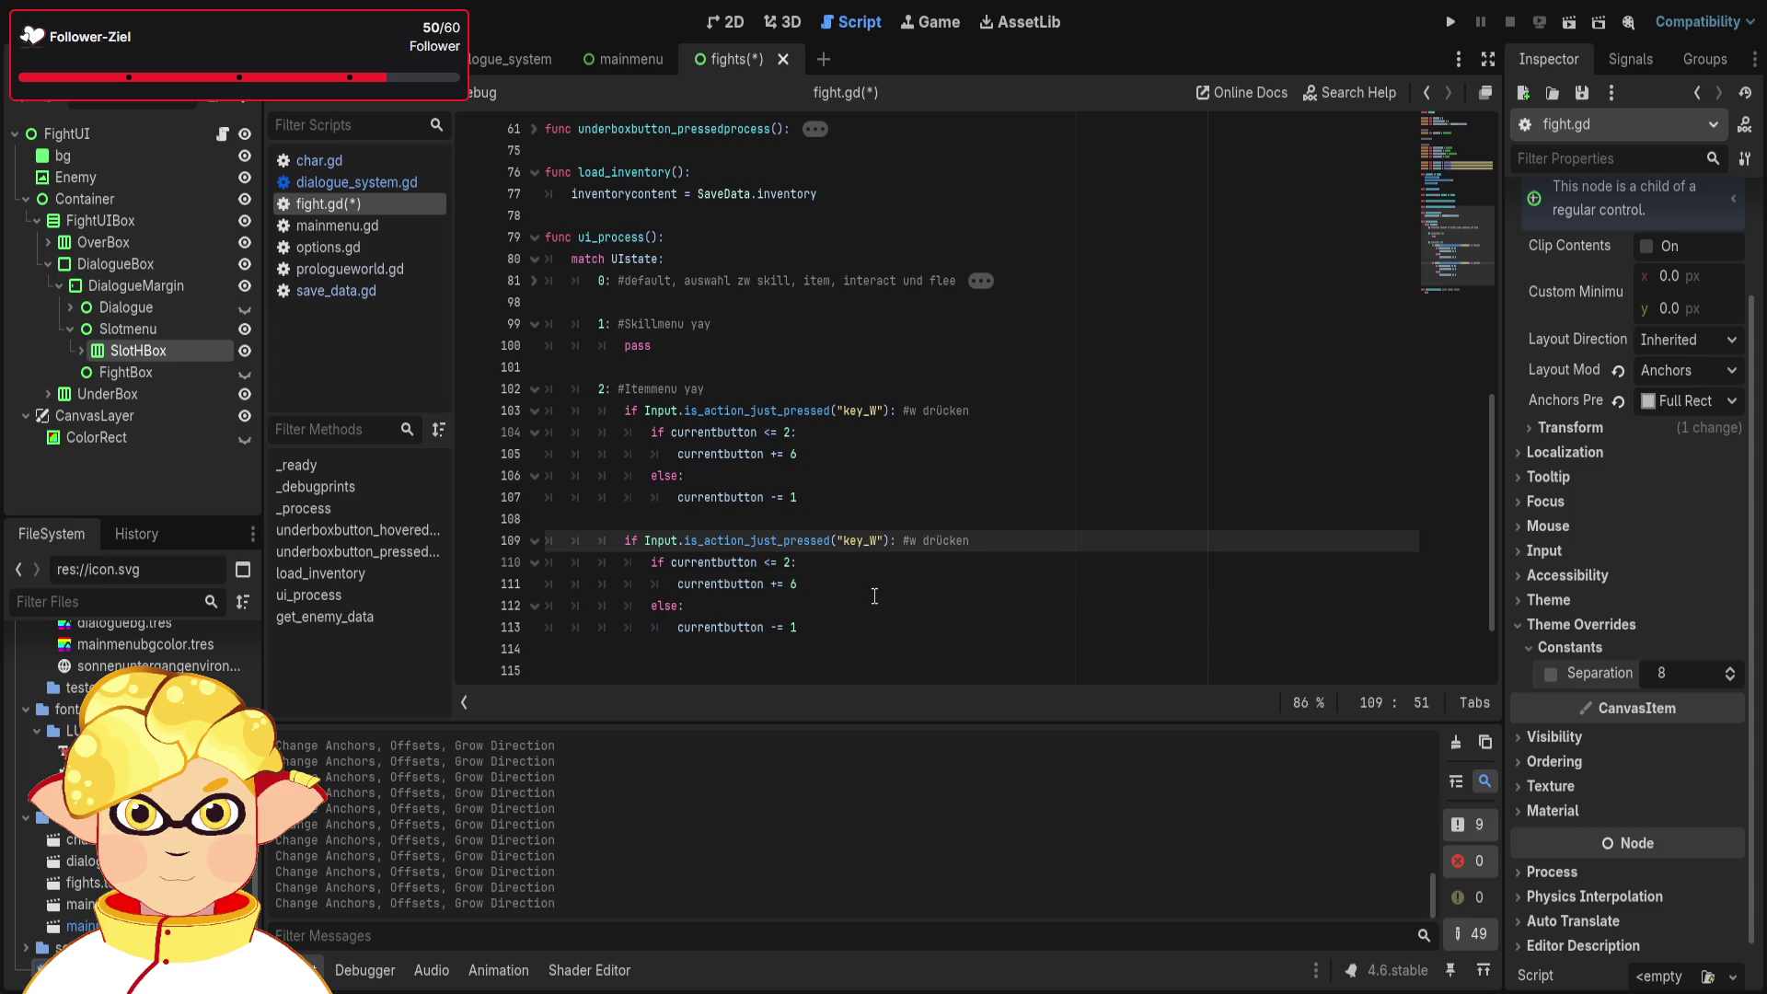
pyautogui.press('BackSpace')
pyautogui.write('A')
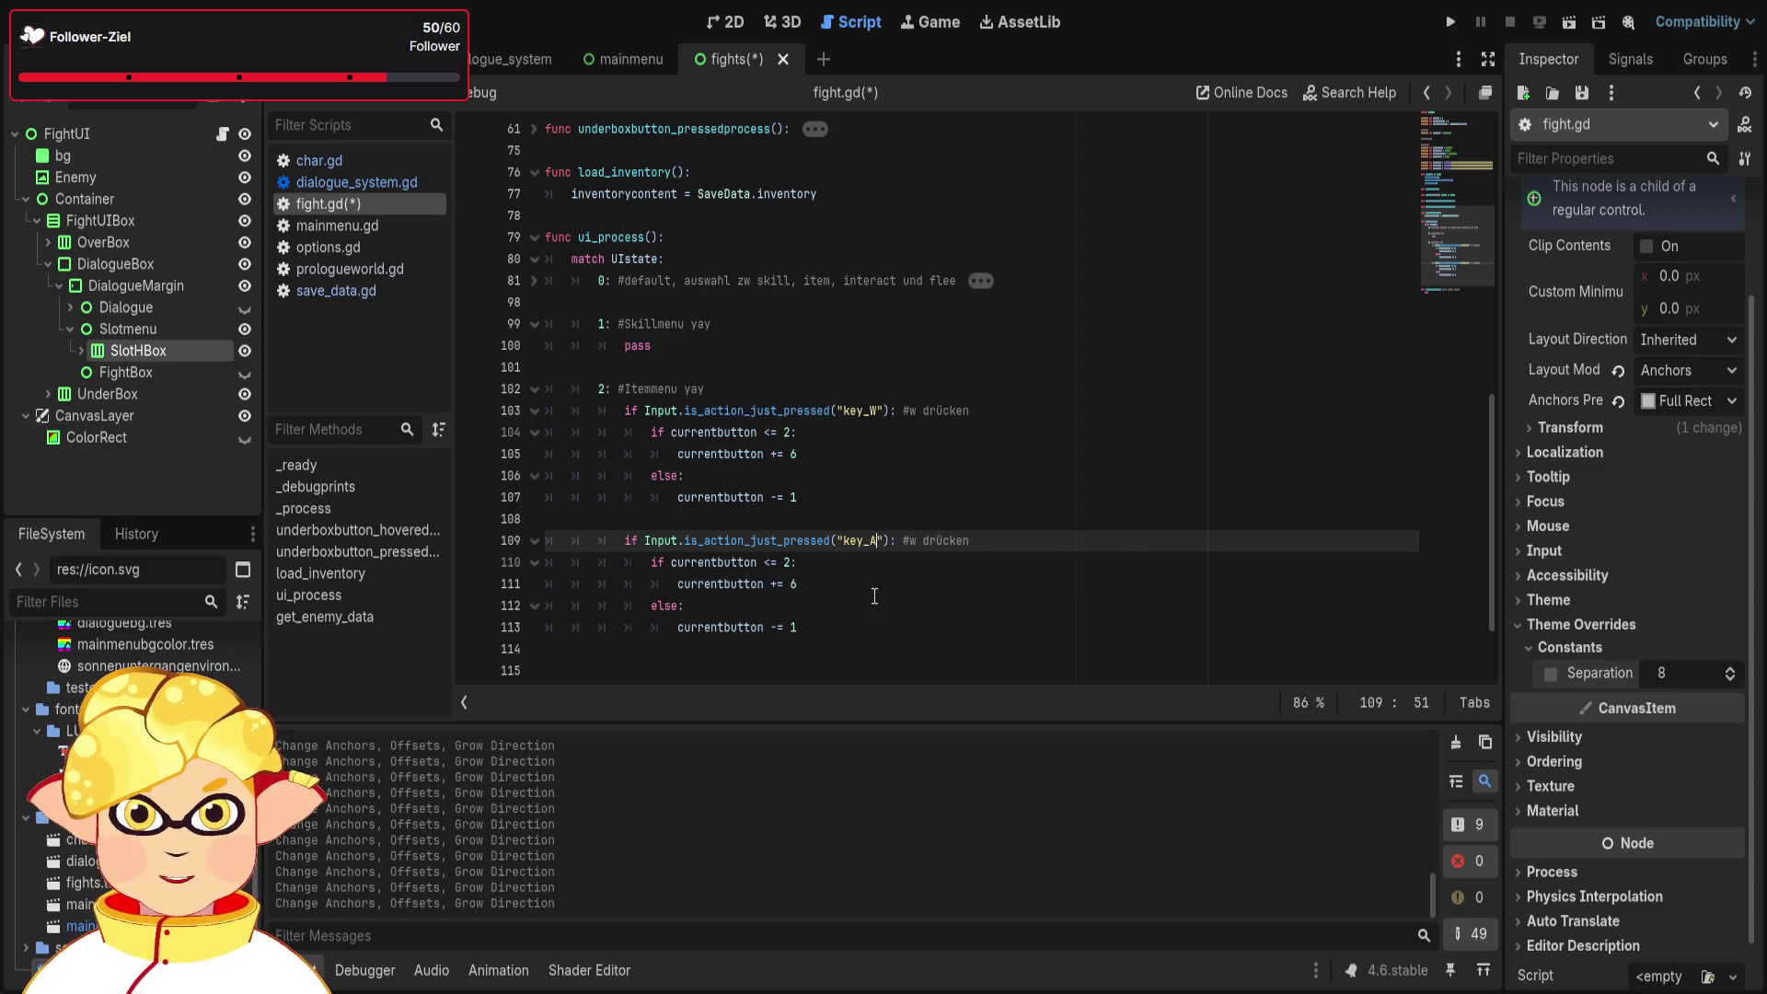
pyautogui.click(931, 647)
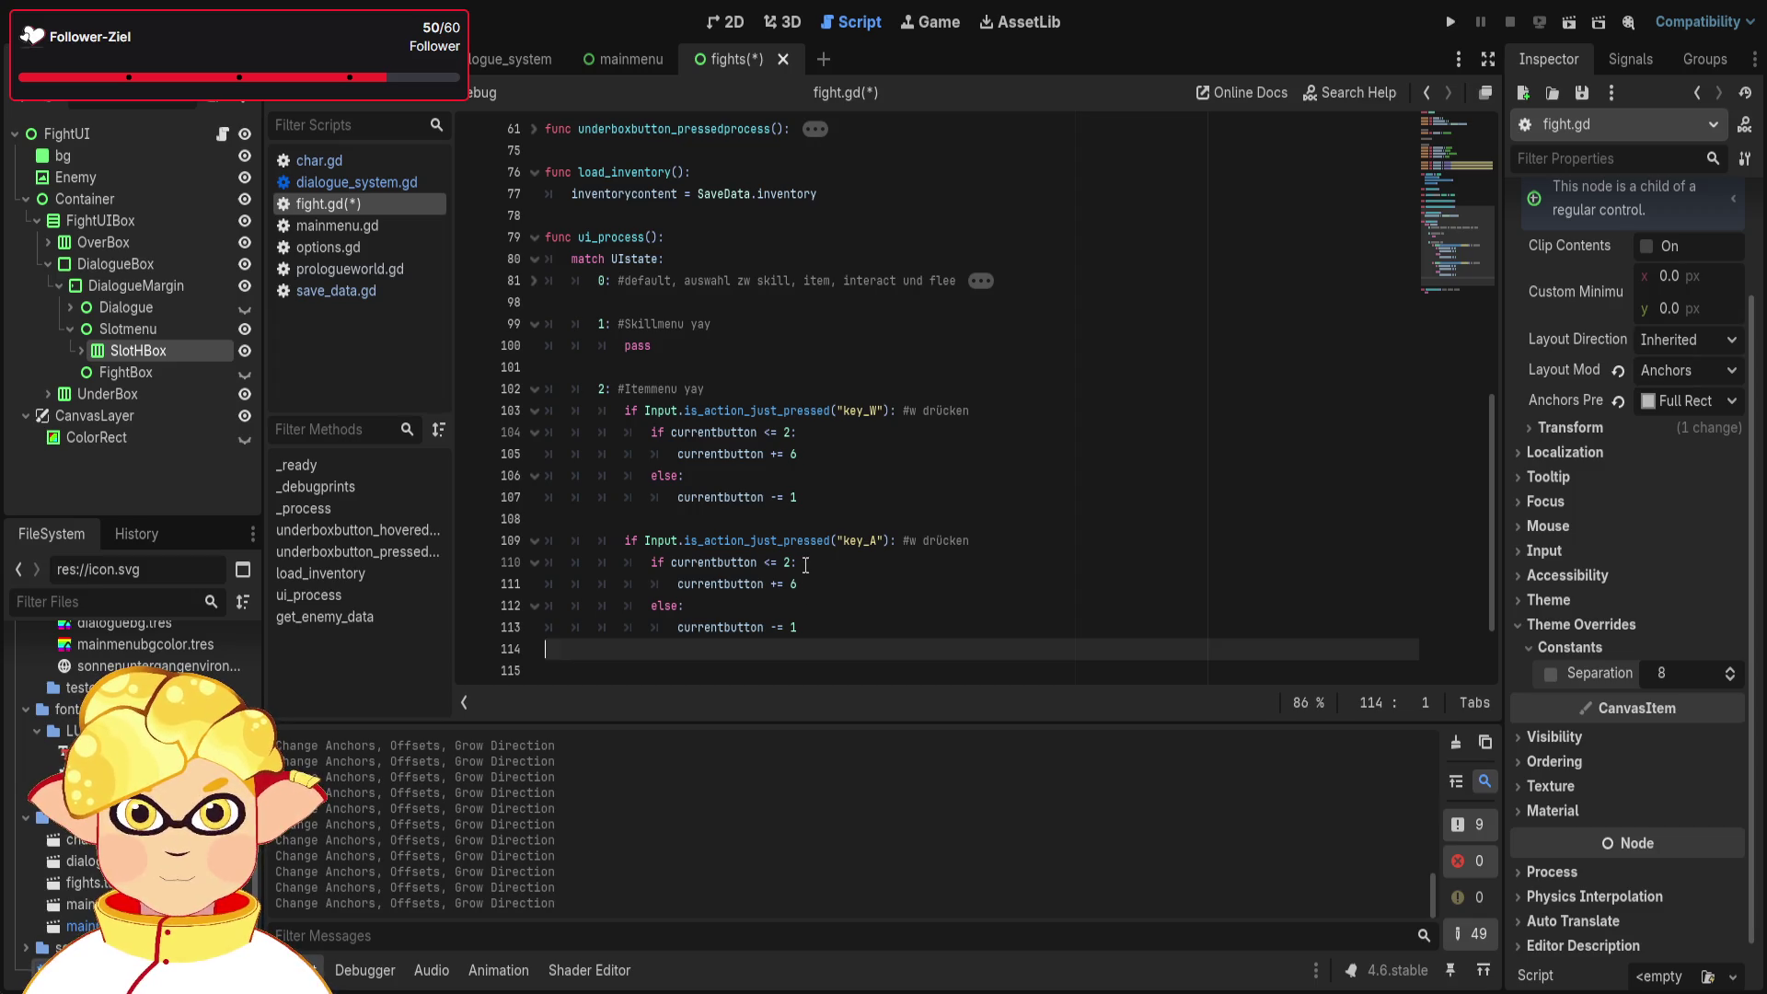
pyautogui.click(818, 560)
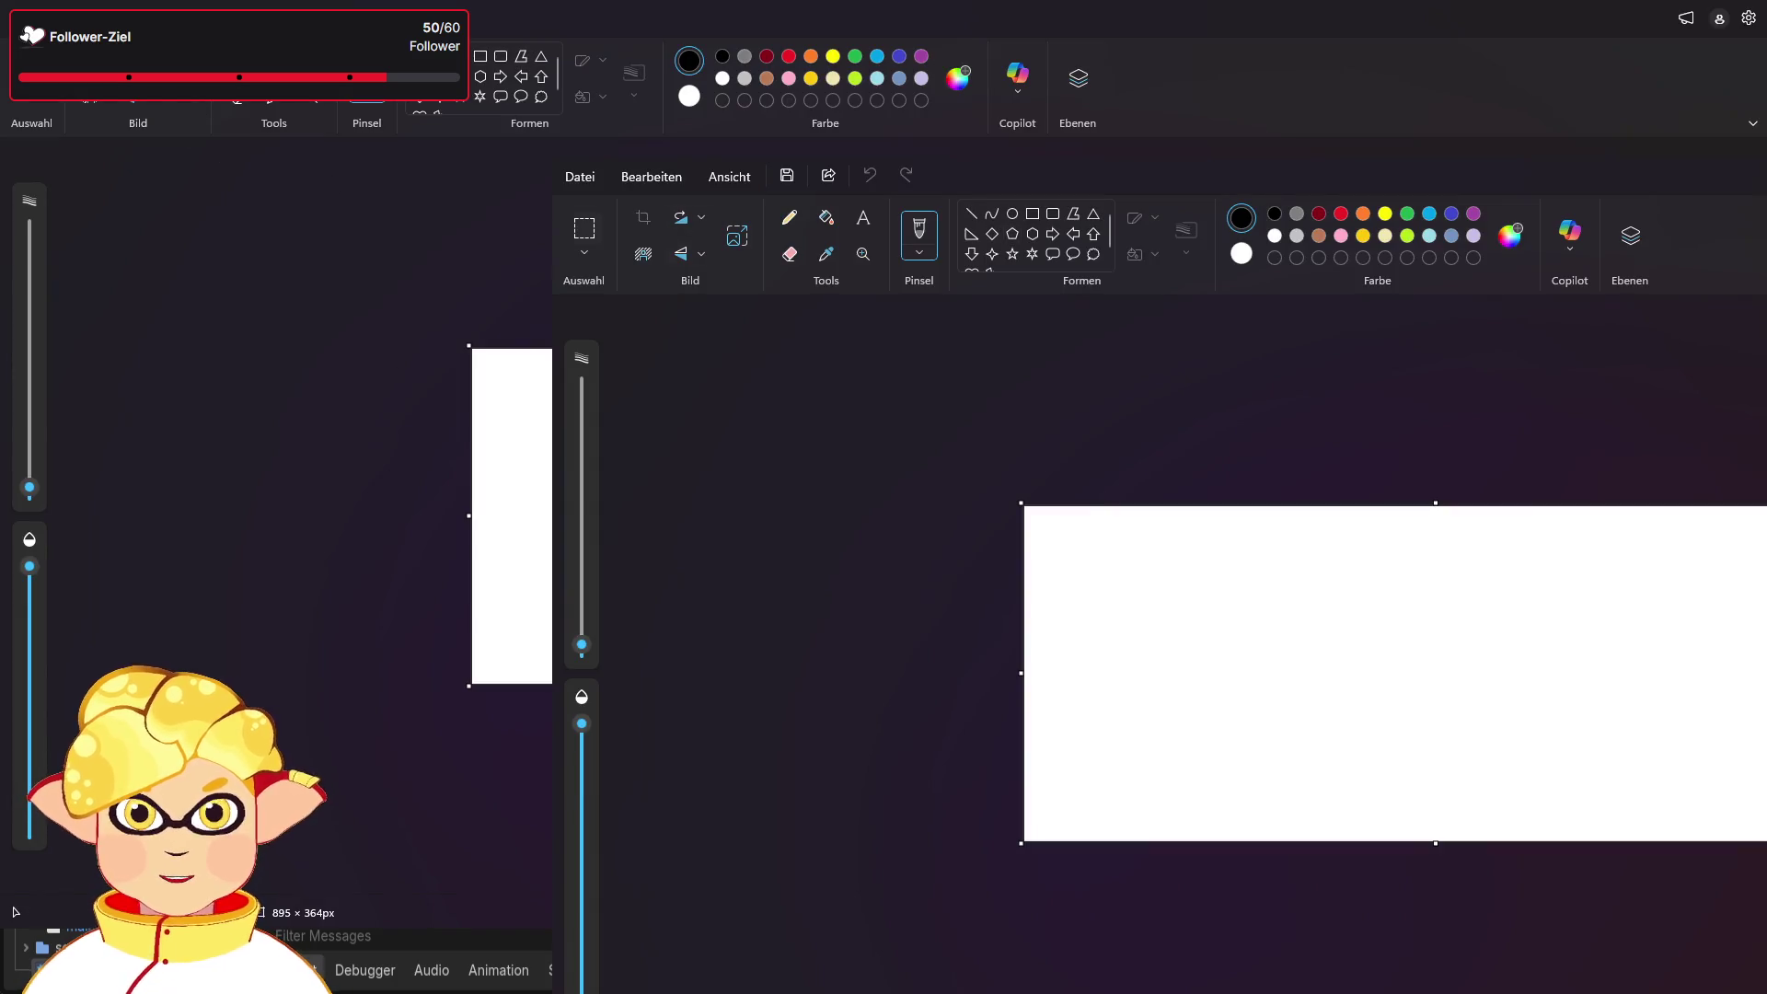
# - Draw the large outer box rectangle and a small rectangle inside its top-left
pyautogui.click(1033, 213)
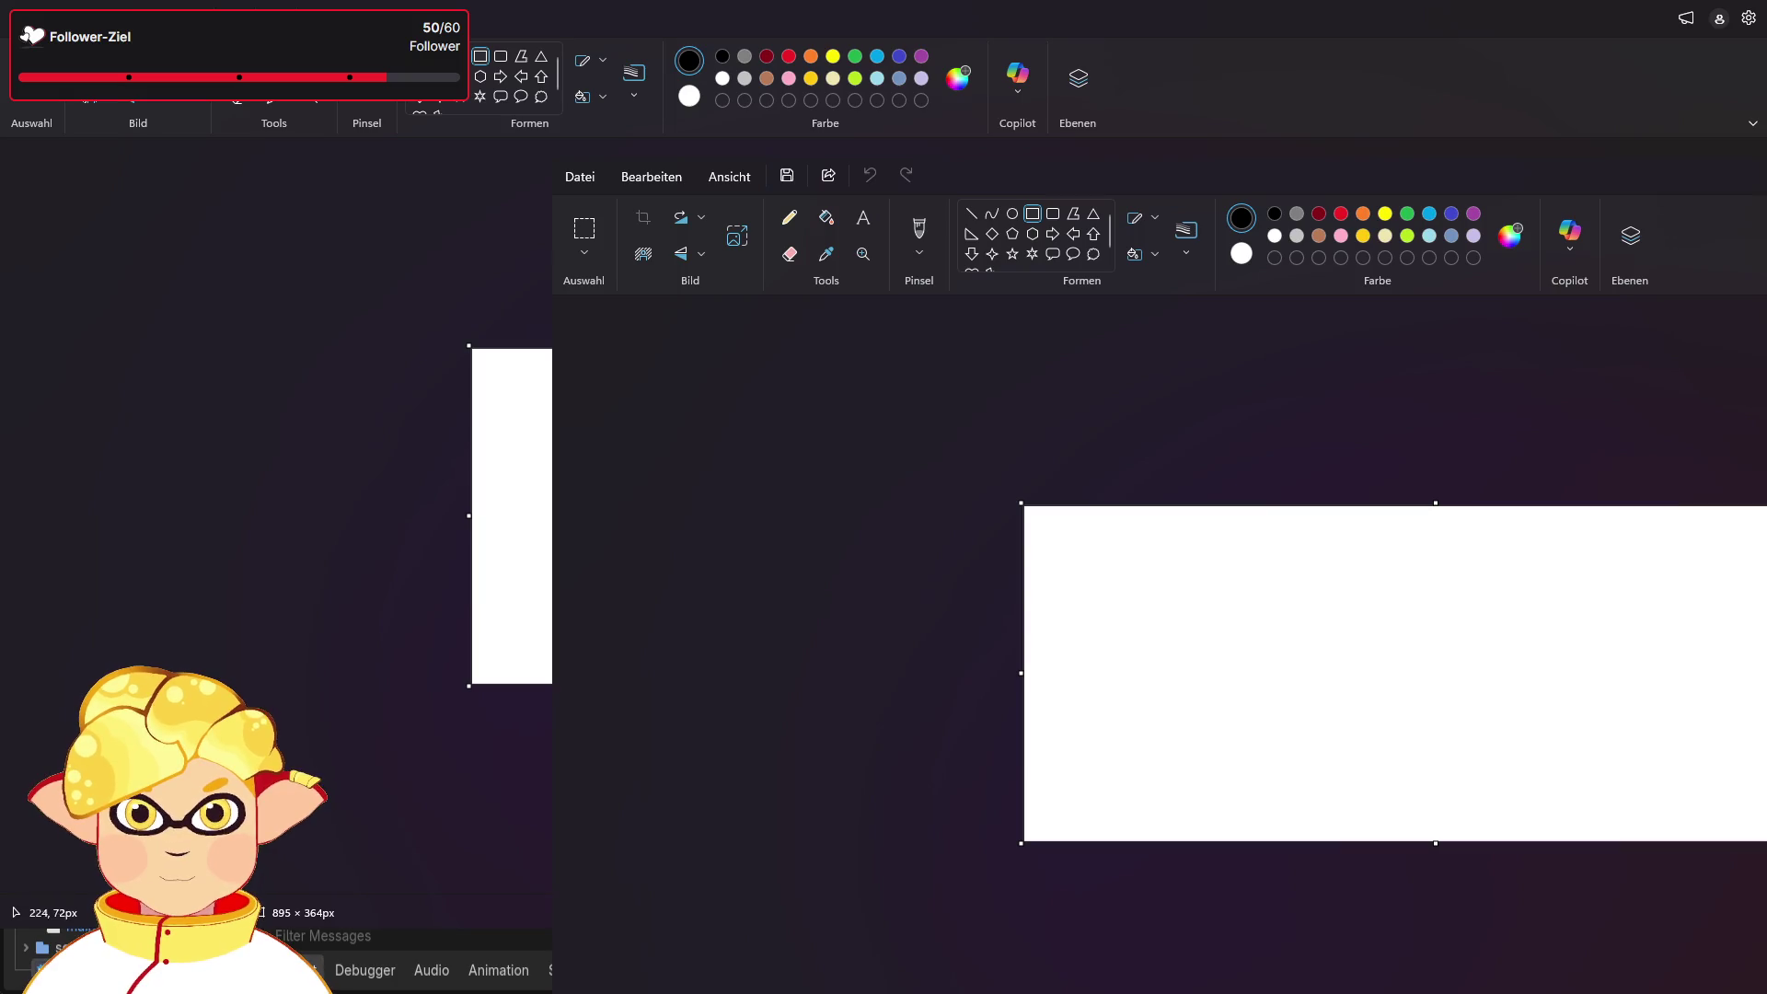
pyautogui.moveTo(1203, 565); pyautogui.dragTo(1703, 770)
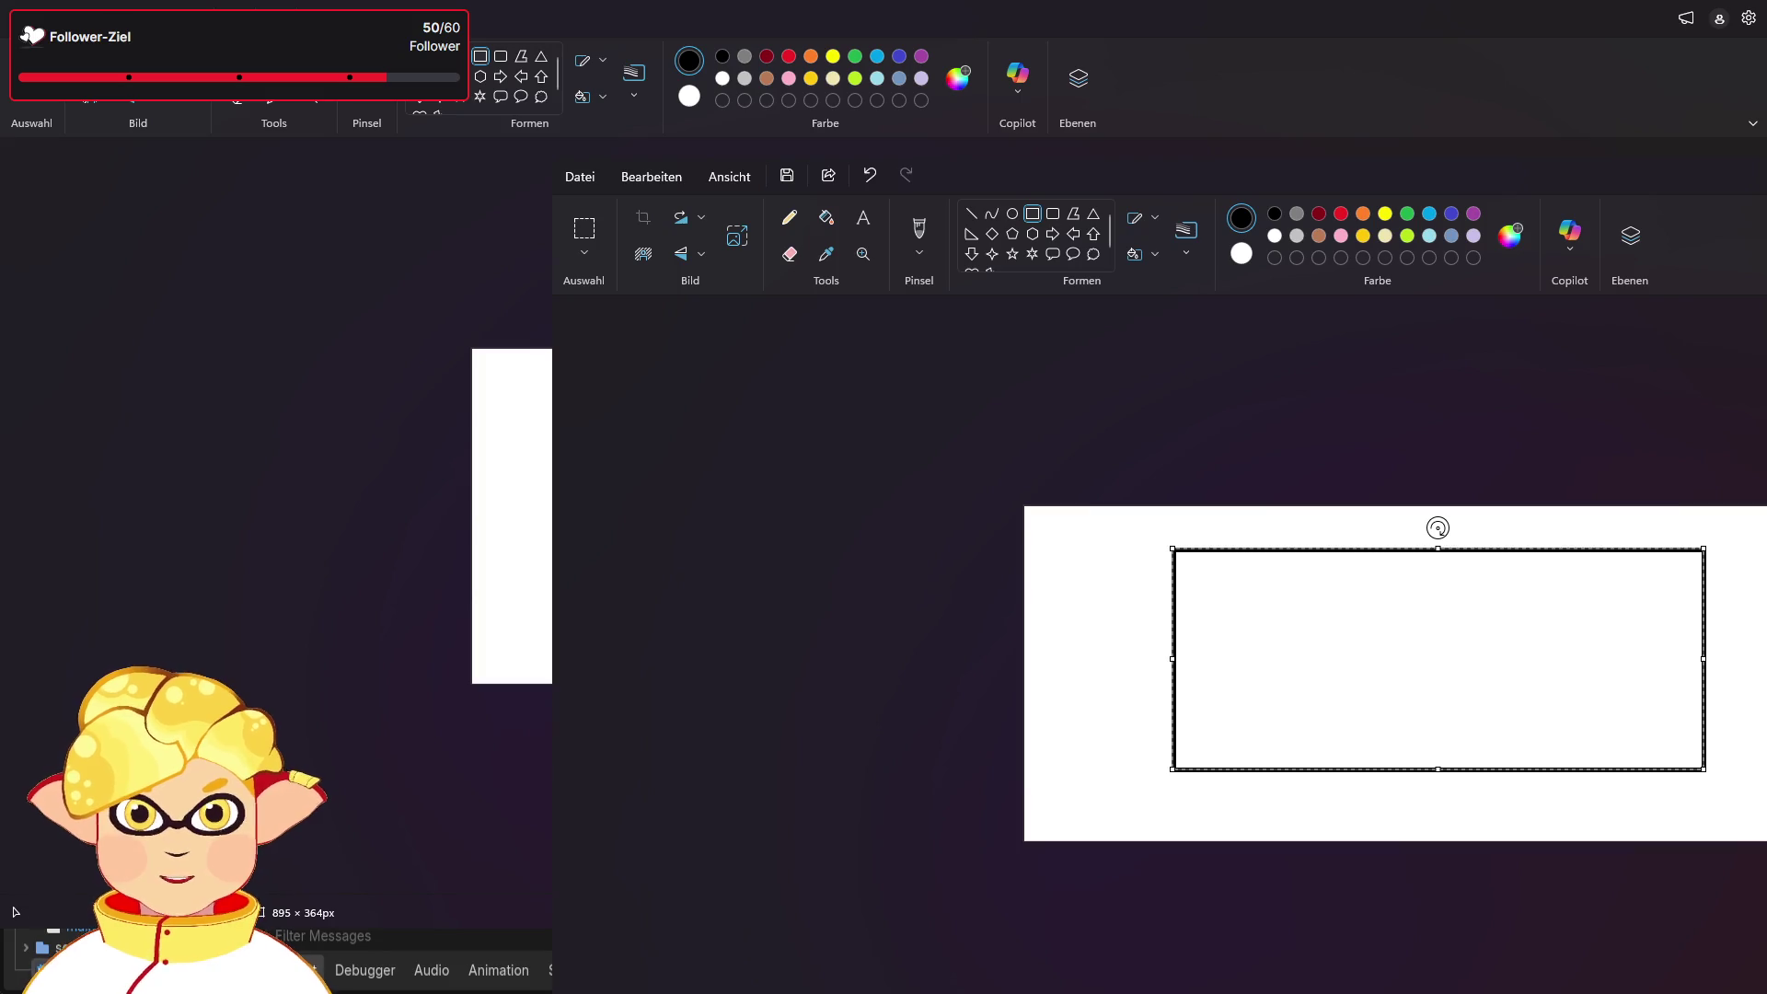
pyautogui.hotkey('ctrl', '+')
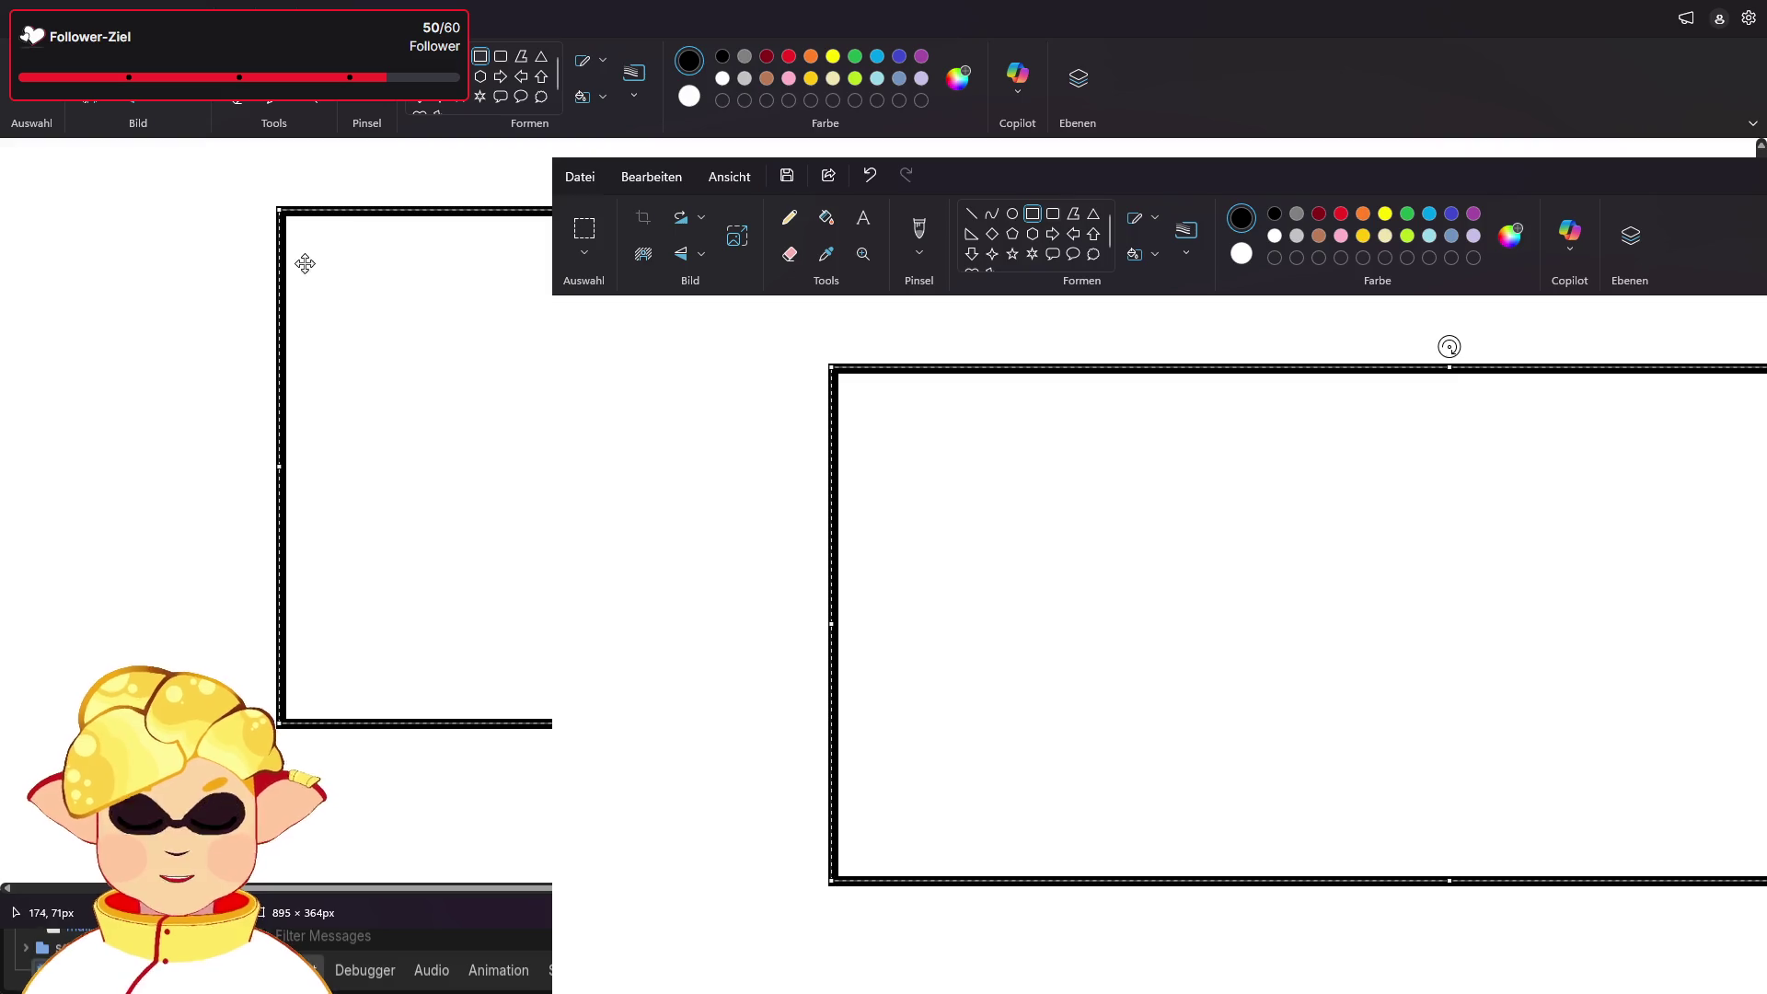
pyautogui.moveTo(320, 250); pyautogui.dragTo(619, 296)
pyautogui.moveTo(1177, 459); pyautogui.dragTo(1311, 525)
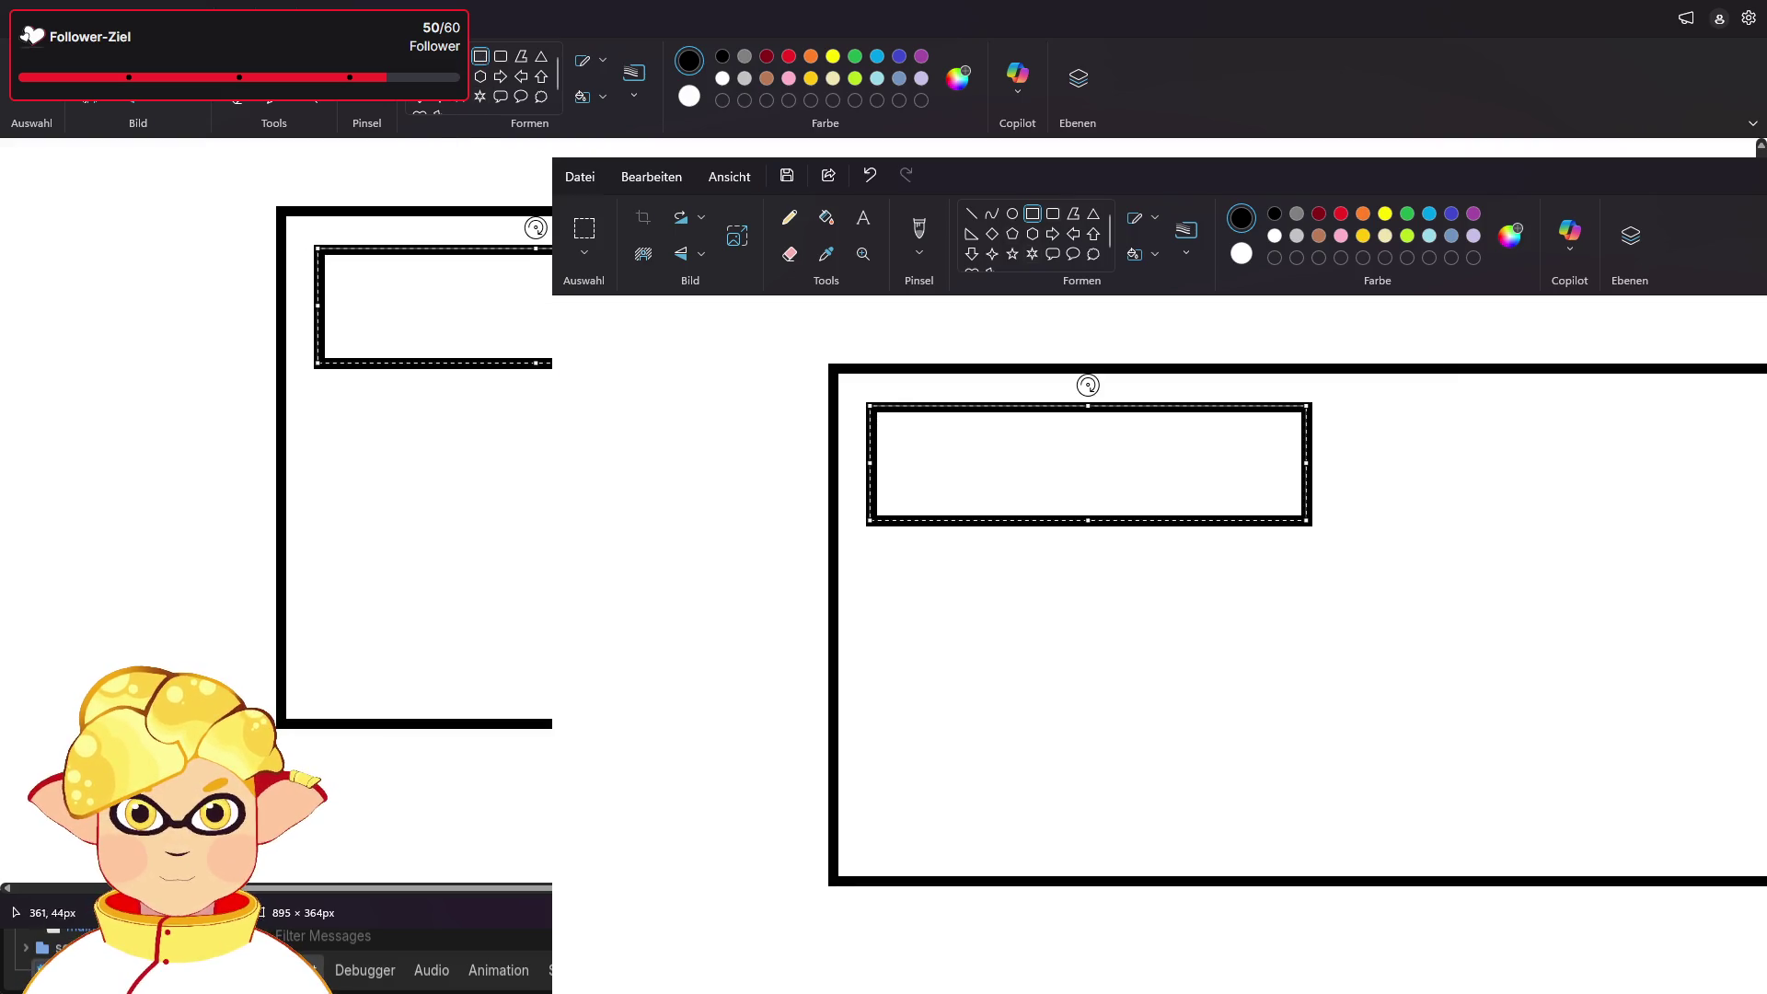
pyautogui.moveTo(1410, 415); pyautogui.dragTo(1766, 522)
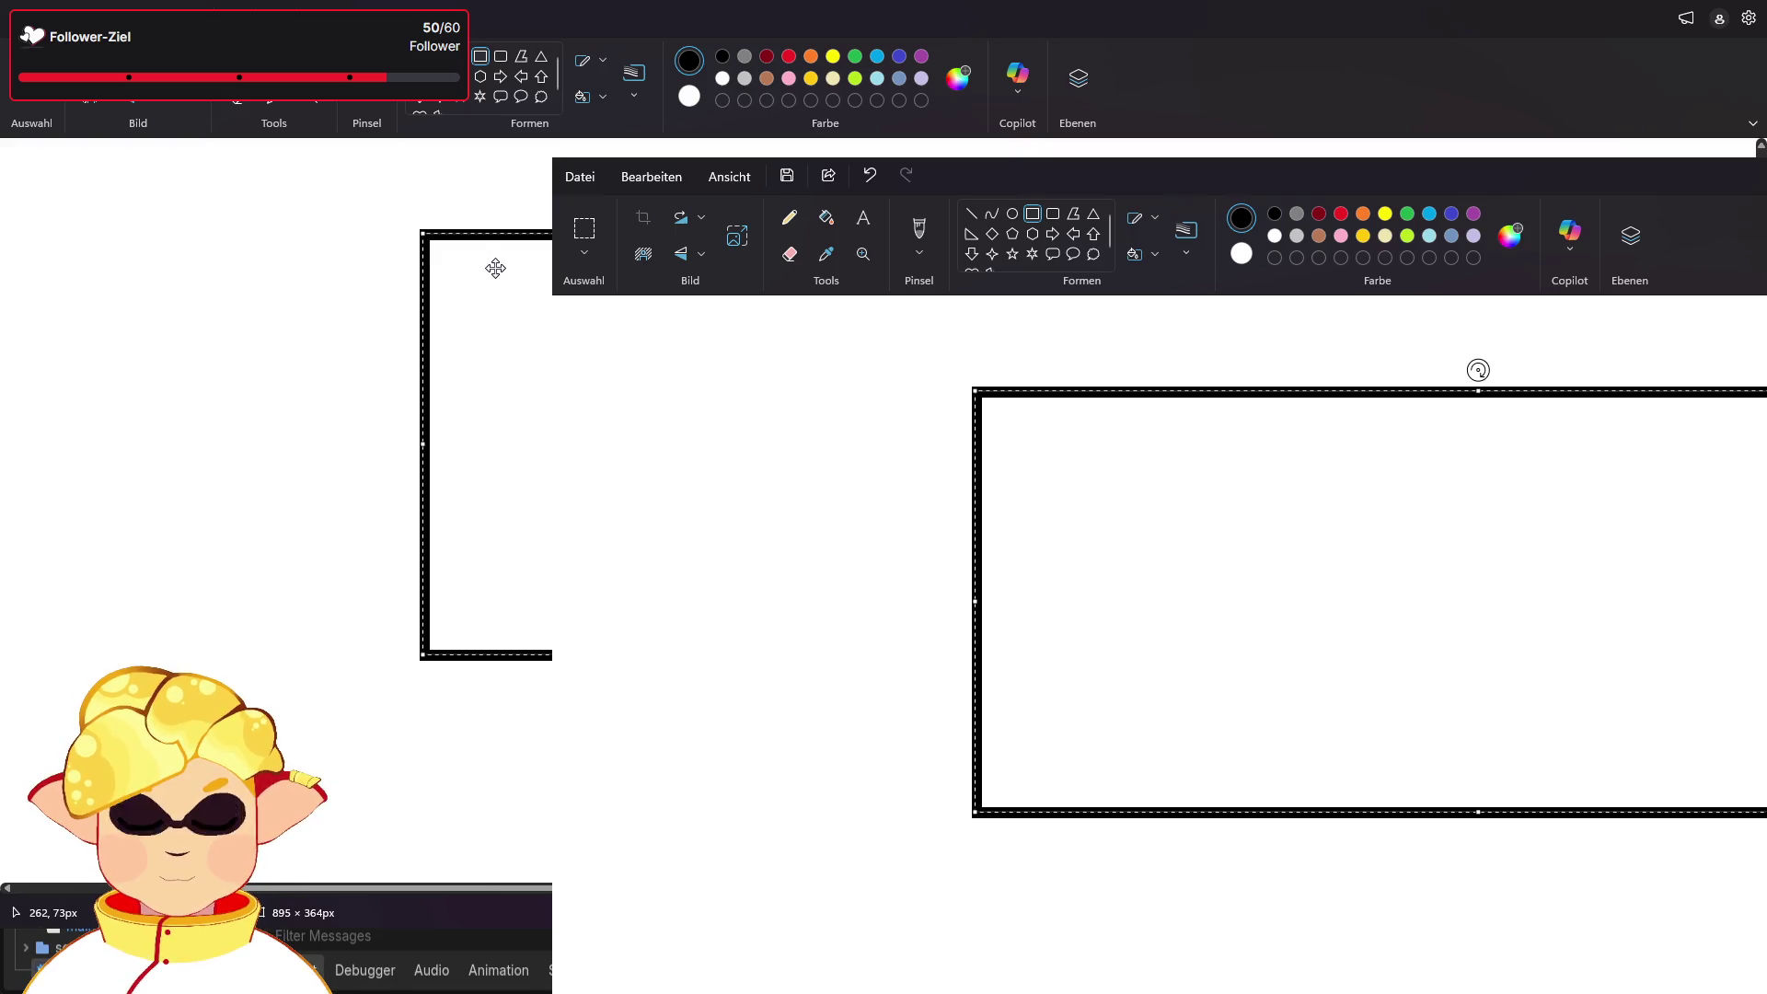
pyautogui.hotkey('ctrl', 'v')
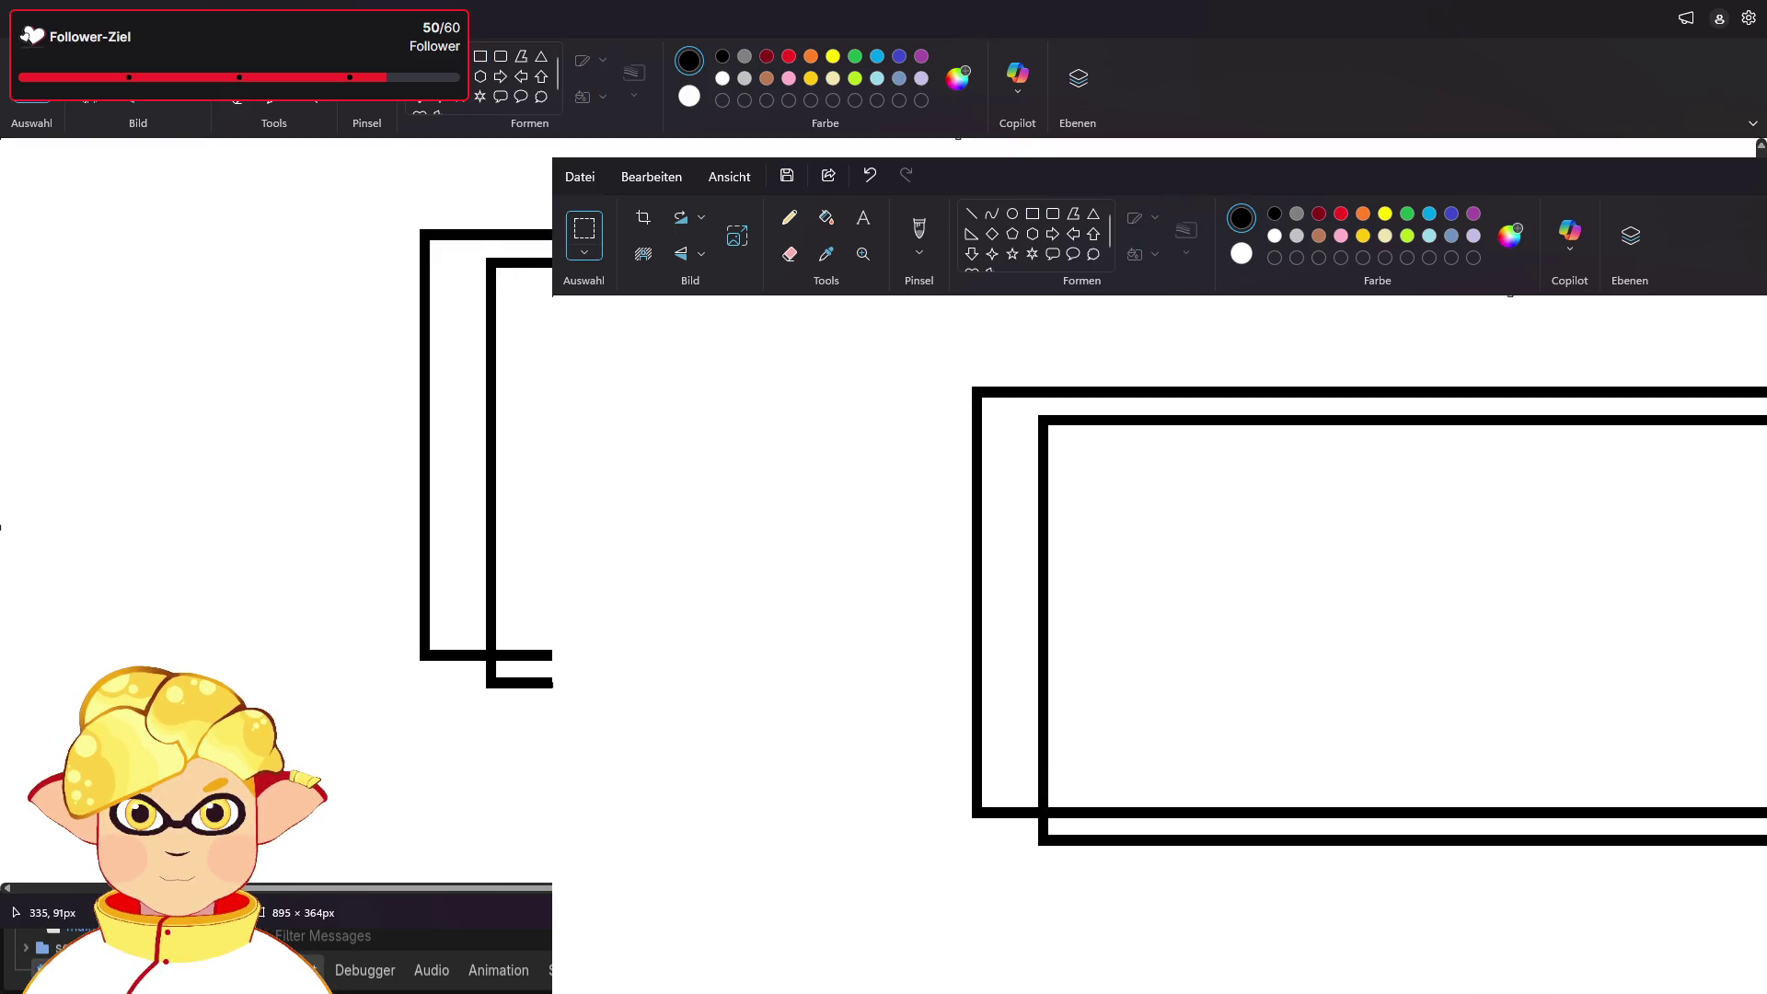
pyautogui.hotkey('ctrl', 'z')
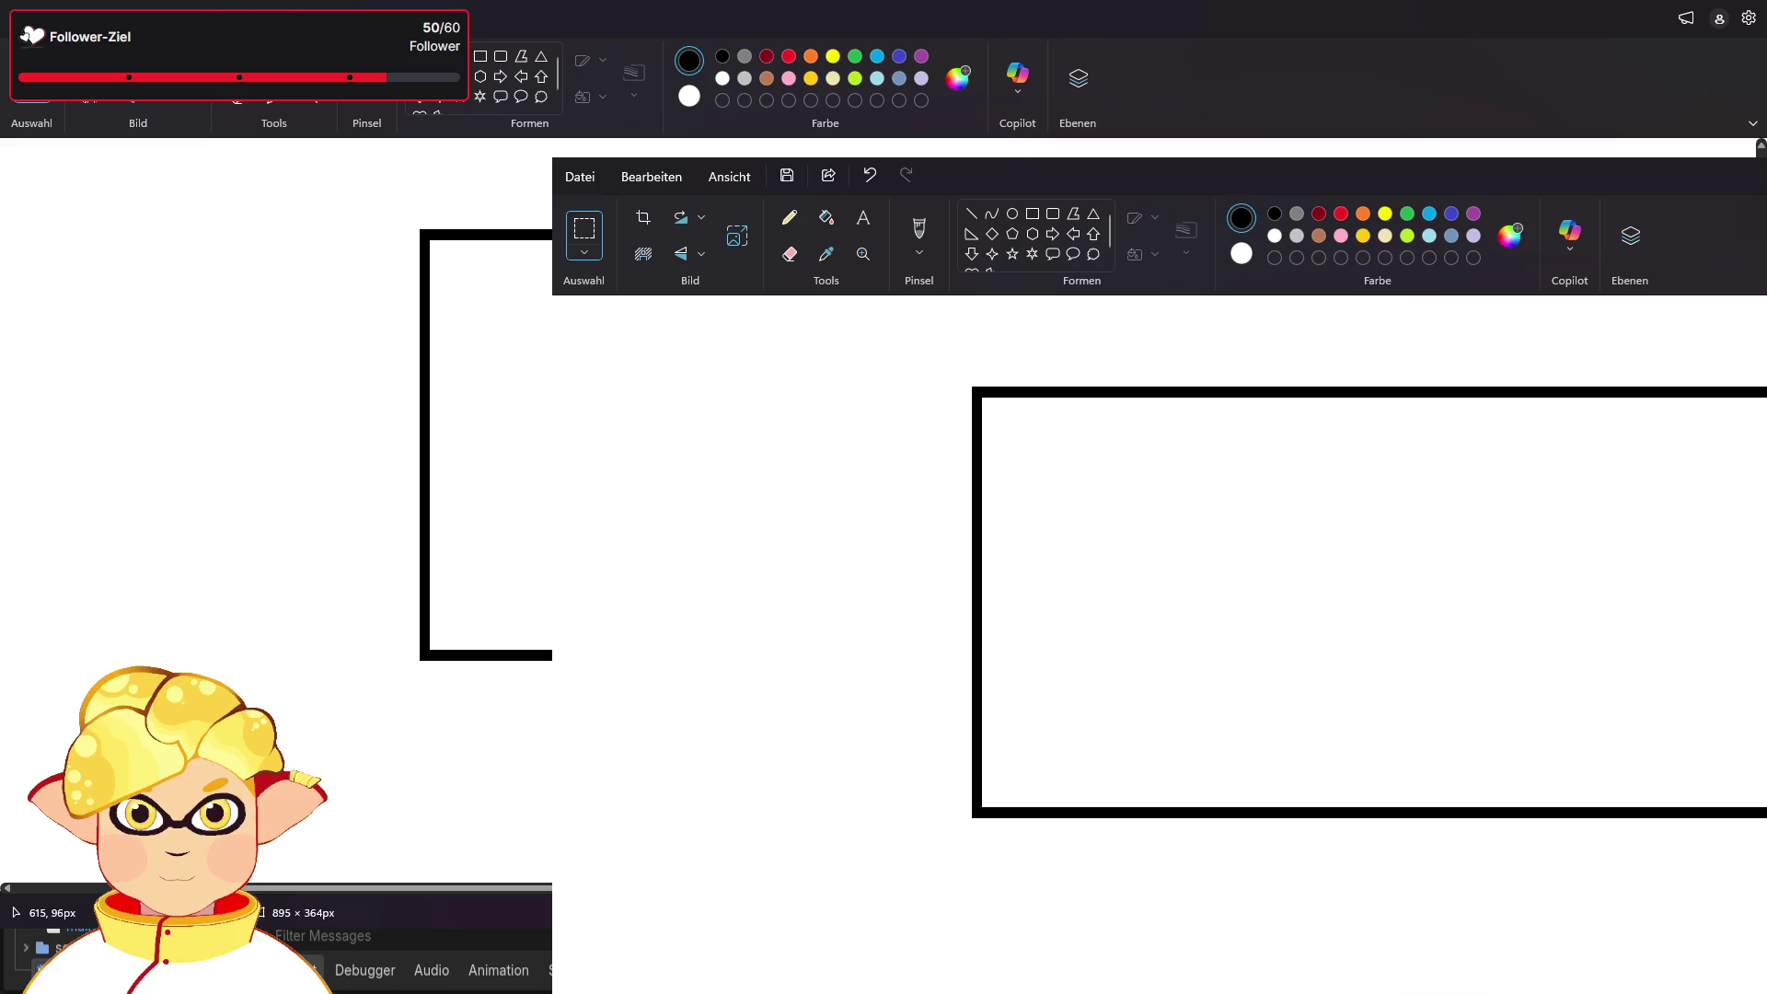
# - Redraw the small slot rectangle in the box's top-left corner
pyautogui.click(480, 56)
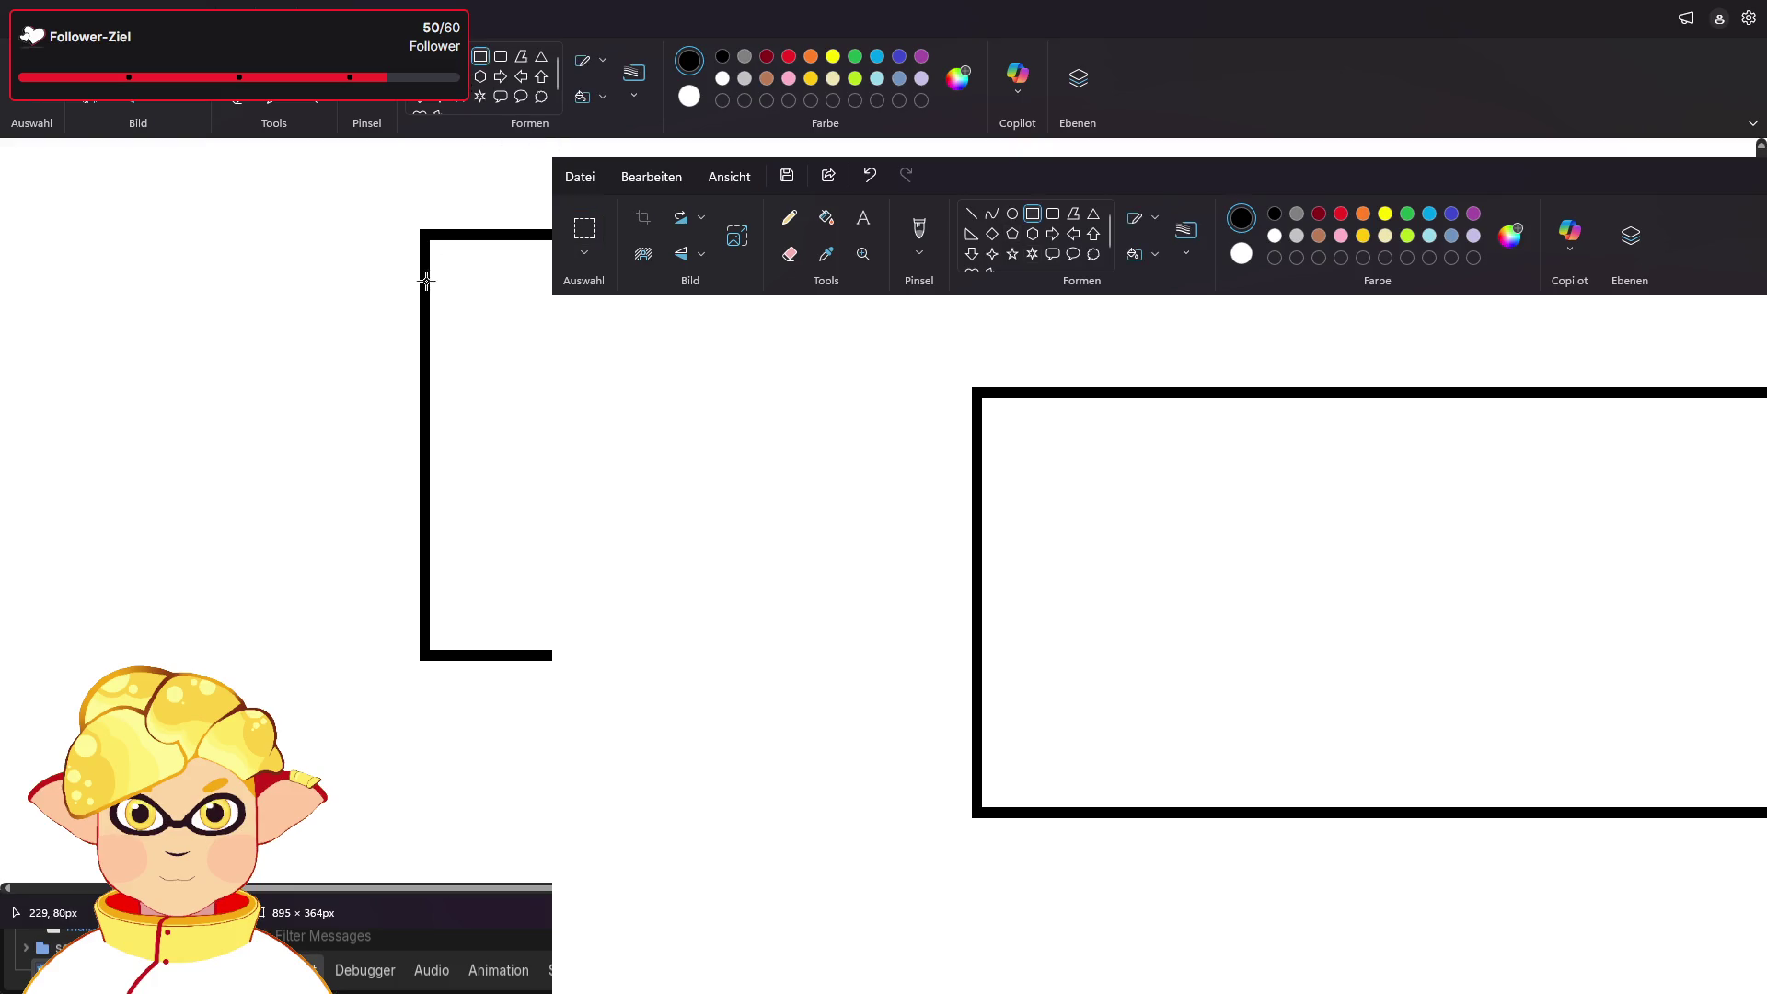
pyautogui.moveTo(438, 251)
pyautogui.mouseDown()
pyautogui.moveTo(844, 340)
pyautogui.moveTo(947, 392)
pyautogui.moveTo(909, 387)
pyautogui.moveTo(900, 359)
pyautogui.mouseUp()
pyautogui.hotkey('ctrl', 'z')
pyautogui.moveTo(441, 242)
pyautogui.mouseDown()
pyautogui.moveTo(540, 308)
pyautogui.moveTo(796, 378)
pyautogui.moveTo(891, 378)
pyautogui.mouseUp()
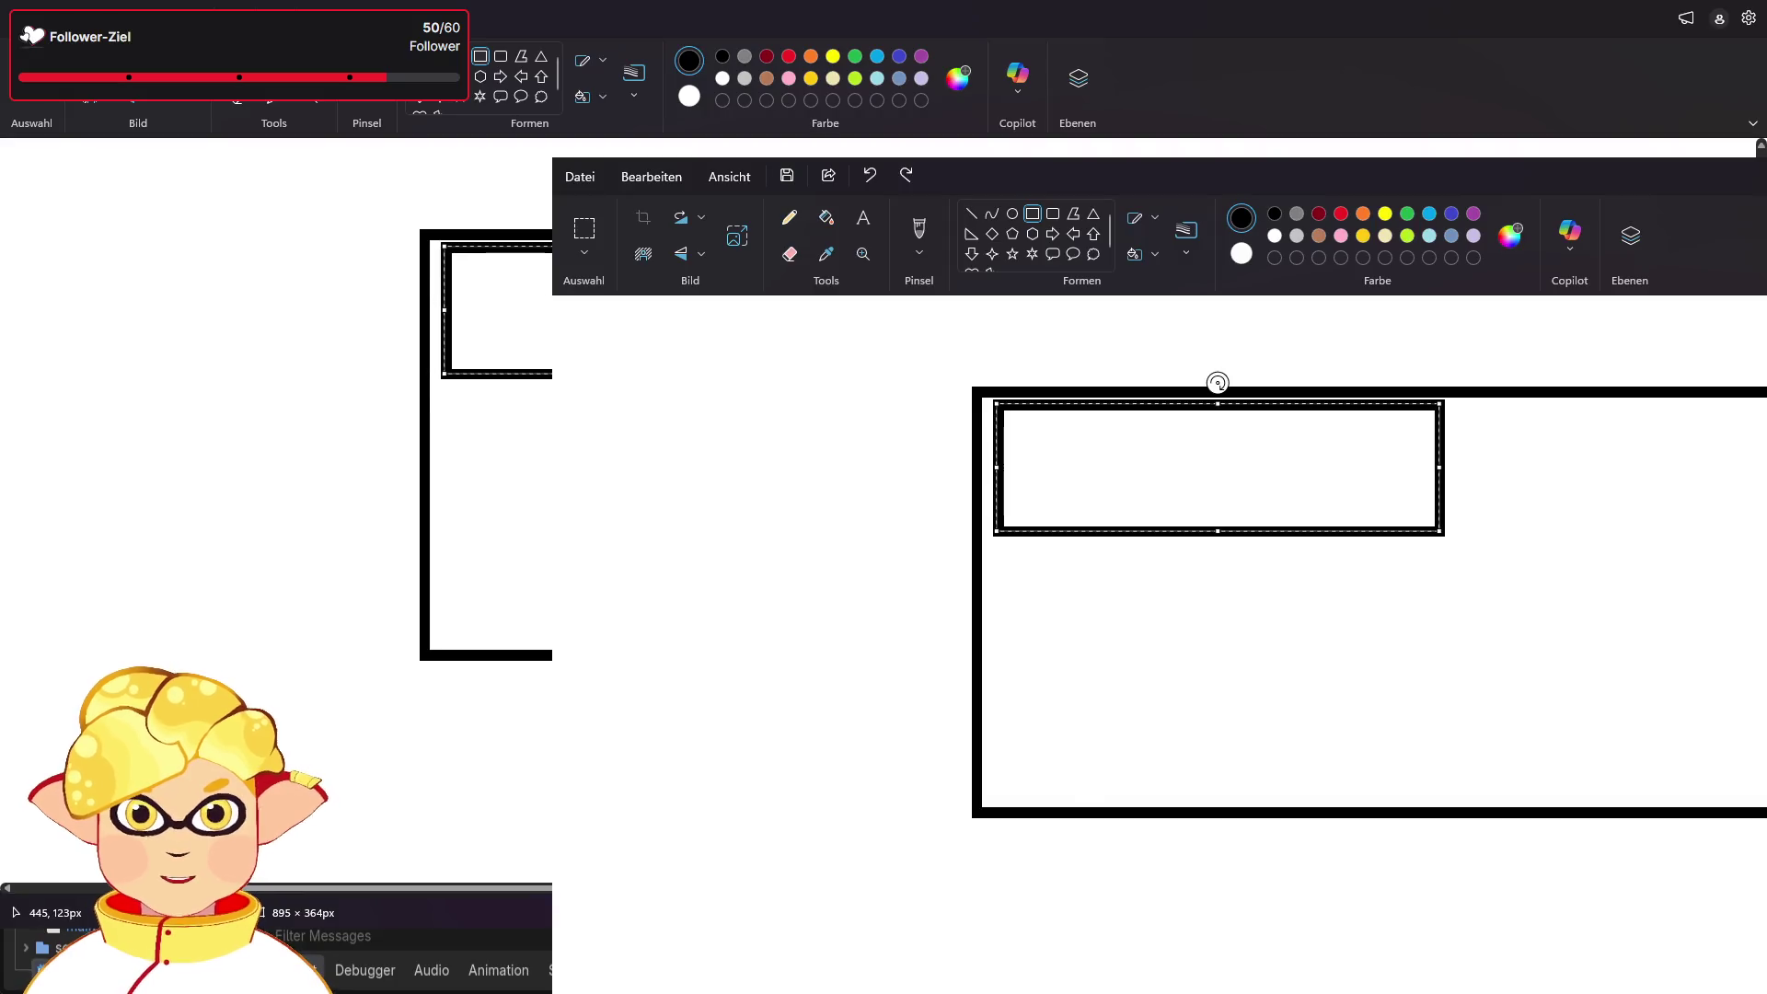
pyautogui.hotkey('ctrl', 'a')
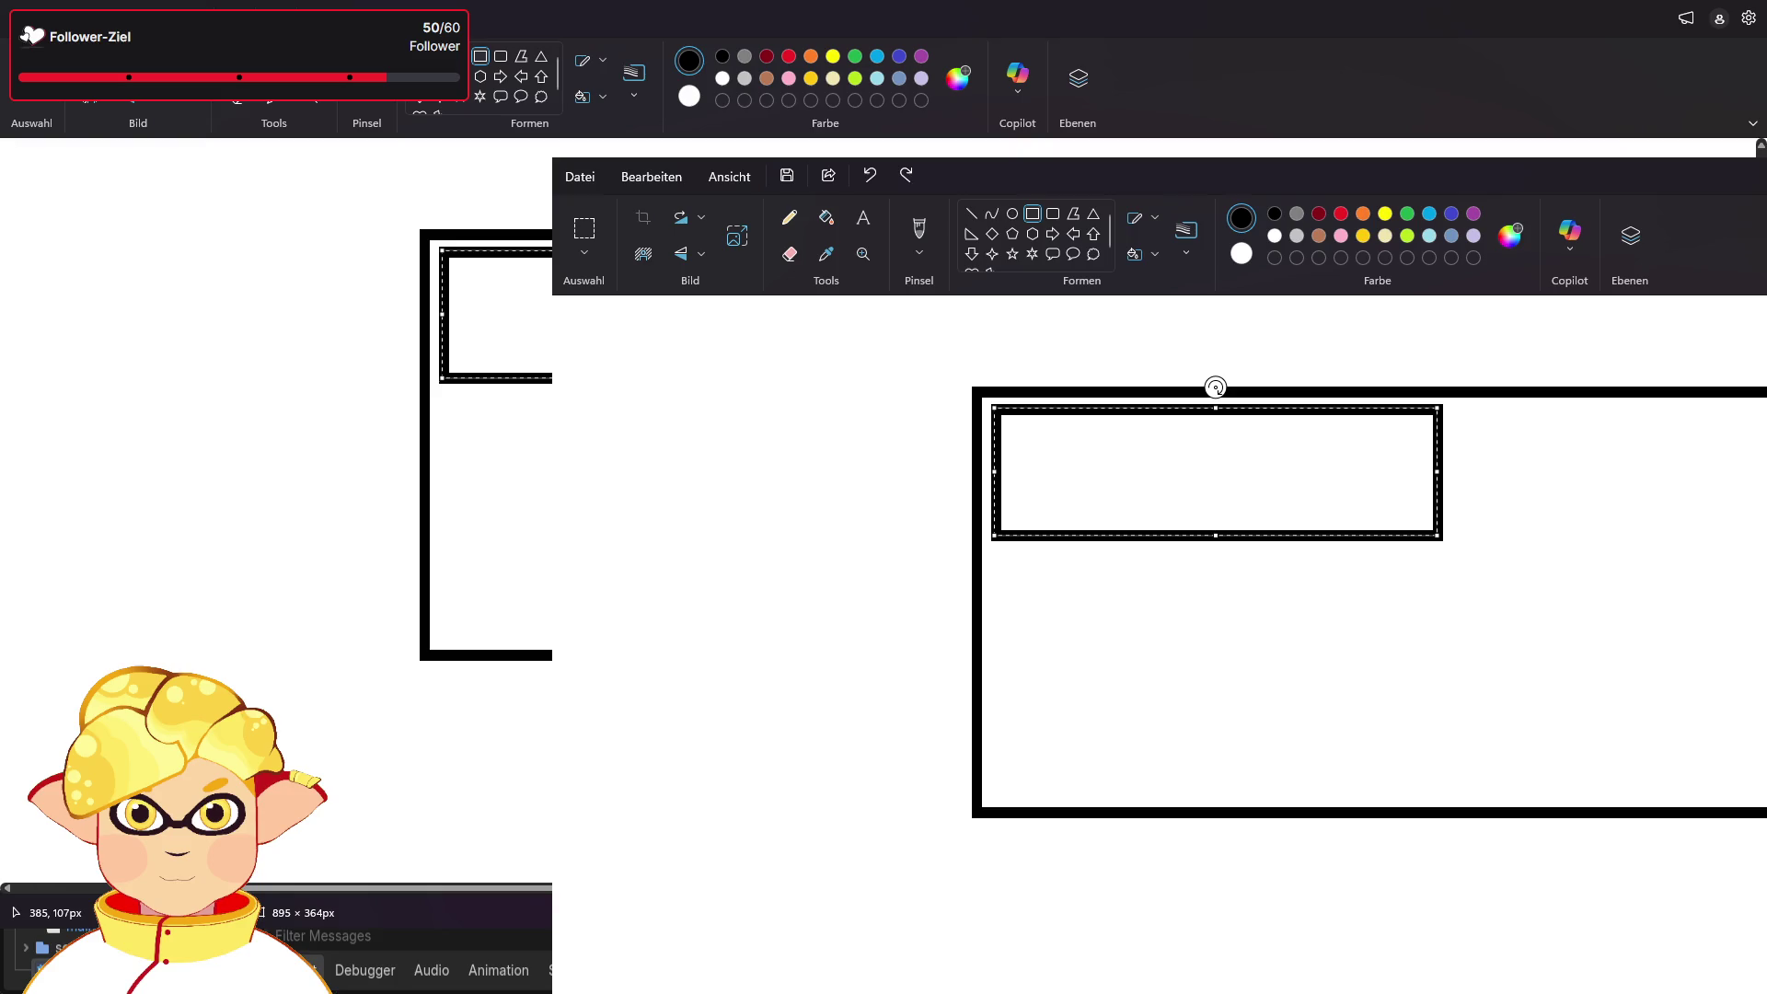
pyautogui.hotkey('ctrl', 'z')
pyautogui.hotkey('ctrl', 'z')
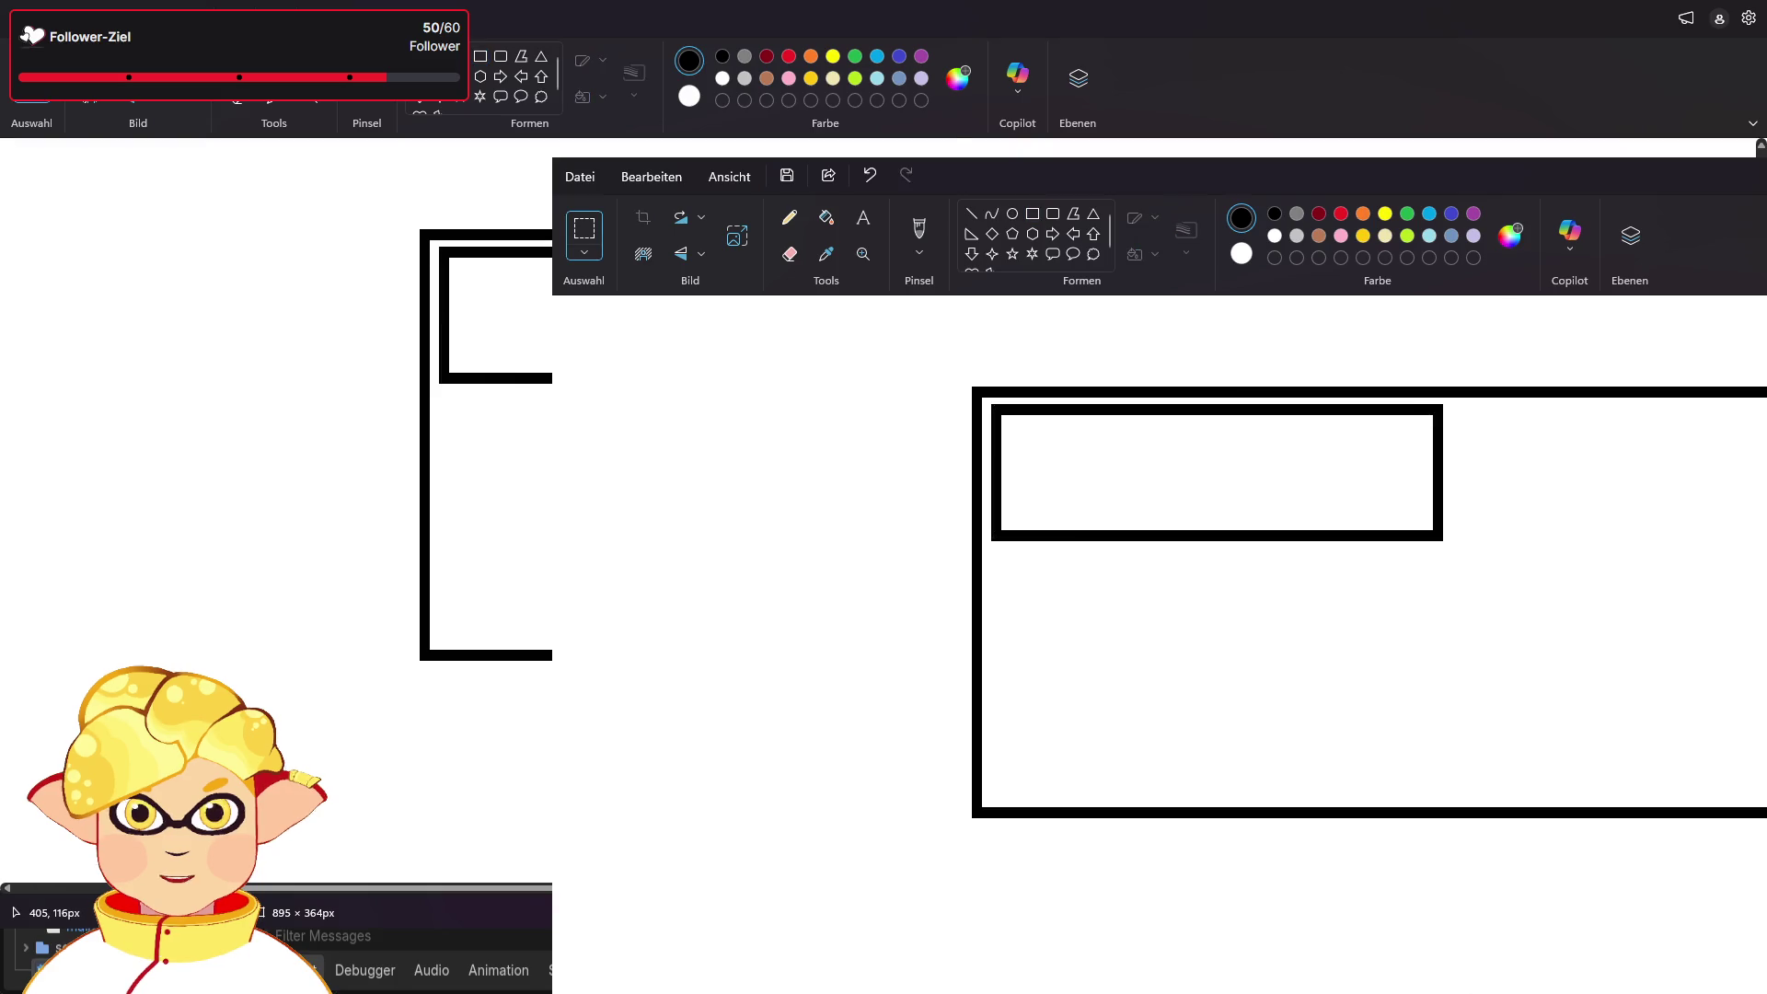
# - Select the inner slot rectangle and try nudging it upward, then undo
pyautogui.moveTo(1133, 442); pyautogui.dragTo(1475, 599)
pyautogui.moveTo(582, 285); pyautogui.dragTo(434, 244)
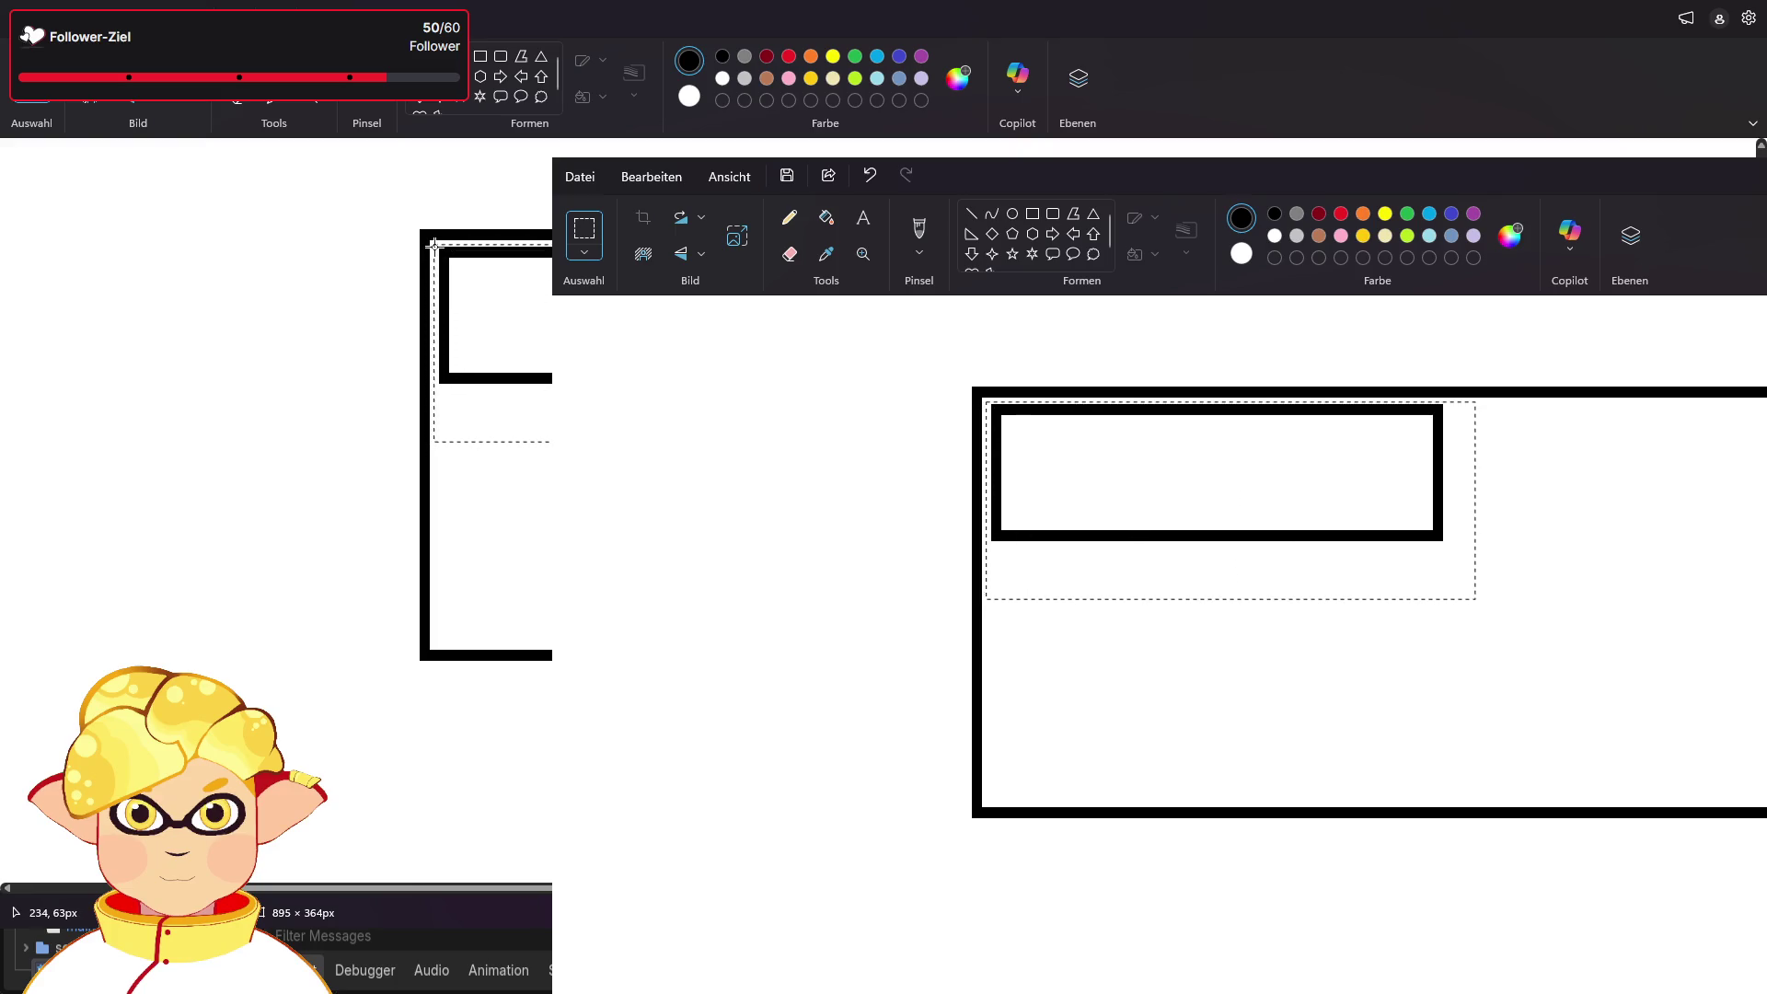
pyautogui.press('Up')
pyautogui.press('Up')
pyautogui.press('Up')
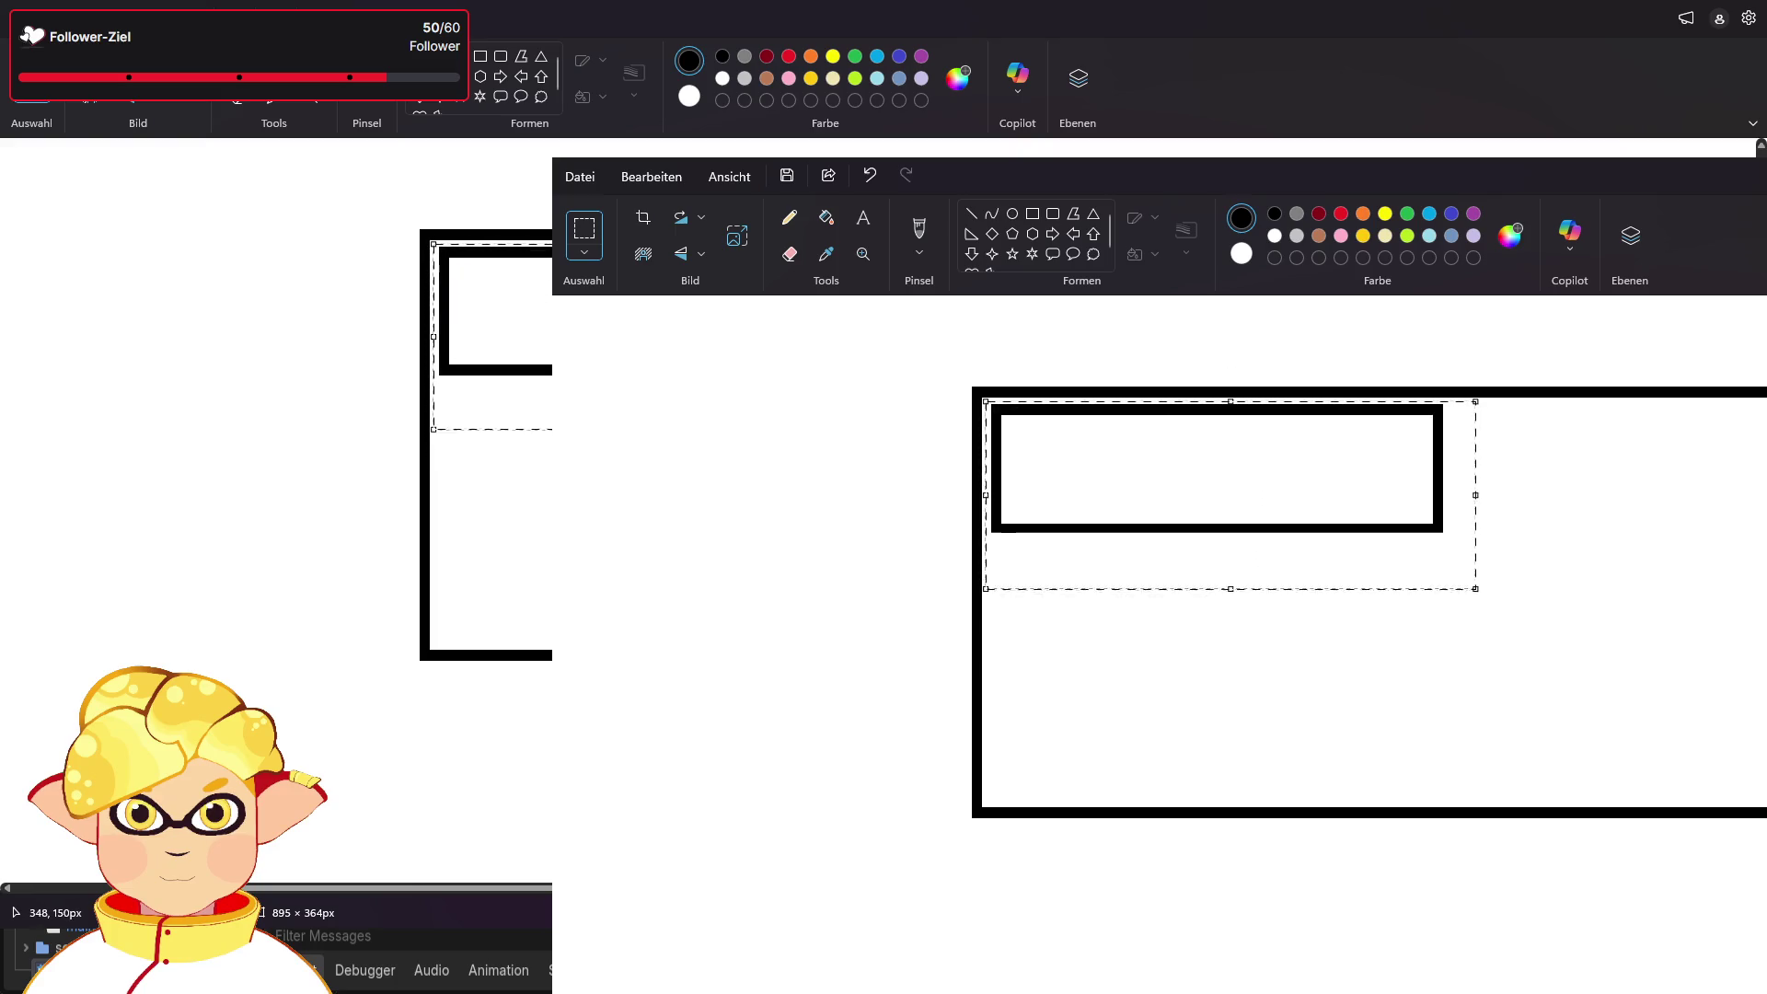
pyautogui.hotkey('ctrl', 'z')
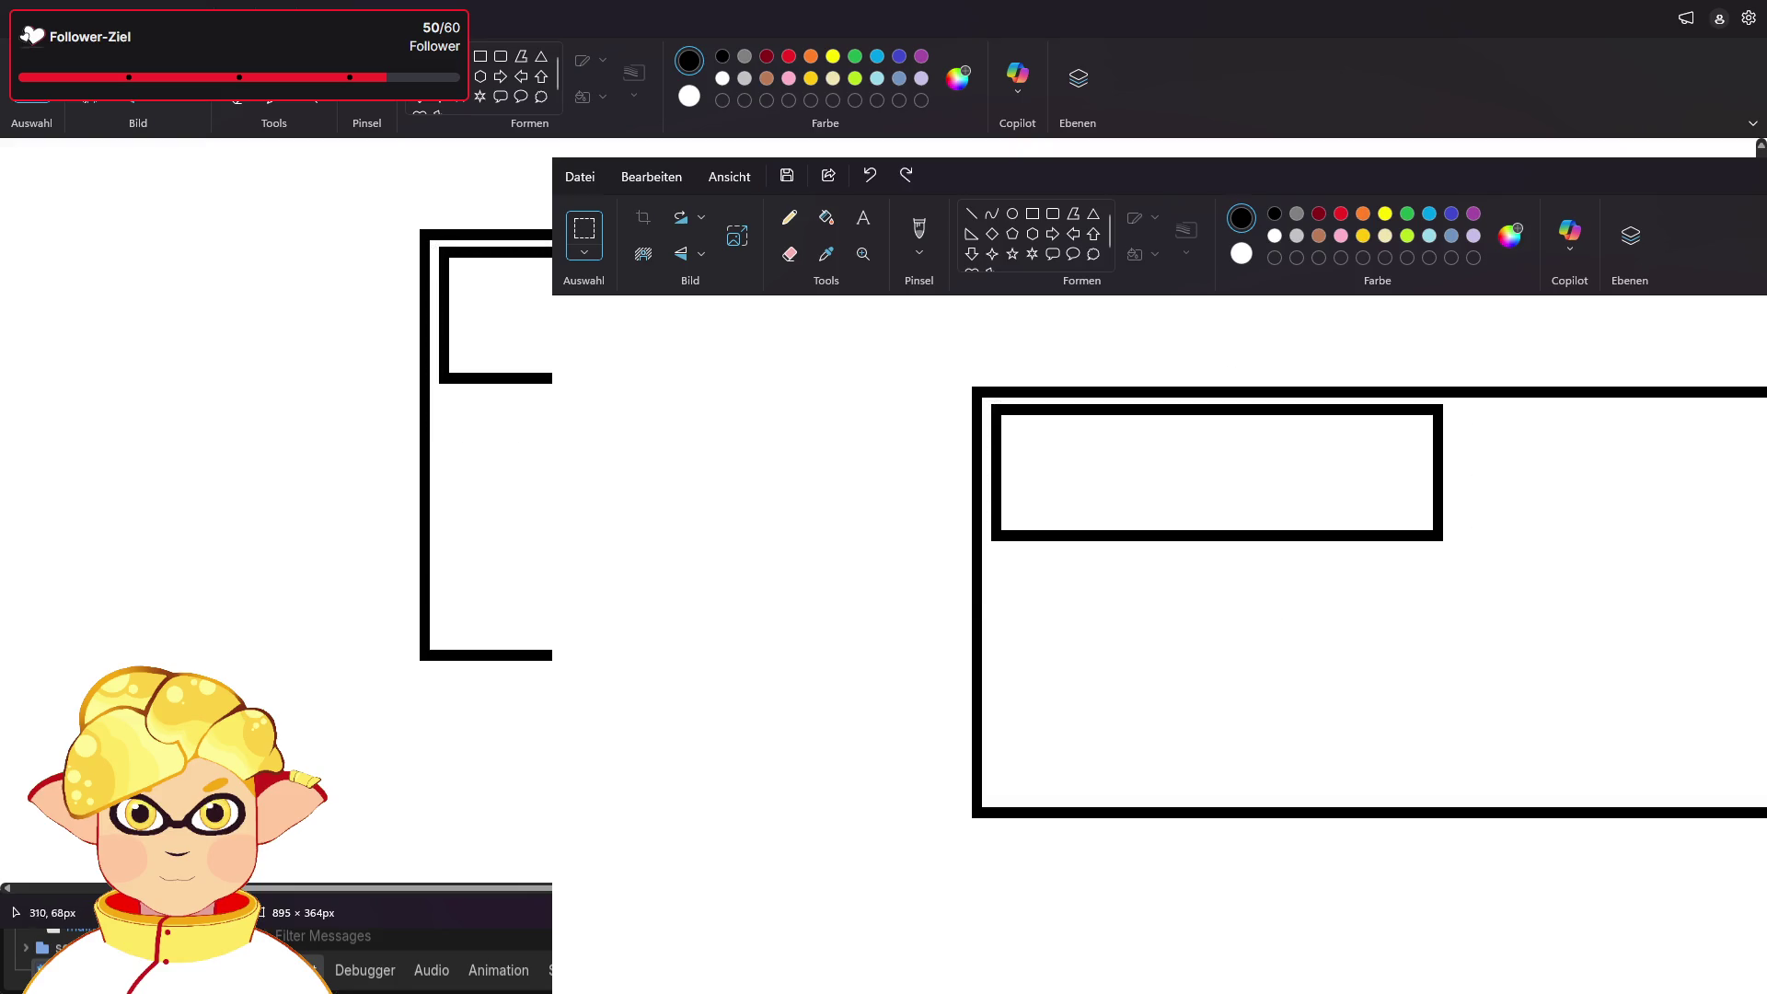
# - Copy the slot rectangle into two extra slots to the right and below, then undo them
pyautogui.moveTo(437, 243)
pyautogui.mouseDown()
pyautogui.moveTo(560, 354)
pyautogui.moveTo(885, 387)
pyautogui.mouseUp()
pyautogui.hotkey('ctrl', 'c')
pyautogui.hotkey('ctrl', 'v')
pyautogui.moveTo(385, 272)
pyautogui.mouseDown()
pyautogui.moveTo(1252, 399)
pyautogui.moveTo(1297, 378)
pyautogui.mouseUp()
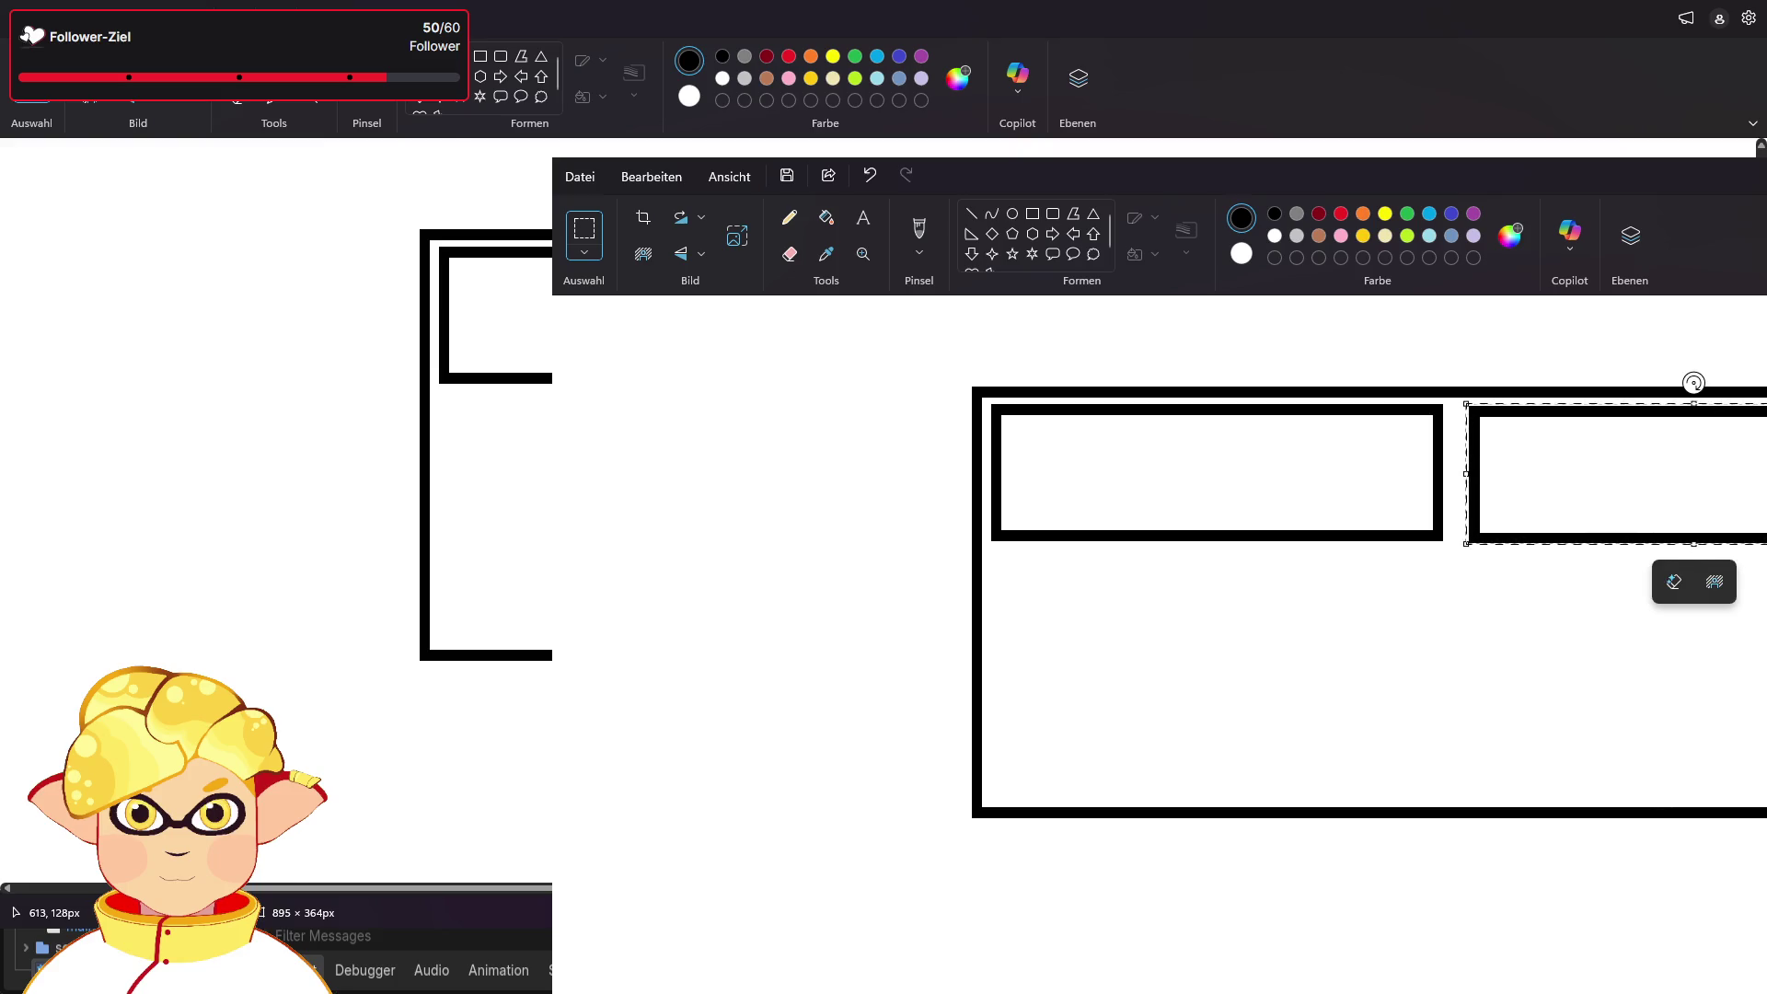
pyautogui.hotkey('ctrl', 'v')
pyautogui.moveTo(356, 268); pyautogui.dragTo(787, 521)
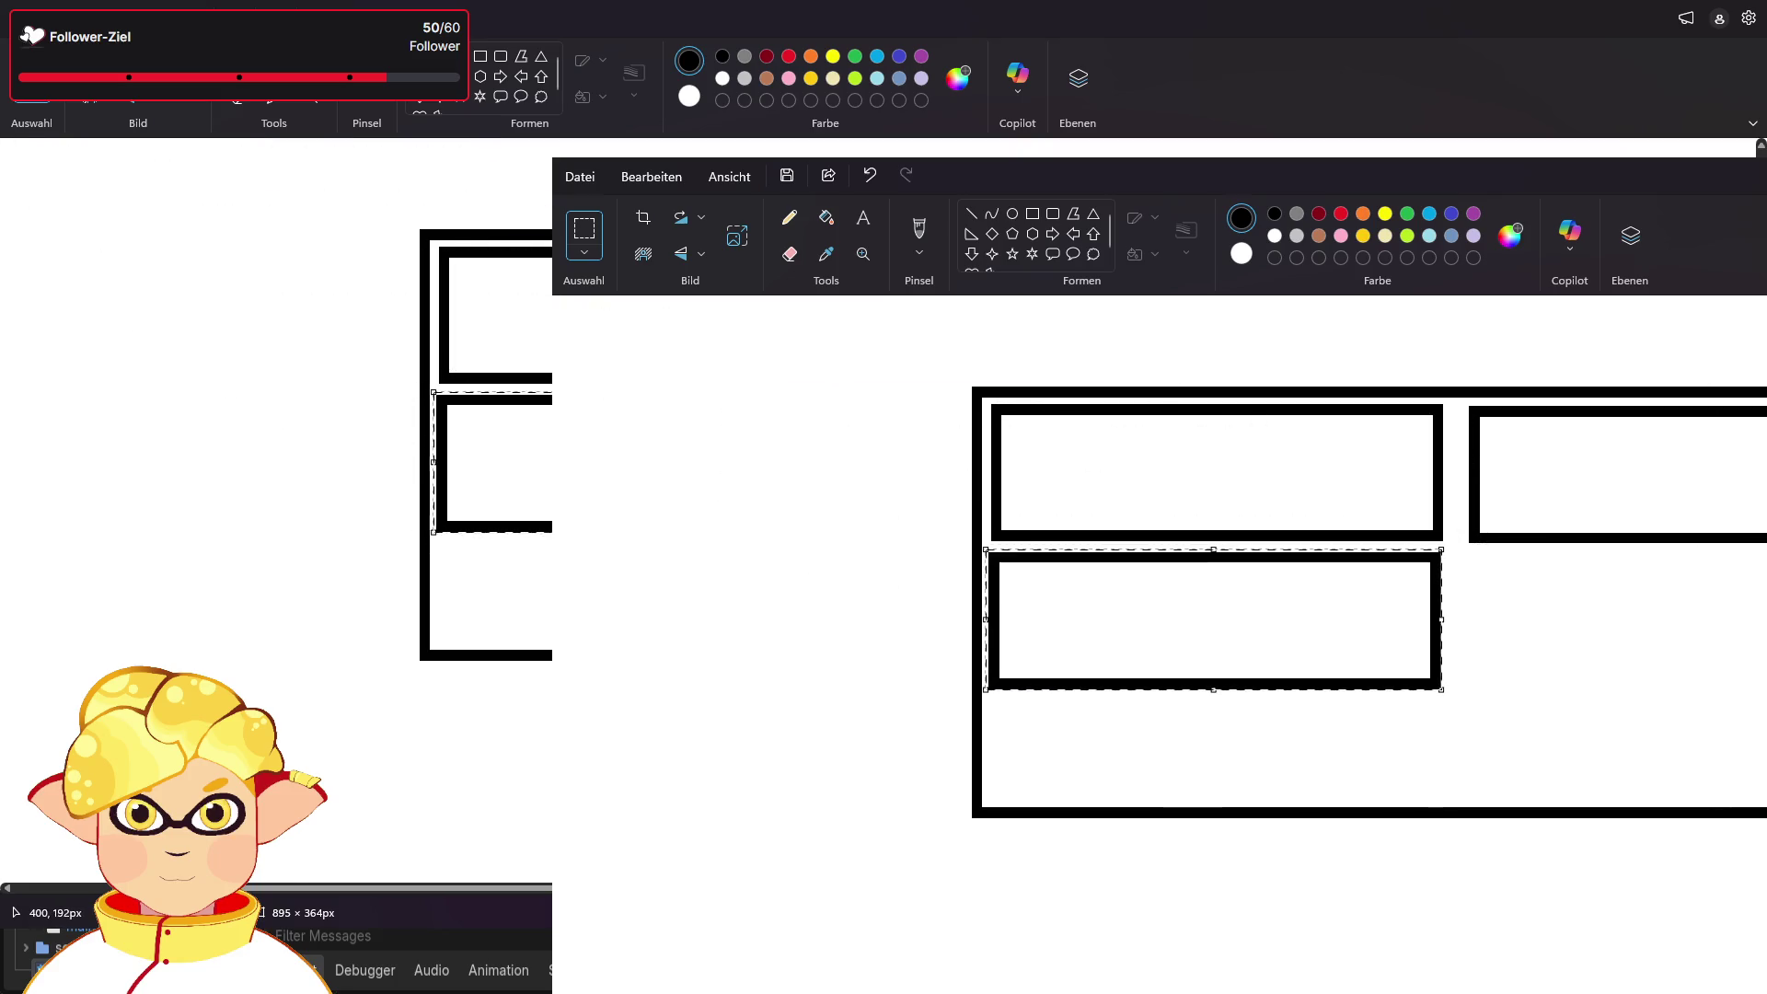
pyautogui.hotkey('ctrl', 'z')
pyautogui.hotkey('ctrl', 'z')
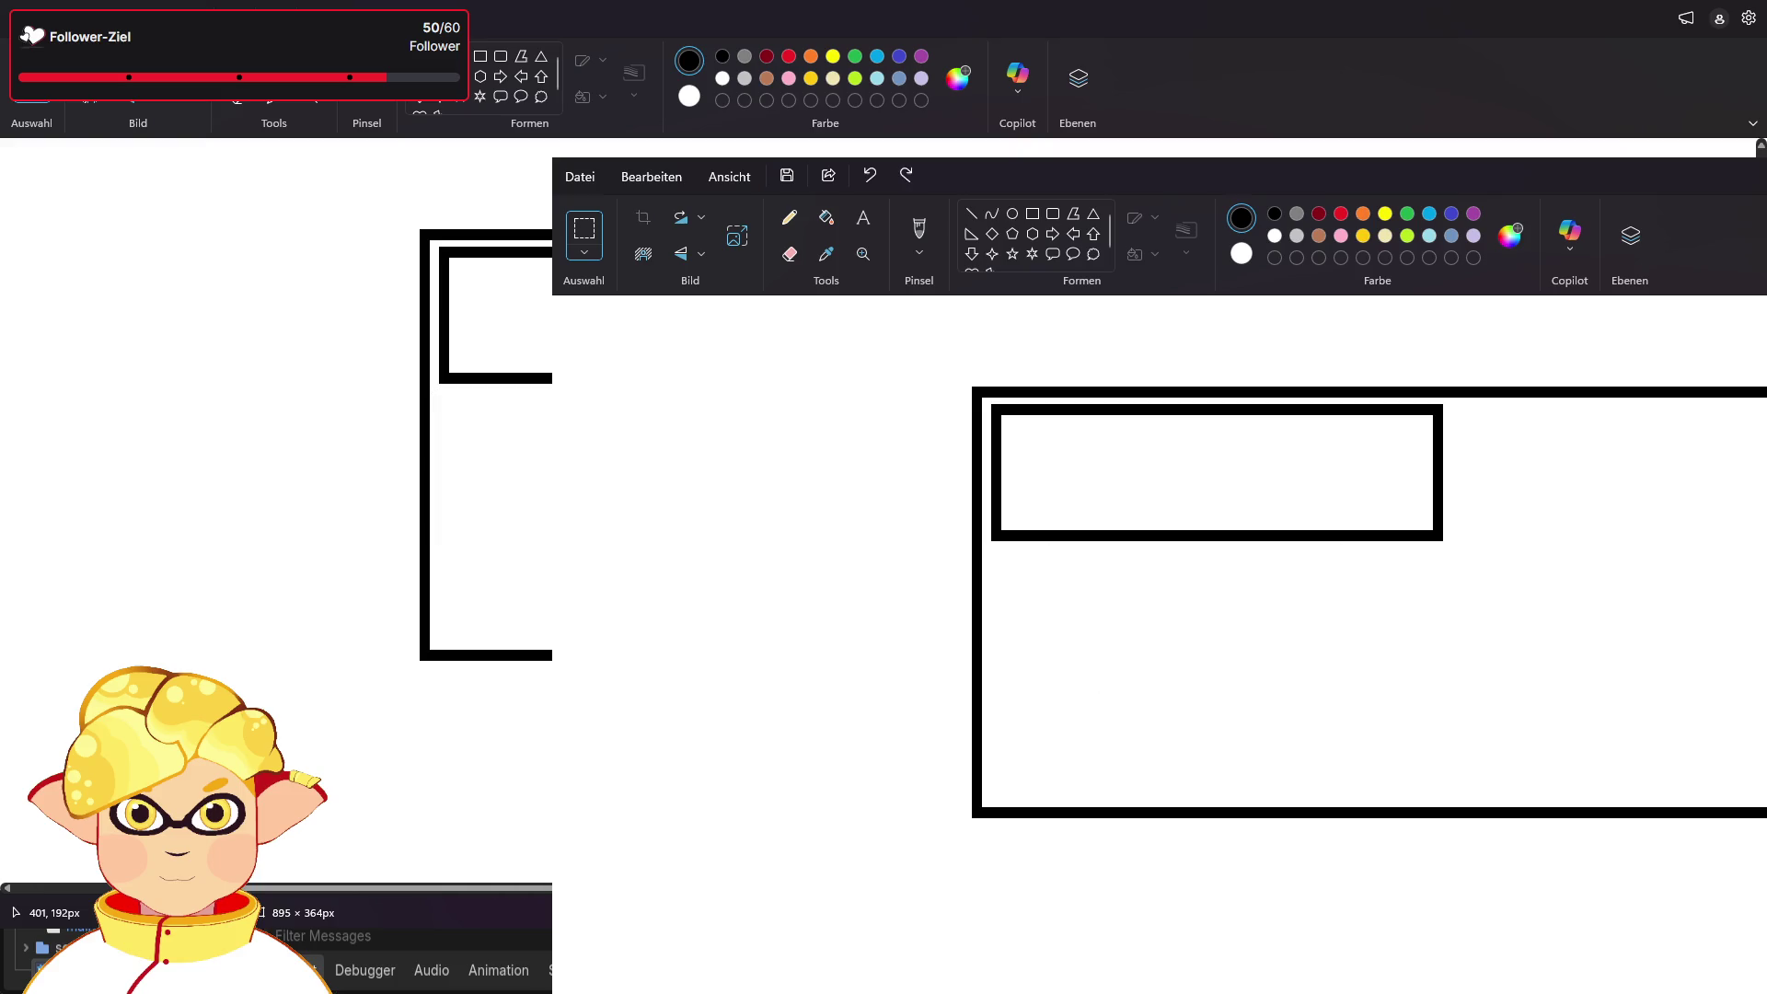
pyautogui.hotkey('ctrl', 'z')
# - Pencil 1, 3, 5, 7 down the left and 2, 4, 6, 8 down the right inside the box
pyautogui.click(236, 60)
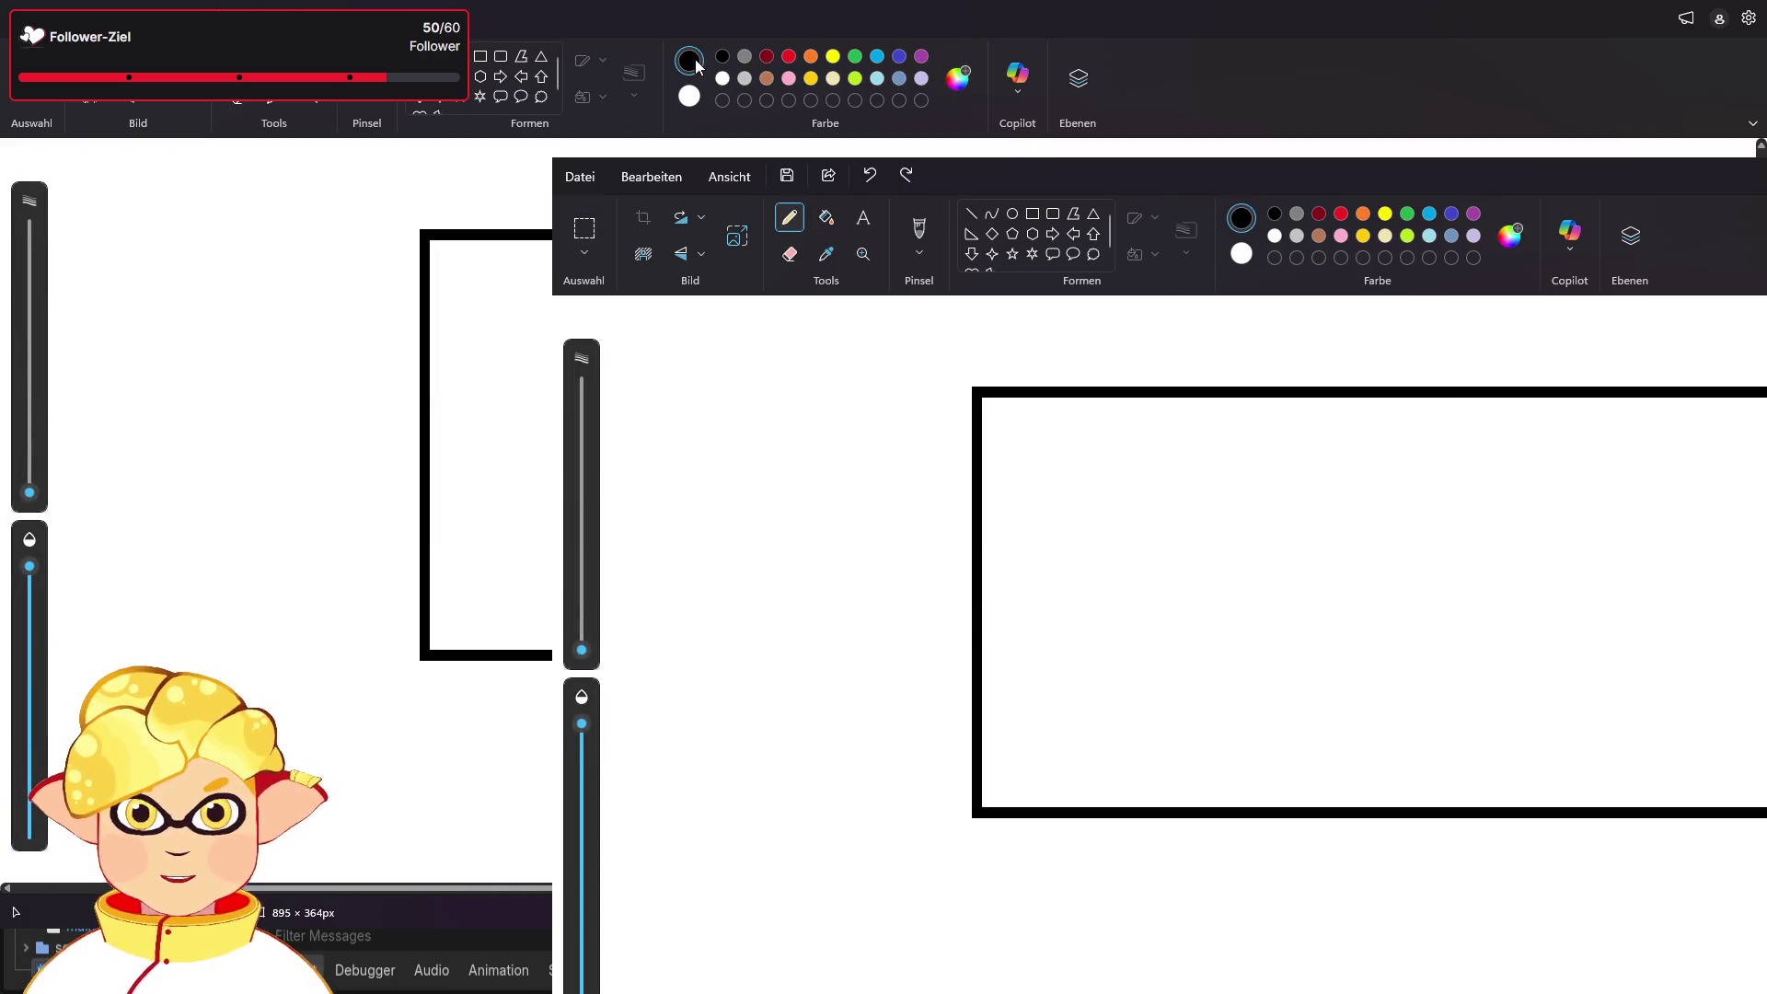
pyautogui.moveTo(464, 317)
pyautogui.mouseDown()
pyautogui.moveTo(502, 297)
pyautogui.moveTo(517, 349)
pyautogui.mouseUp()
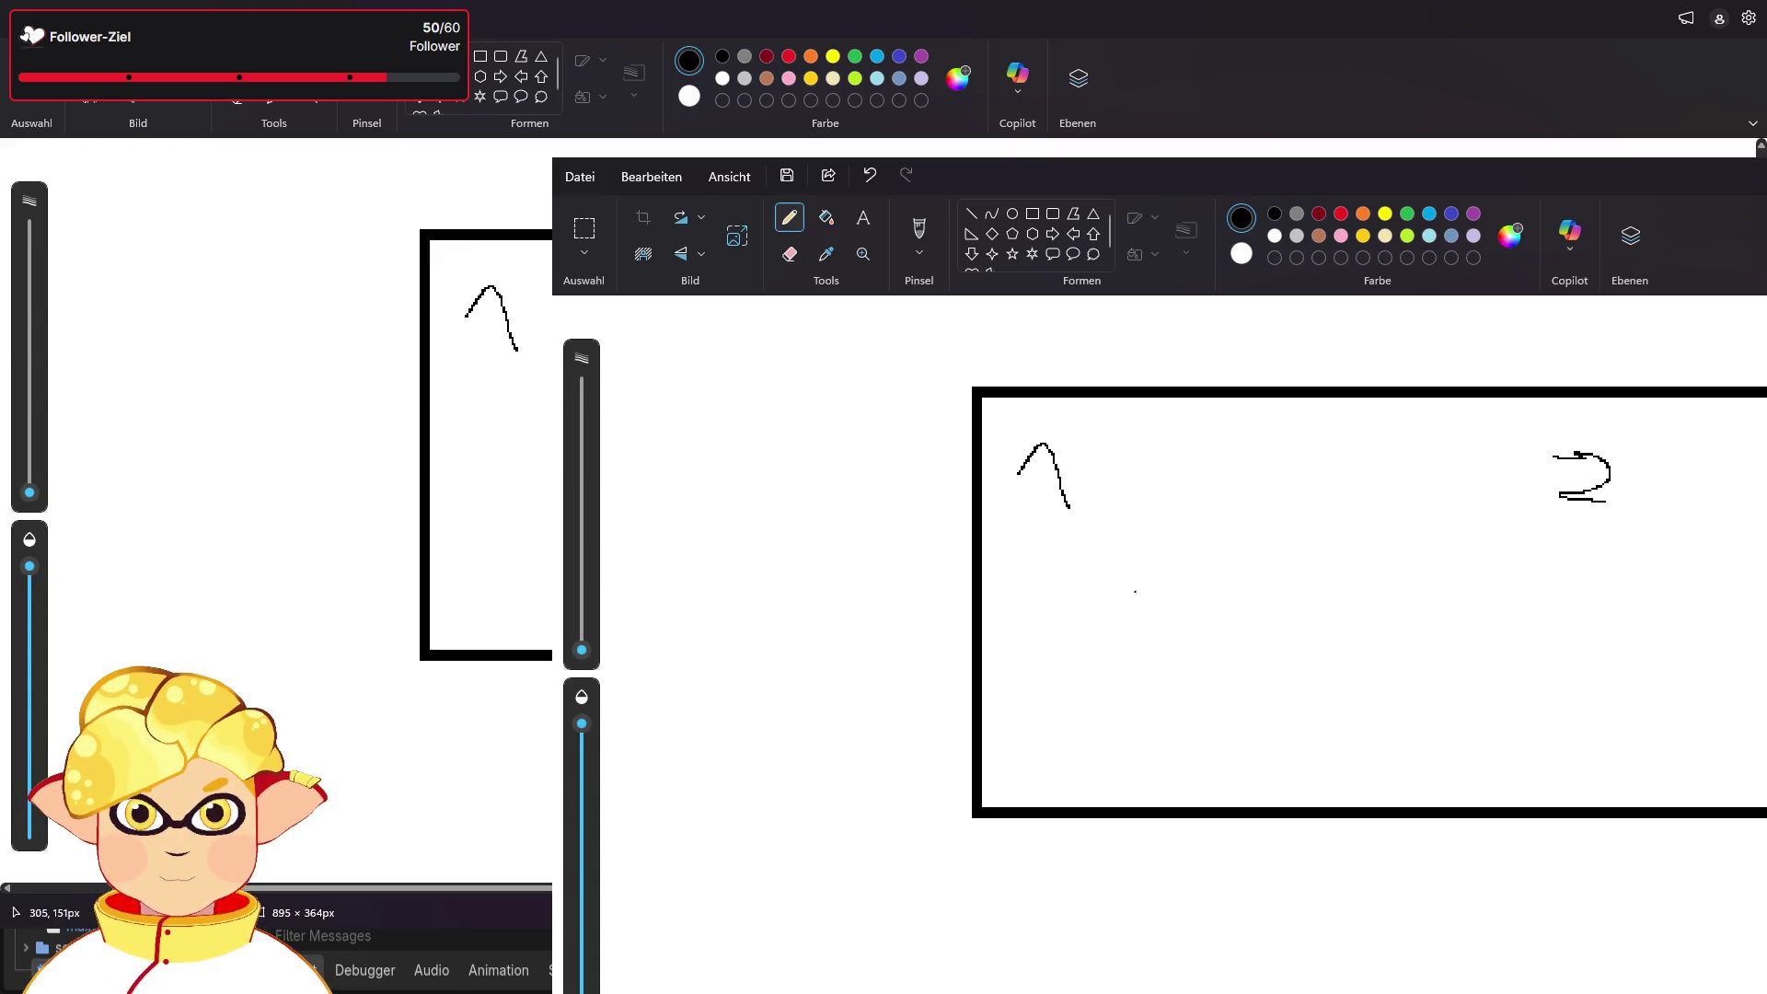
pyautogui.moveTo(482, 377); pyautogui.dragTo(488, 411)
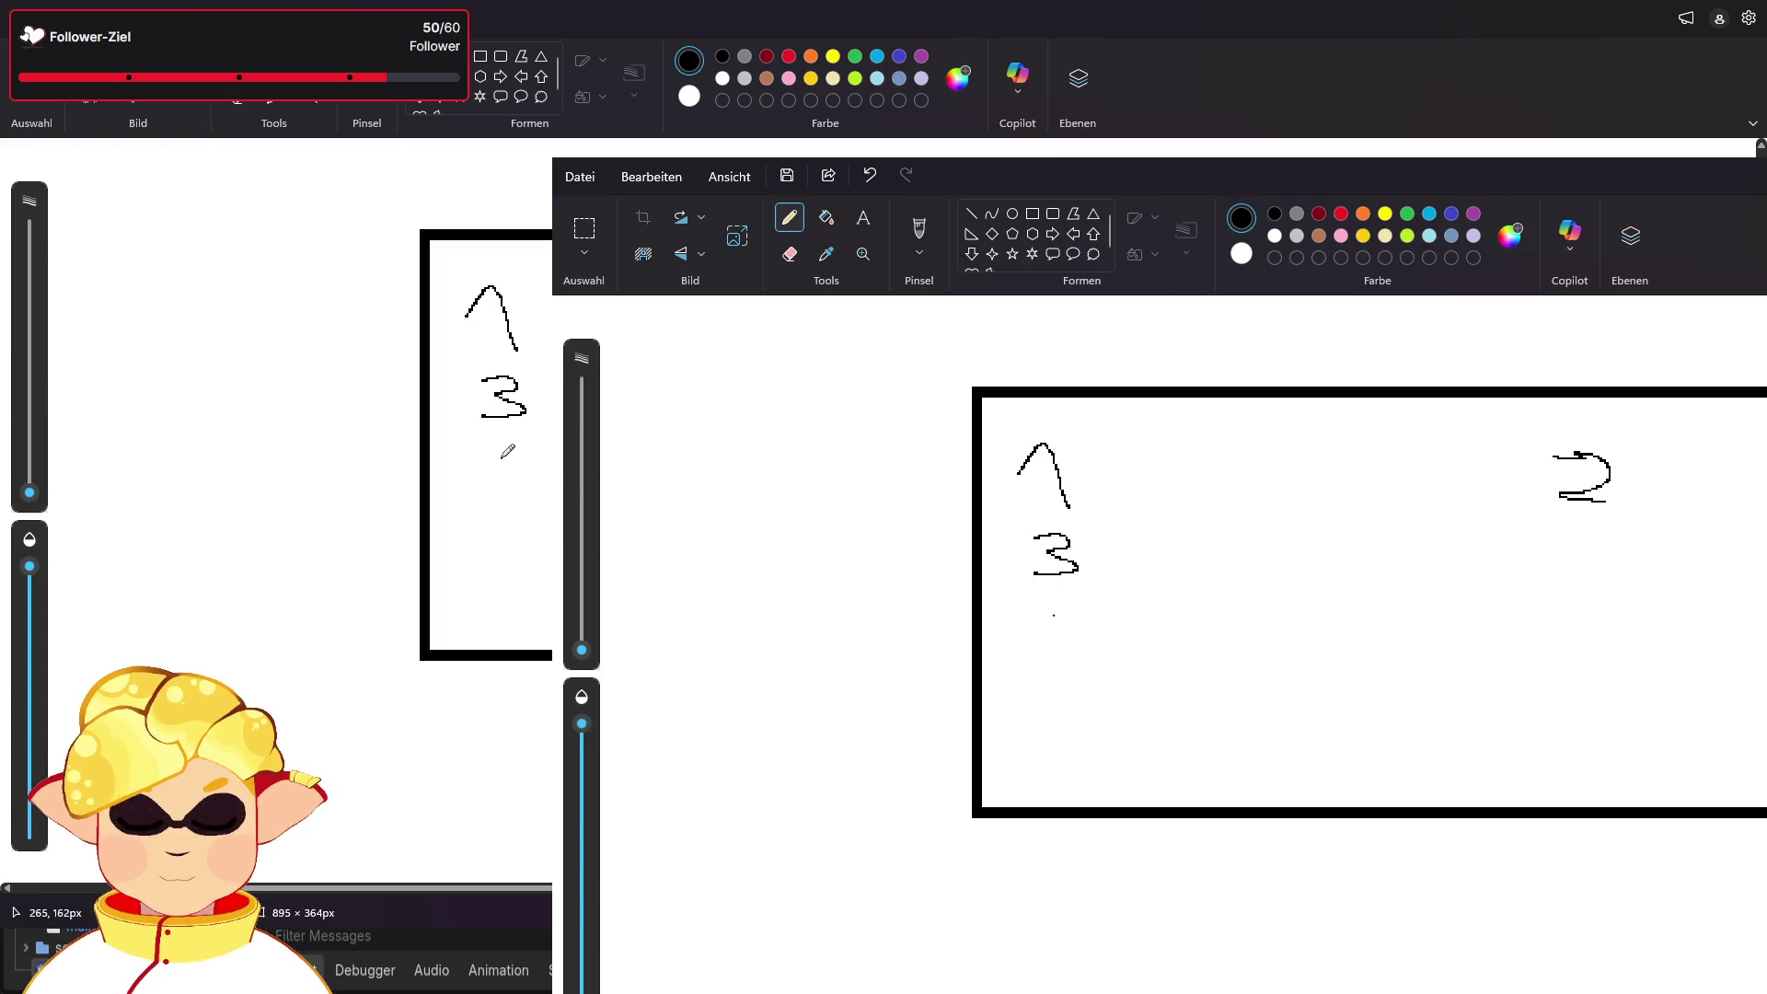
pyautogui.moveTo(521, 452)
pyautogui.mouseDown()
pyautogui.moveTo(484, 471)
pyautogui.moveTo(520, 502)
pyautogui.moveTo(477, 511)
pyautogui.moveTo(514, 596)
pyautogui.moveTo(572, 596)
pyautogui.mouseUp()
pyautogui.moveTo(1013, 380); pyautogui.dragTo(1058, 408)
pyautogui.moveTo(1032, 390); pyautogui.dragTo(1023, 425)
pyautogui.moveTo(1601, 633)
pyautogui.mouseDown()
pyautogui.moveTo(1578, 629)
pyautogui.moveTo(1590, 723)
pyautogui.moveTo(1562, 757)
pyautogui.mouseUp()
pyautogui.moveTo(1601, 736)
pyautogui.mouseDown()
pyautogui.moveTo(1523, 701)
pyautogui.moveTo(1569, 713)
pyautogui.moveTo(1579, 694)
pyautogui.moveTo(1562, 747)
pyautogui.moveTo(1566, 696)
pyautogui.mouseUp()
pyautogui.click(869, 175)
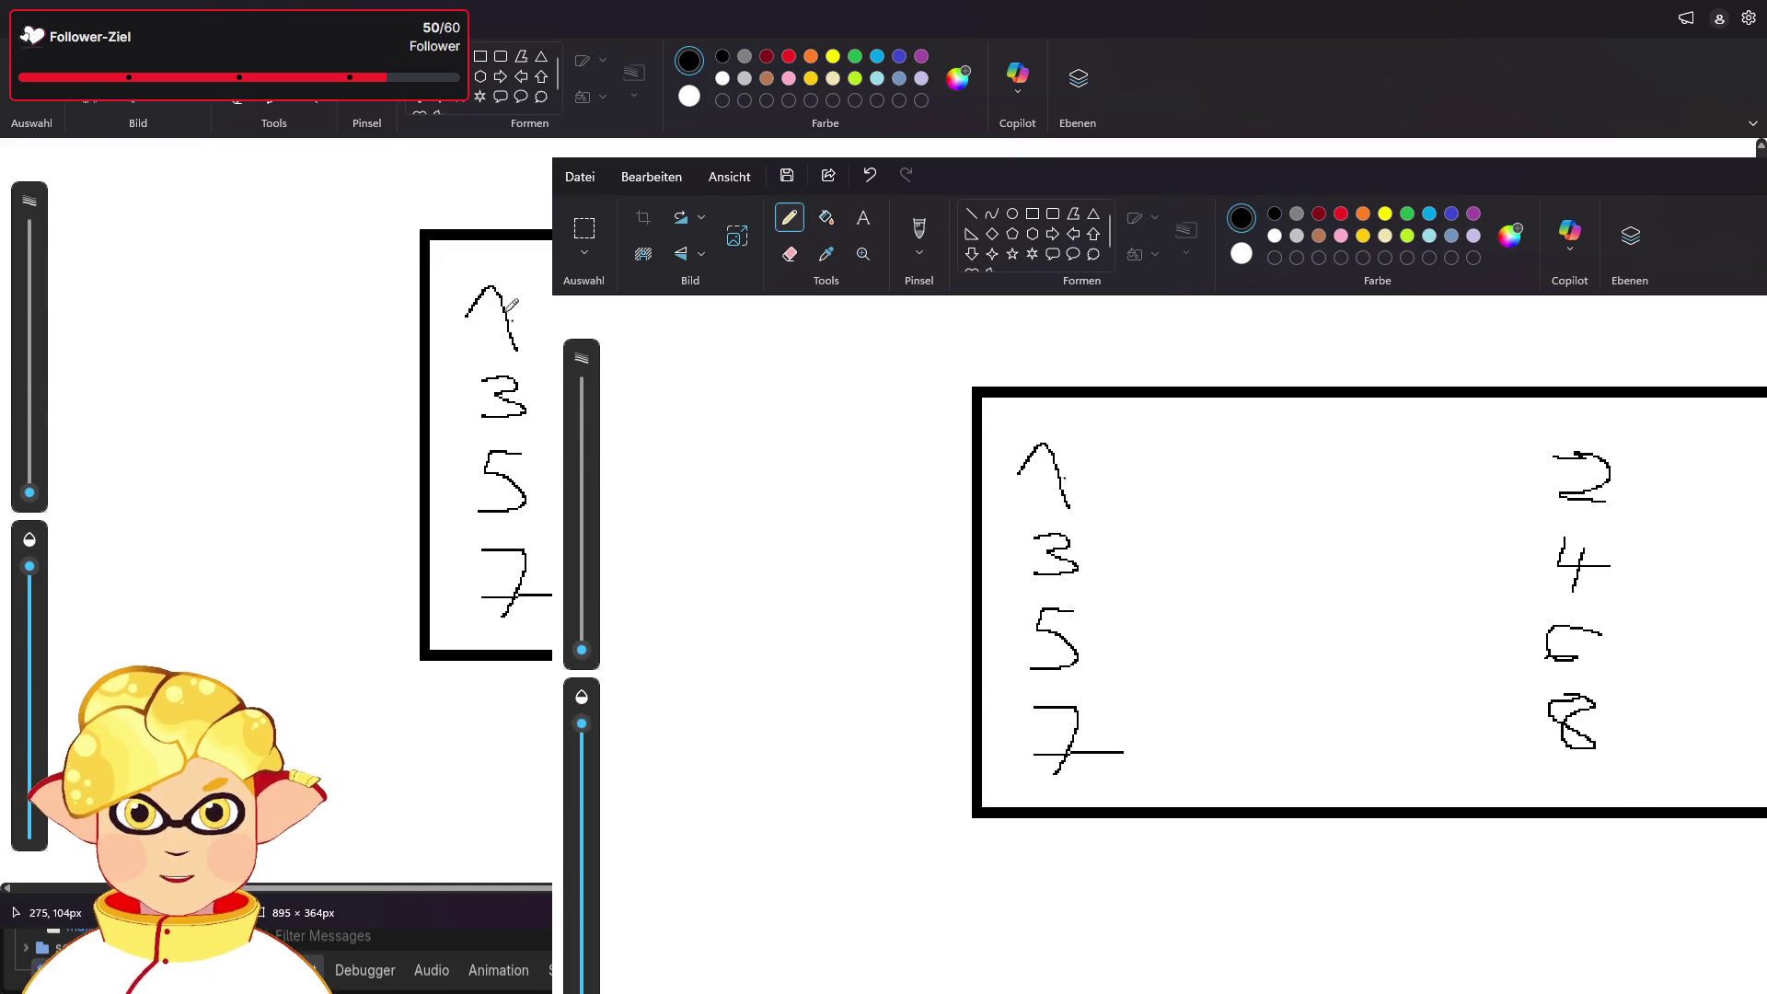
# - Sketch marks above 1 and 2 and freehand loops around both number columns
pyautogui.moveTo(497, 199); pyautogui.dragTo(501, 252)
pyautogui.moveTo(1567, 358)
pyautogui.mouseDown()
pyautogui.moveTo(1577, 387)
pyautogui.moveTo(1538, 420)
pyautogui.mouseUp()
pyautogui.moveTo(331, 164); pyautogui.dragTo(398, 157)
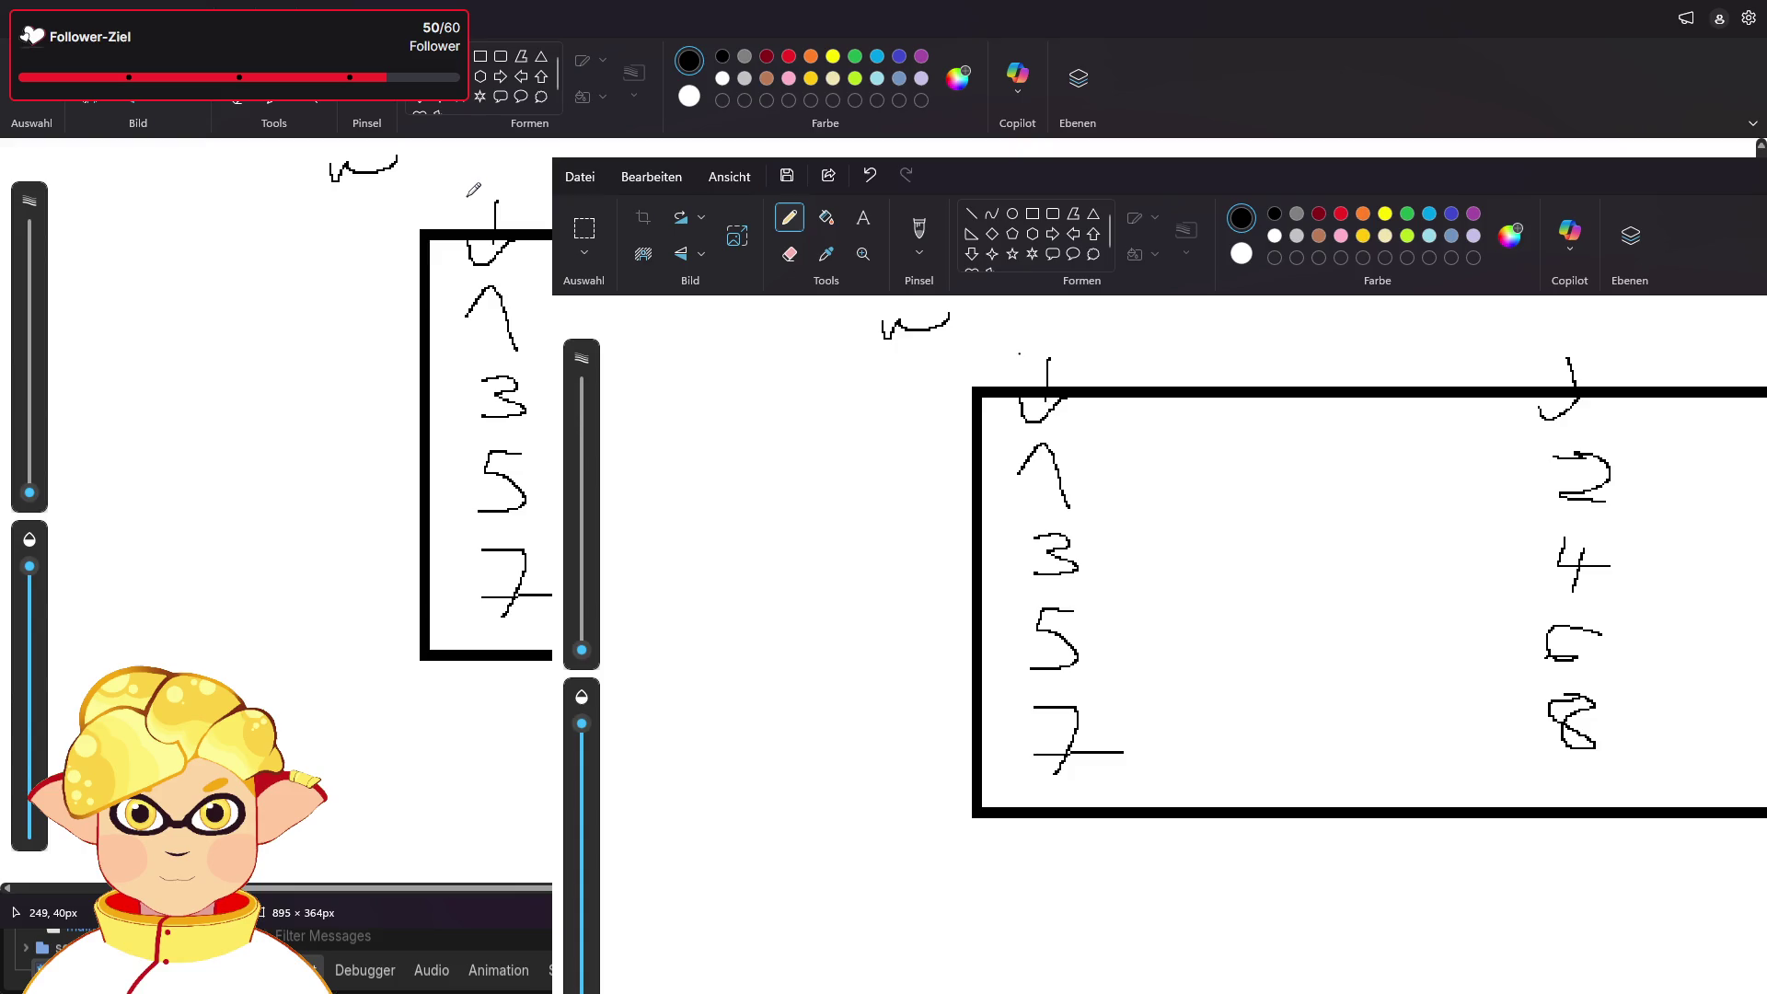
pyautogui.moveTo(474, 195)
pyautogui.mouseDown()
pyautogui.moveTo(346, 295)
pyautogui.moveTo(386, 608)
pyautogui.moveTo(487, 663)
pyautogui.moveTo(519, 639)
pyautogui.mouseUp()
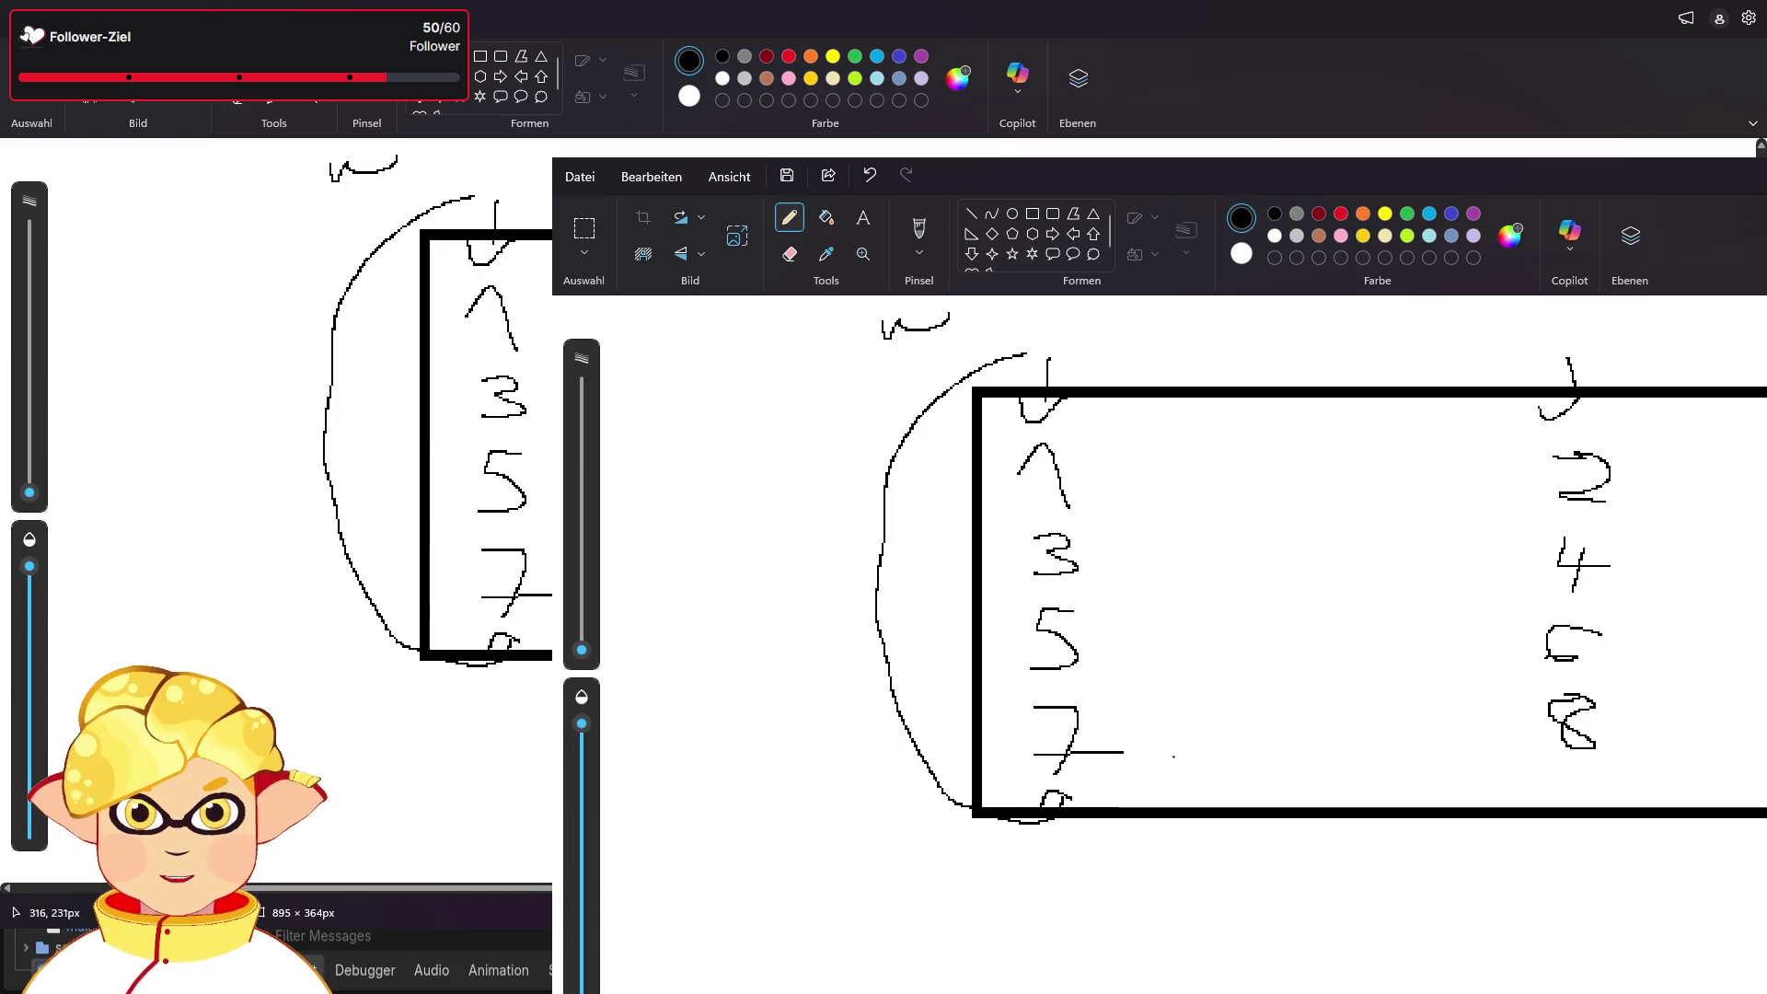
pyautogui.moveTo(1016, 201)
pyautogui.mouseDown()
pyautogui.moveTo(1243, 184)
pyautogui.moveTo(1042, 660)
pyautogui.moveTo(989, 626)
pyautogui.moveTo(1094, 667)
pyautogui.mouseUp()
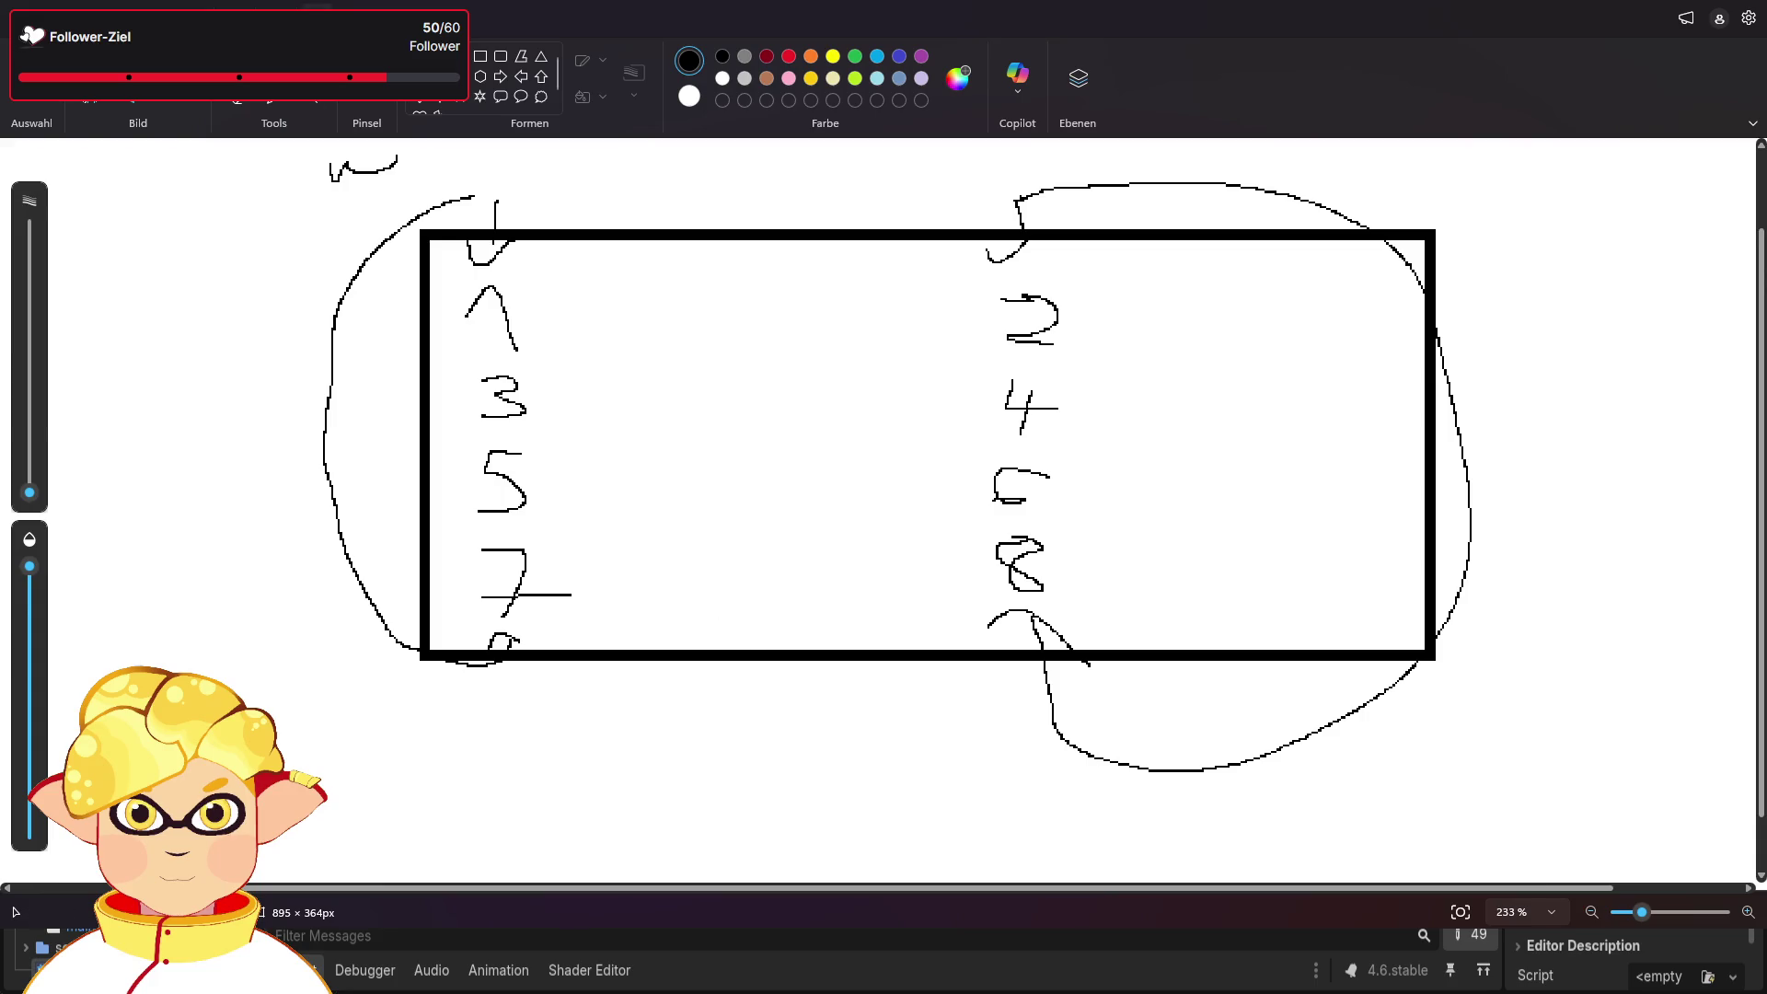
# - Undo the loops, write an A left of the box, and draw left arrows beside 2, 4 and 6
pyautogui.hotkey('ctrl', 'z')
pyautogui.hotkey('ctrl', 'z')
pyautogui.hotkey('ctrl', 'z')
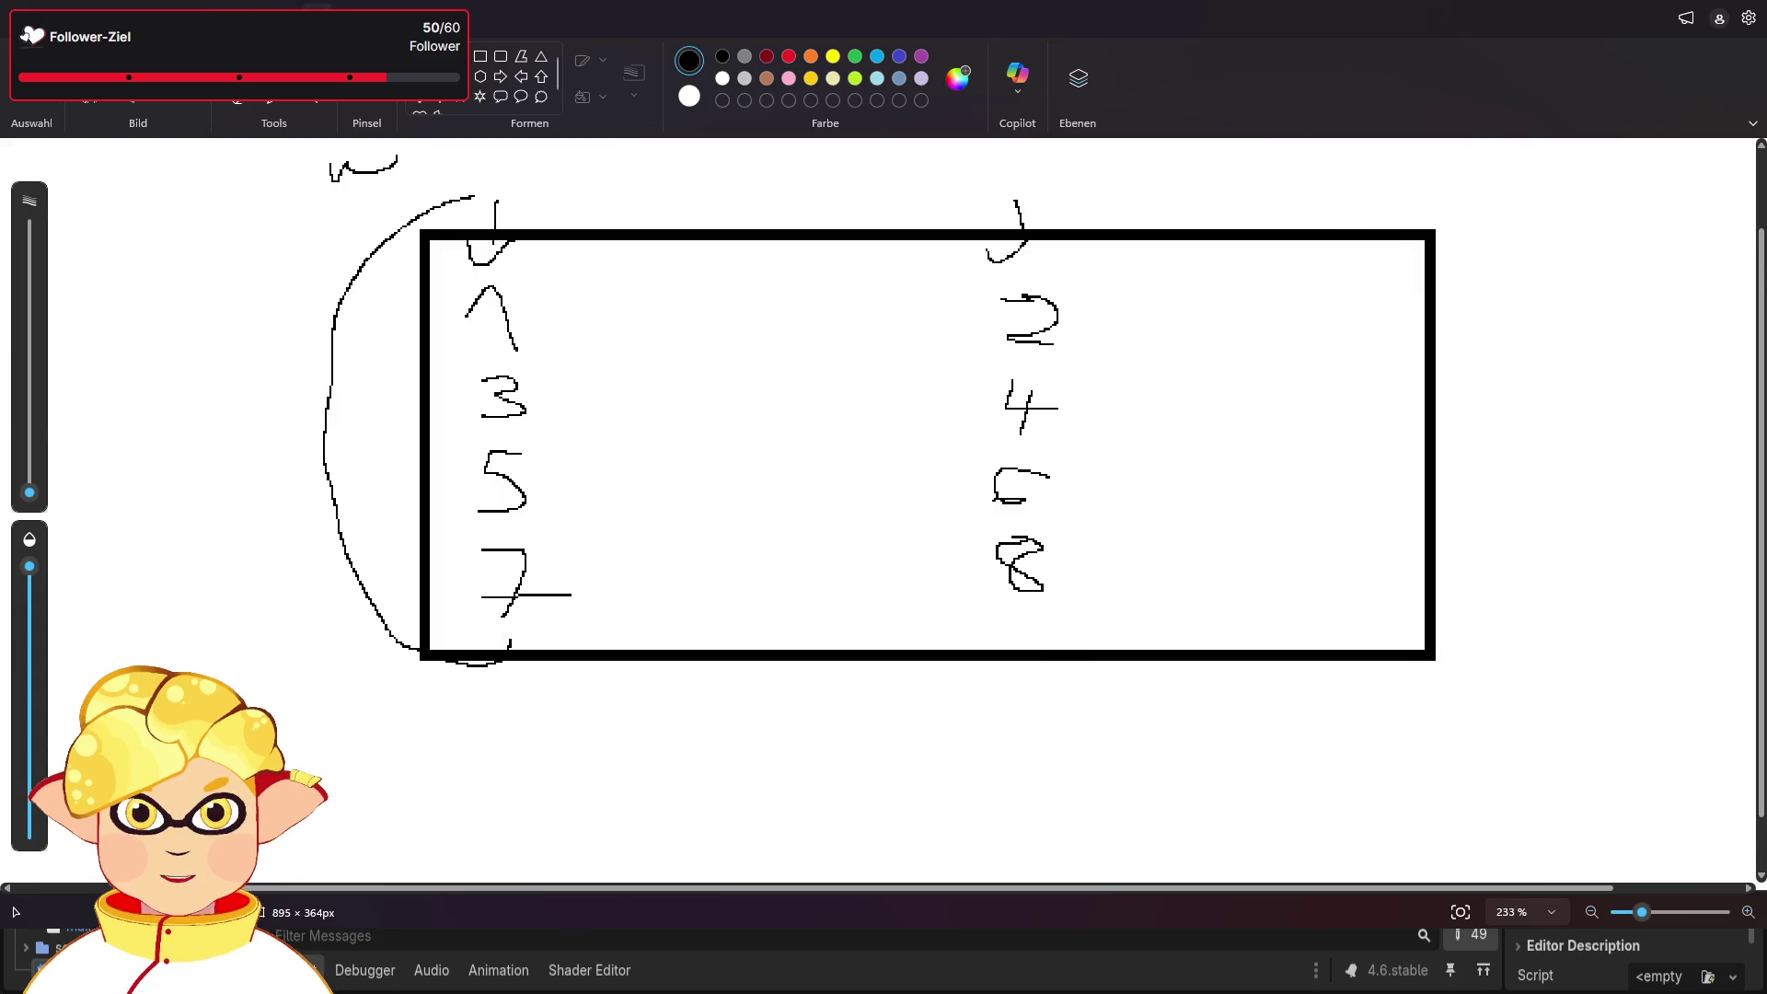
pyautogui.hotkey('ctrl', 'z')
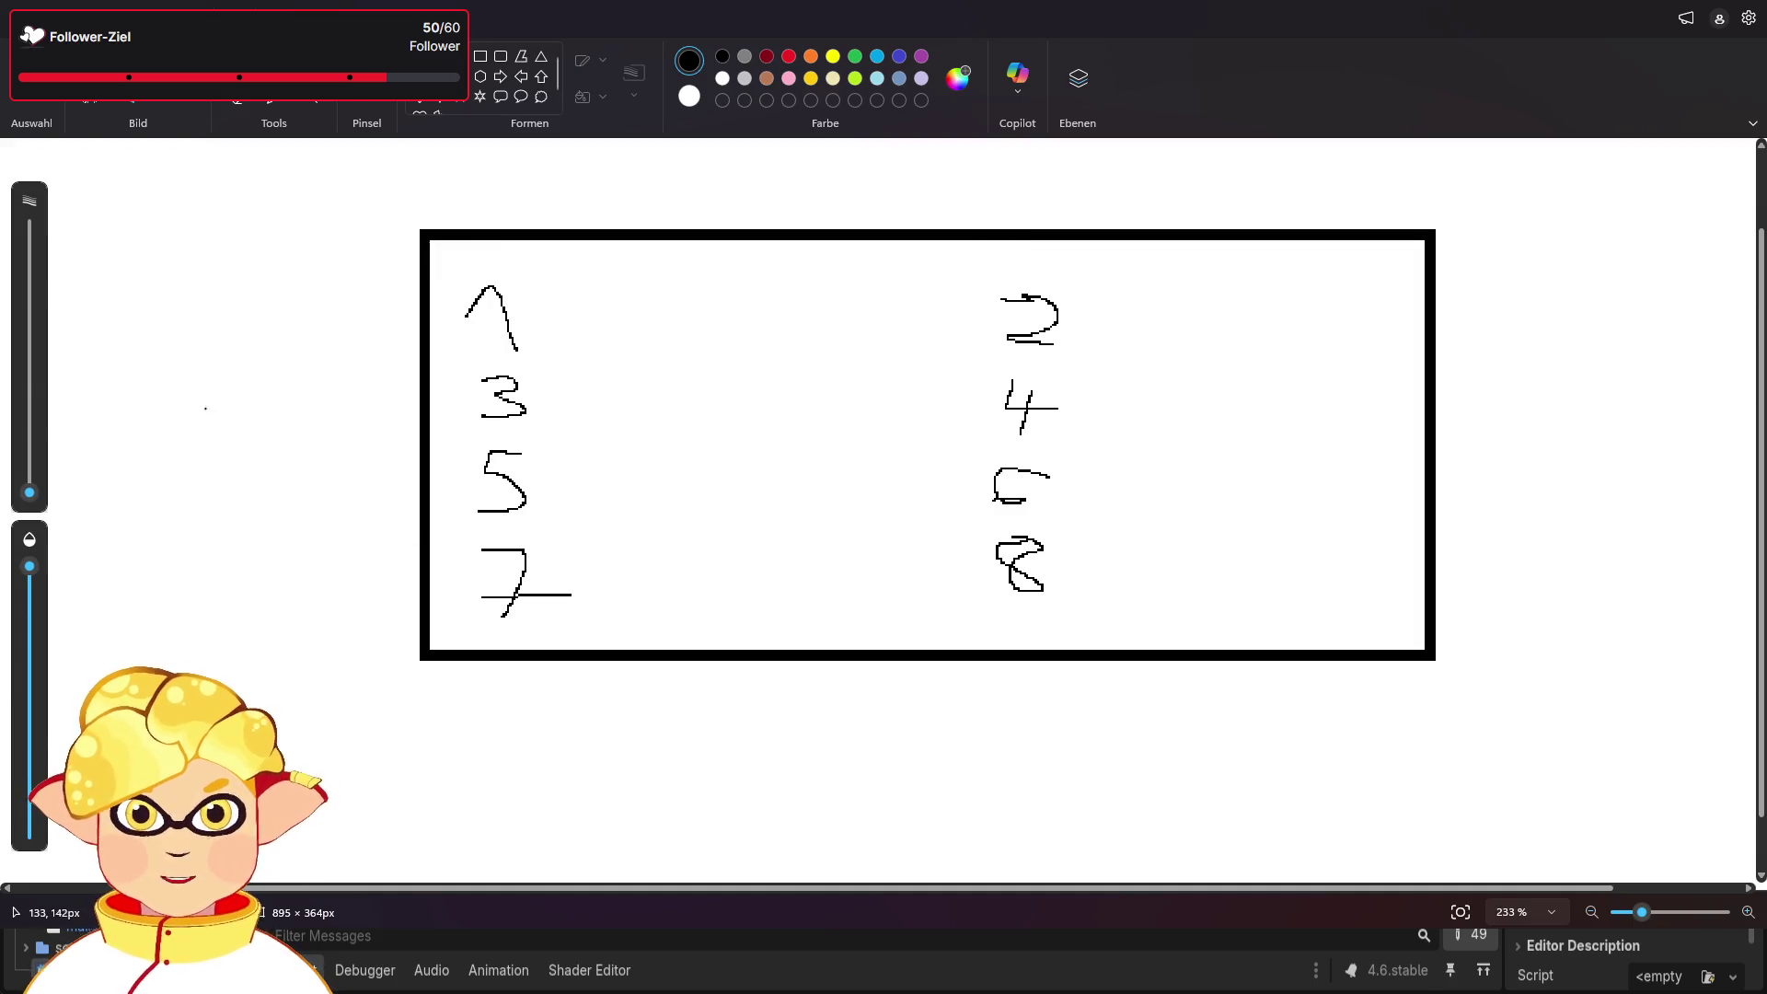
pyautogui.moveTo(117, 371)
pyautogui.mouseDown()
pyautogui.moveTo(123, 332)
pyautogui.moveTo(165, 364)
pyautogui.moveTo(164, 327)
pyautogui.mouseUp()
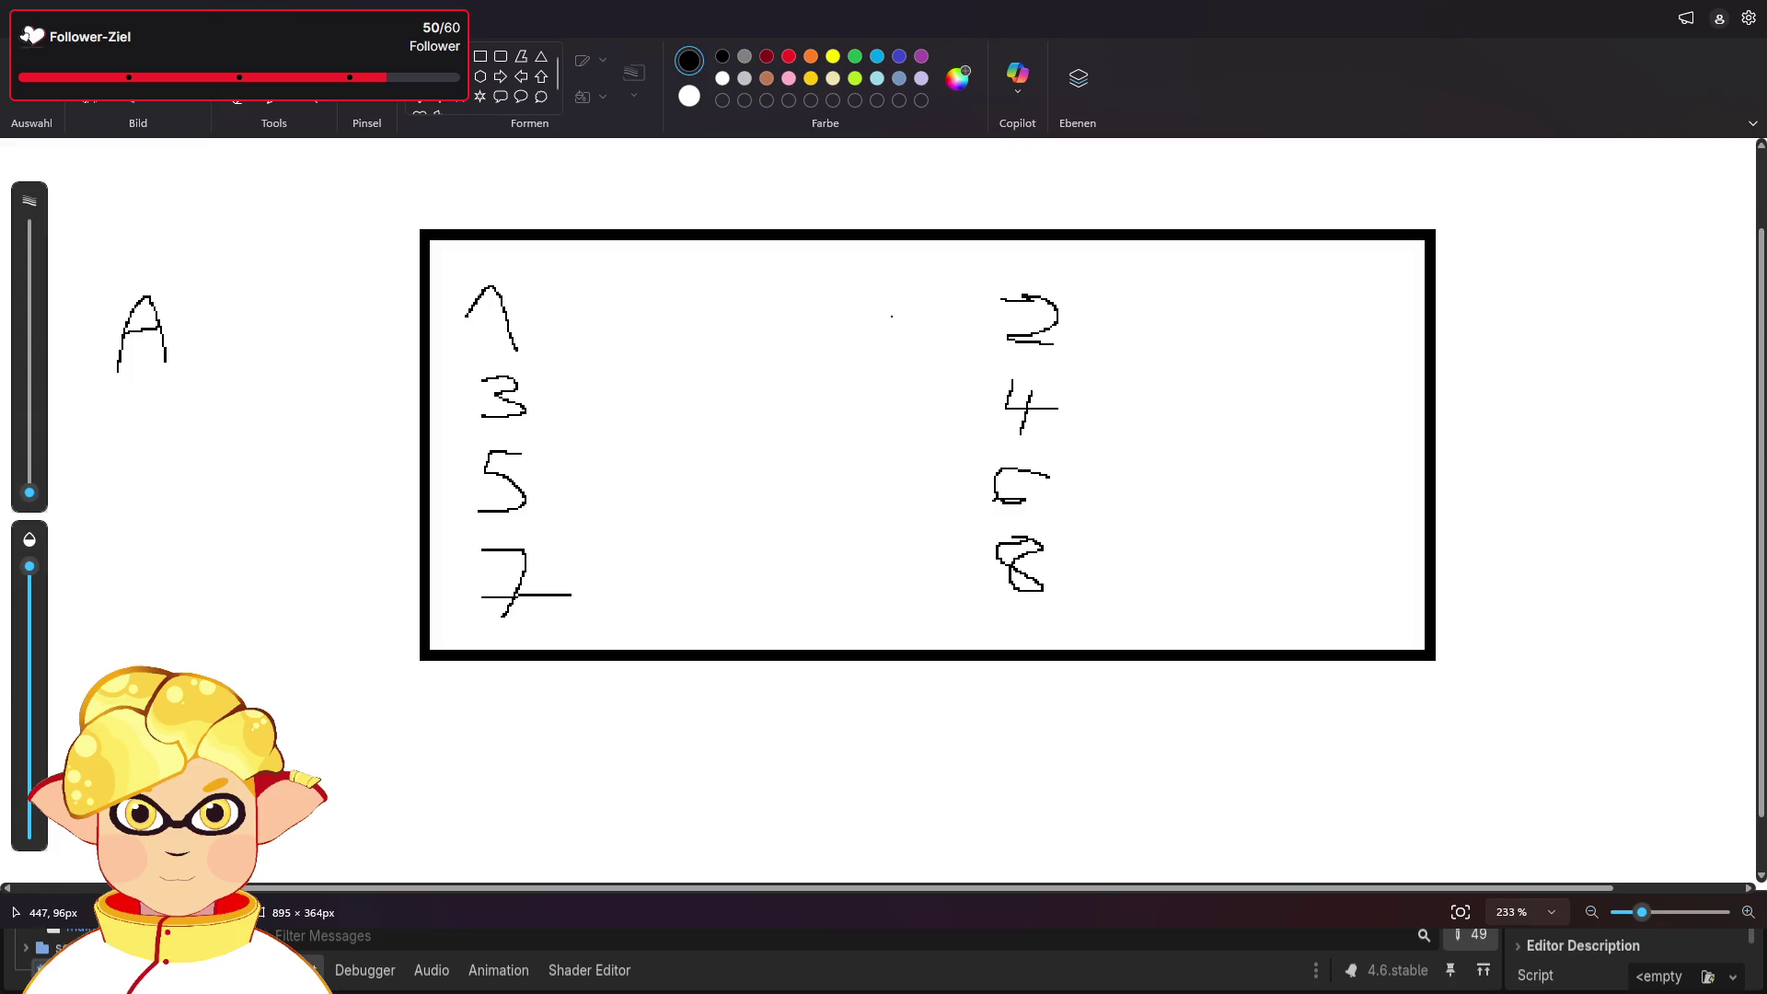
pyautogui.moveTo(932, 312)
pyautogui.mouseDown()
pyautogui.moveTo(887, 317)
pyautogui.moveTo(897, 327)
pyautogui.mouseUp()
pyautogui.moveTo(988, 404)
pyautogui.mouseDown()
pyautogui.moveTo(911, 403)
pyautogui.moveTo(934, 418)
pyautogui.mouseUp()
pyautogui.moveTo(974, 492)
pyautogui.mouseDown()
pyautogui.moveTo(902, 486)
pyautogui.moveTo(956, 514)
pyautogui.moveTo(894, 572)
pyautogui.moveTo(938, 597)
pyautogui.mouseUp()
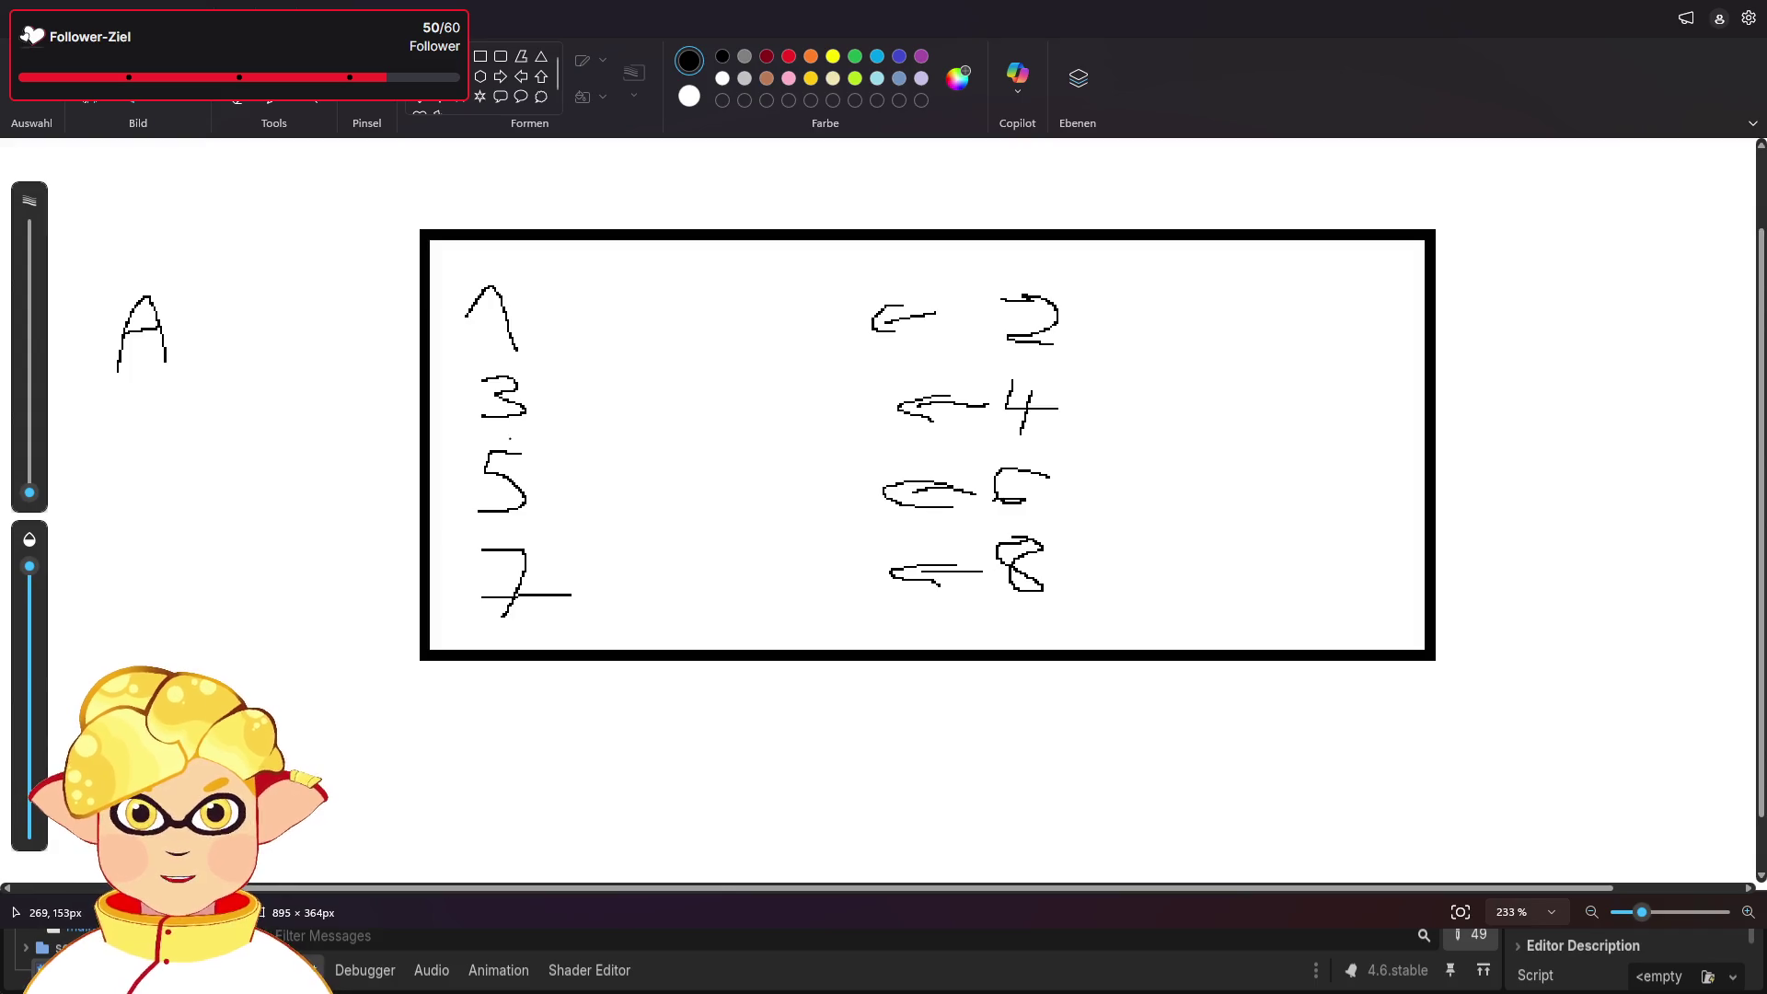
# - Draw a curve from 7 under the box to 8 with a hook at its end
pyautogui.moveTo(458, 583)
pyautogui.mouseDown()
pyautogui.moveTo(589, 685)
pyautogui.moveTo(1099, 625)
pyautogui.moveTo(1167, 538)
pyautogui.moveTo(1133, 502)
pyautogui.moveTo(1116, 510)
pyautogui.moveTo(1128, 520)
pyautogui.mouseUp()
pyautogui.moveTo(1093, 587); pyautogui.dragTo(1020, 615)
pyautogui.click(956, 631)
pyautogui.hotkey('ctrl', 'z')
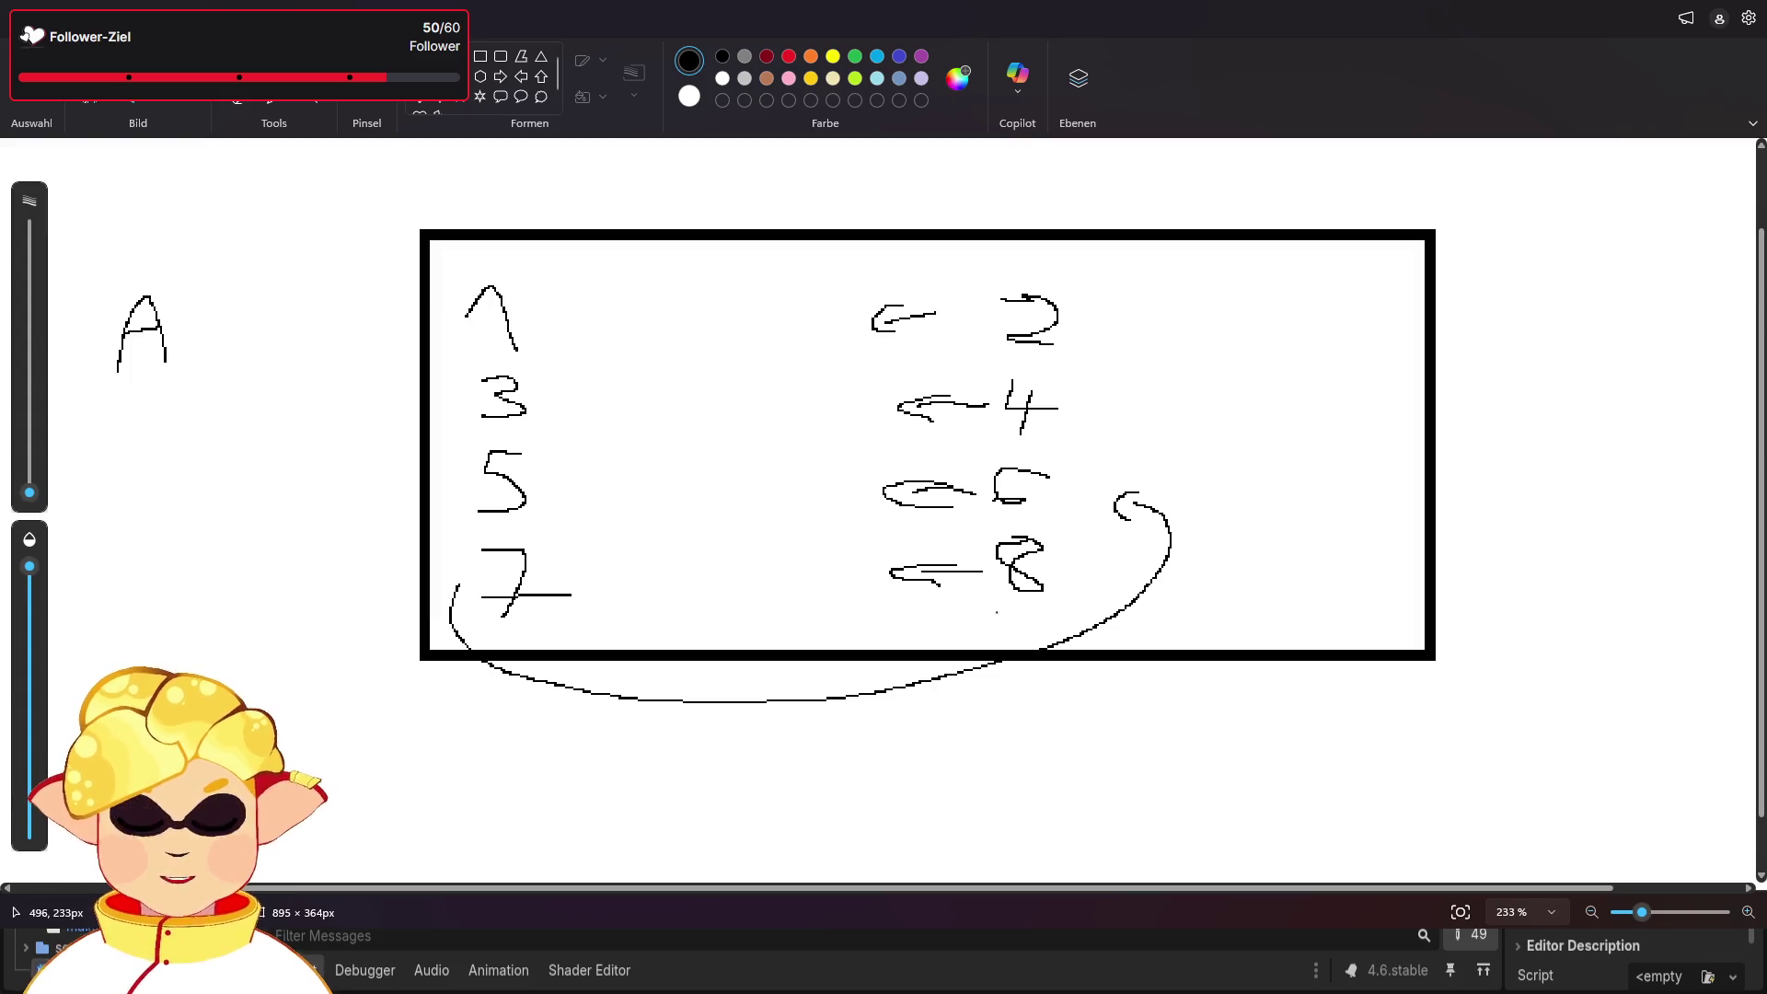
# - Sketch connecting strokes from 1 around the box, 5 to 4, 3 to 2, and a hook below the A
pyautogui.moveTo(460, 329)
pyautogui.mouseDown()
pyautogui.moveTo(765, 189)
pyautogui.moveTo(1653, 444)
pyautogui.moveTo(1394, 656)
pyautogui.moveTo(1116, 589)
pyautogui.moveTo(1078, 564)
pyautogui.mouseUp()
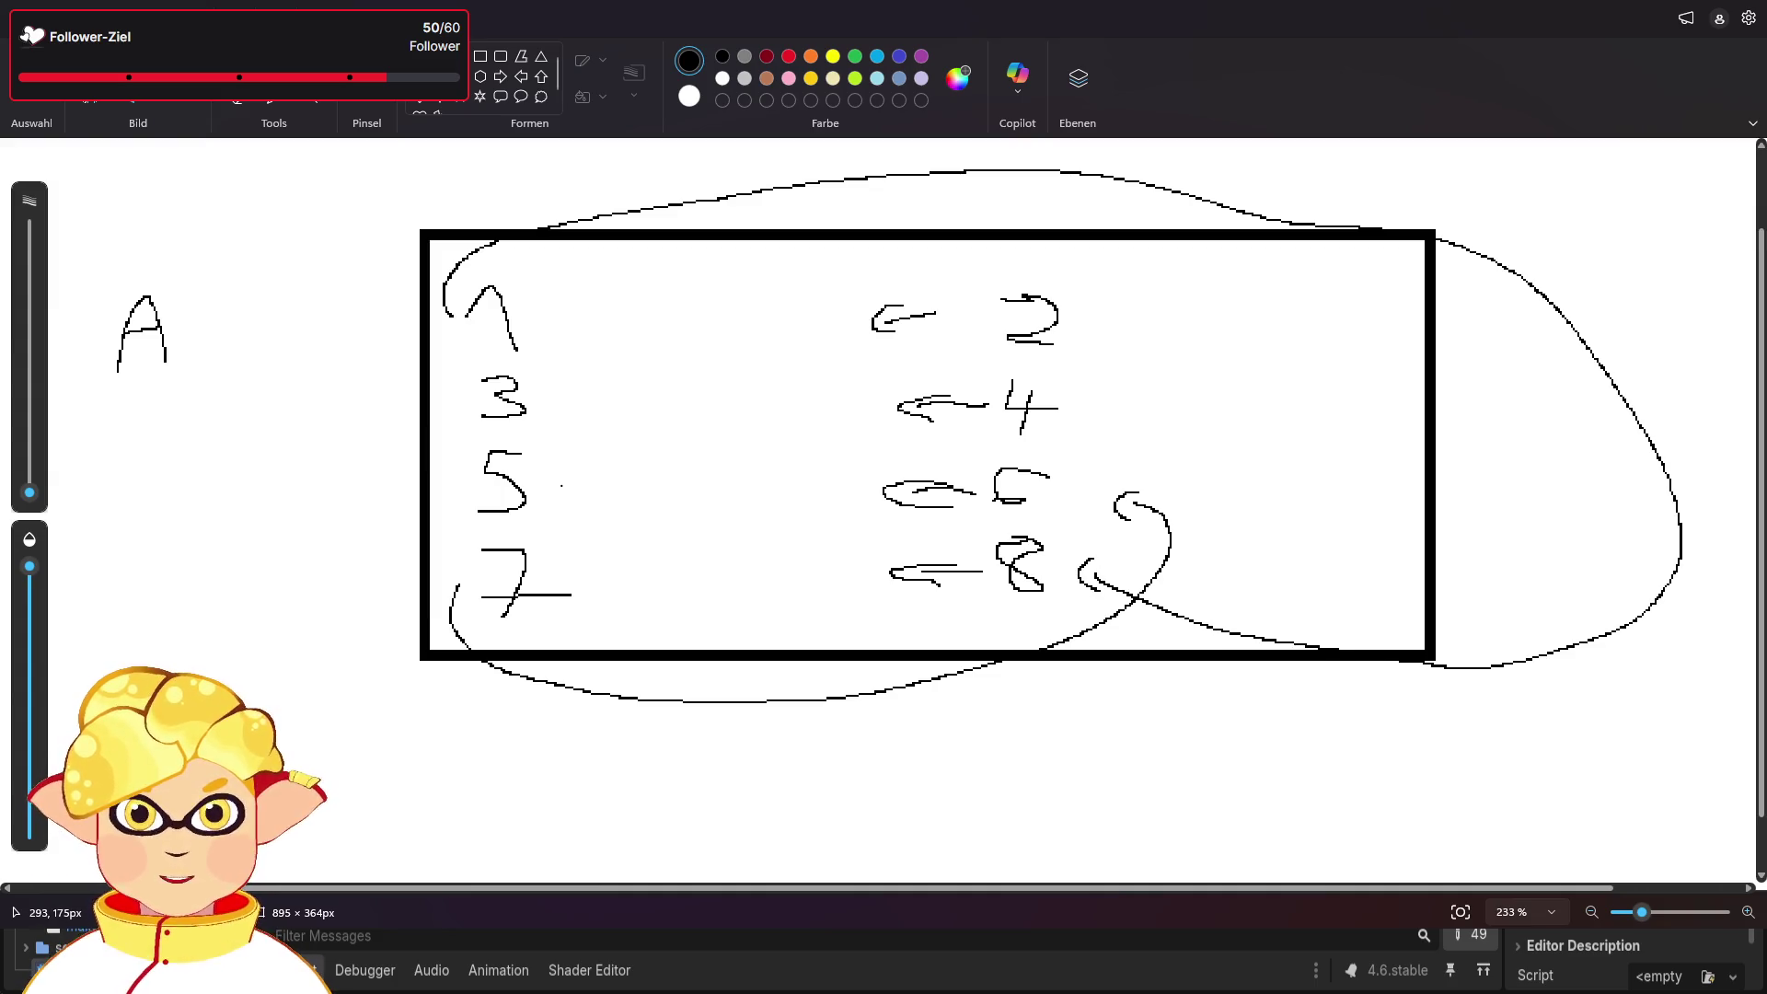
pyautogui.moveTo(586, 477)
pyautogui.mouseDown()
pyautogui.moveTo(1167, 411)
pyautogui.moveTo(1095, 411)
pyautogui.mouseUp()
pyautogui.moveTo(562, 405)
pyautogui.mouseDown()
pyautogui.moveTo(1082, 341)
pyautogui.moveTo(1075, 314)
pyautogui.mouseUp()
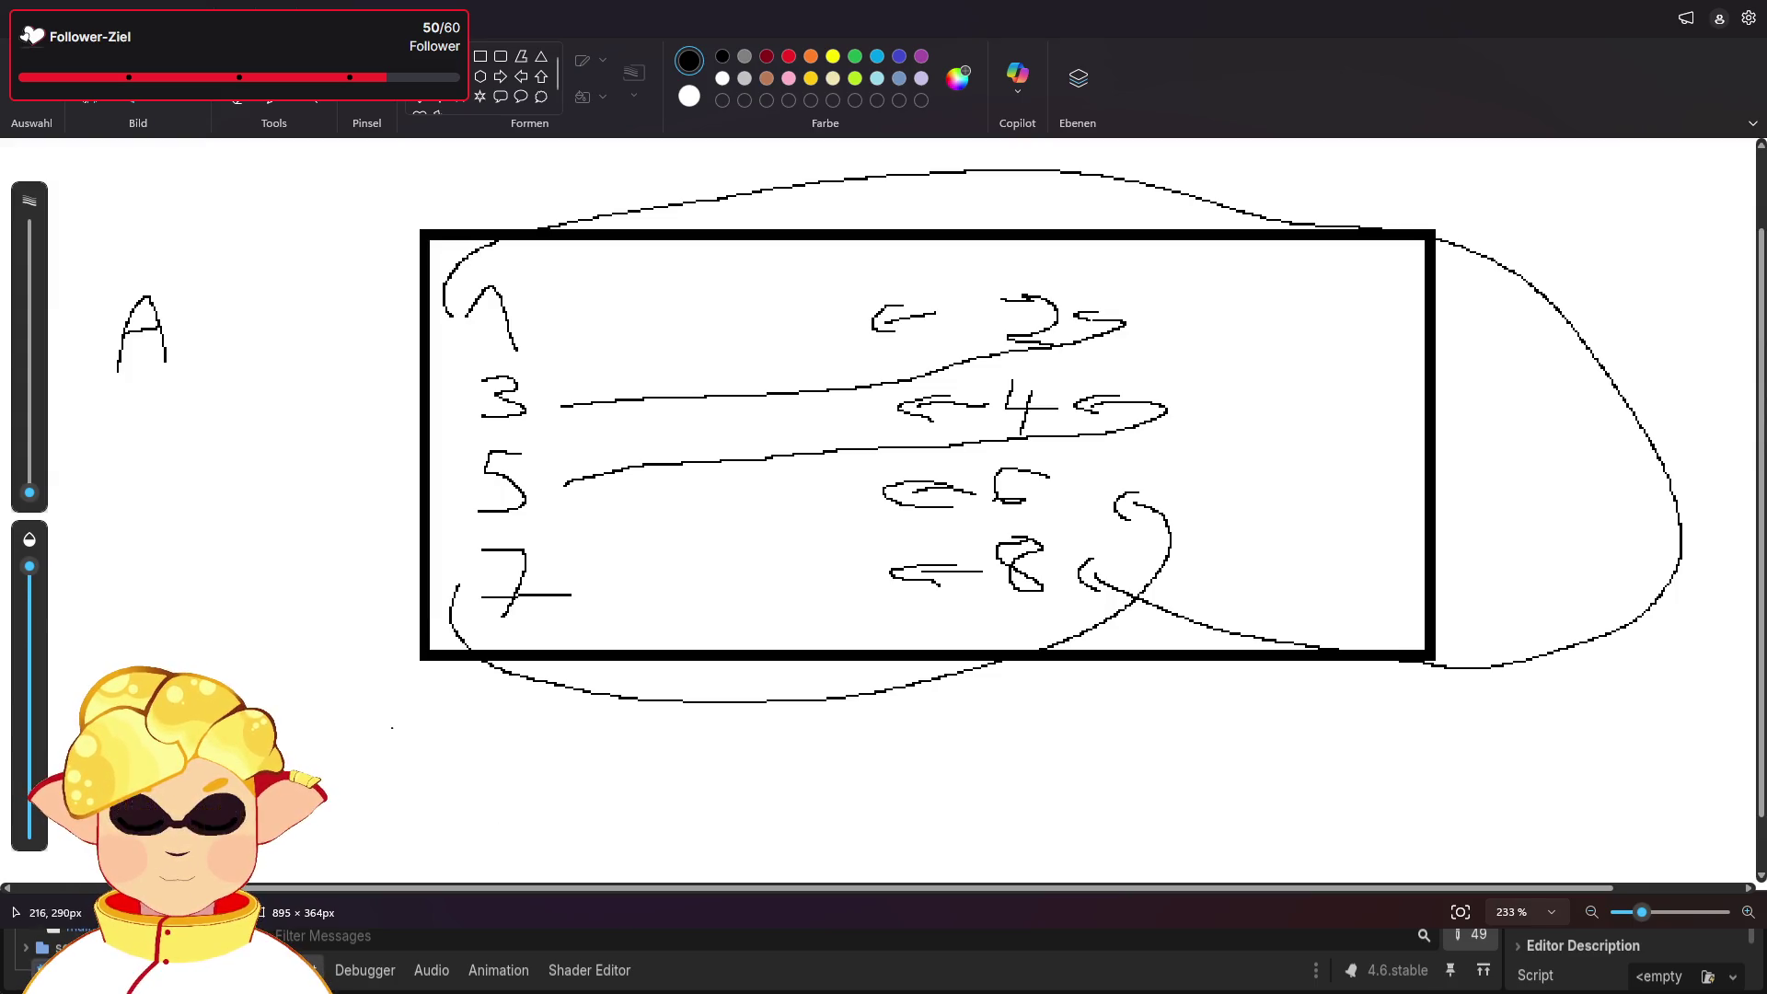
pyautogui.scroll(-1, 311, 522)
pyautogui.scroll(-1, 311, 522)
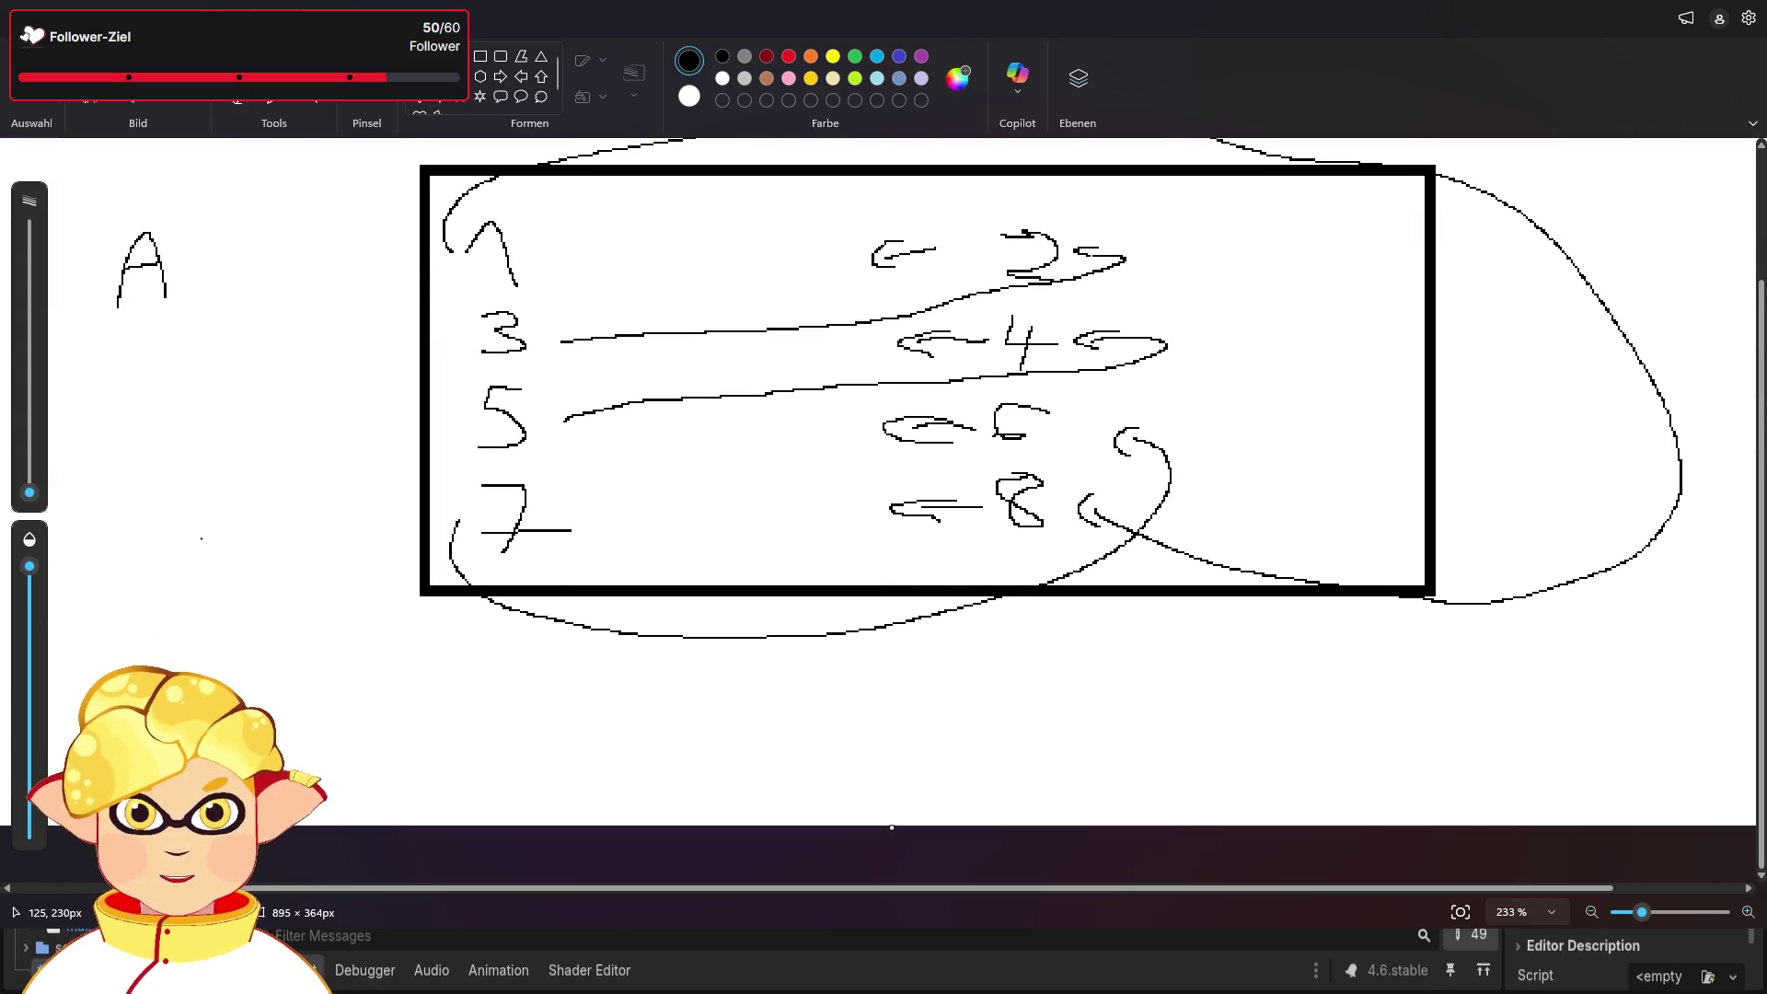
pyautogui.scroll(3, 138, 541)
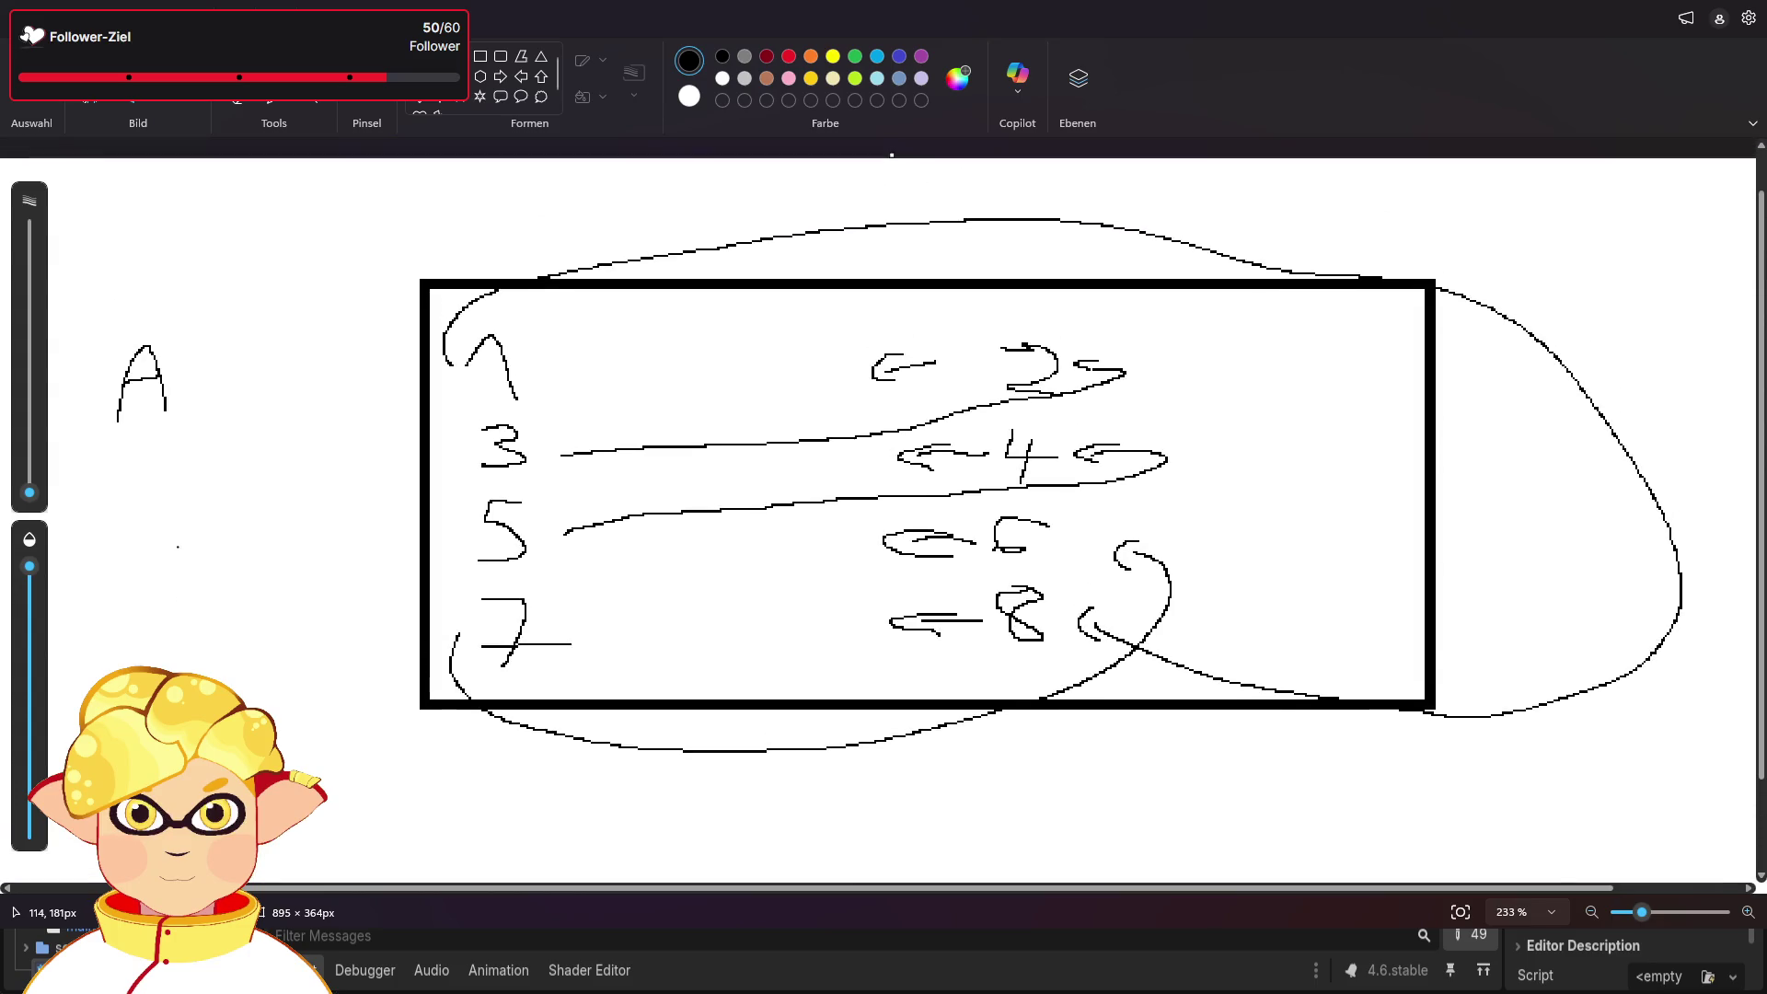
pyautogui.moveTo(118, 526)
pyautogui.mouseDown()
pyautogui.moveTo(177, 527)
pyautogui.moveTo(230, 596)
pyautogui.mouseUp()
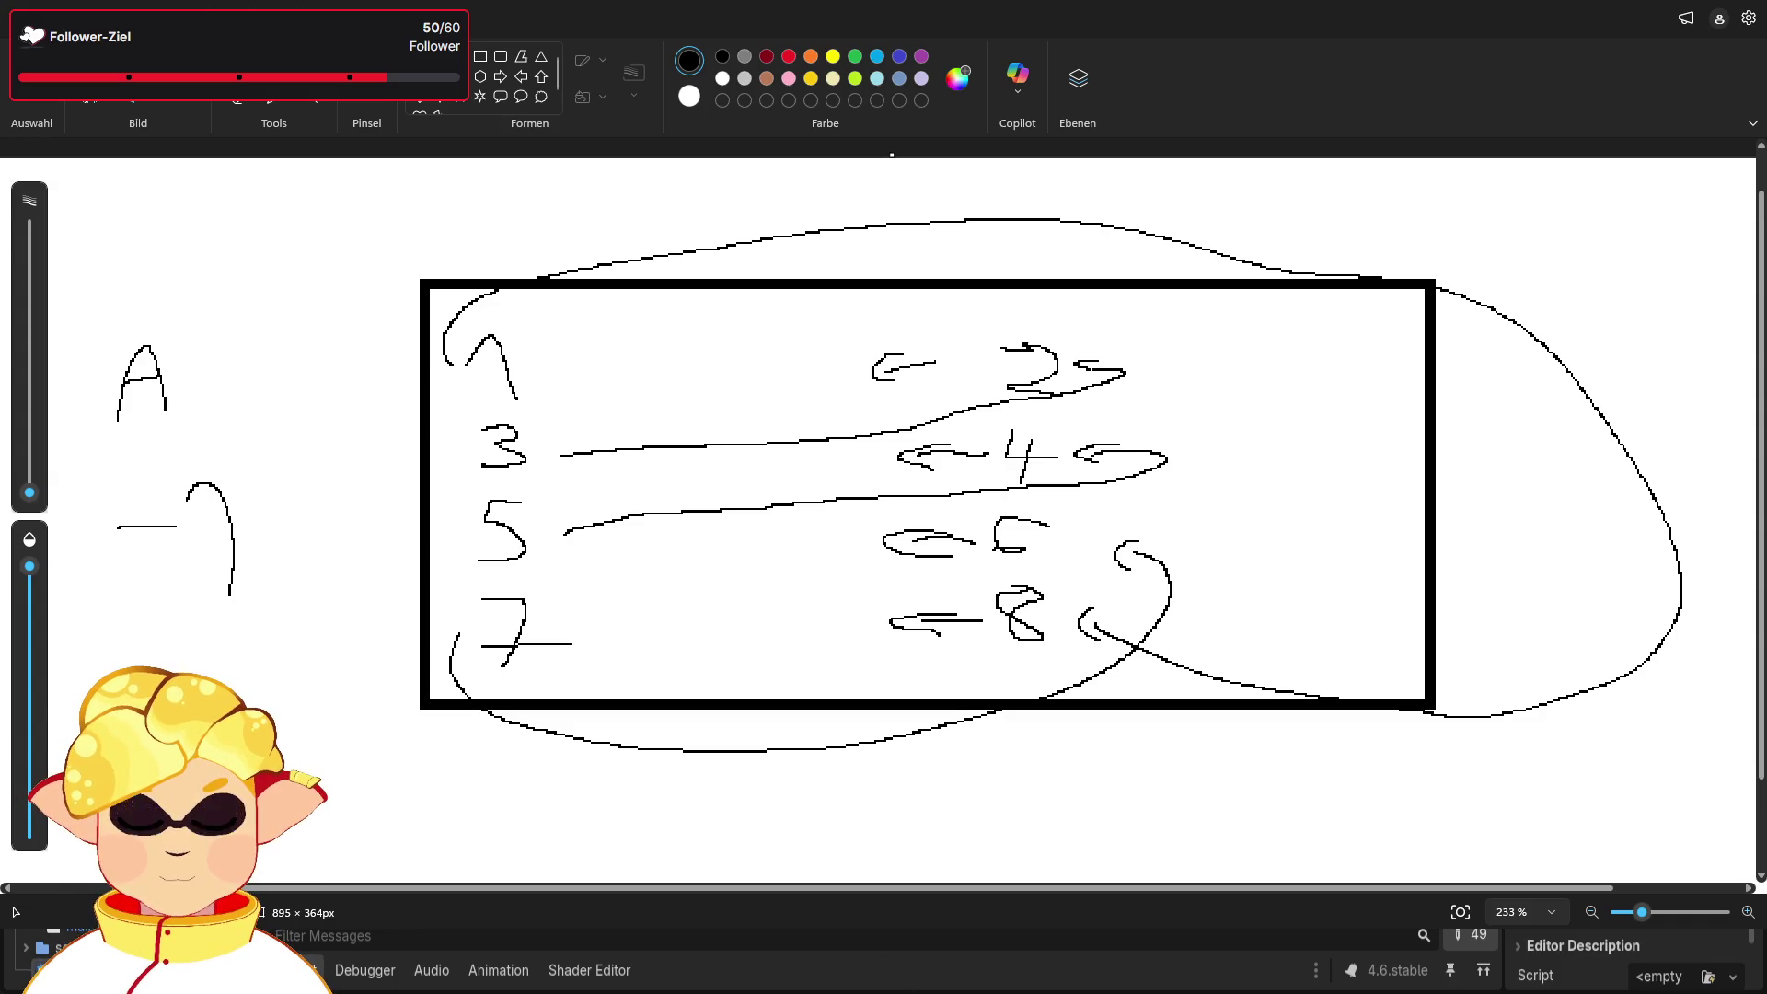
# - Undo the arrows and curves, then draw thick lines down both digit columns
pyautogui.hotkey('ctrl', 'z')
pyautogui.hotkey('ctrl', 'z')
pyautogui.hotkey('ctrl', 'z')
pyautogui.hotkey('ctrl', 'z')
pyautogui.hotkey('ctrl', 'z')
pyautogui.hotkey('ctrl', 'z')
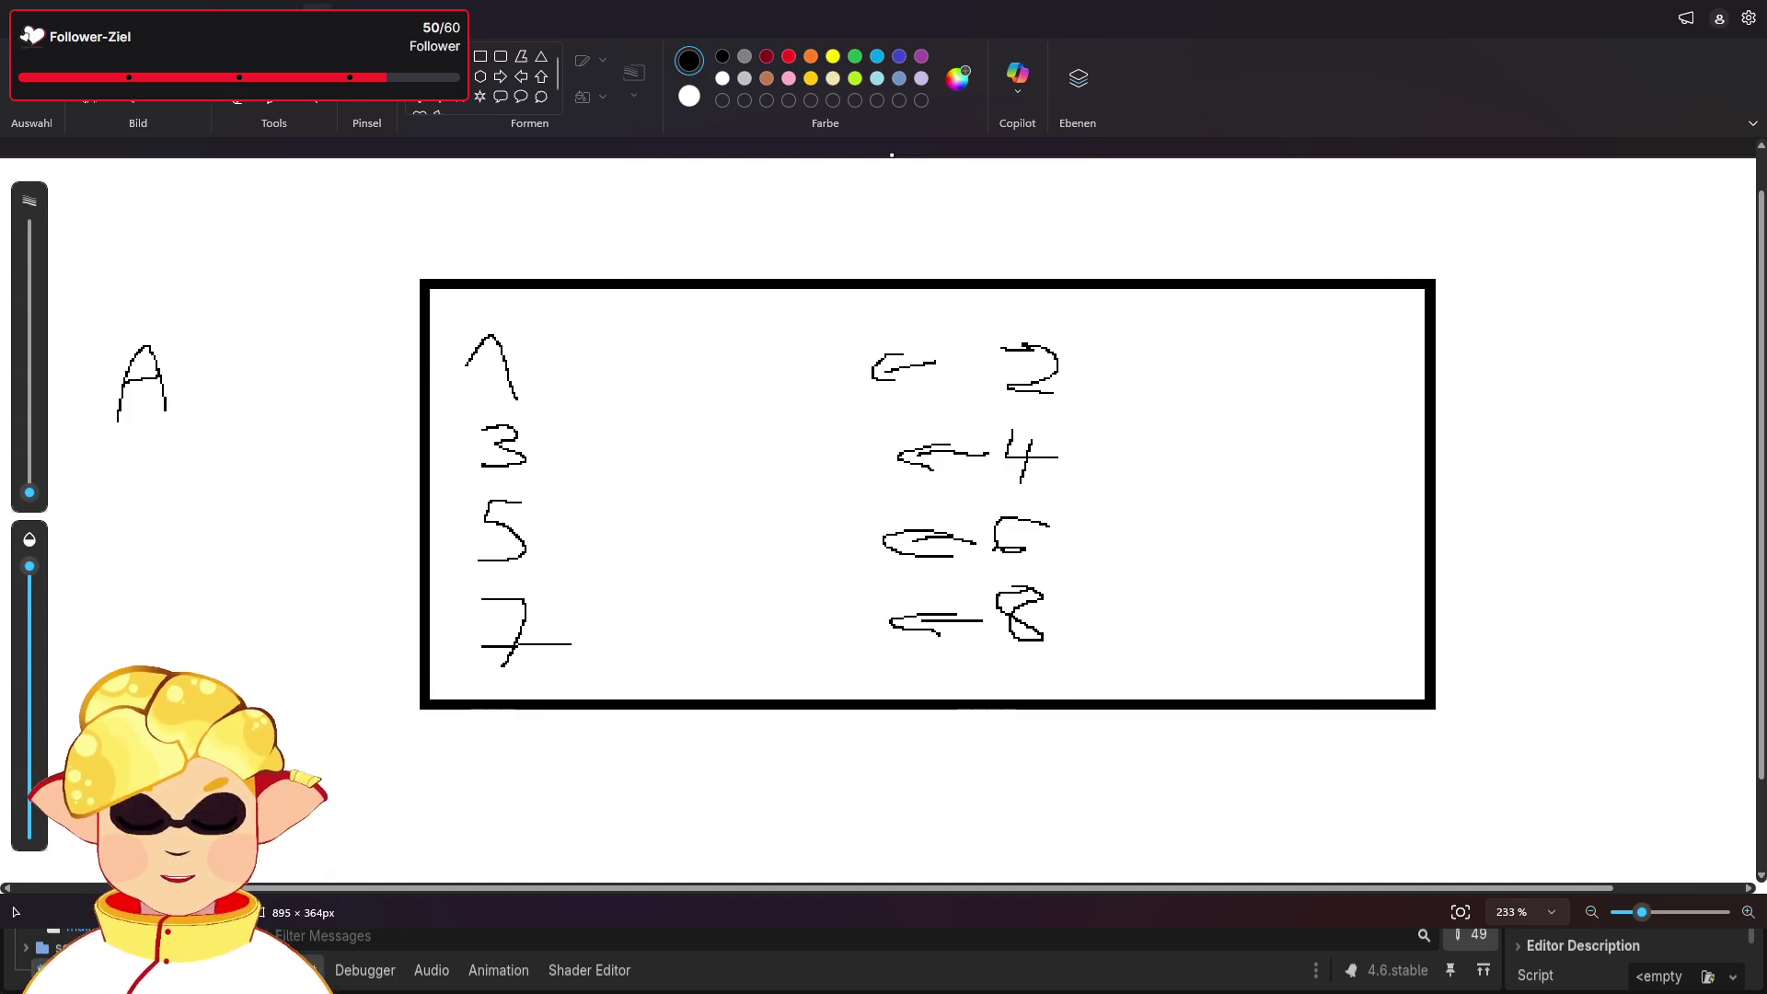
pyautogui.hotkey('ctrl', 'z')
pyautogui.hotkey('ctrl', 'z')
pyautogui.hotkey('ctrl', 'z')
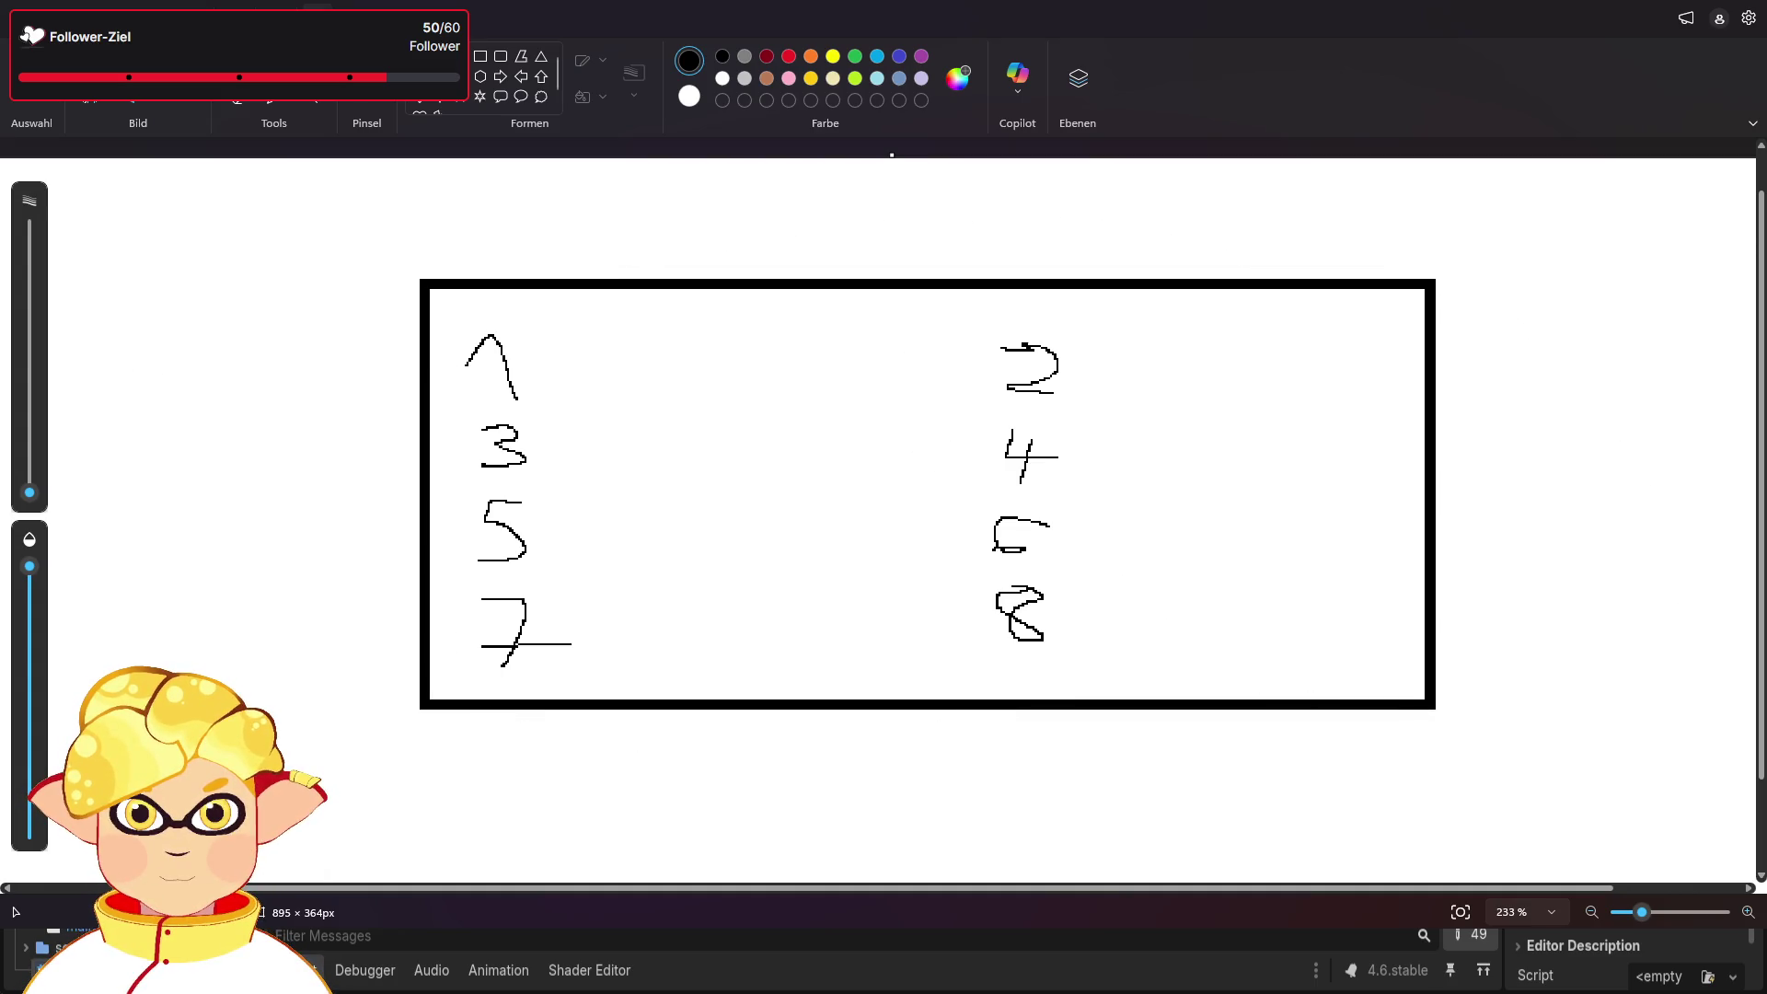
pyautogui.moveTo(498, 231); pyautogui.dragTo(514, 773)
pyautogui.moveTo(1027, 217); pyautogui.dragTo(1033, 799)
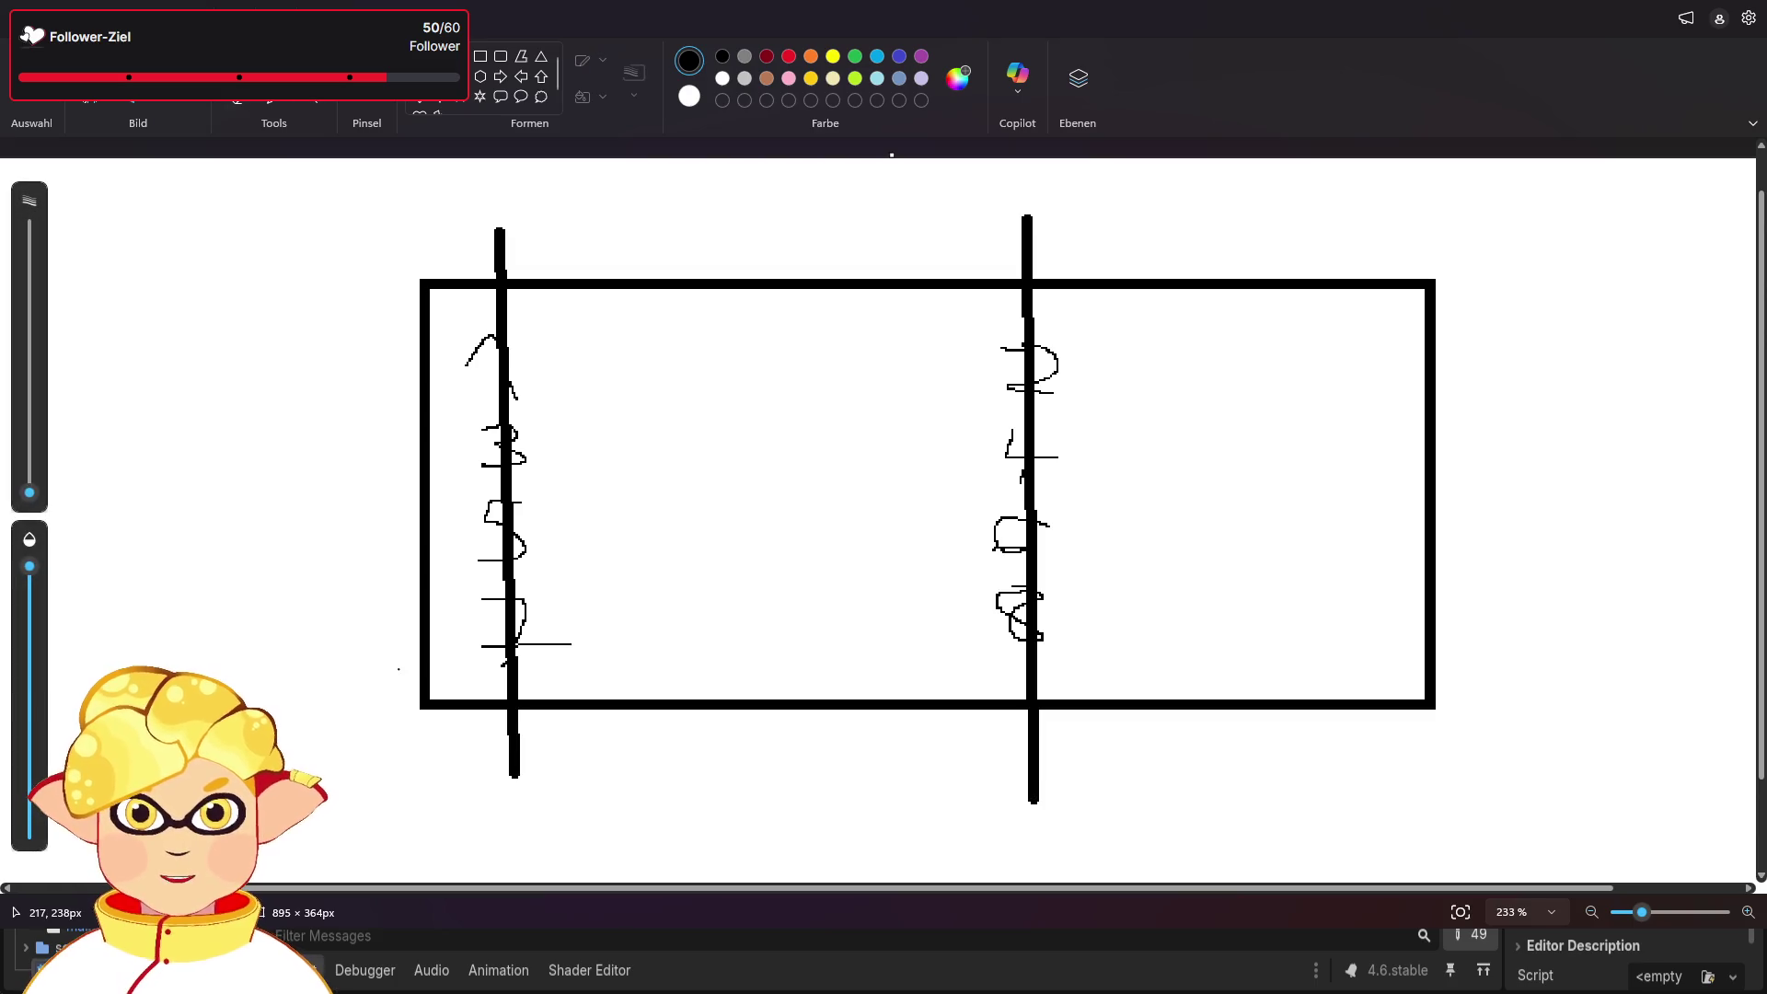
pyautogui.moveTo(483, 805); pyautogui.dragTo(565, 801)
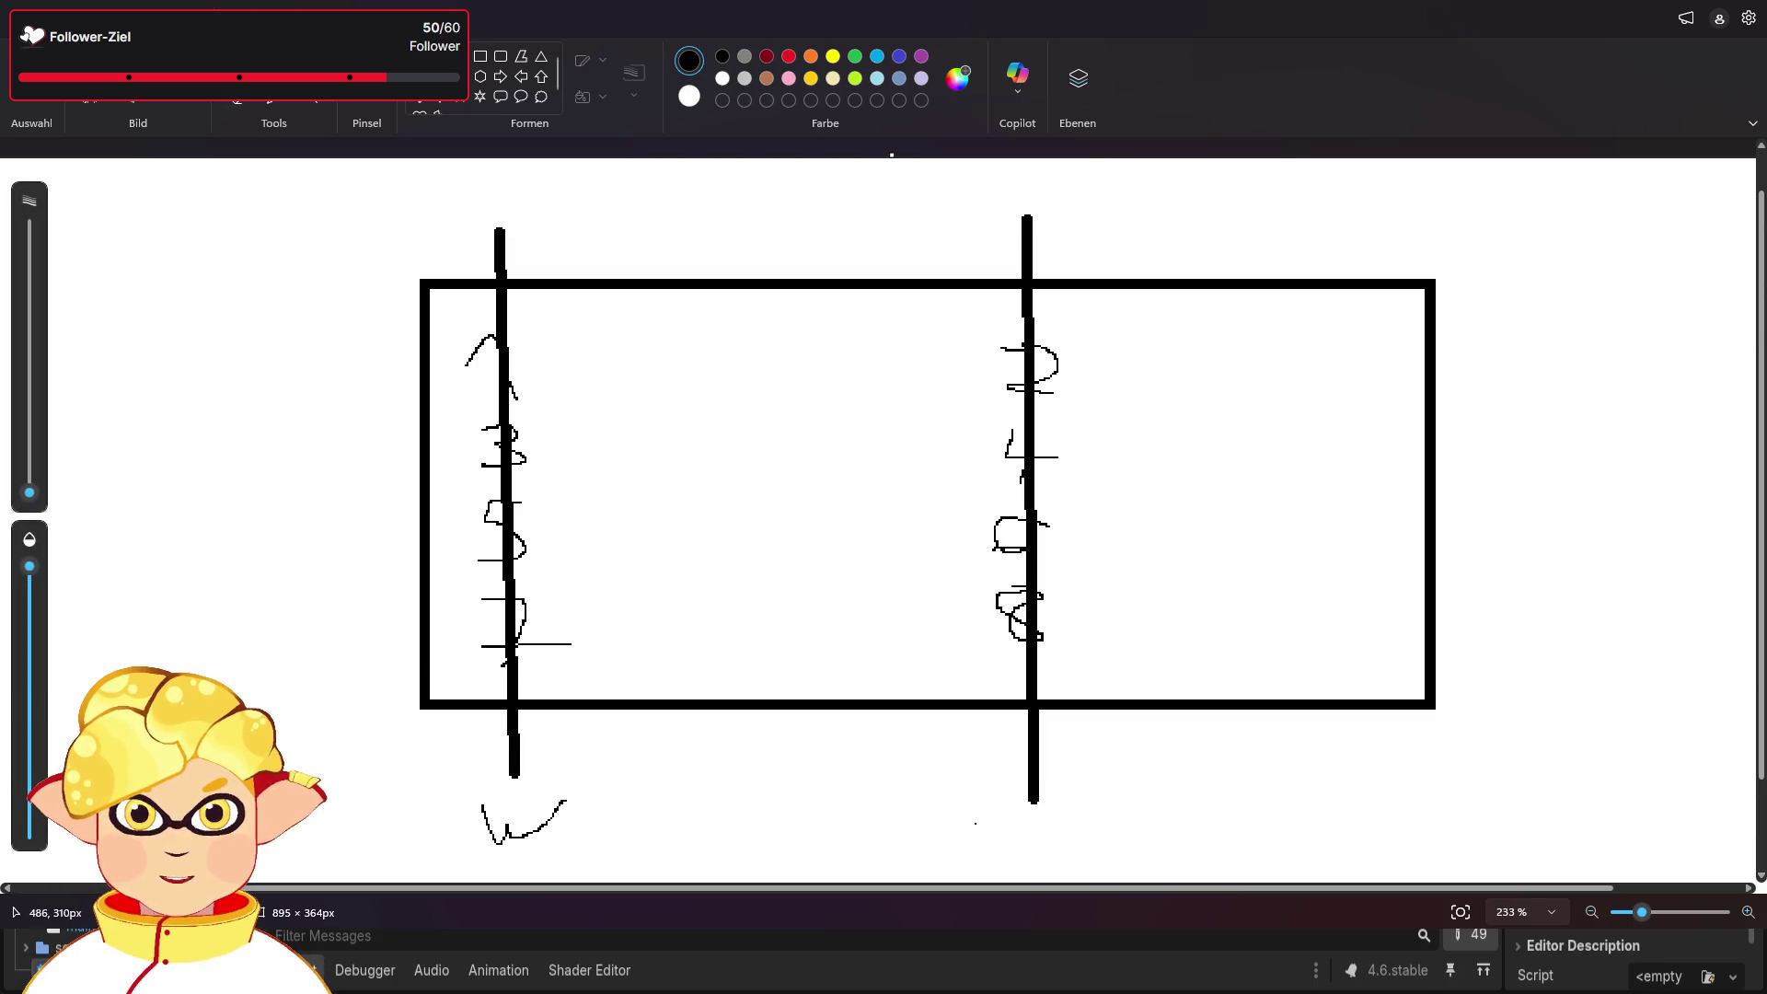
pyautogui.hotkey('ctrl', 'z')
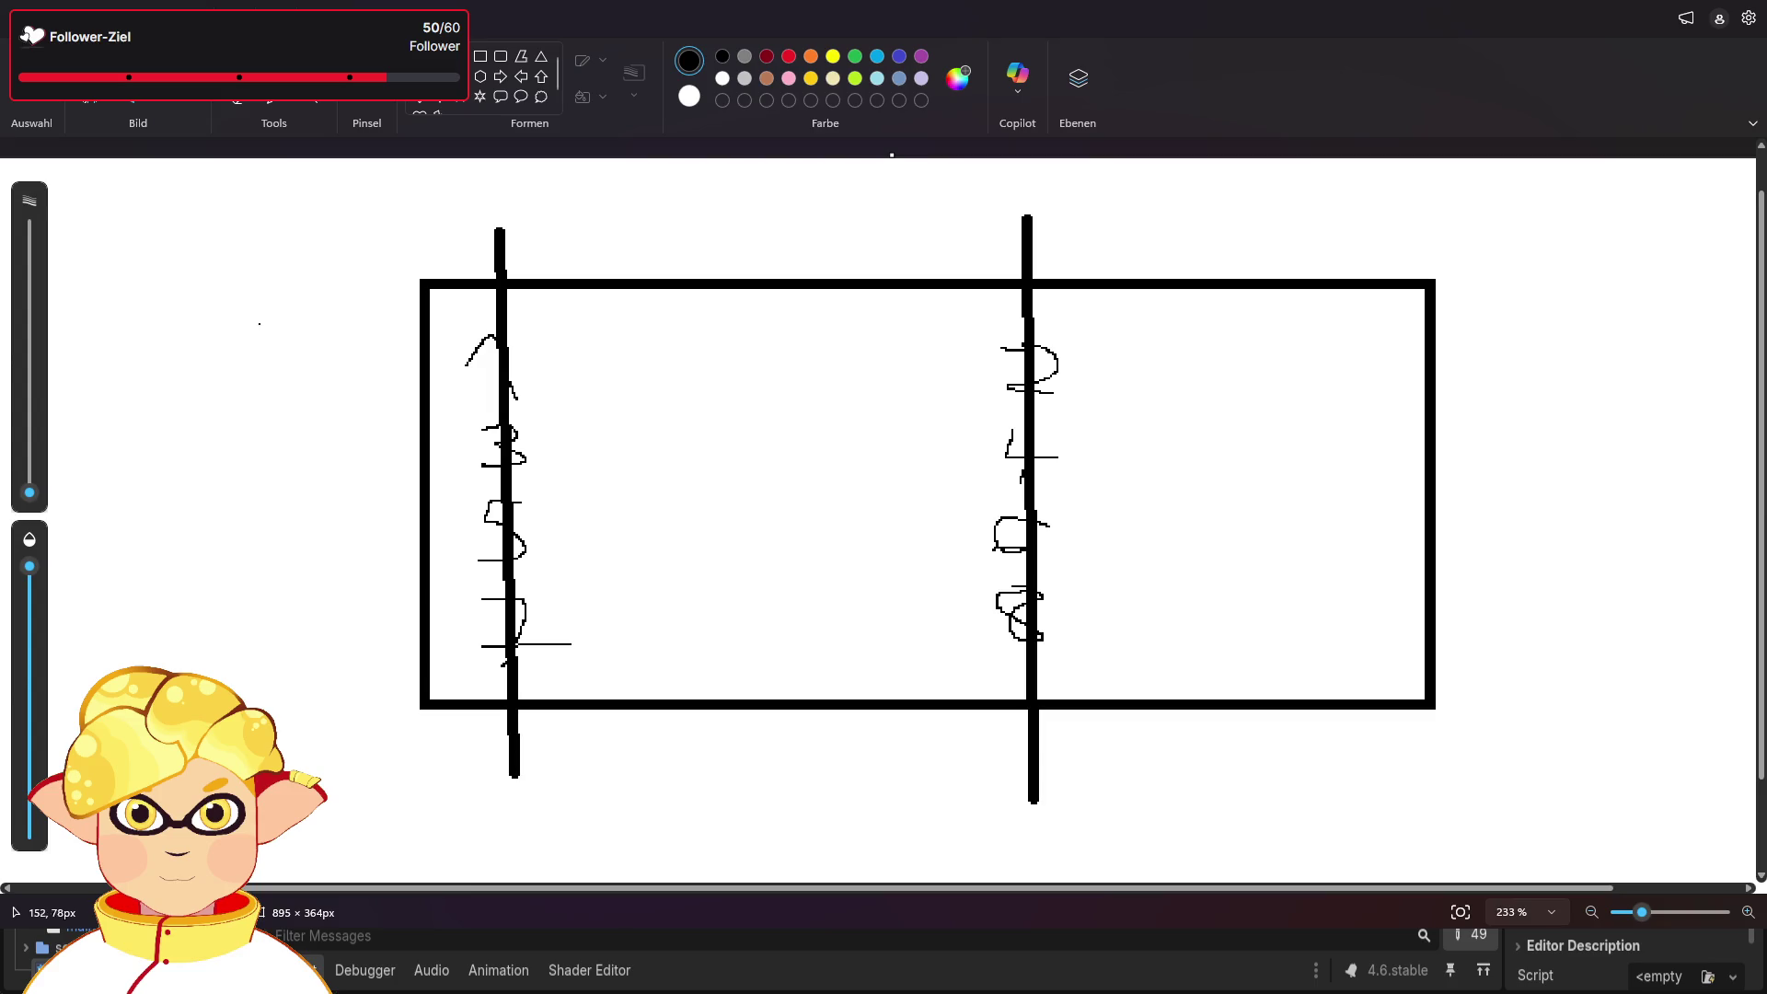
# - Write the w↑ and D↓ notes at the canvas top-left
pyautogui.moveTo(130, 212)
pyautogui.mouseDown()
pyautogui.moveTo(138, 227)
pyautogui.moveTo(178, 213)
pyautogui.moveTo(214, 243)
pyautogui.mouseUp()
pyautogui.moveTo(114, 278)
pyautogui.mouseDown()
pyautogui.moveTo(138, 330)
pyautogui.moveTo(169, 318)
pyautogui.mouseUp()
pyautogui.click(166, 330)
pyautogui.click(489, 207)
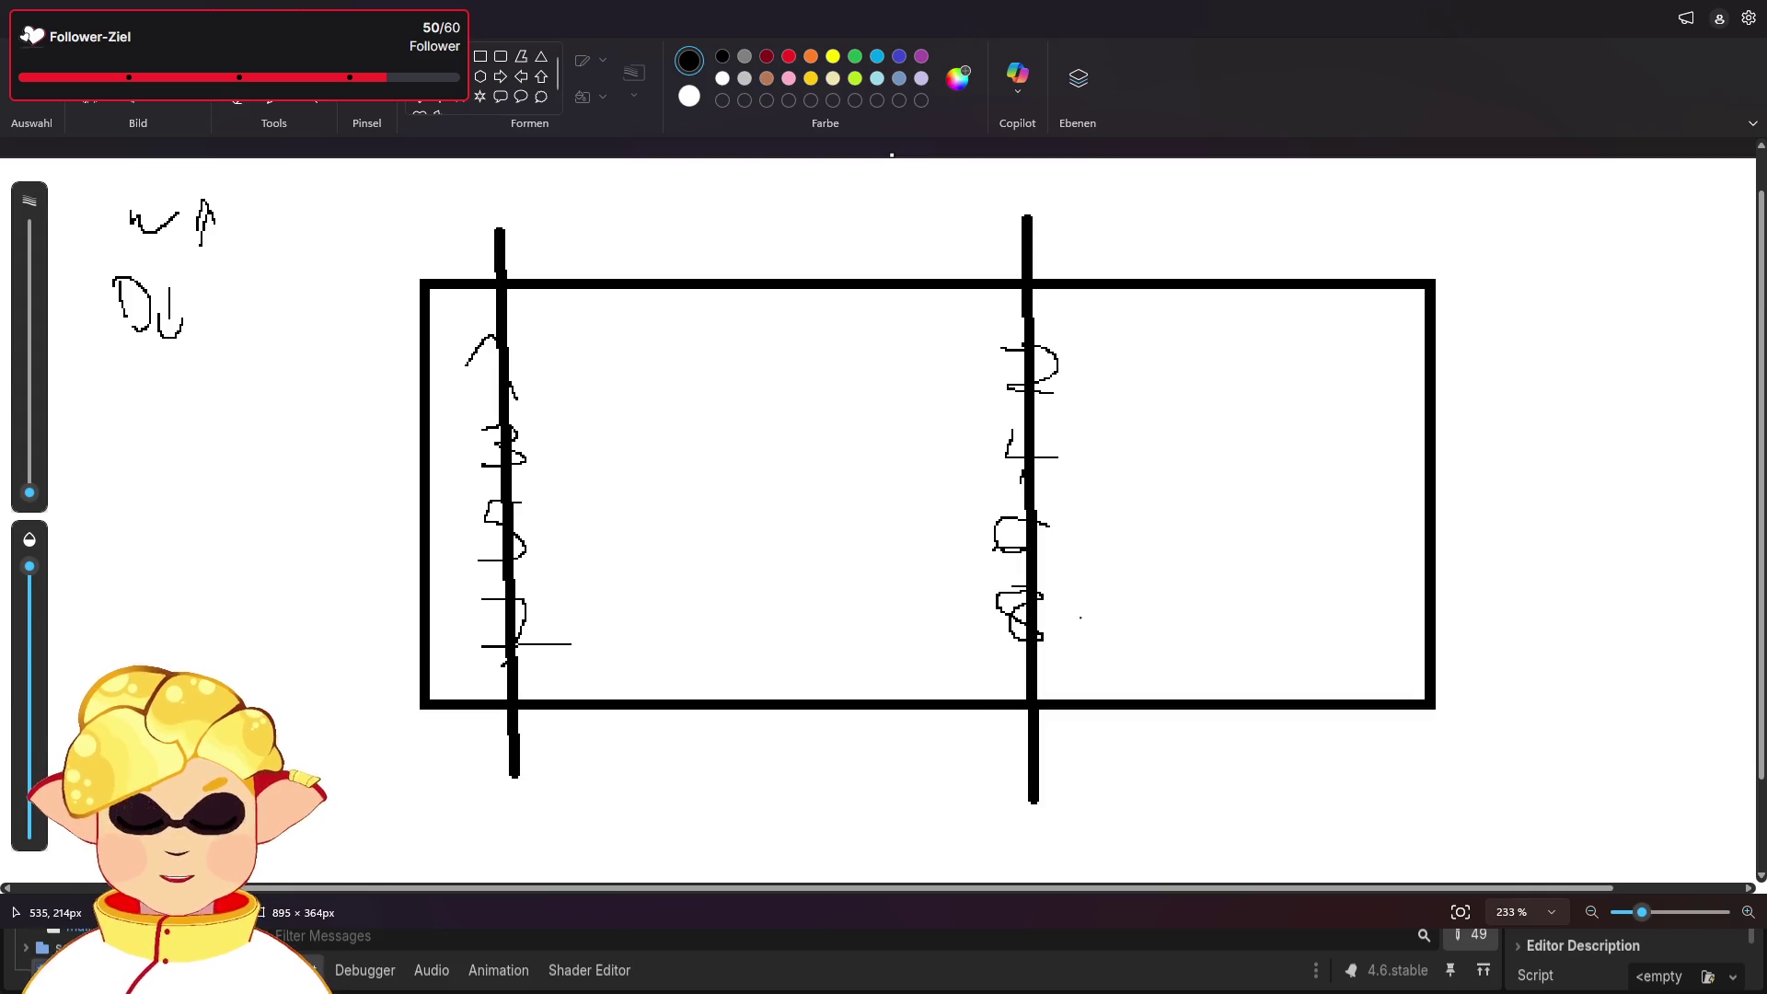
# - Sketch a zigzag path through the slots, undo it, and draw a thick bar across the 1–2 row
pyautogui.moveTo(460, 357)
pyautogui.mouseDown()
pyautogui.moveTo(681, 804)
pyautogui.moveTo(1086, 649)
pyautogui.mouseUp()
pyautogui.moveTo(961, 638); pyautogui.dragTo(638, 635)
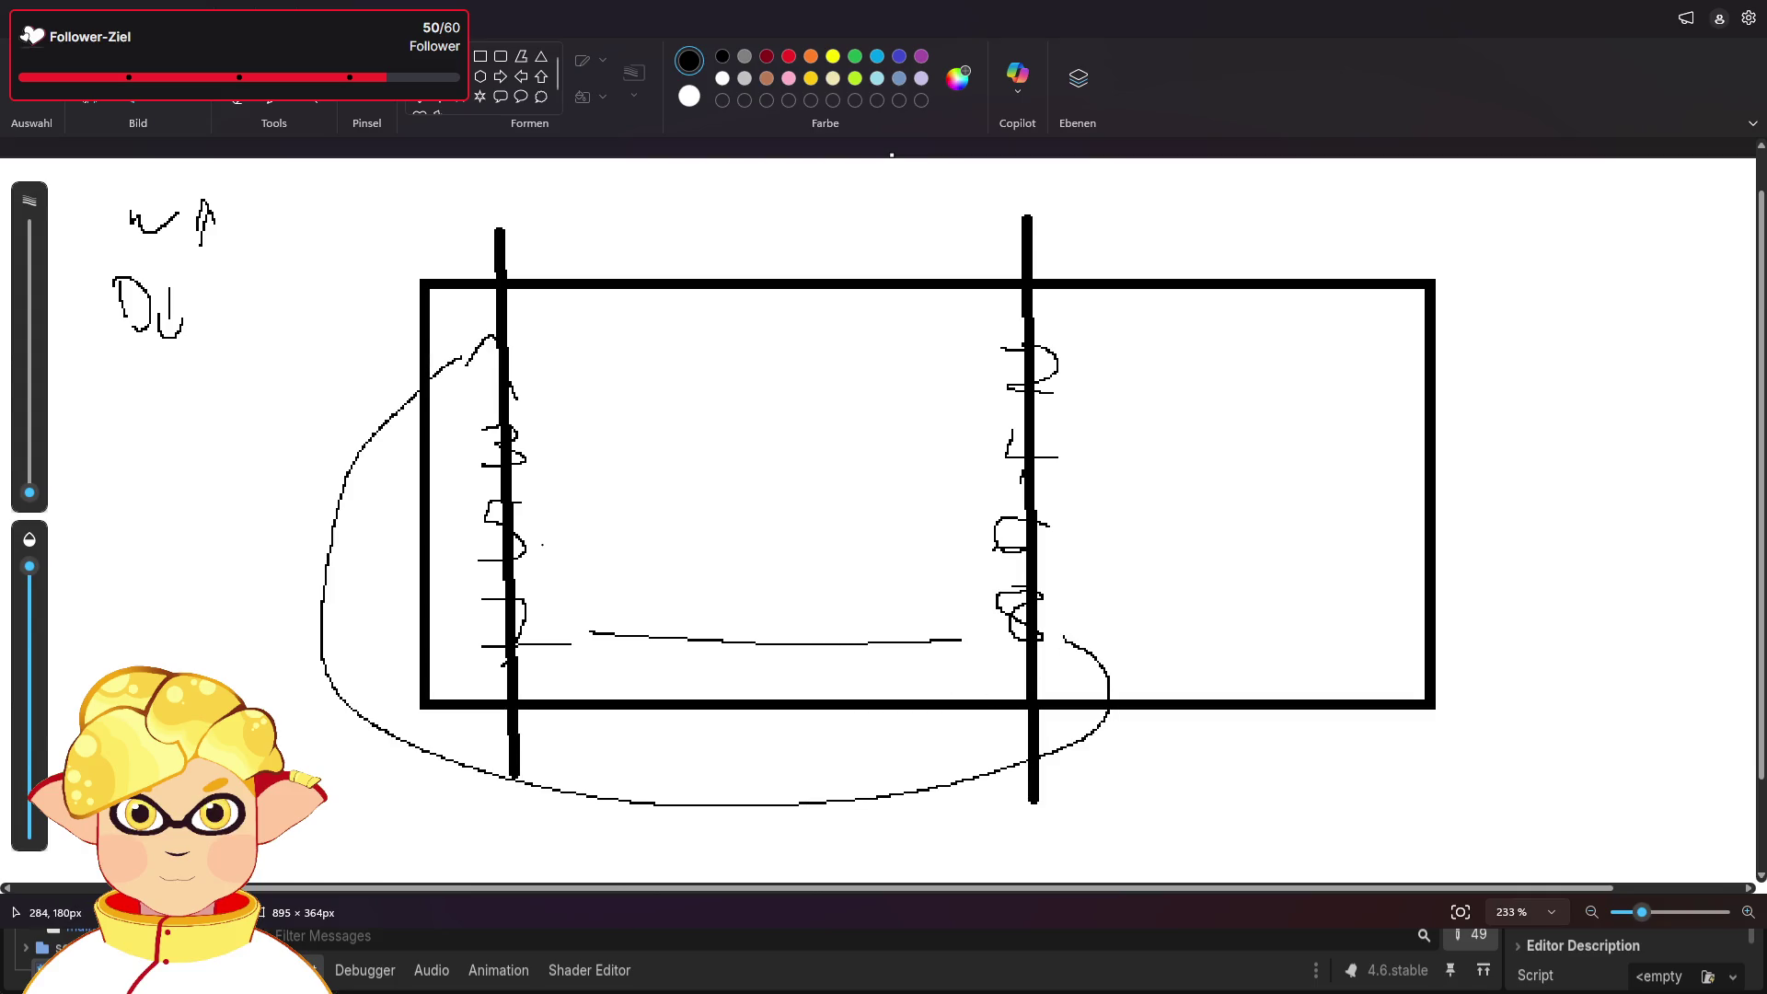
pyautogui.moveTo(576, 604)
pyautogui.mouseDown()
pyautogui.moveTo(988, 523)
pyautogui.moveTo(552, 531)
pyautogui.moveTo(863, 489)
pyautogui.moveTo(972, 451)
pyautogui.moveTo(536, 443)
pyautogui.moveTo(971, 366)
pyautogui.moveTo(560, 369)
pyautogui.mouseUp()
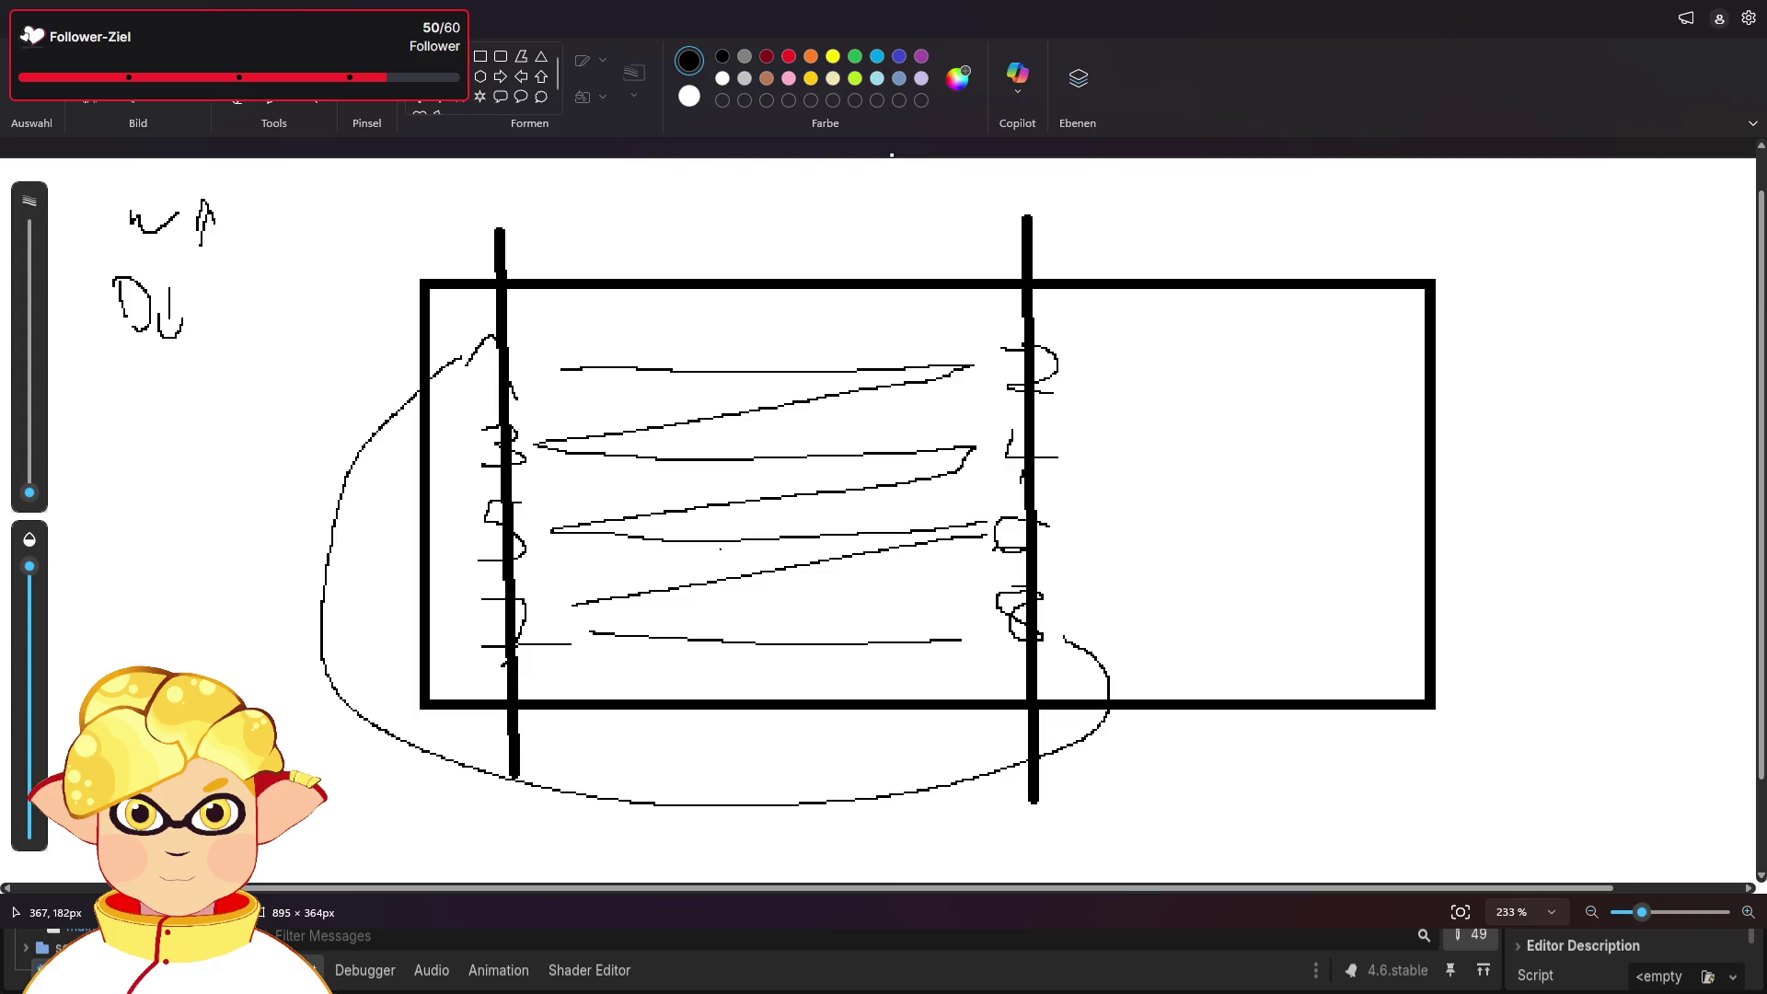
pyautogui.hotkey('ctrl', 'z')
pyautogui.hotkey('ctrl', 'z')
pyautogui.hotkey('ctrl', 'z')
pyautogui.hotkey('ctrl', 'z')
pyautogui.hotkey('ctrl', 'z')
pyautogui.hotkey('ctrl', 'y')
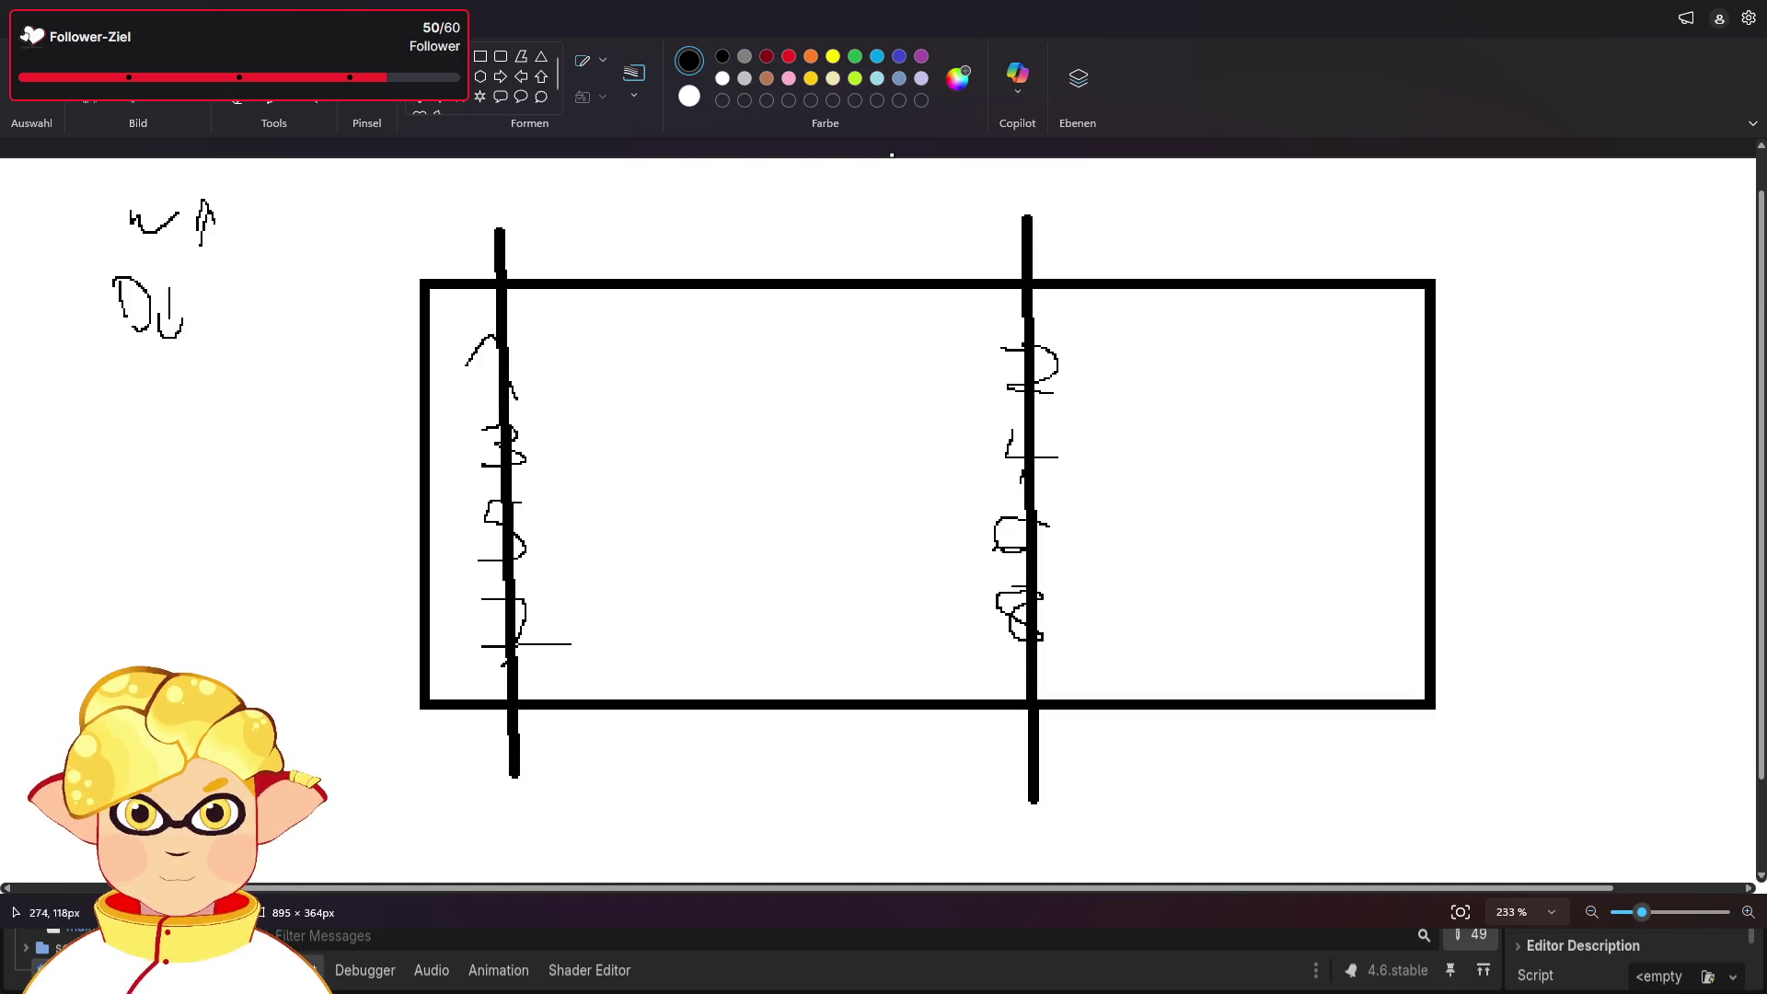
pyautogui.moveTo(456, 358); pyautogui.dragTo(1161, 363)
# - Draw thick bars across the 3–4, 5–6 and 7–8 rows, and thin loops around both vertical bars
pyautogui.click(477, 450)
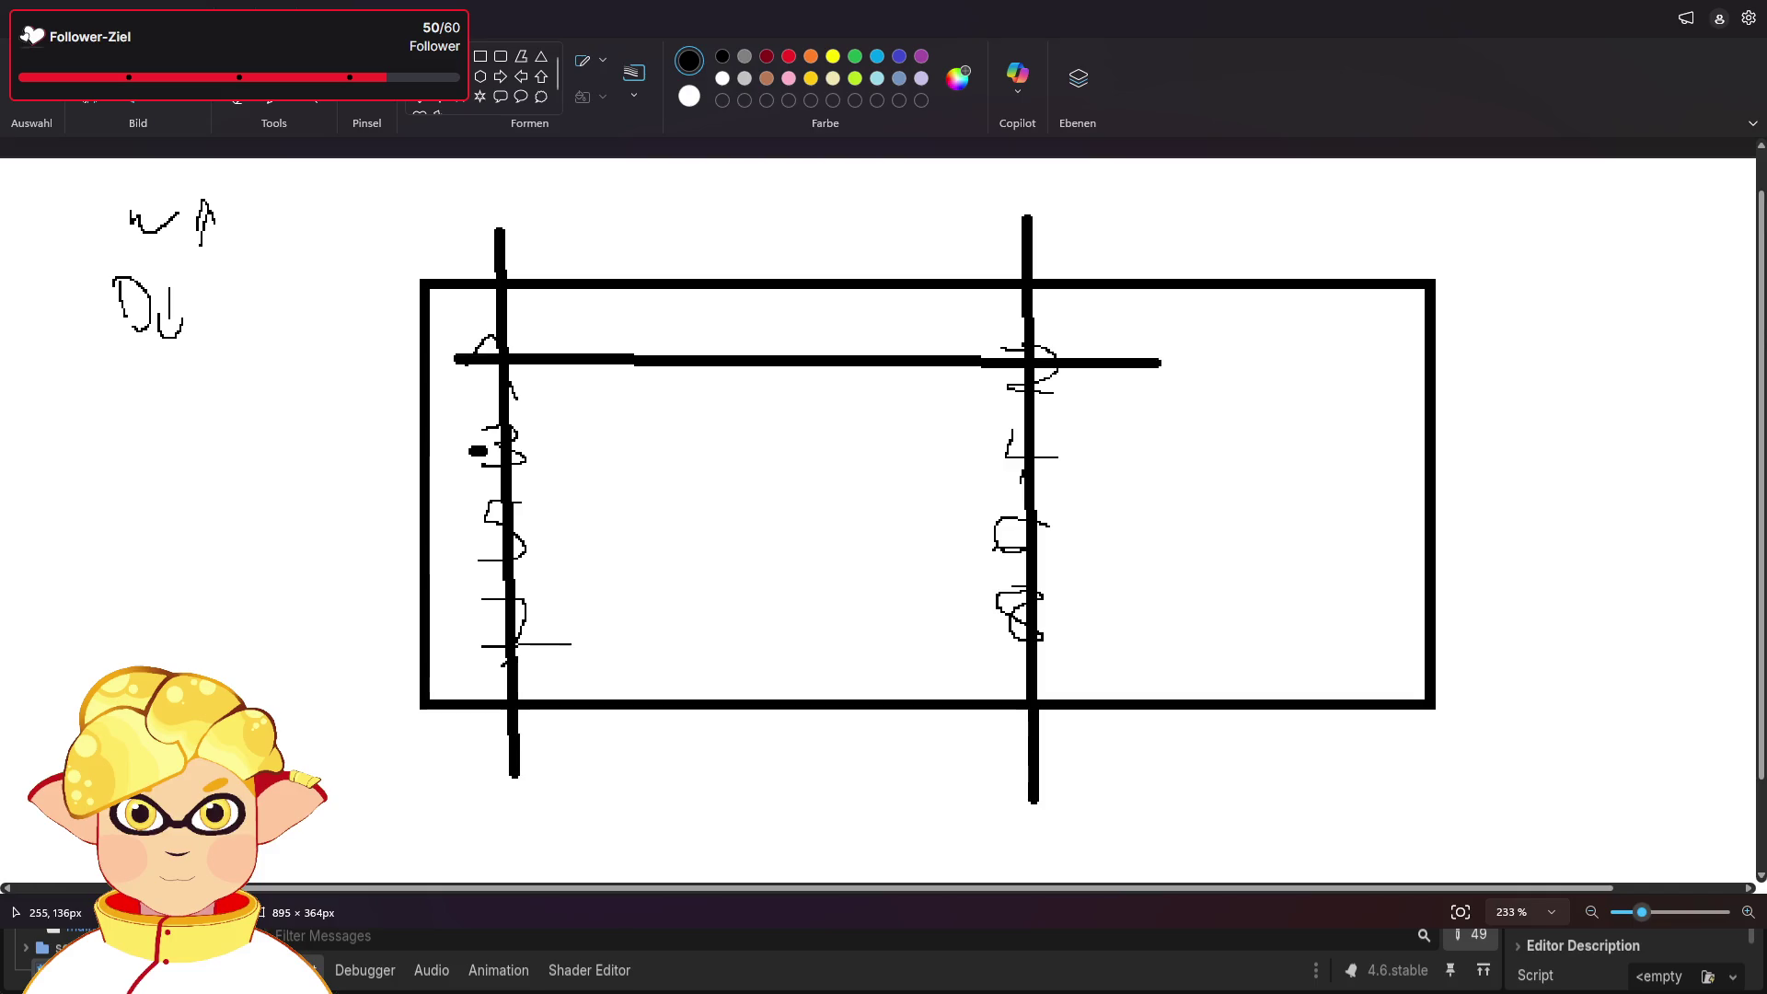
pyautogui.moveTo(478, 451); pyautogui.dragTo(1101, 452)
pyautogui.moveTo(452, 539); pyautogui.dragTo(1099, 530)
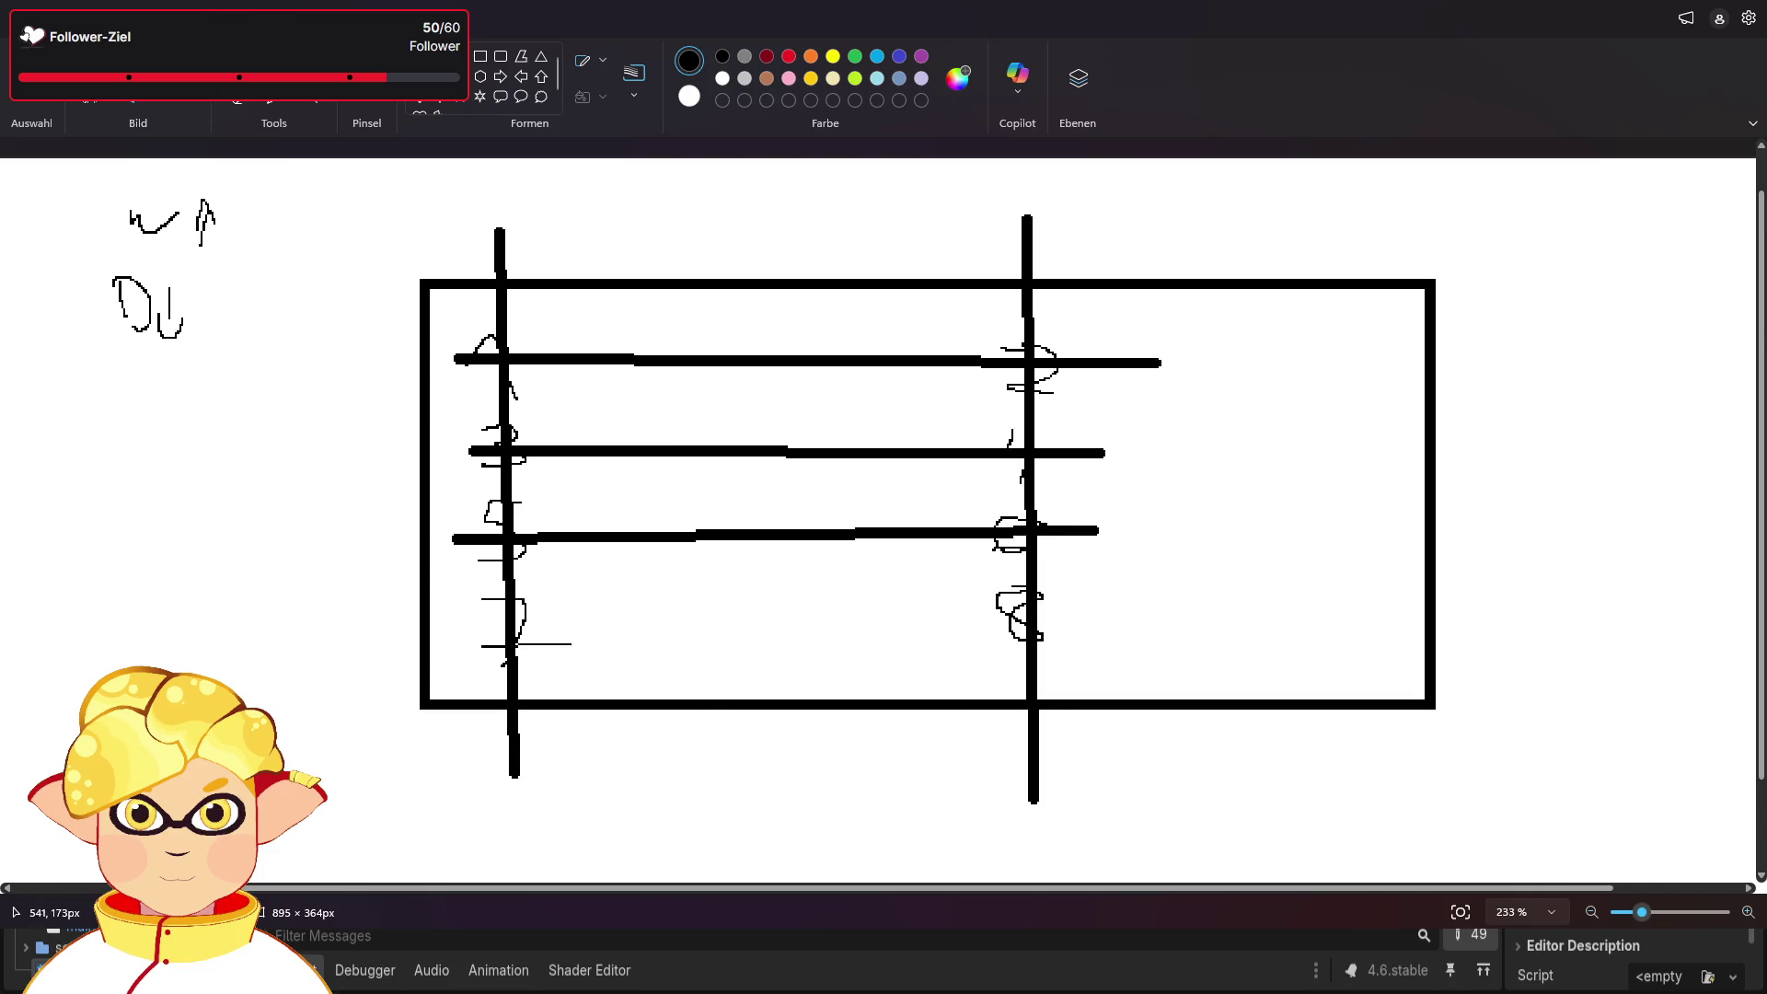
pyautogui.moveTo(457, 633); pyautogui.dragTo(1111, 614)
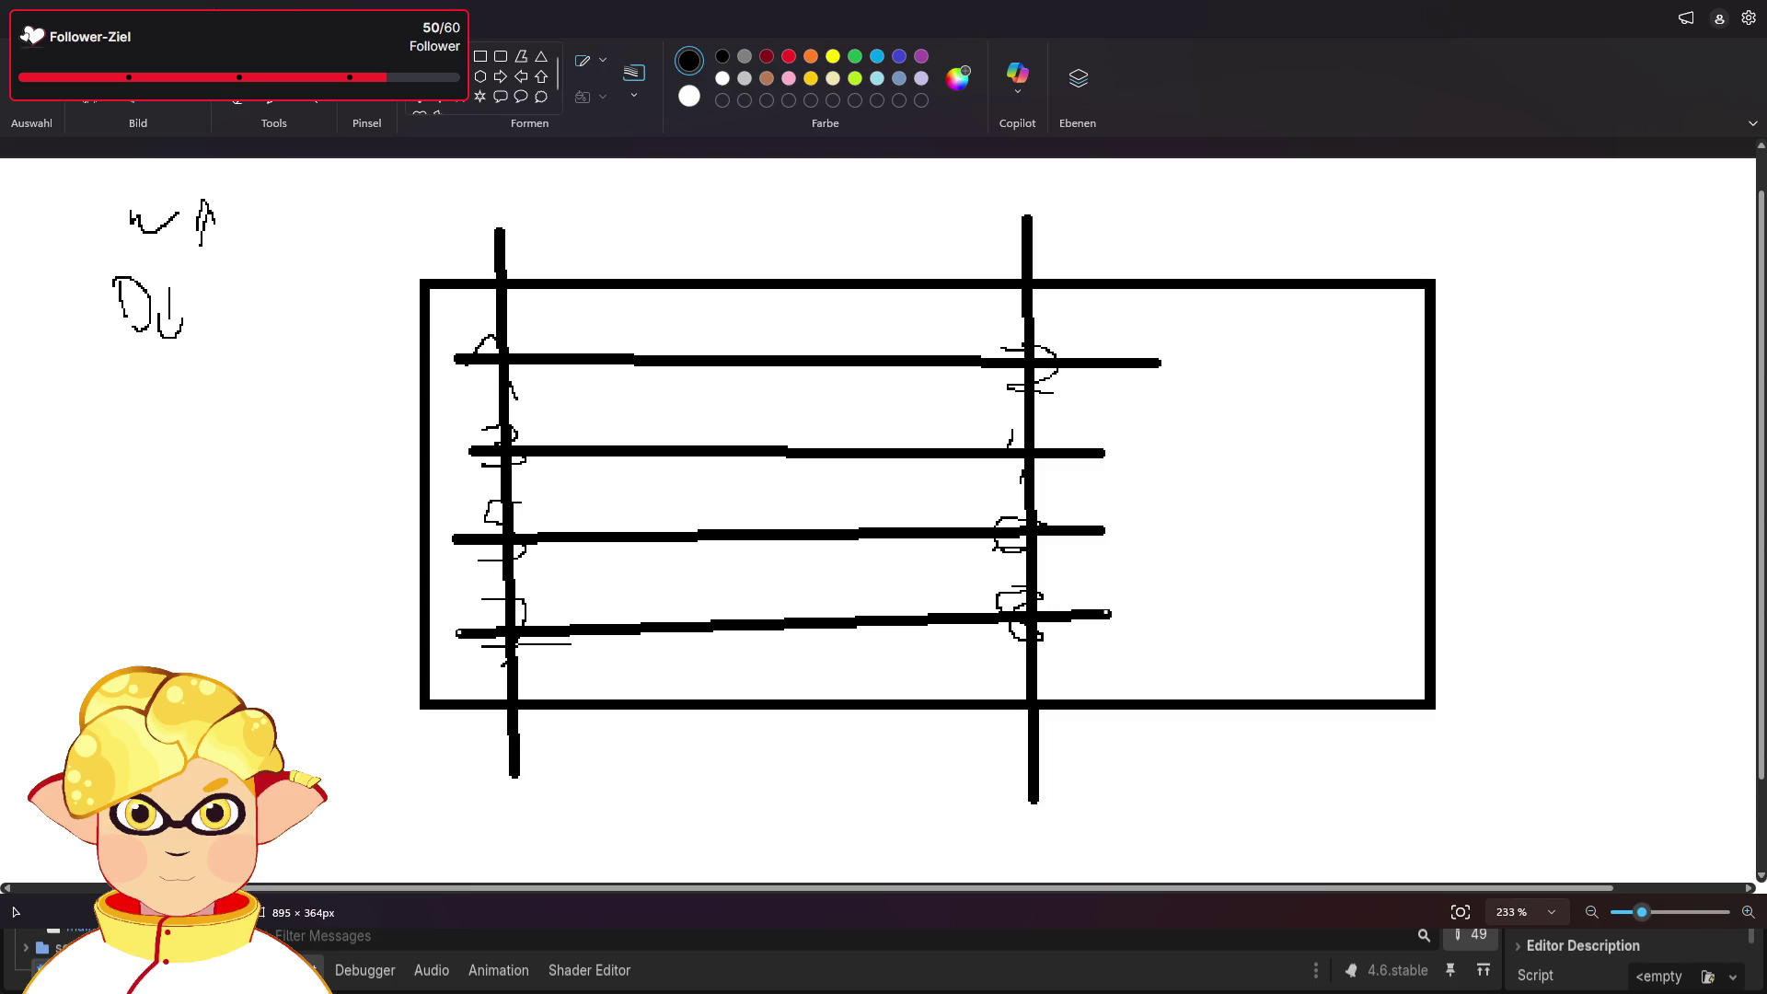
pyautogui.moveTo(516, 777)
pyautogui.mouseDown()
pyautogui.moveTo(464, 782)
pyautogui.moveTo(438, 244)
pyautogui.moveTo(509, 243)
pyautogui.mouseUp()
pyautogui.moveTo(1035, 800)
pyautogui.mouseDown()
pyautogui.moveTo(1232, 355)
pyautogui.moveTo(1026, 218)
pyautogui.mouseUp()
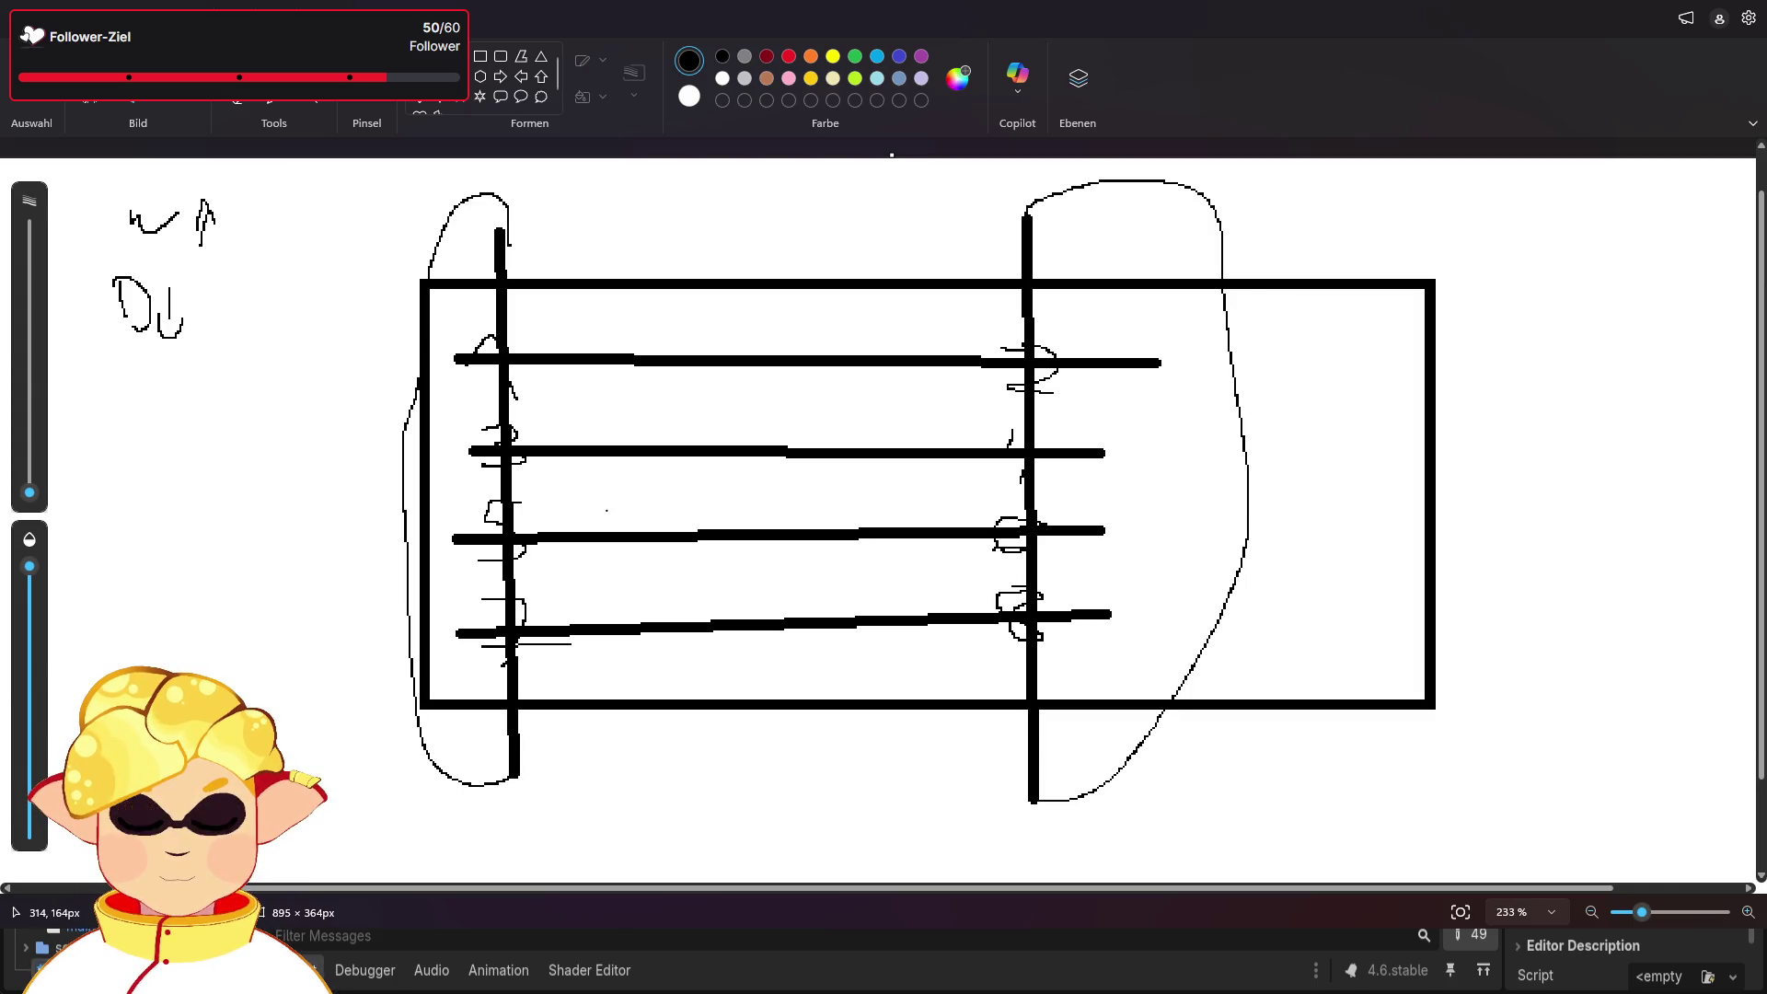
# - Wrap thin pencil loops around the top, second, third and bottom horizontal bars
pyautogui.moveTo(456, 359); pyautogui.dragTo(1158, 364)
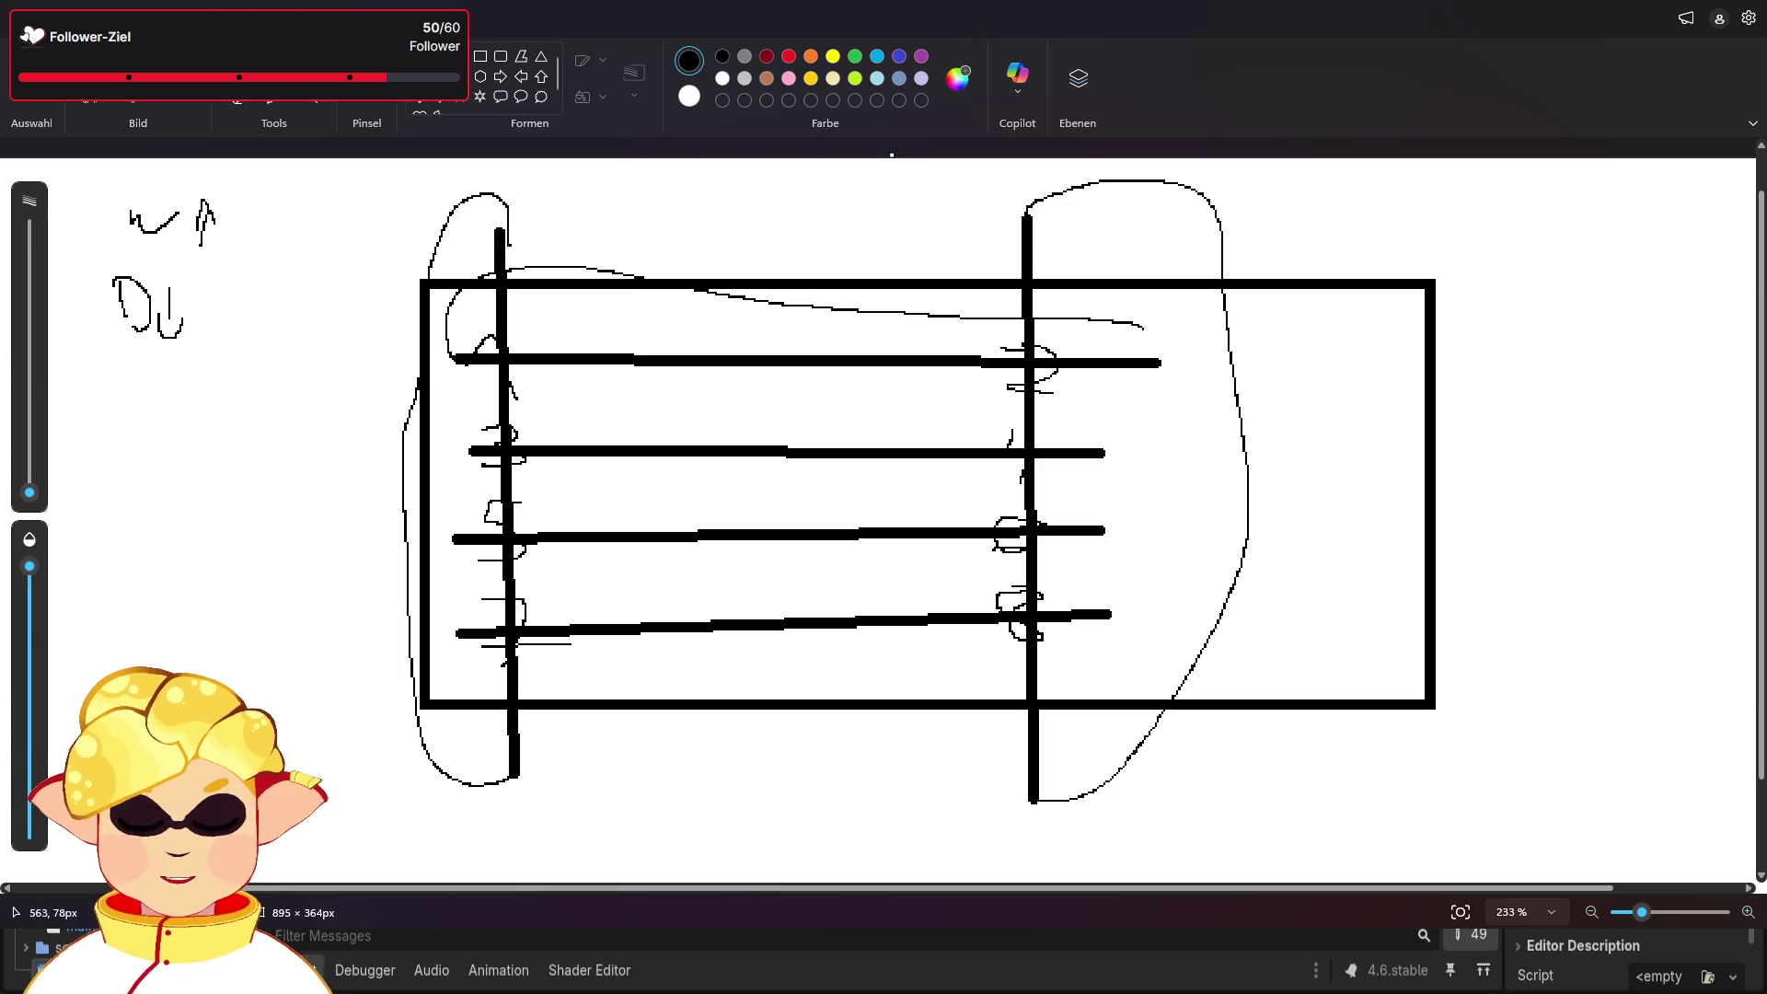
pyautogui.moveTo(502, 428)
pyautogui.mouseDown()
pyautogui.moveTo(749, 394)
pyautogui.moveTo(1058, 445)
pyautogui.mouseUp()
pyautogui.moveTo(456, 539)
pyautogui.mouseDown()
pyautogui.moveTo(1141, 509)
pyautogui.moveTo(870, 528)
pyautogui.mouseUp()
pyautogui.moveTo(450, 633)
pyautogui.mouseDown()
pyautogui.moveTo(616, 579)
pyautogui.moveTo(1141, 589)
pyautogui.moveTo(1066, 609)
pyautogui.mouseUp()
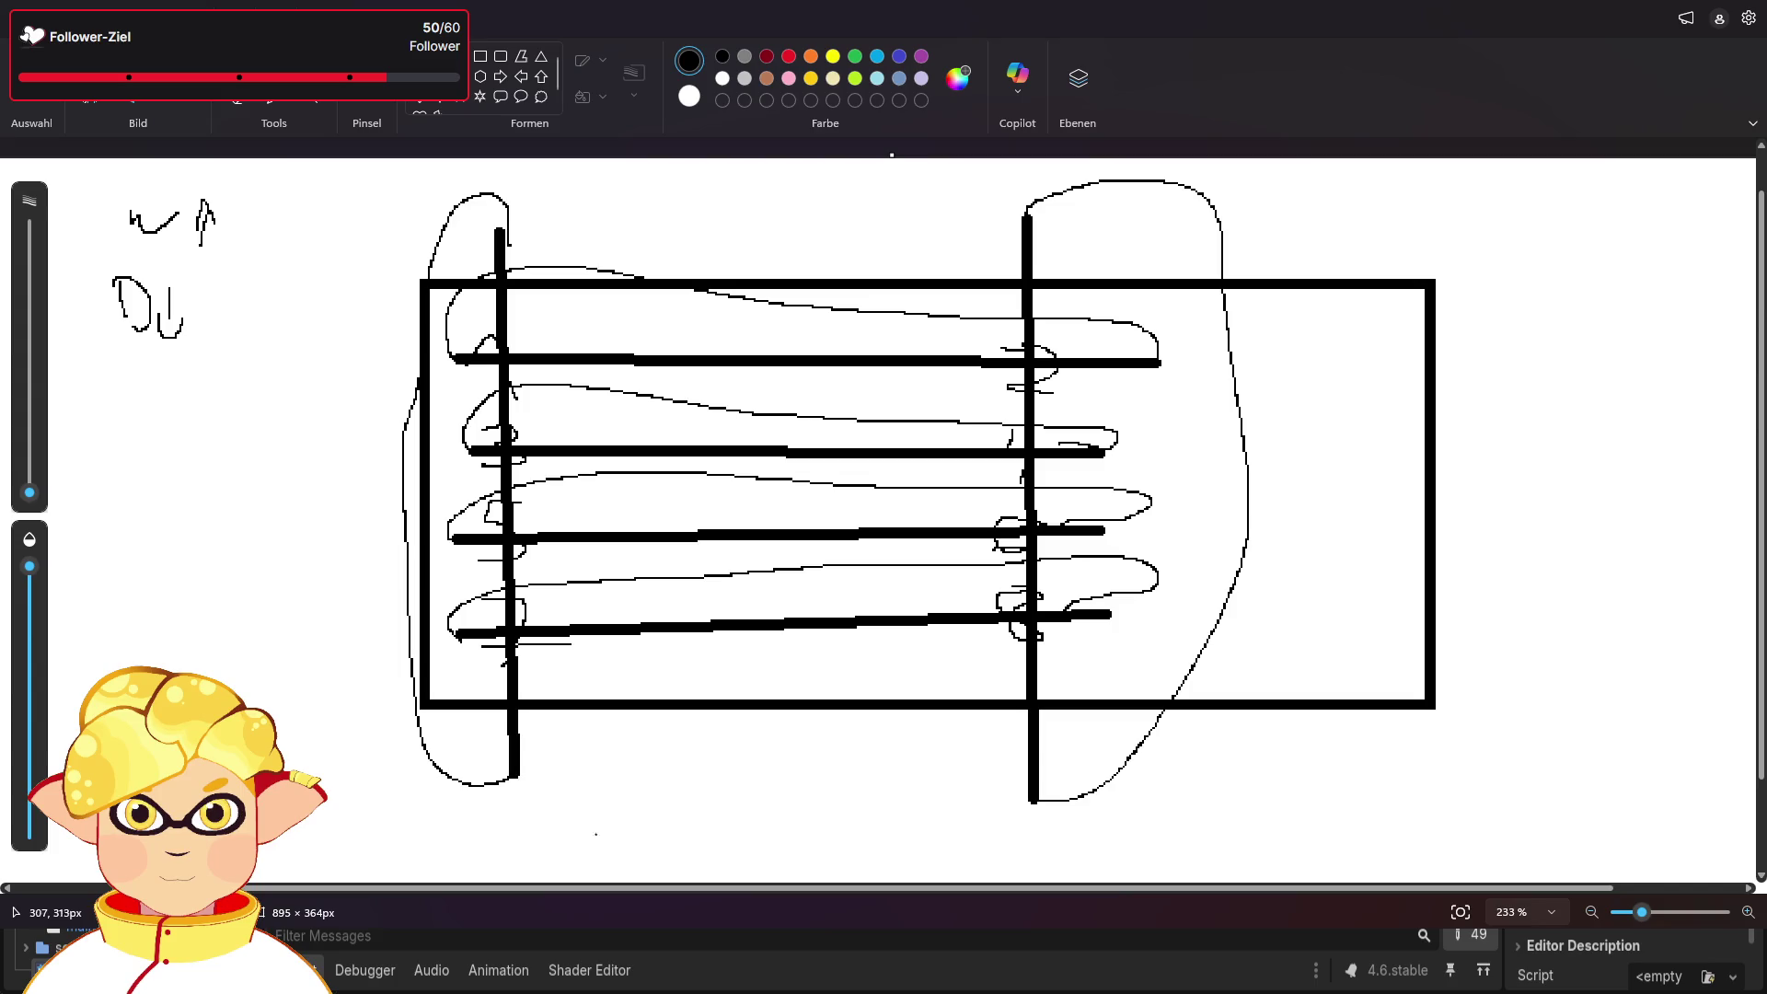
pyautogui.scroll(-2, 624, 798)
pyautogui.scroll(3, 552, 796)
pyautogui.scroll(-2, 474, 793)
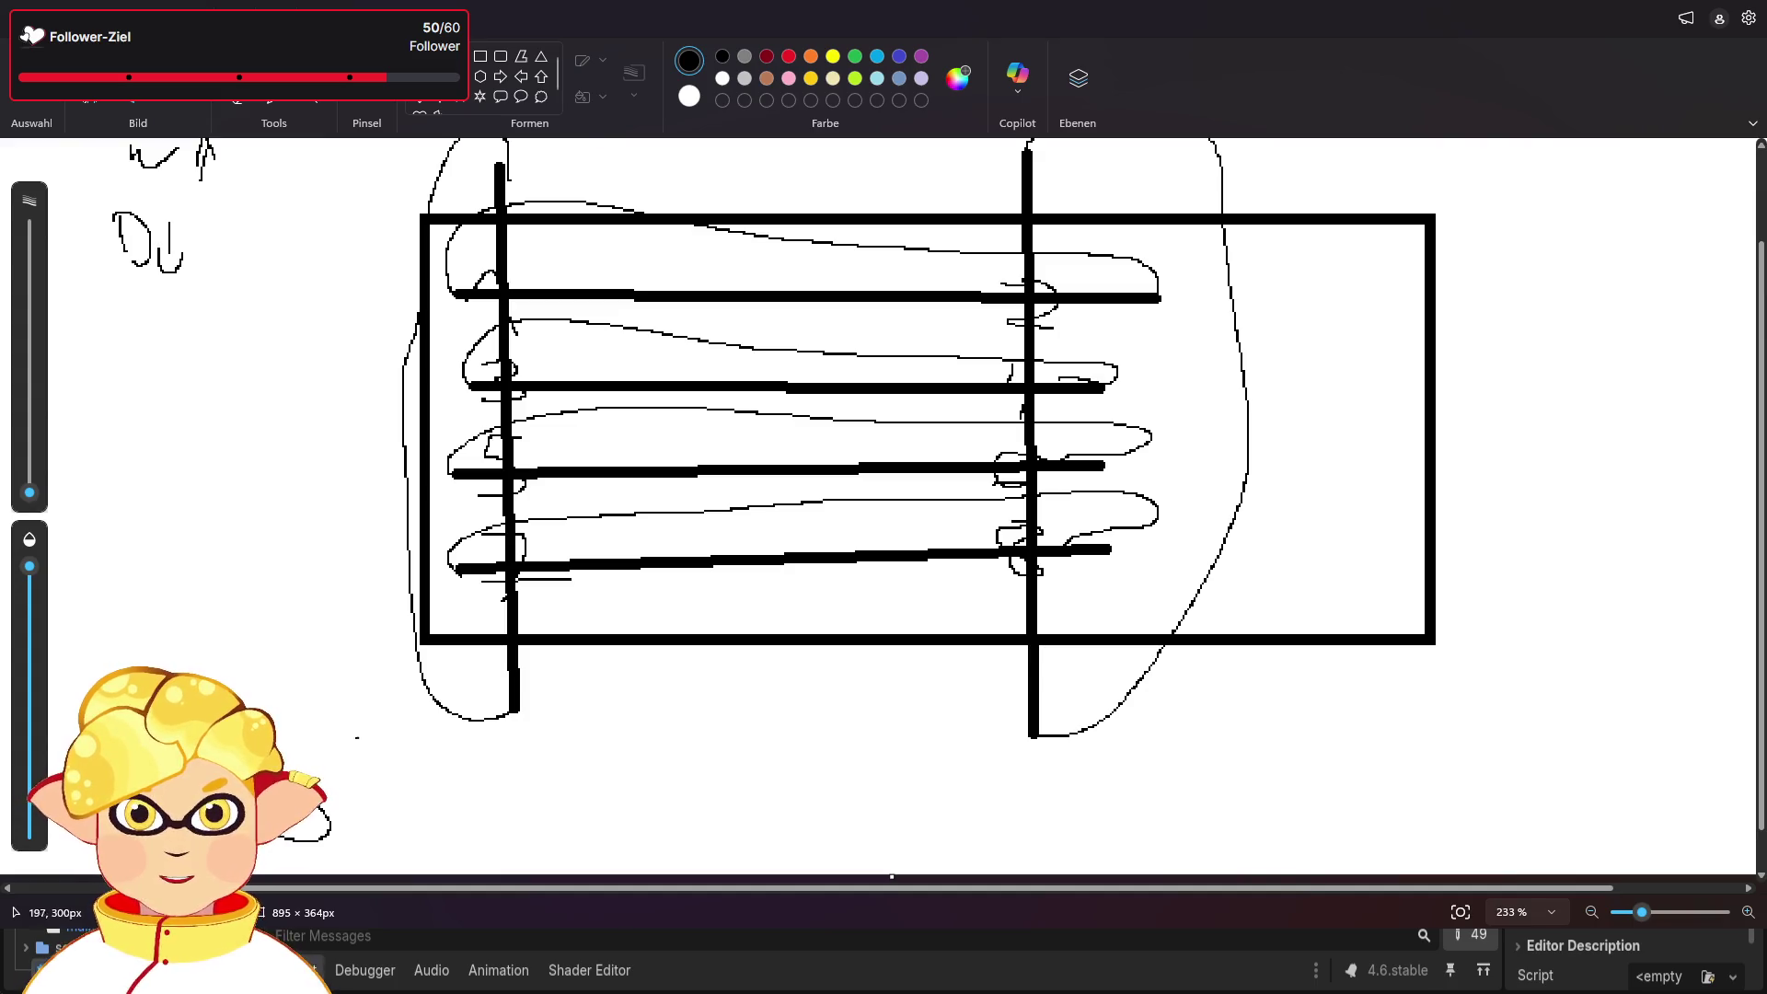
pyautogui.moveTo(417, 803); pyautogui.dragTo(418, 817)
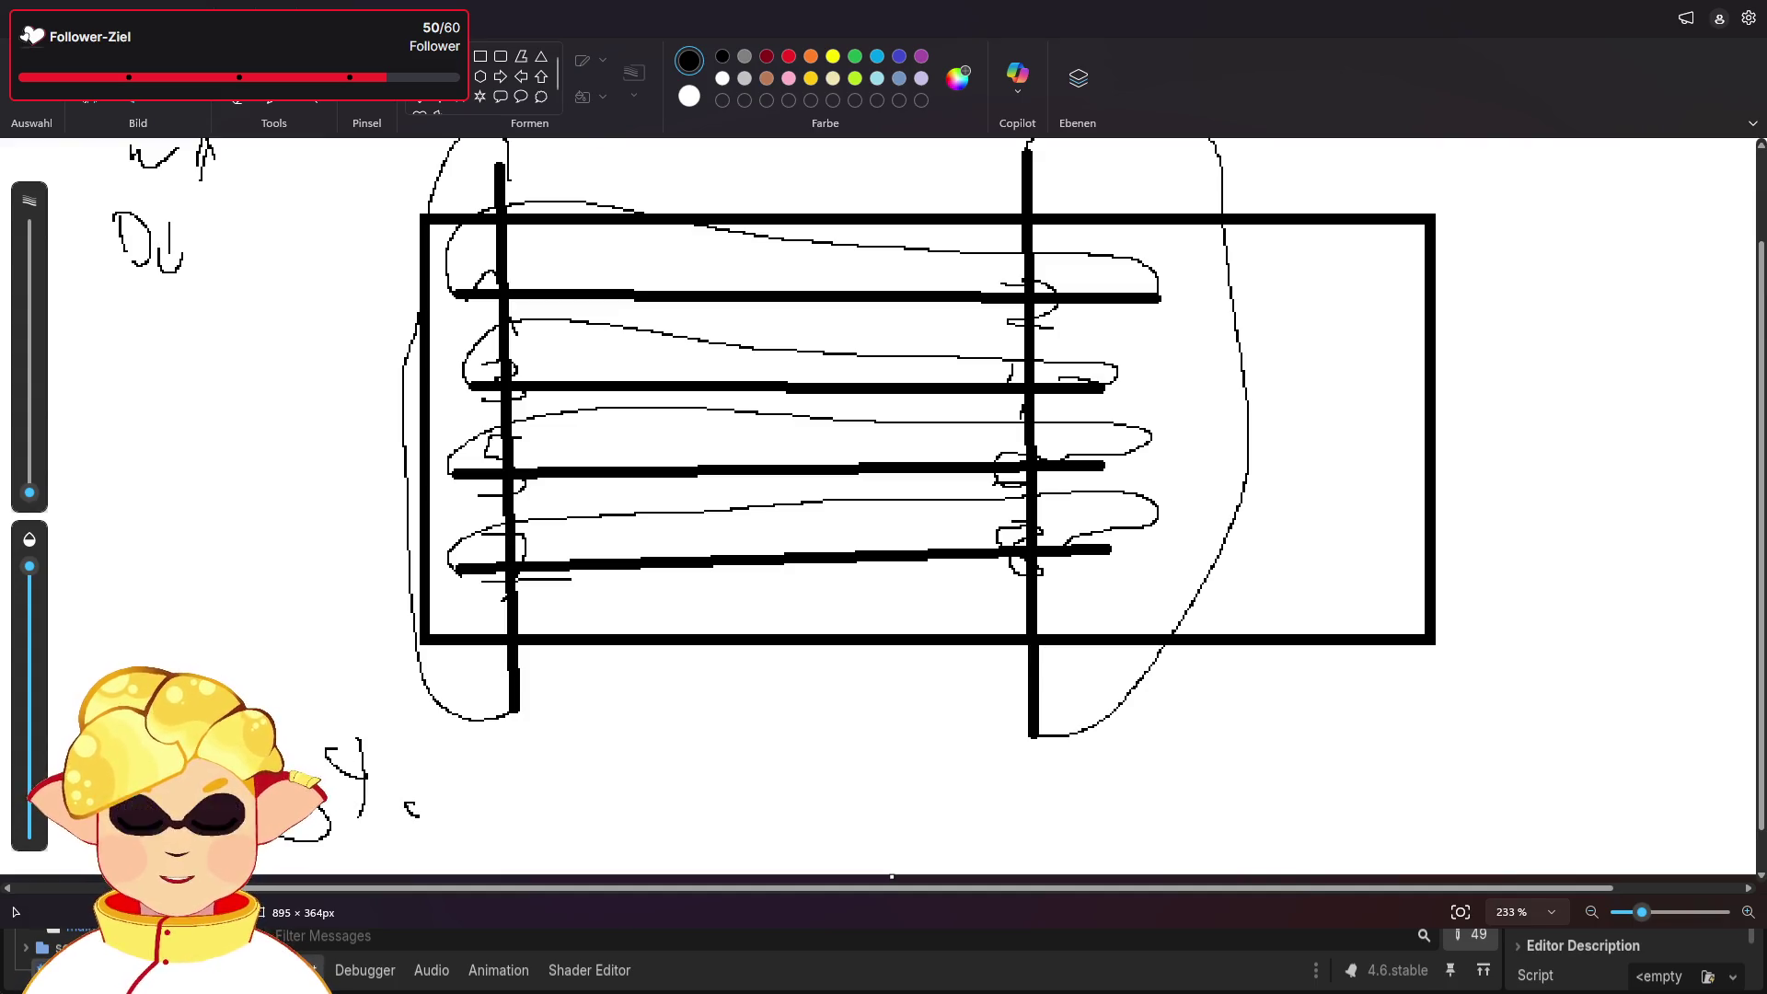
pyautogui.hotkey('ctrl', 'z')
pyautogui.hotkey('ctrl', 'z')
pyautogui.hotkey('ctrl', 'z')
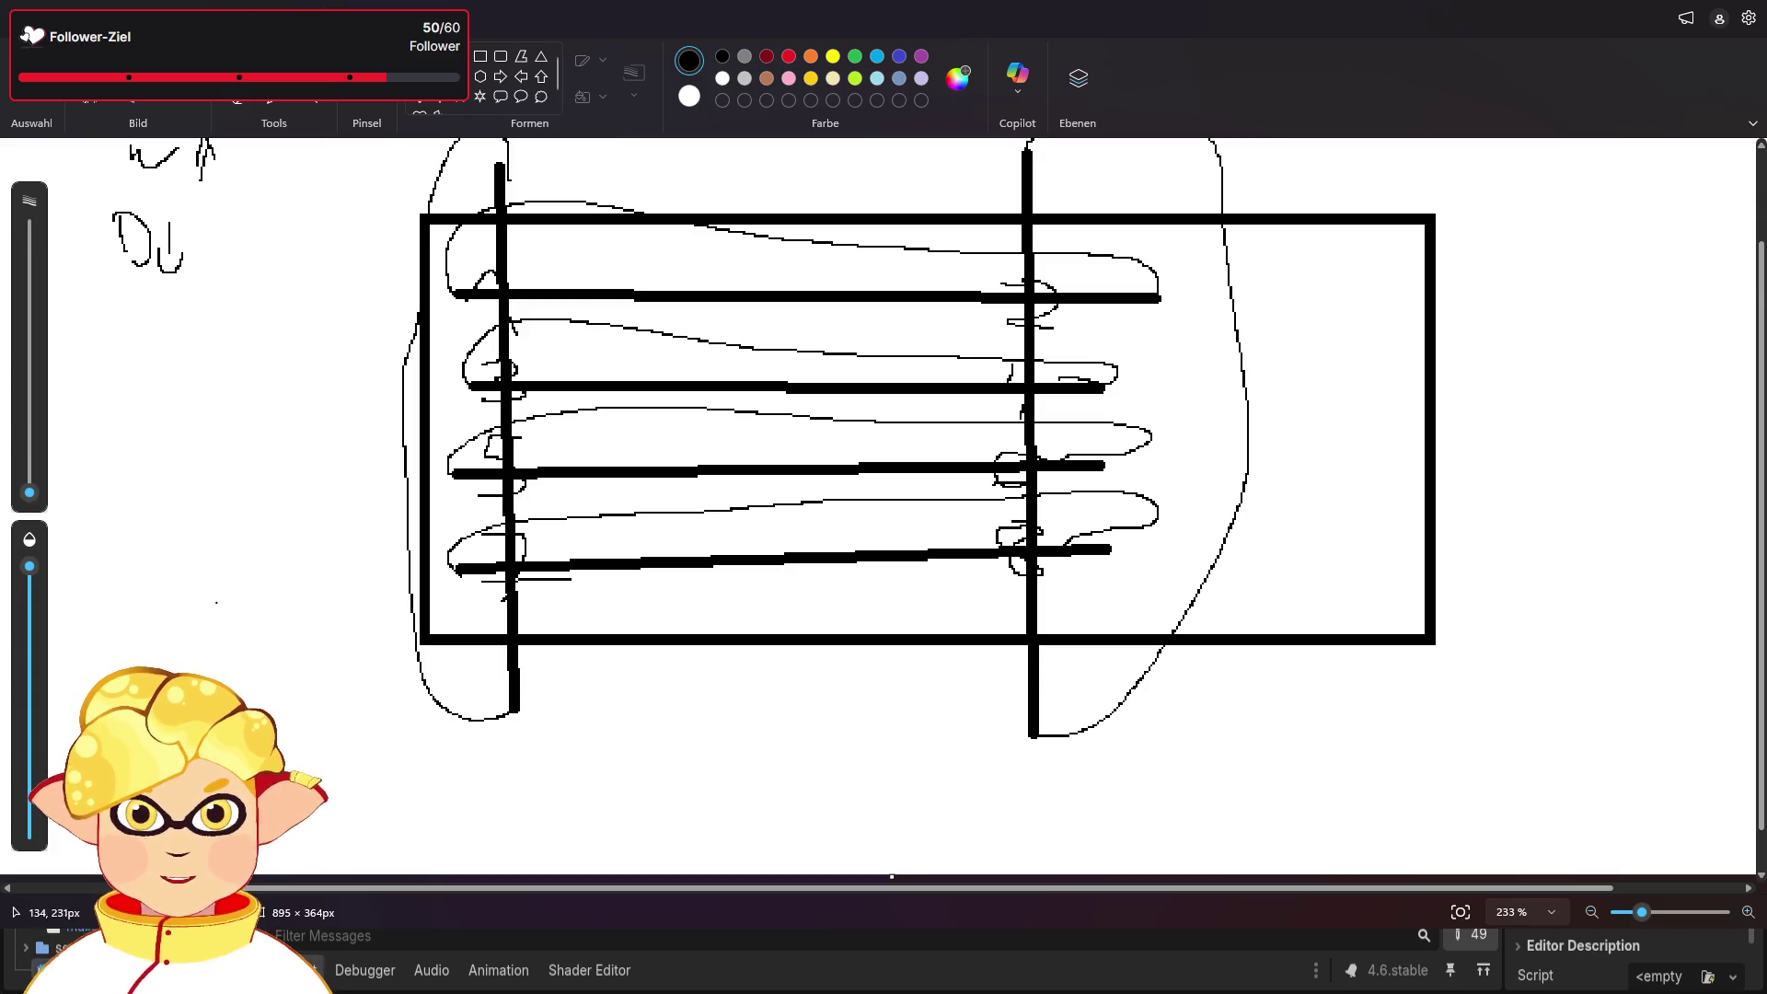
pyautogui.moveTo(163, 584)
pyautogui.mouseDown()
pyautogui.moveTo(160, 619)
pyautogui.moveTo(188, 606)
pyautogui.mouseUp()
pyautogui.moveTo(219, 586); pyautogui.dragTo(228, 596)
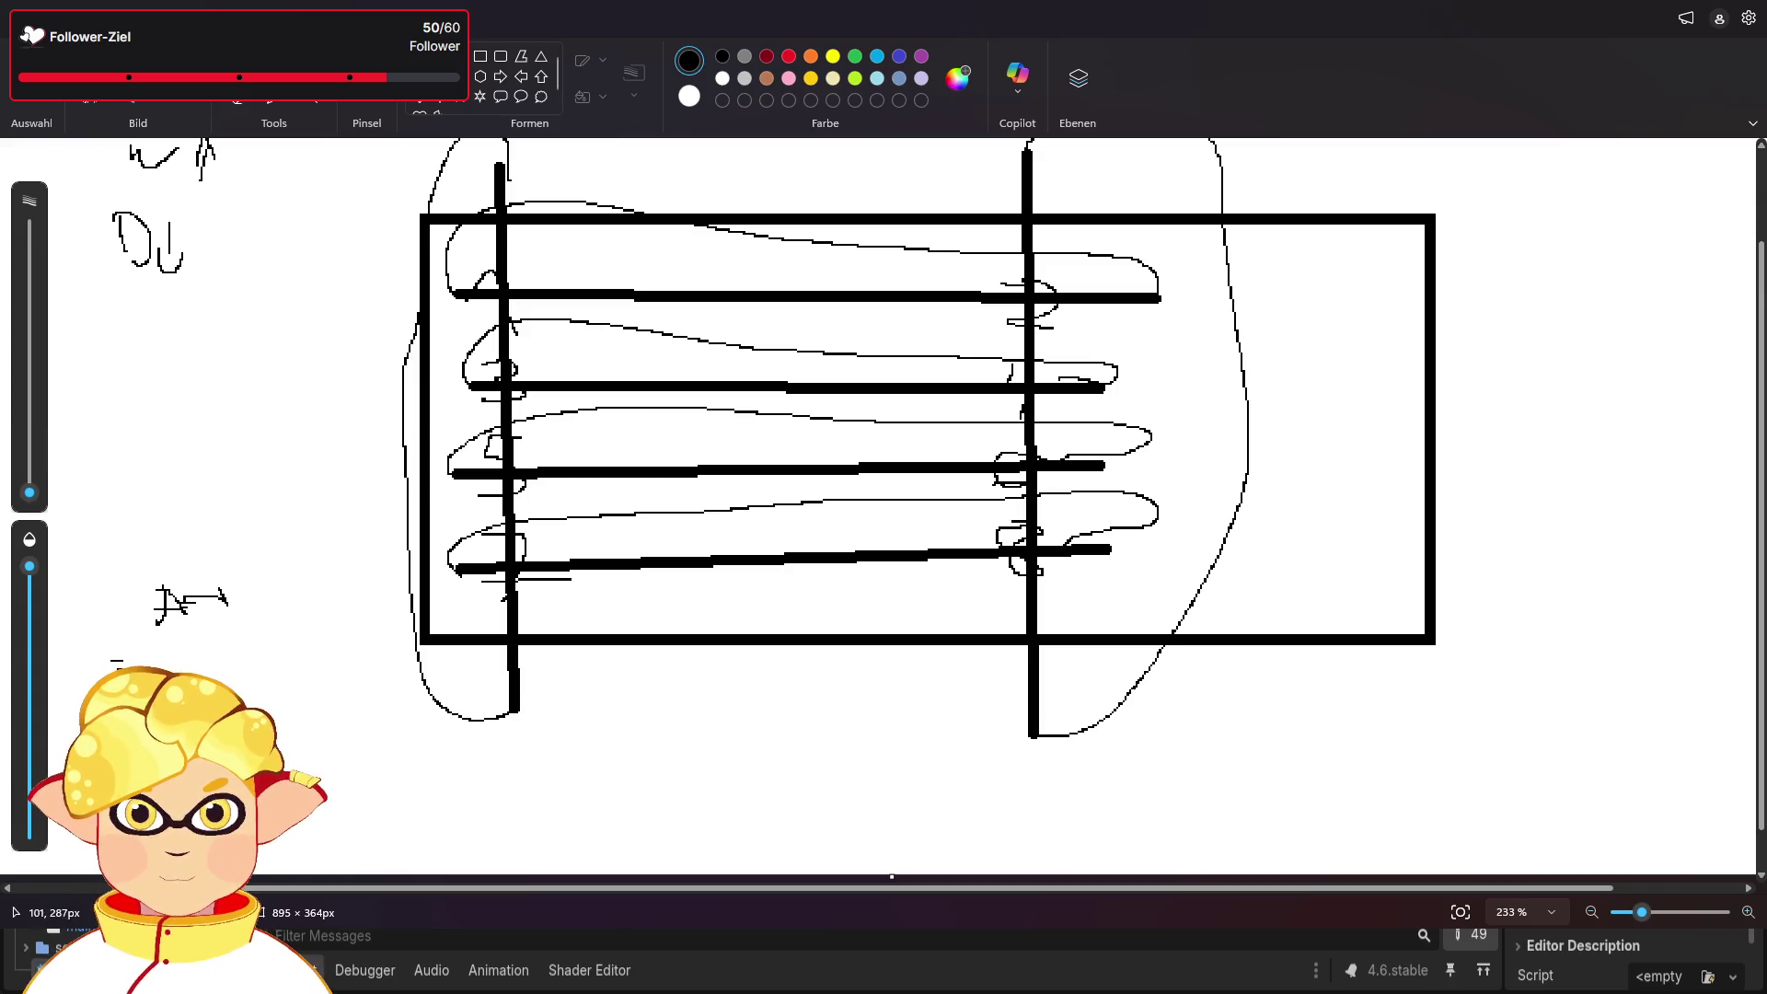
pyautogui.hotkey('ctrl', 'z')
pyautogui.hotkey('ctrl', 'z')
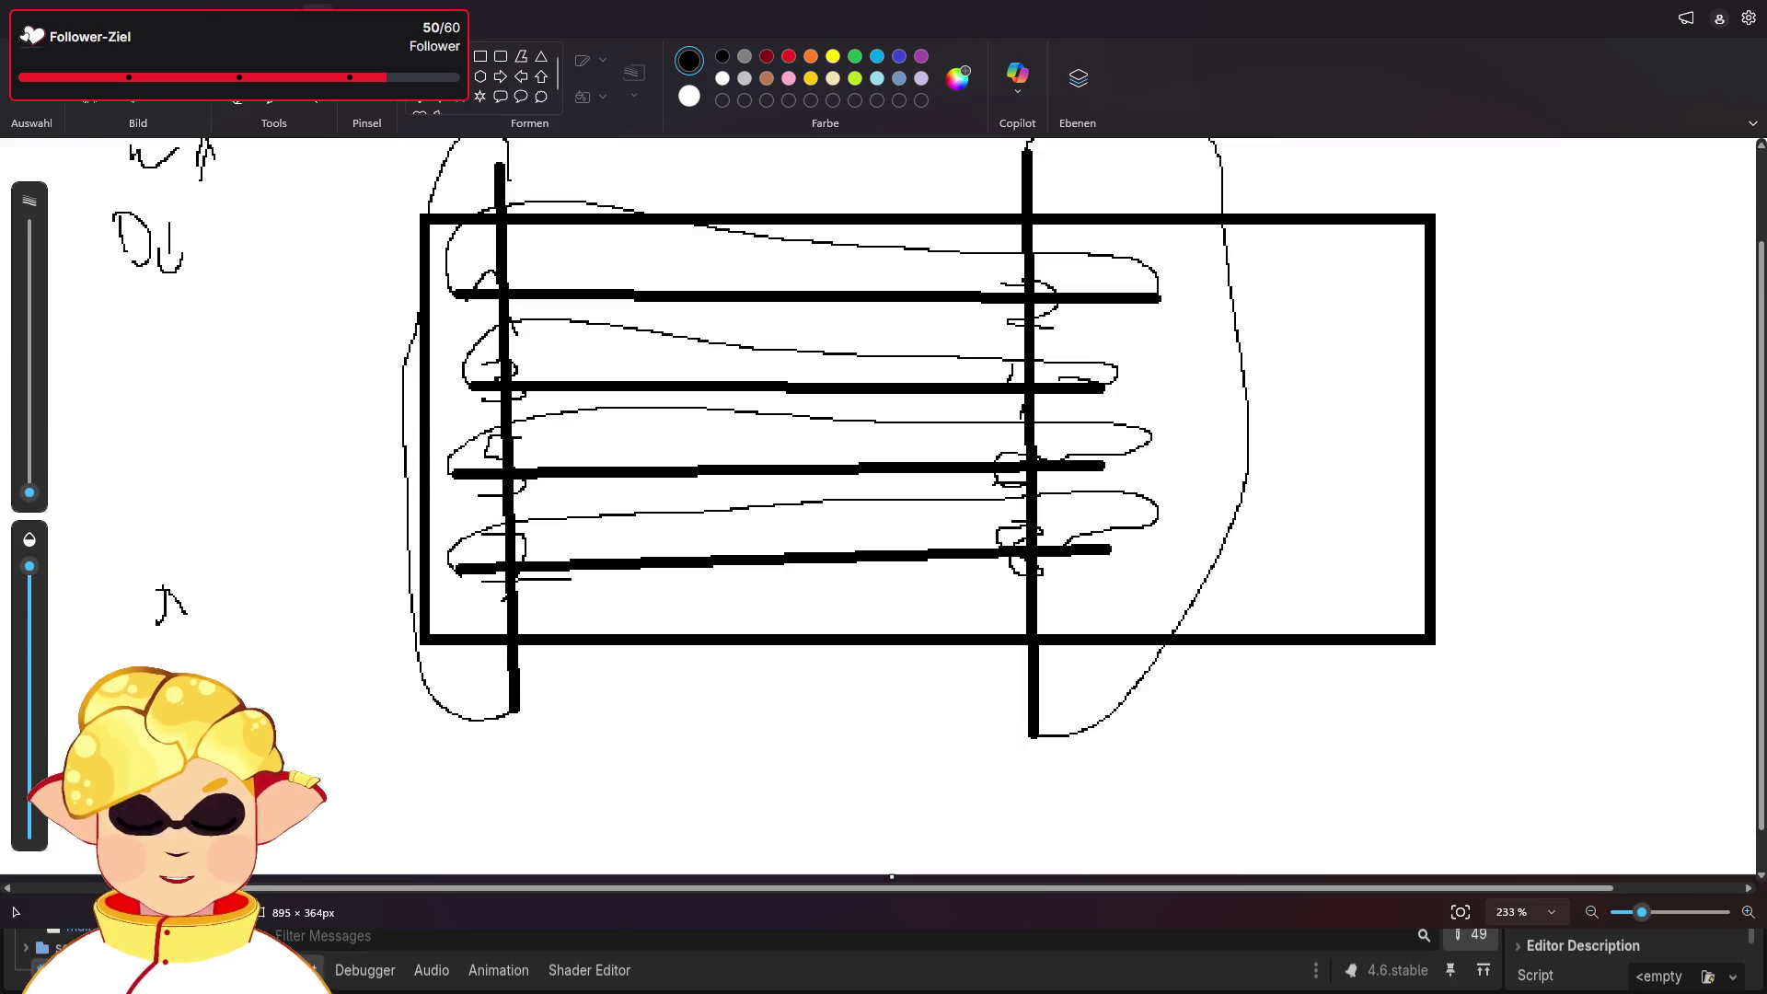
pyautogui.hotkey('ctrl', 'z')
pyautogui.hotkey('ctrl', 'z')
pyautogui.scroll(3, 923, 715)
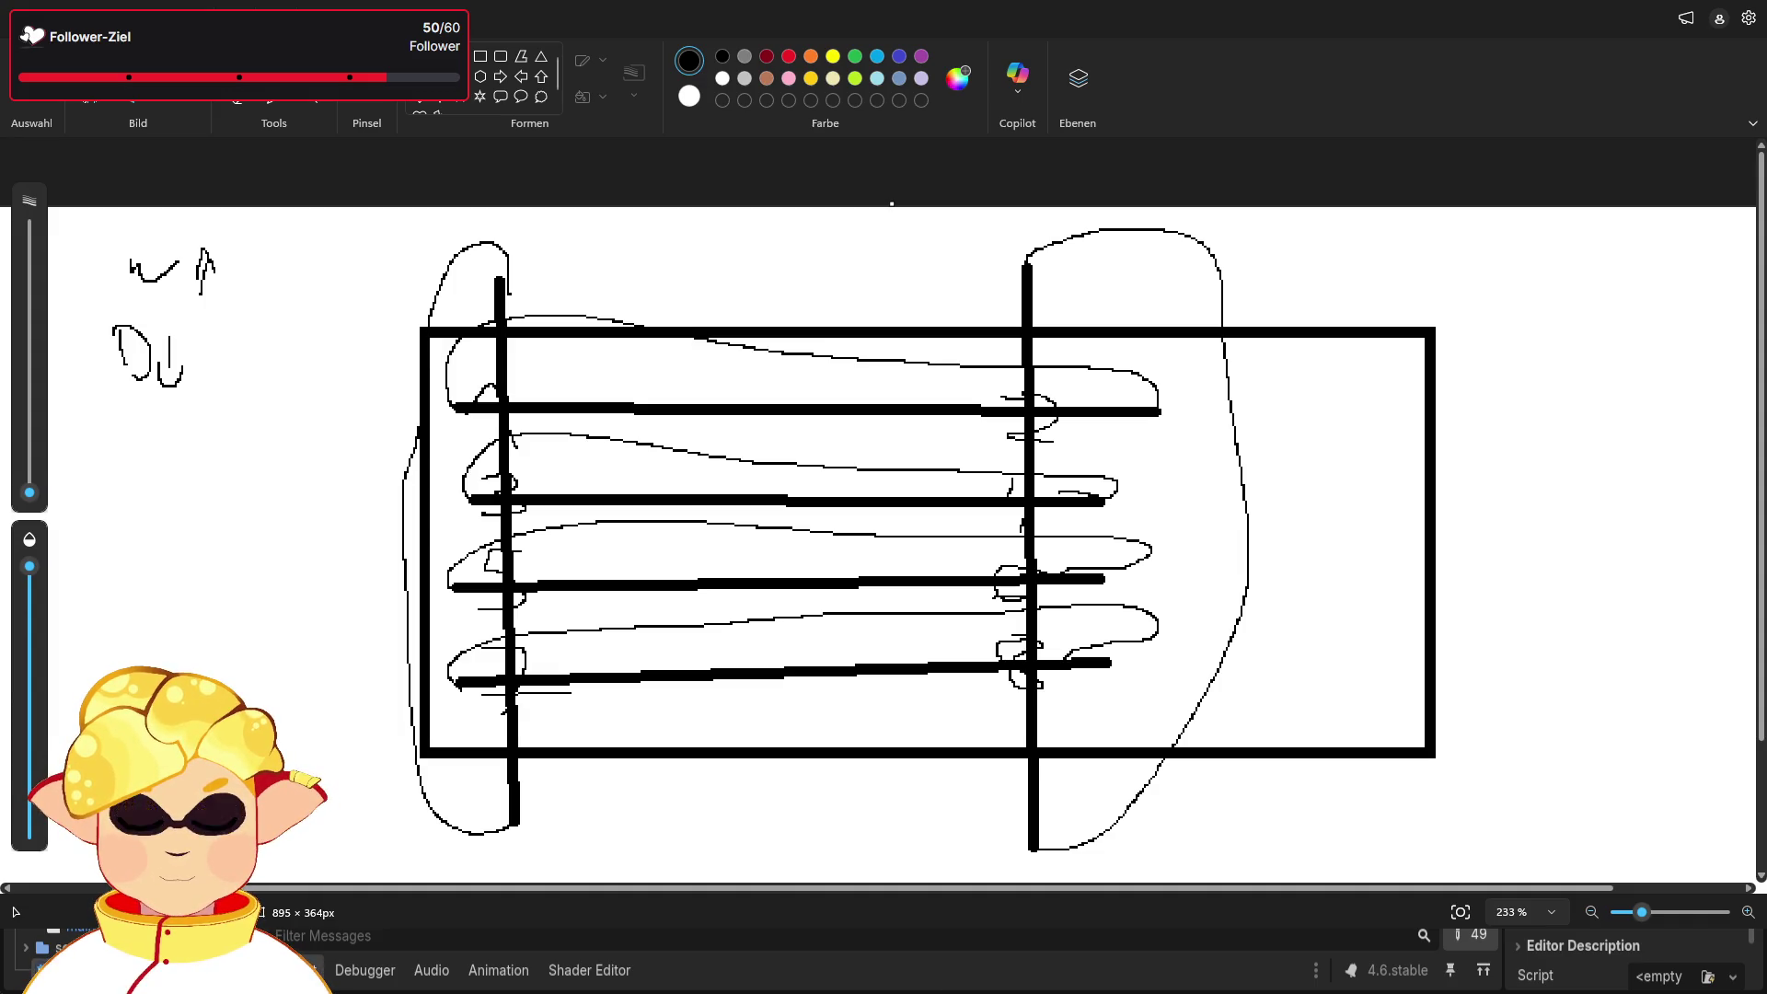
# - Undo the bars, loops and top-left notes, restore the 8, and add a short arrow right of it
pyautogui.hotkey('ctrl', 'z')
pyautogui.hotkey('ctrl', 'z')
pyautogui.hotkey('ctrl', 'z')
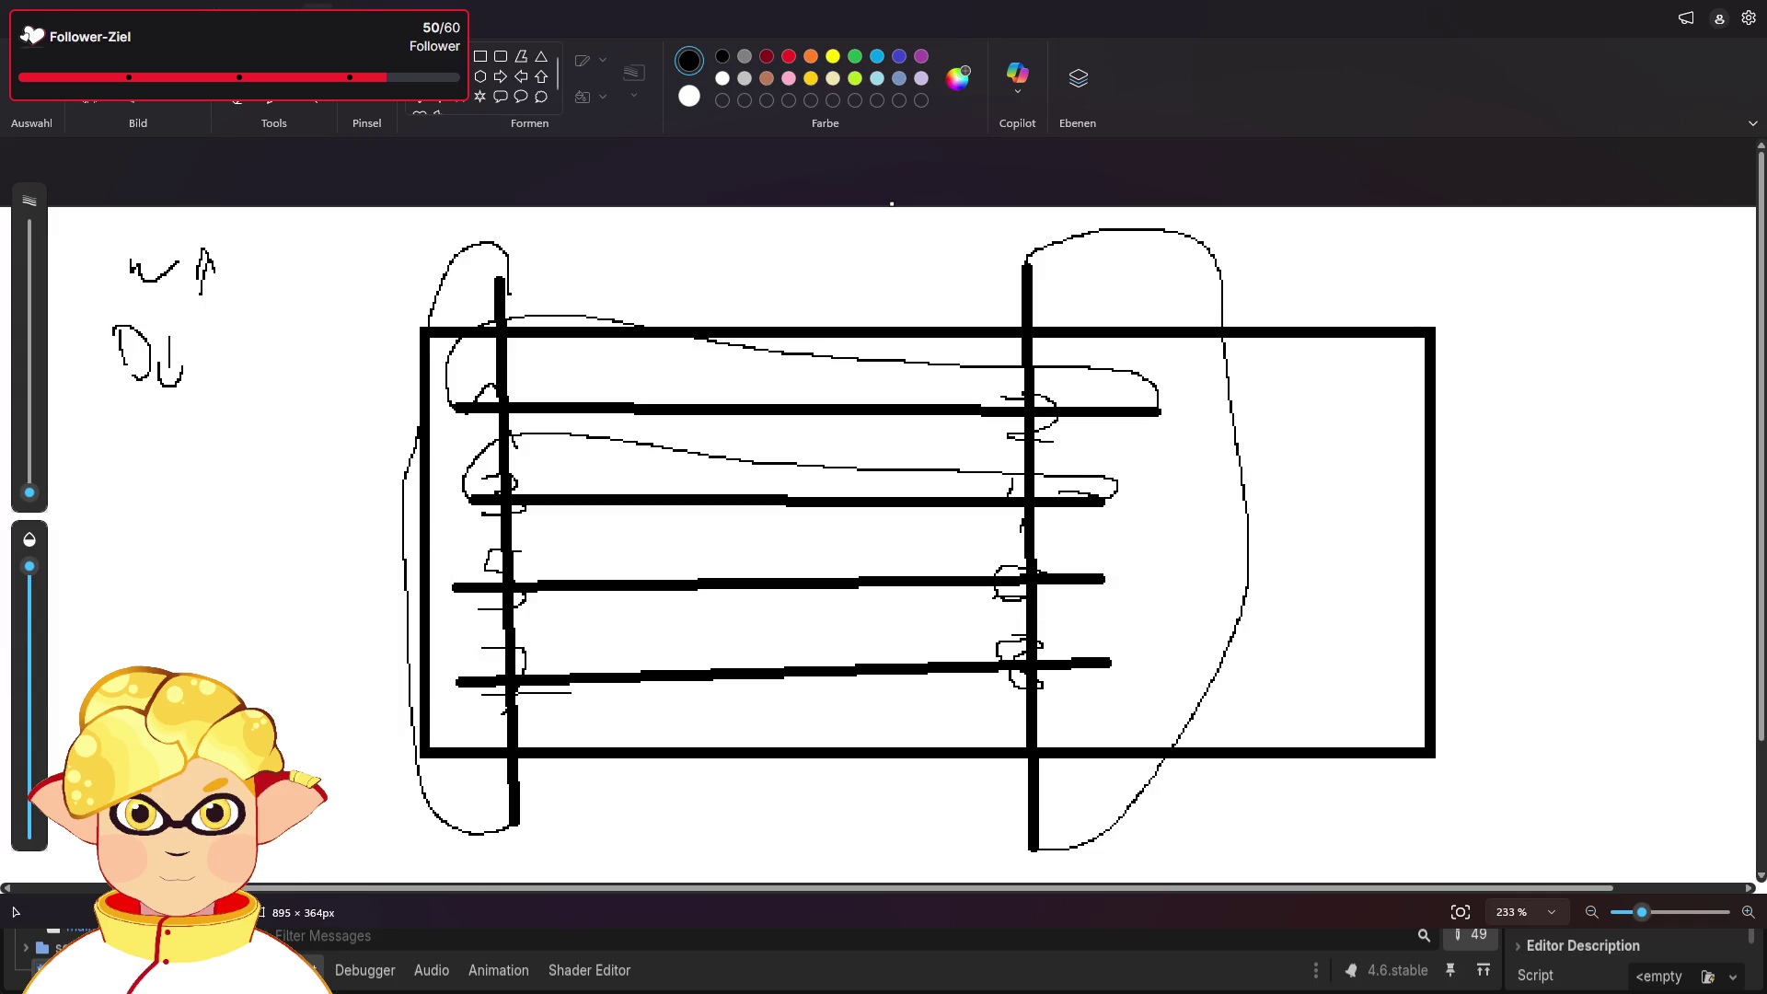
pyautogui.hotkey('ctrl', 'z')
pyautogui.hotkey('ctrl', 'z')
pyautogui.hotkey('ctrl', 'z')
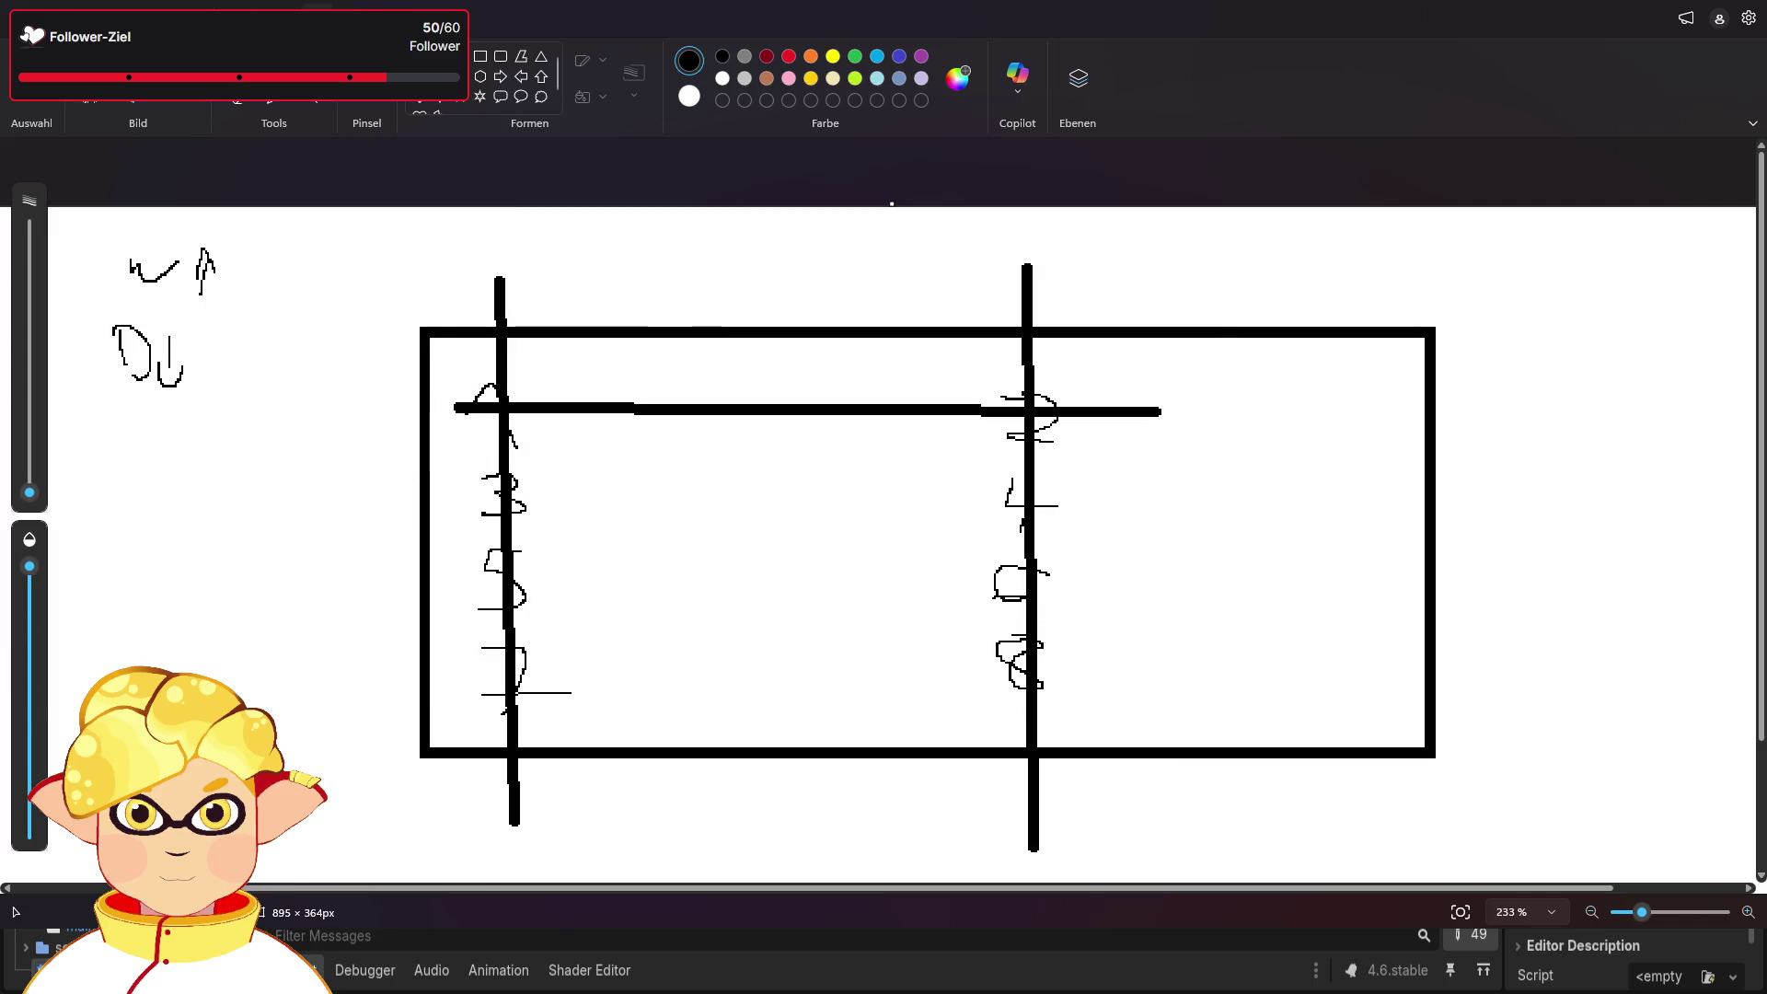
pyautogui.hotkey('ctrl', 'z')
pyautogui.hotkey('ctrl', 'z')
pyautogui.hotkey('ctrl', 'z')
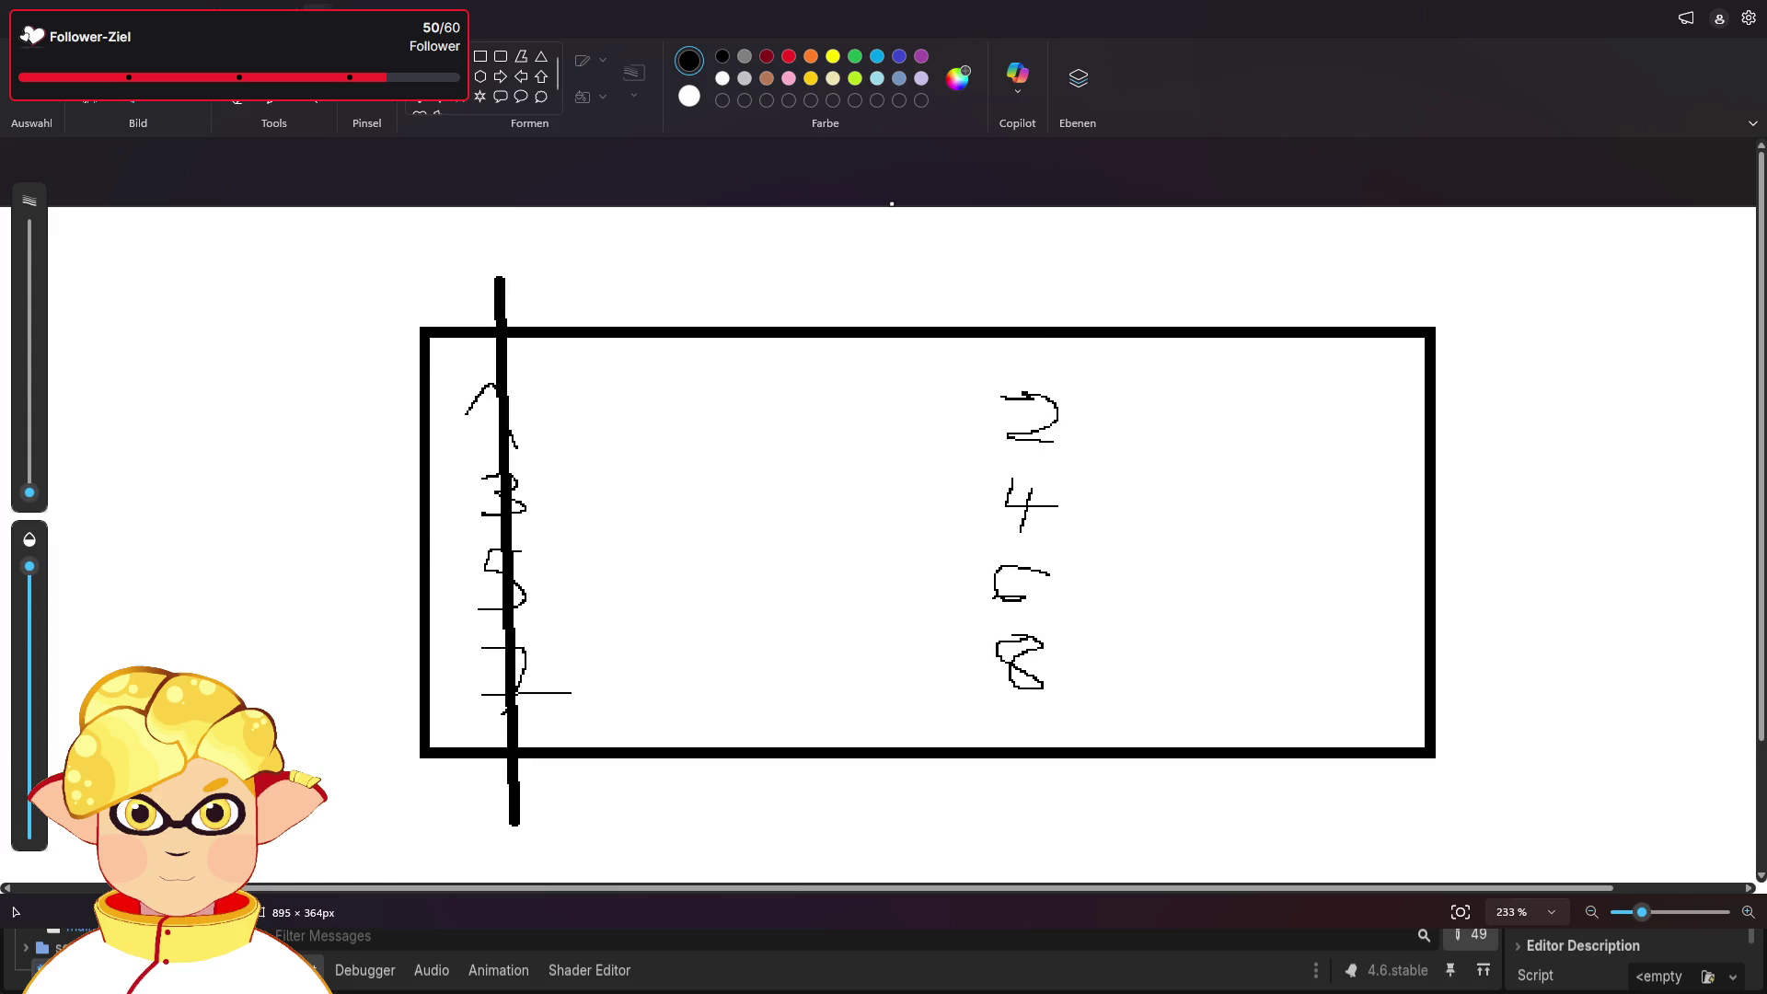
pyautogui.hotkey('ctrl', 'y')
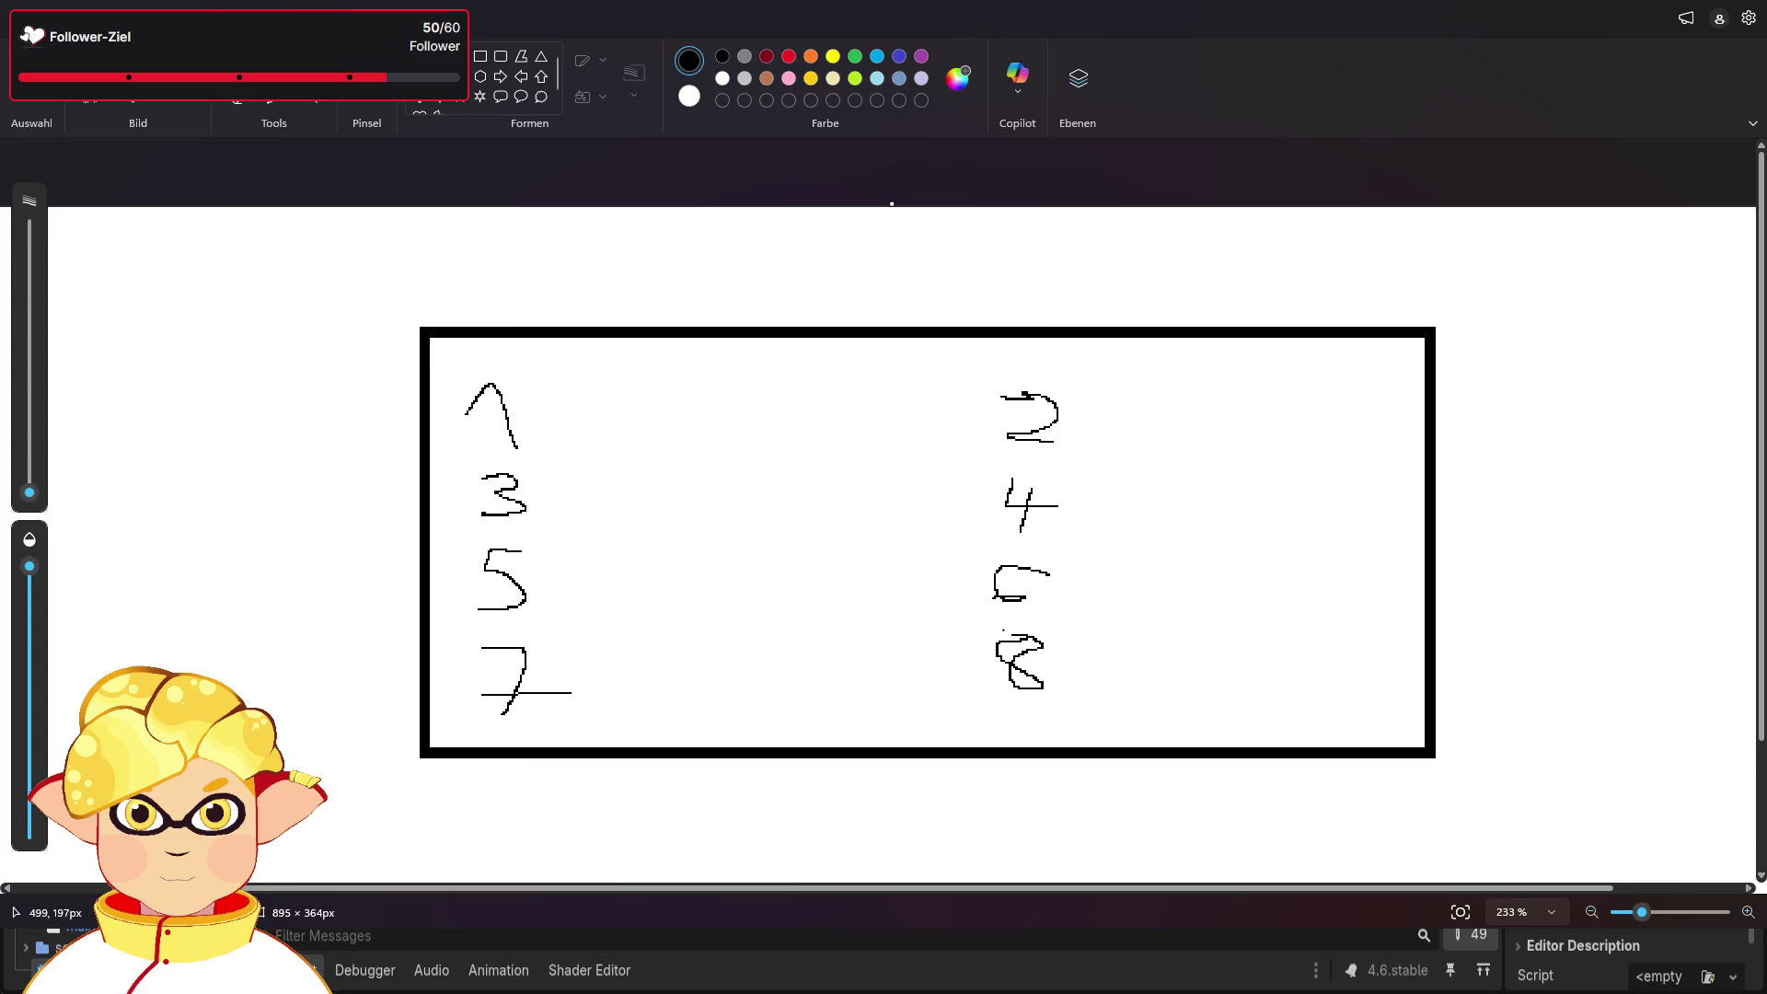
pyautogui.moveTo(1061, 660); pyautogui.dragTo(1086, 668)
pyautogui.click(466, 682)
pyautogui.click(457, 426)
# - Draw up arrows beside the 1 and 2 and down arrows beside the 7 and 8
pyautogui.moveTo(557, 386)
pyautogui.mouseDown()
pyautogui.moveTo(559, 427)
pyautogui.moveTo(572, 416)
pyautogui.mouseUp()
pyautogui.click(577, 693)
pyautogui.moveTo(945, 419)
pyautogui.mouseDown()
pyautogui.moveTo(947, 391)
pyautogui.moveTo(989, 437)
pyautogui.mouseUp()
pyautogui.moveTo(611, 655)
pyautogui.mouseDown()
pyautogui.moveTo(608, 695)
pyautogui.moveTo(618, 681)
pyautogui.mouseUp()
pyautogui.click(617, 398)
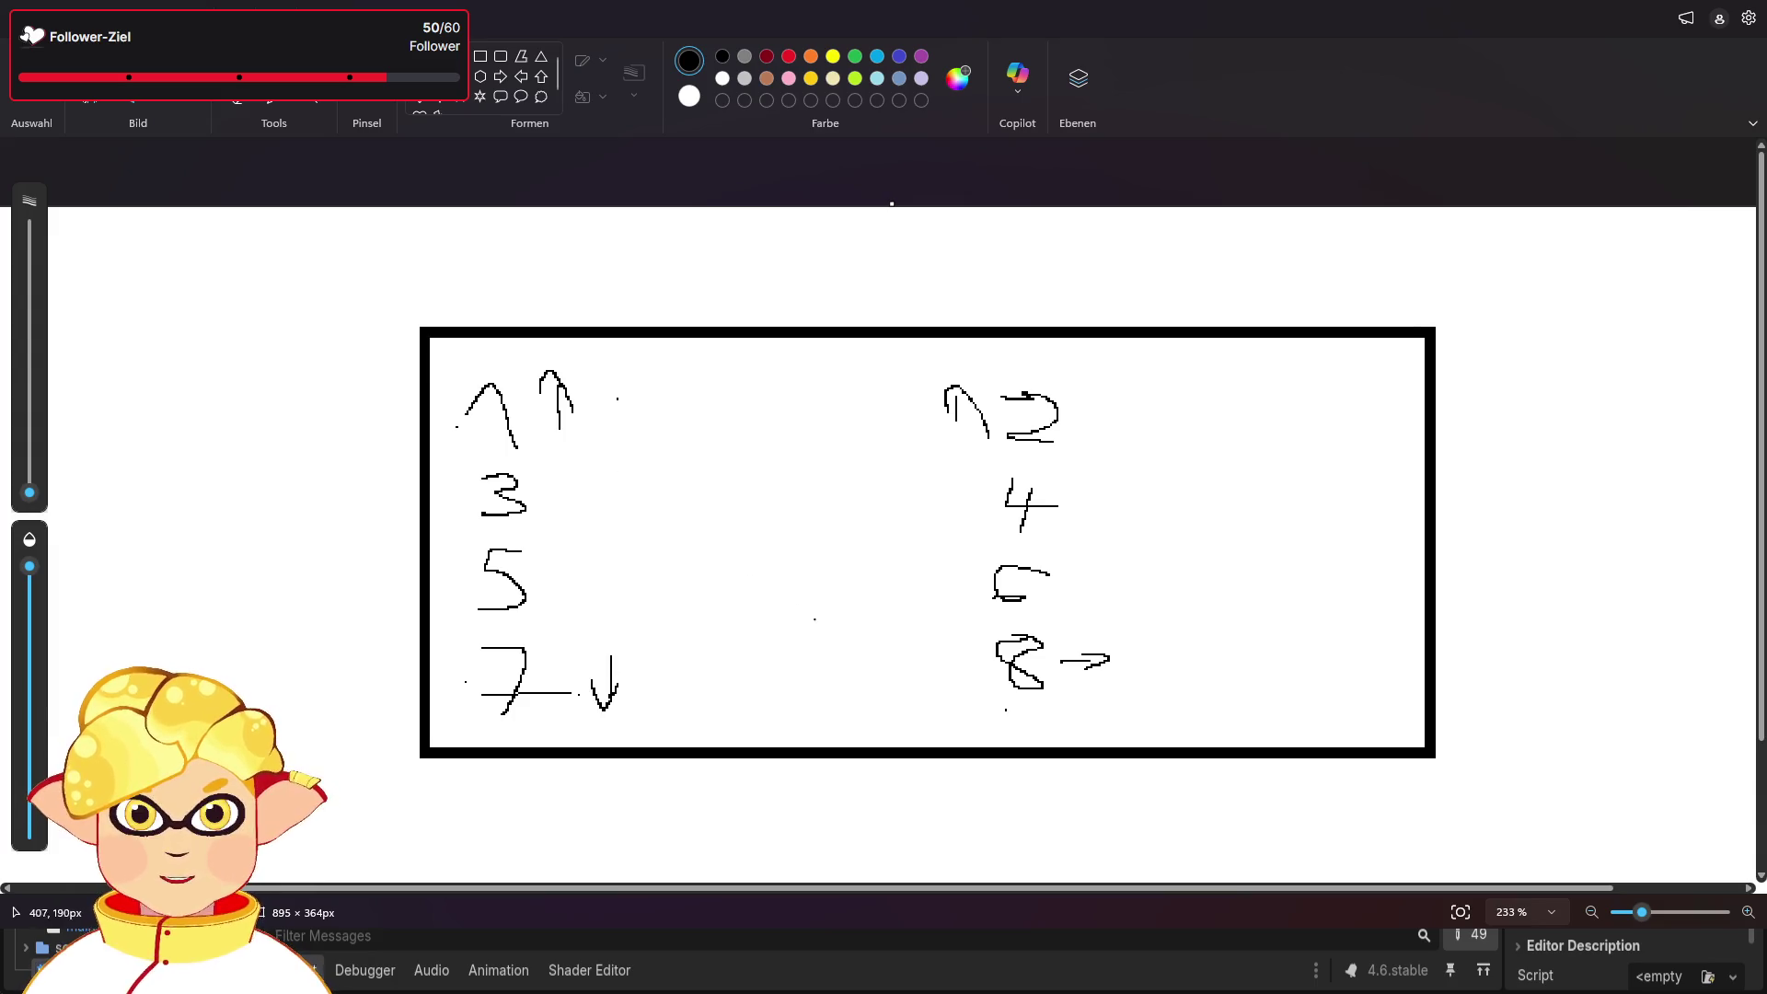
pyautogui.moveTo(948, 651)
pyautogui.mouseDown()
pyautogui.moveTo(958, 692)
pyautogui.moveTo(974, 661)
pyautogui.mouseUp()
pyautogui.click(929, 443)
pyautogui.click(879, 723)
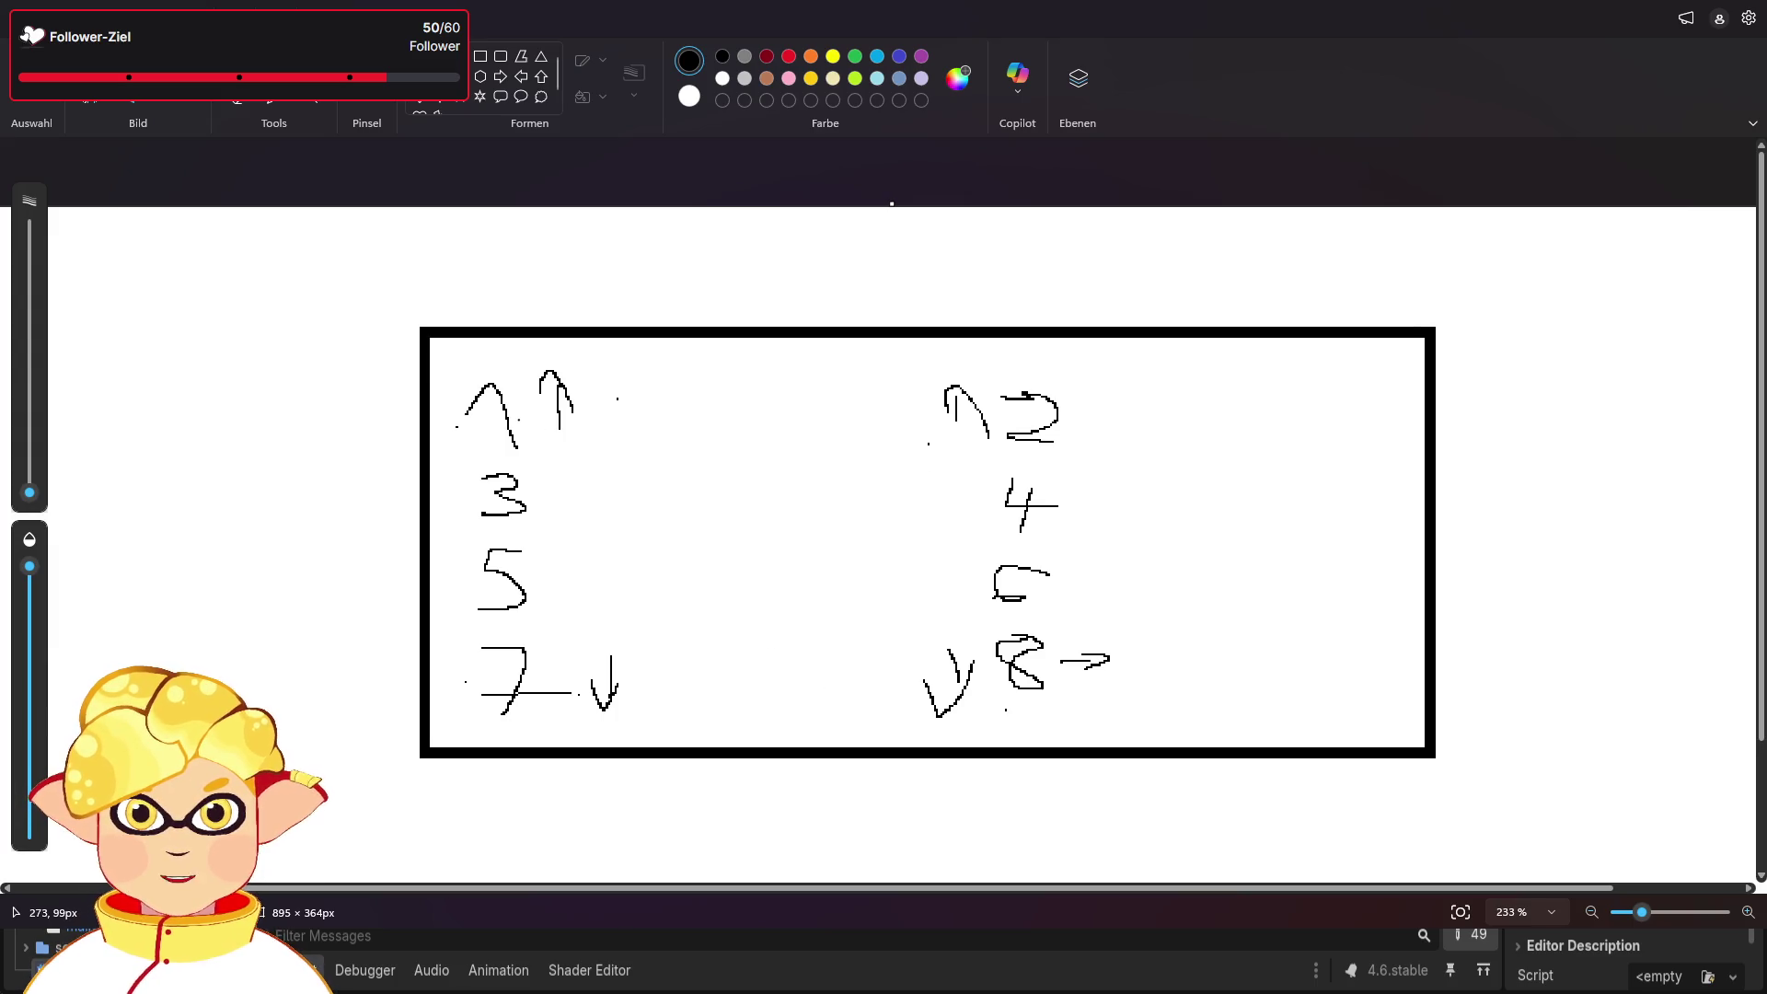
# - Draw a zigzag order diagram to the left of the box
pyautogui.moveTo(506, 419)
pyautogui.mouseDown()
pyautogui.moveTo(1044, 405)
pyautogui.moveTo(1007, 437)
pyautogui.moveTo(538, 483)
pyautogui.moveTo(1035, 488)
pyautogui.moveTo(492, 575)
pyautogui.moveTo(1013, 572)
pyautogui.moveTo(568, 648)
pyautogui.moveTo(1040, 656)
pyautogui.mouseUp()
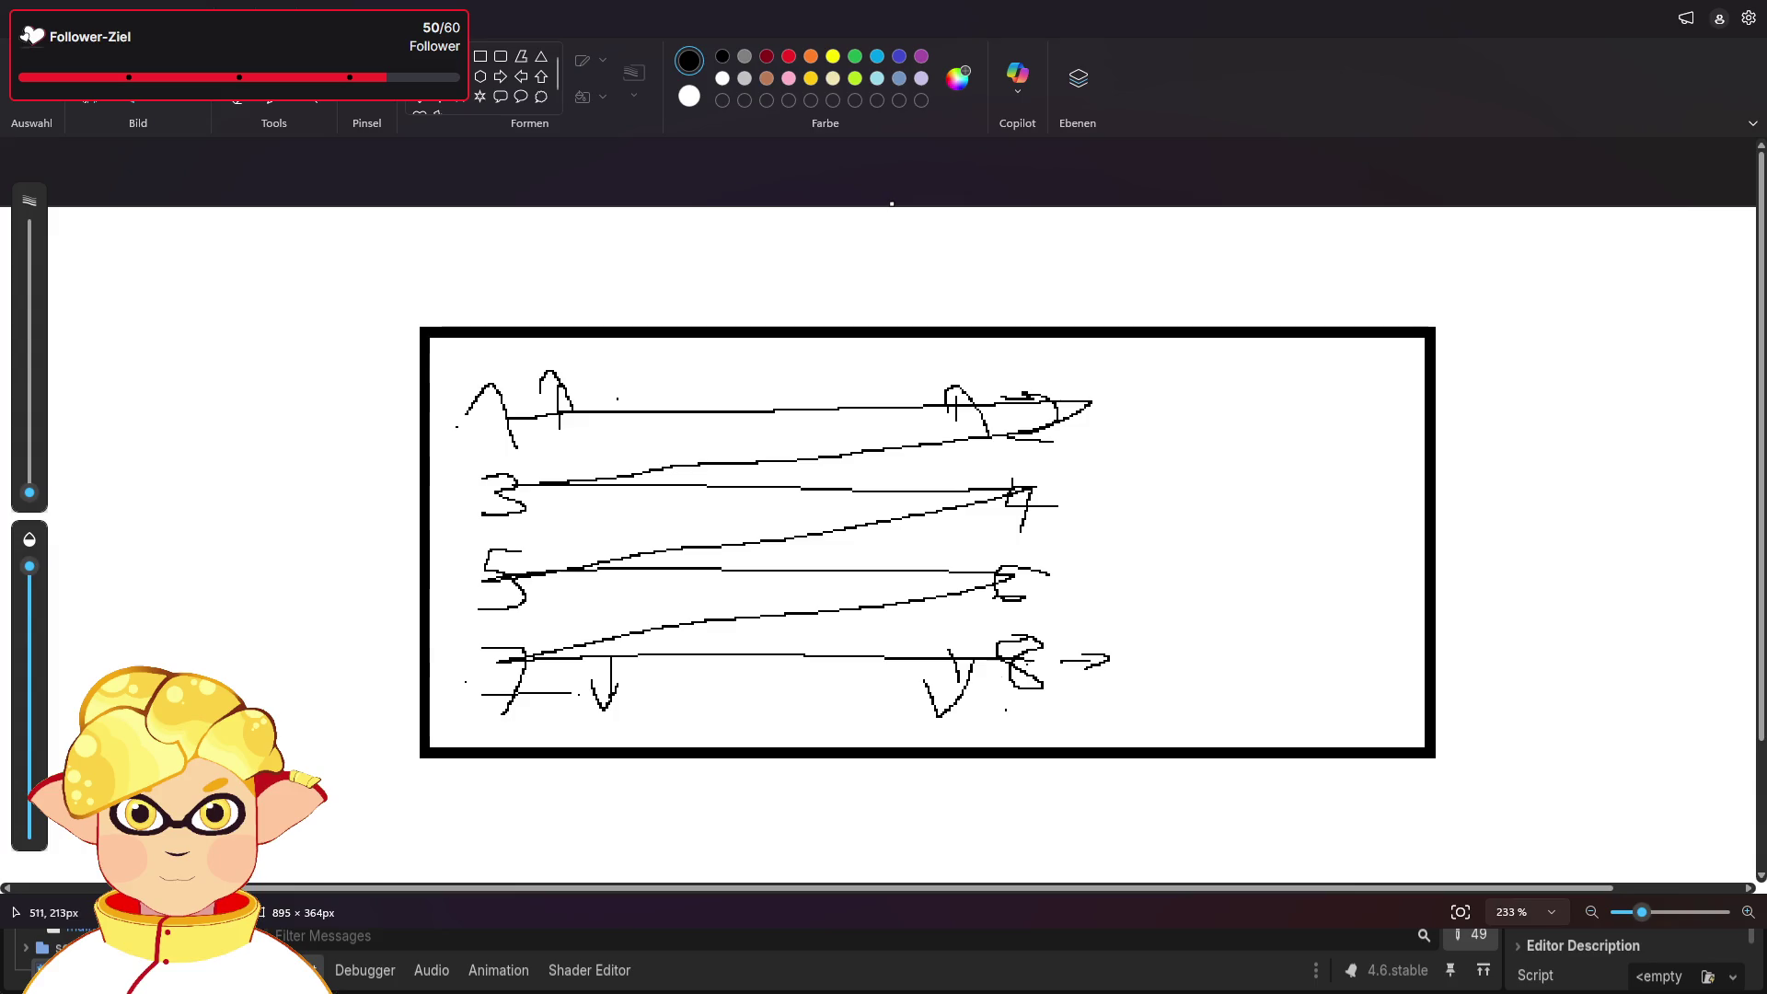
pyautogui.hotkey('ctrl', 'z')
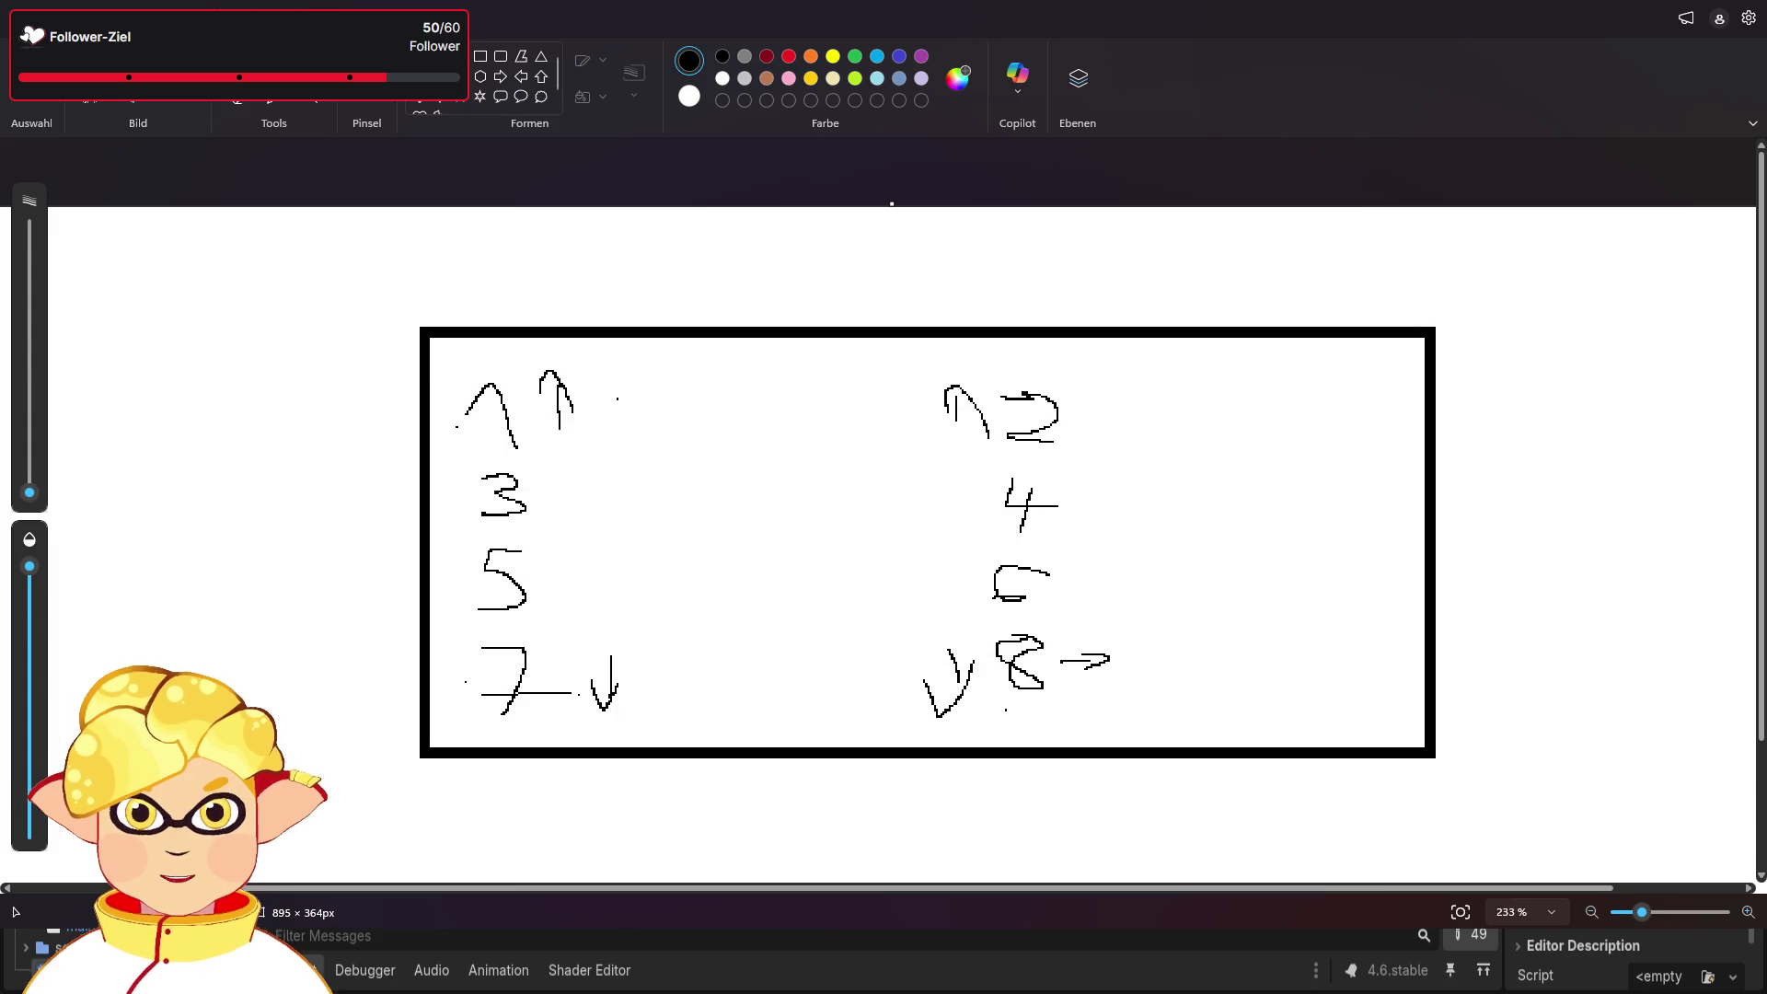
pyautogui.moveTo(140, 293)
pyautogui.mouseDown()
pyautogui.moveTo(337, 304)
pyautogui.moveTo(124, 371)
pyautogui.moveTo(332, 396)
pyautogui.moveTo(123, 411)
pyautogui.moveTo(318, 444)
pyautogui.moveTo(111, 481)
pyautogui.moveTo(316, 495)
pyautogui.mouseUp()
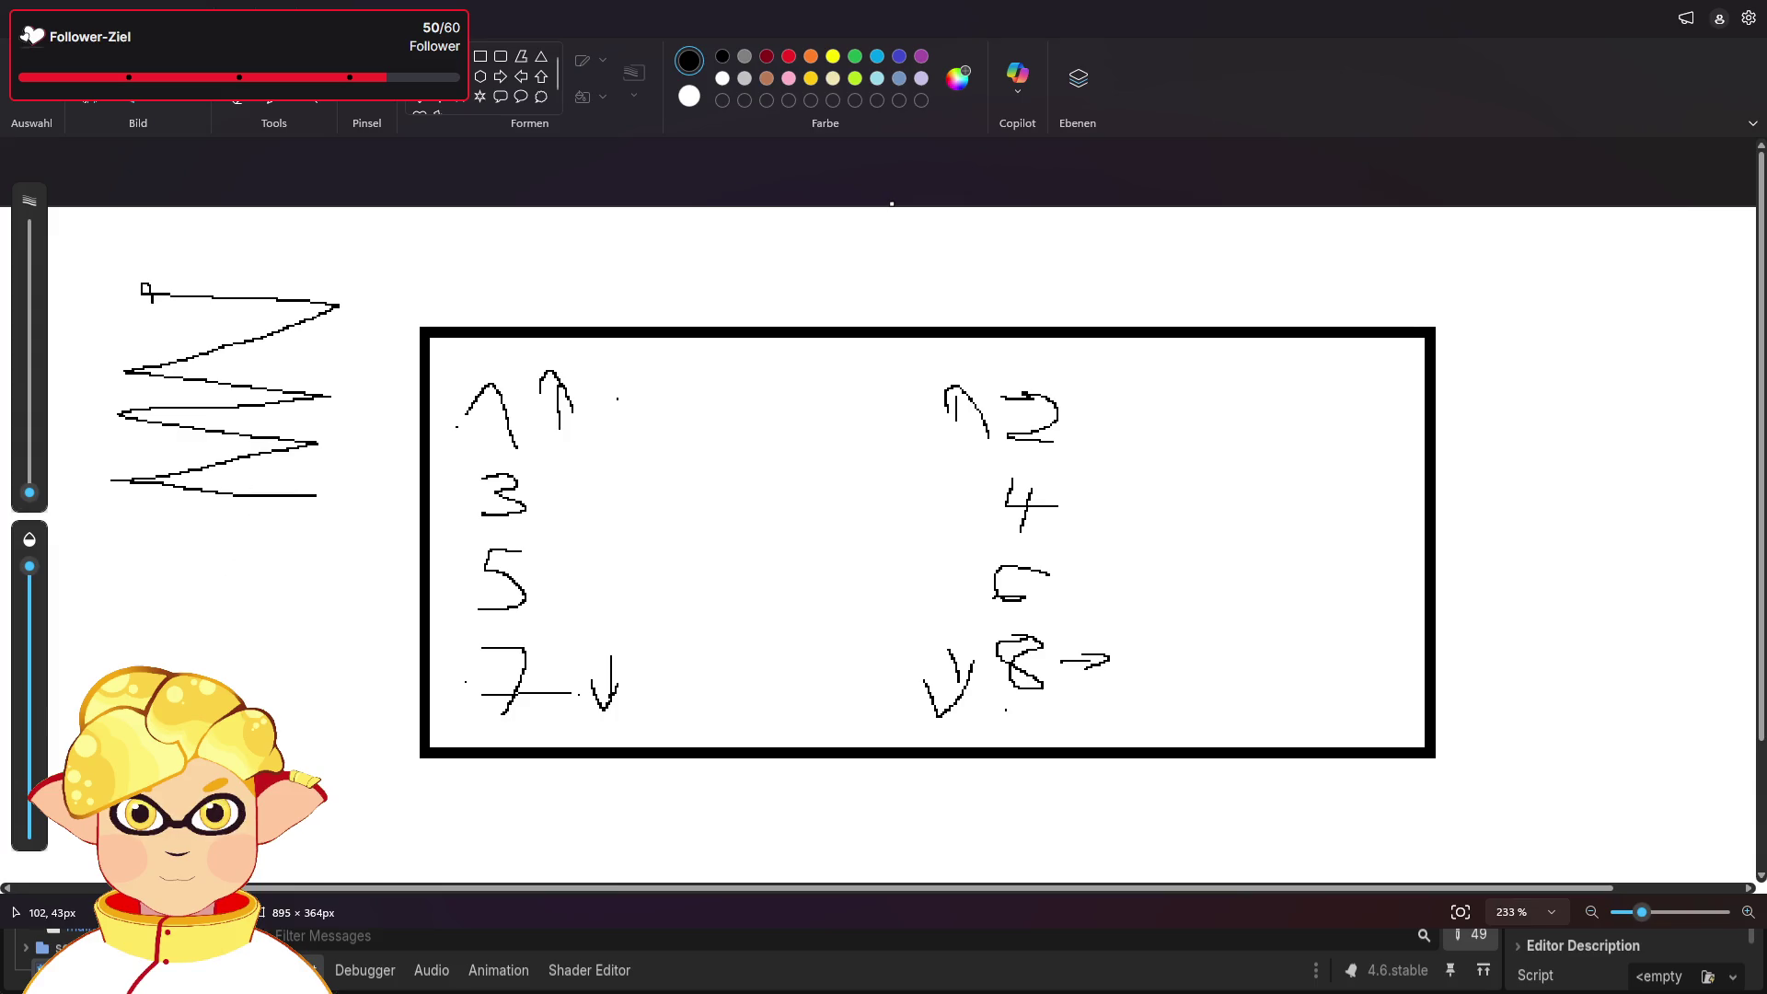
# - Number the zigzag's corners down to the bottom, ending with 8
pyautogui.moveTo(314, 294); pyautogui.dragTo(334, 312)
pyautogui.moveTo(132, 367); pyautogui.dragTo(143, 384)
pyautogui.moveTo(305, 393); pyautogui.dragTo(329, 416)
pyautogui.moveTo(134, 410); pyautogui.dragTo(125, 434)
pyautogui.moveTo(303, 438); pyautogui.dragTo(312, 457)
pyautogui.moveTo(140, 471); pyautogui.dragTo(123, 490)
pyautogui.moveTo(300, 509); pyautogui.dragTo(315, 491)
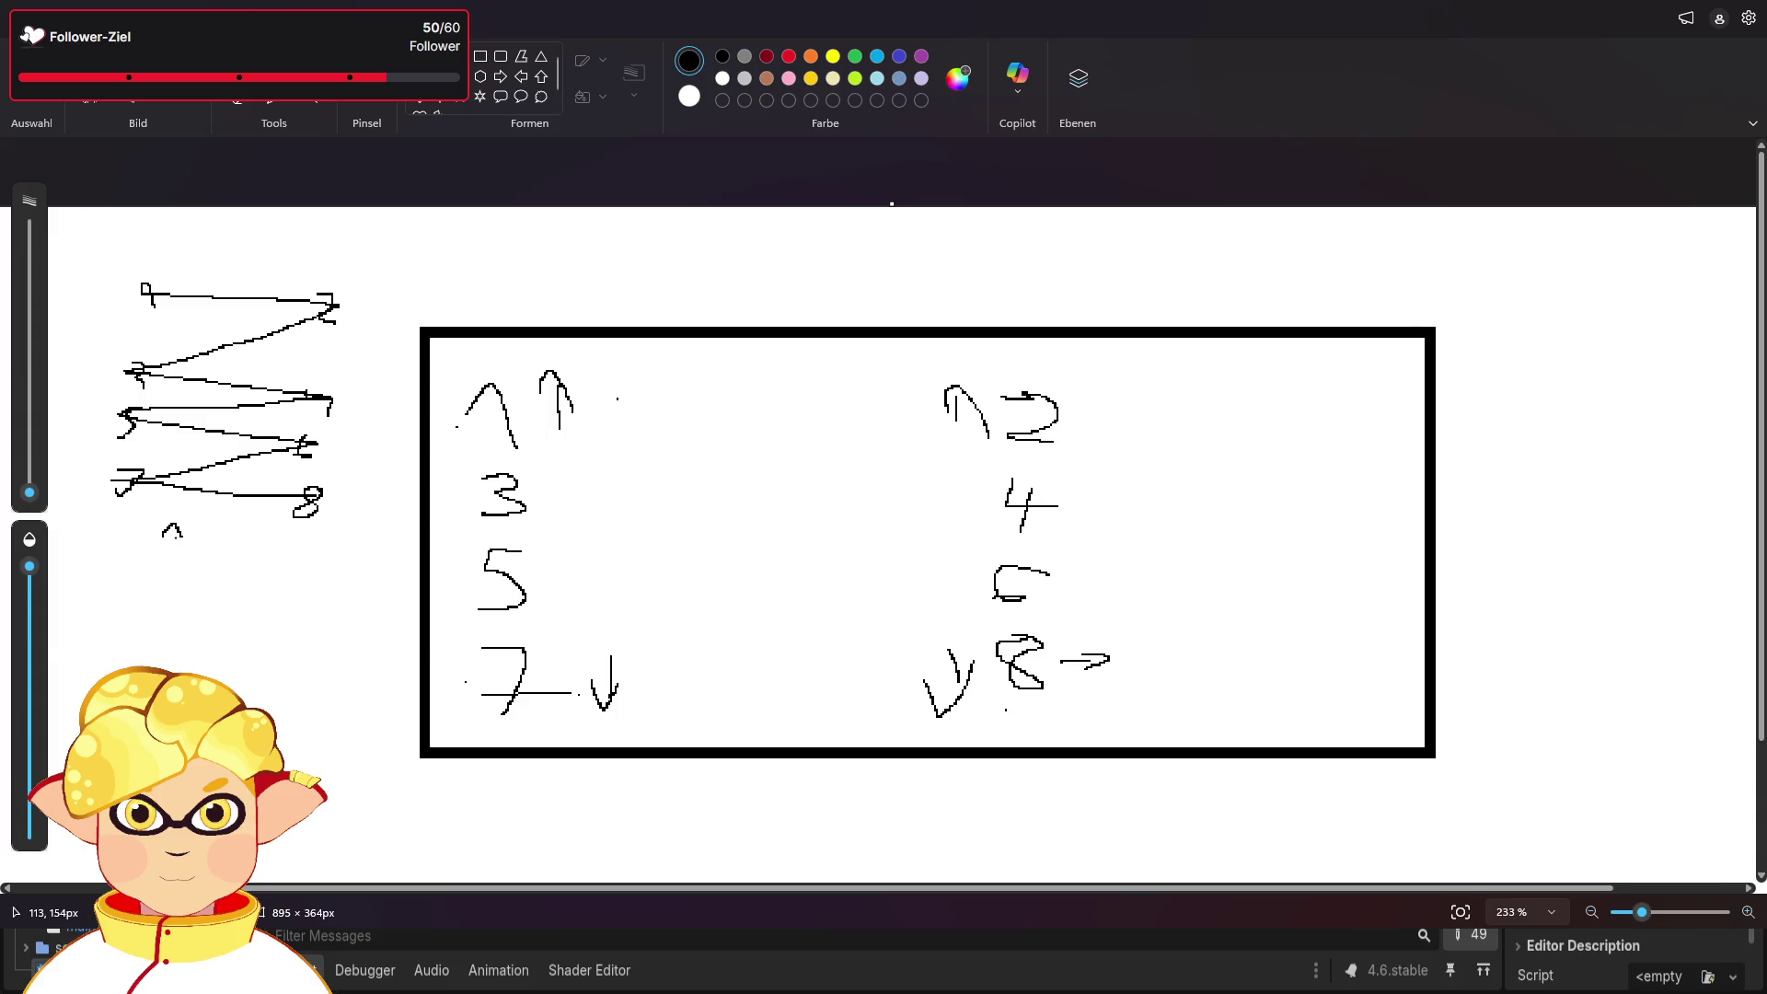
# - Write a small note under the zigzag and draw two thick vertical bars below it
pyautogui.moveTo(232, 525); pyautogui.dragTo(237, 541)
pyautogui.click(204, 538)
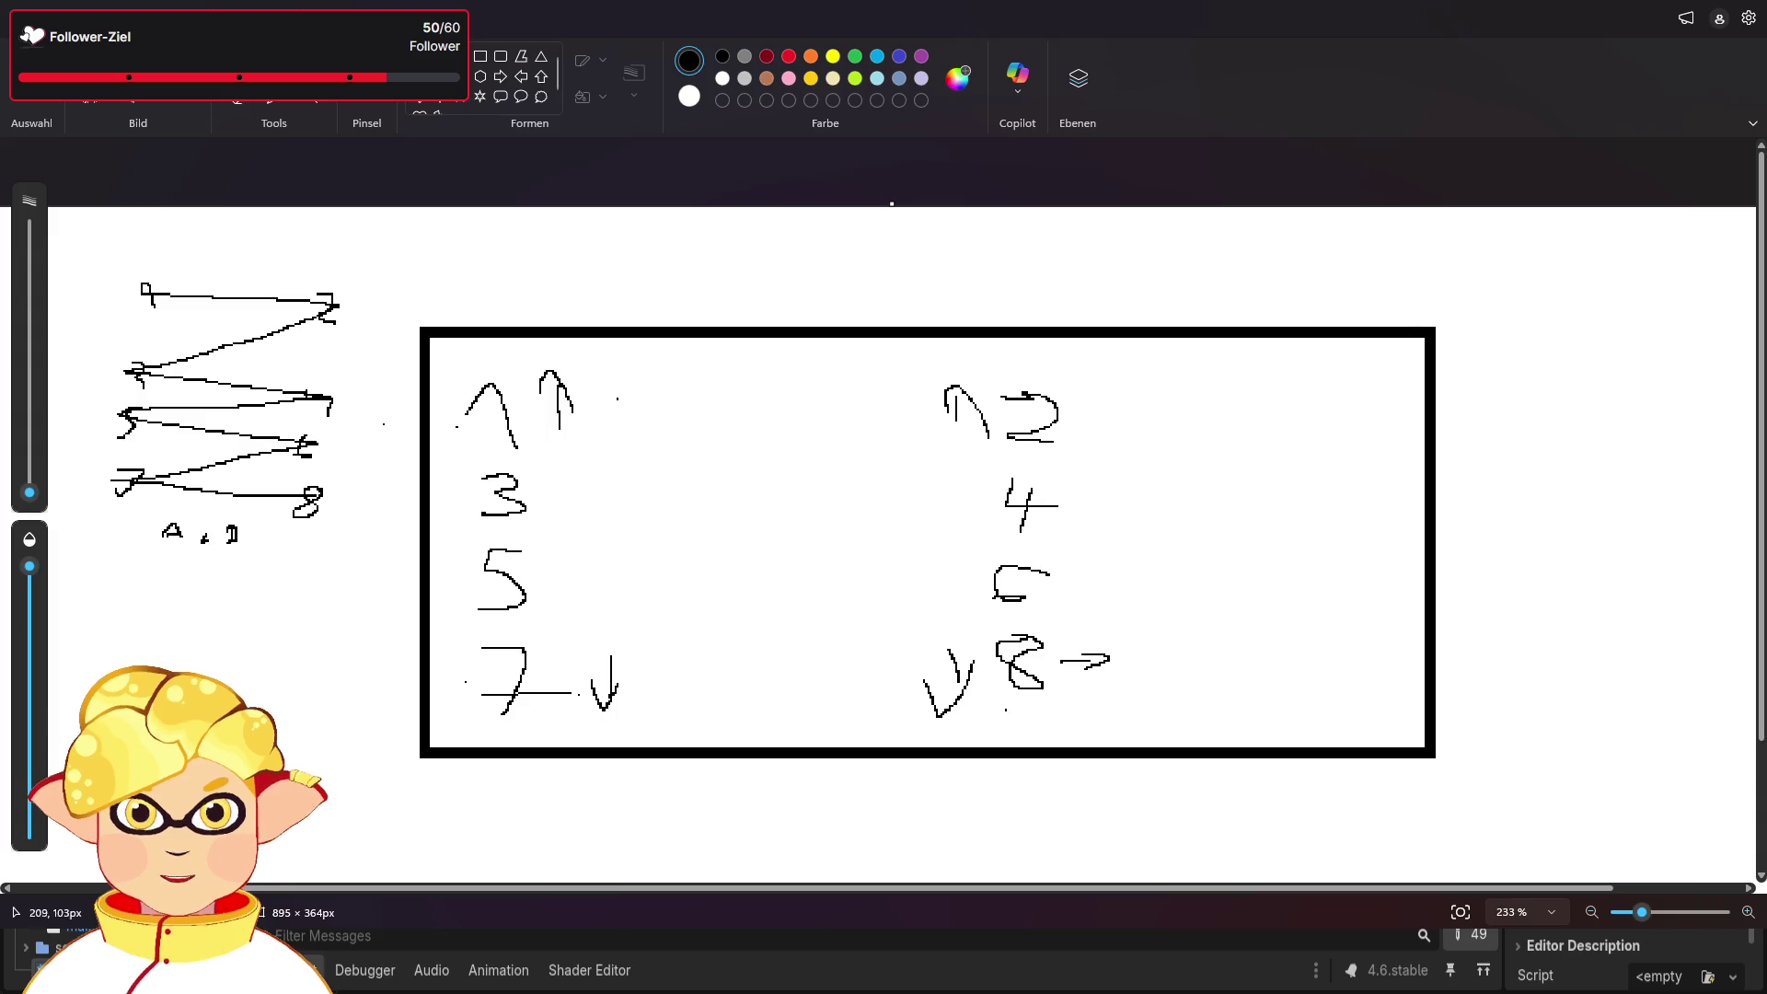
pyautogui.moveTo(143, 609); pyautogui.dragTo(143, 708)
pyautogui.moveTo(204, 608); pyautogui.dragTo(204, 746)
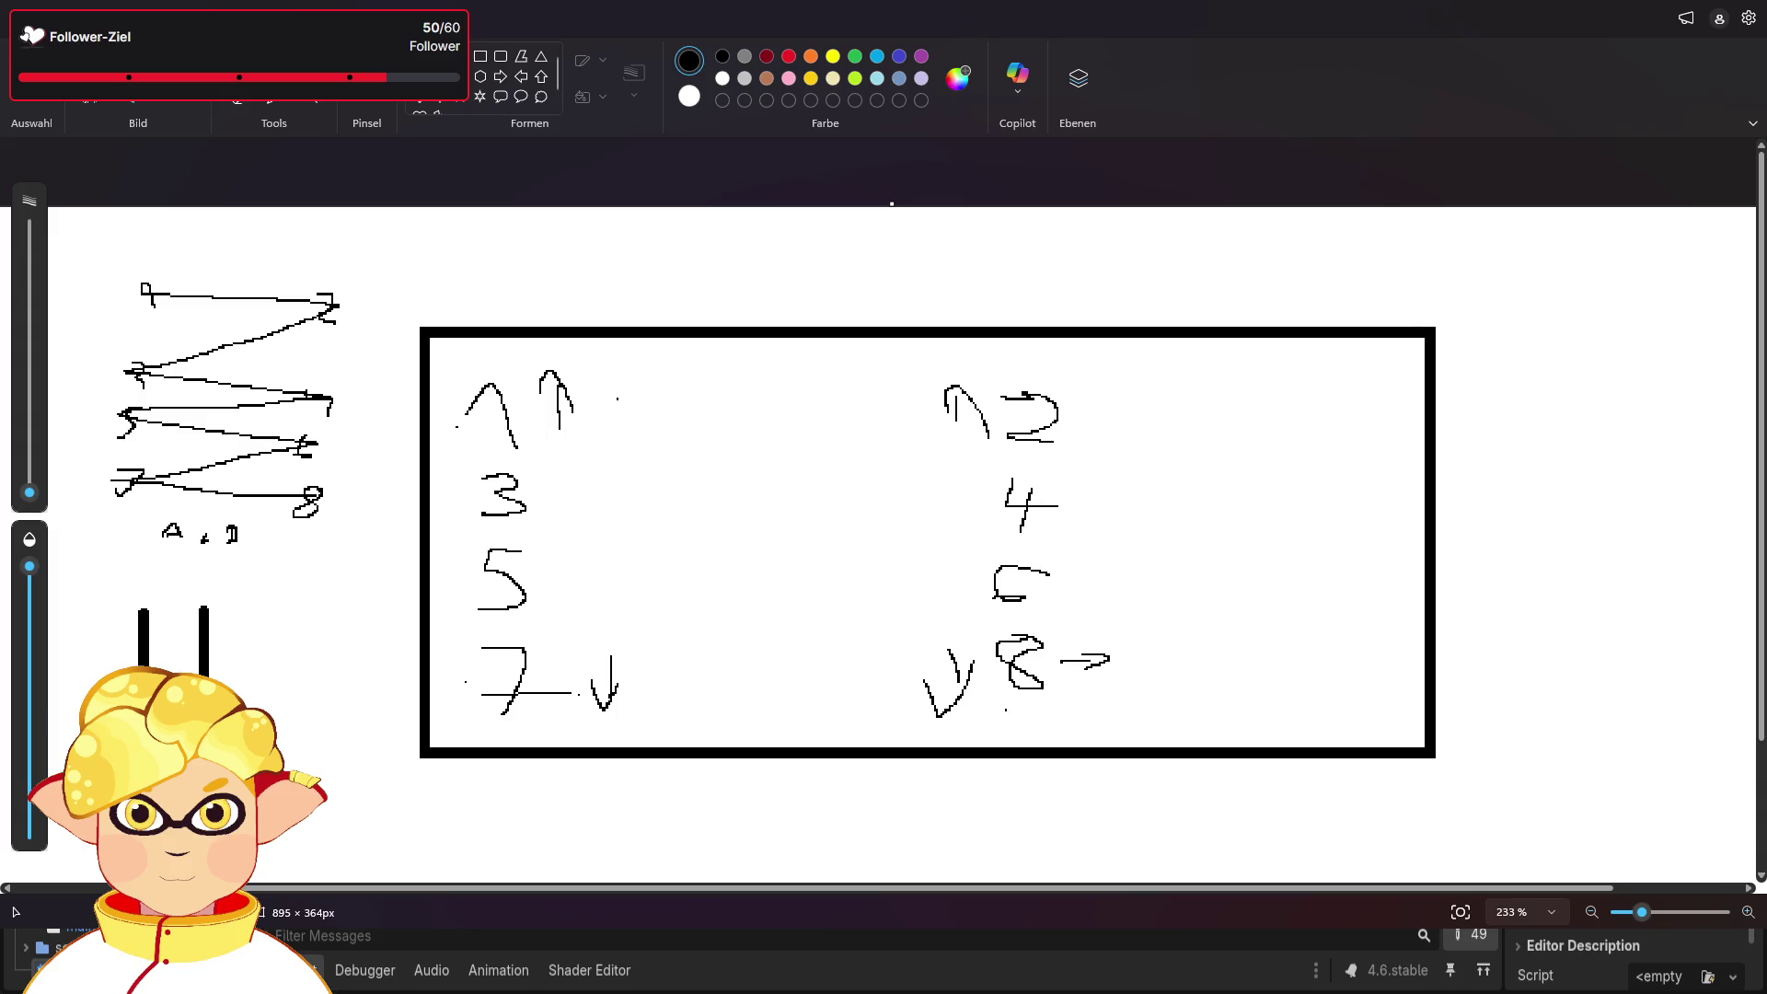
# - Cross the two bars with three thick horizontal lines, then add a note above the zigzag and a 'Grid' label
pyautogui.moveTo(92, 645); pyautogui.dragTo(273, 645)
pyautogui.moveTo(215, 696)
pyautogui.mouseDown()
pyautogui.moveTo(319, 692)
pyautogui.moveTo(260, 692)
pyautogui.mouseUp()
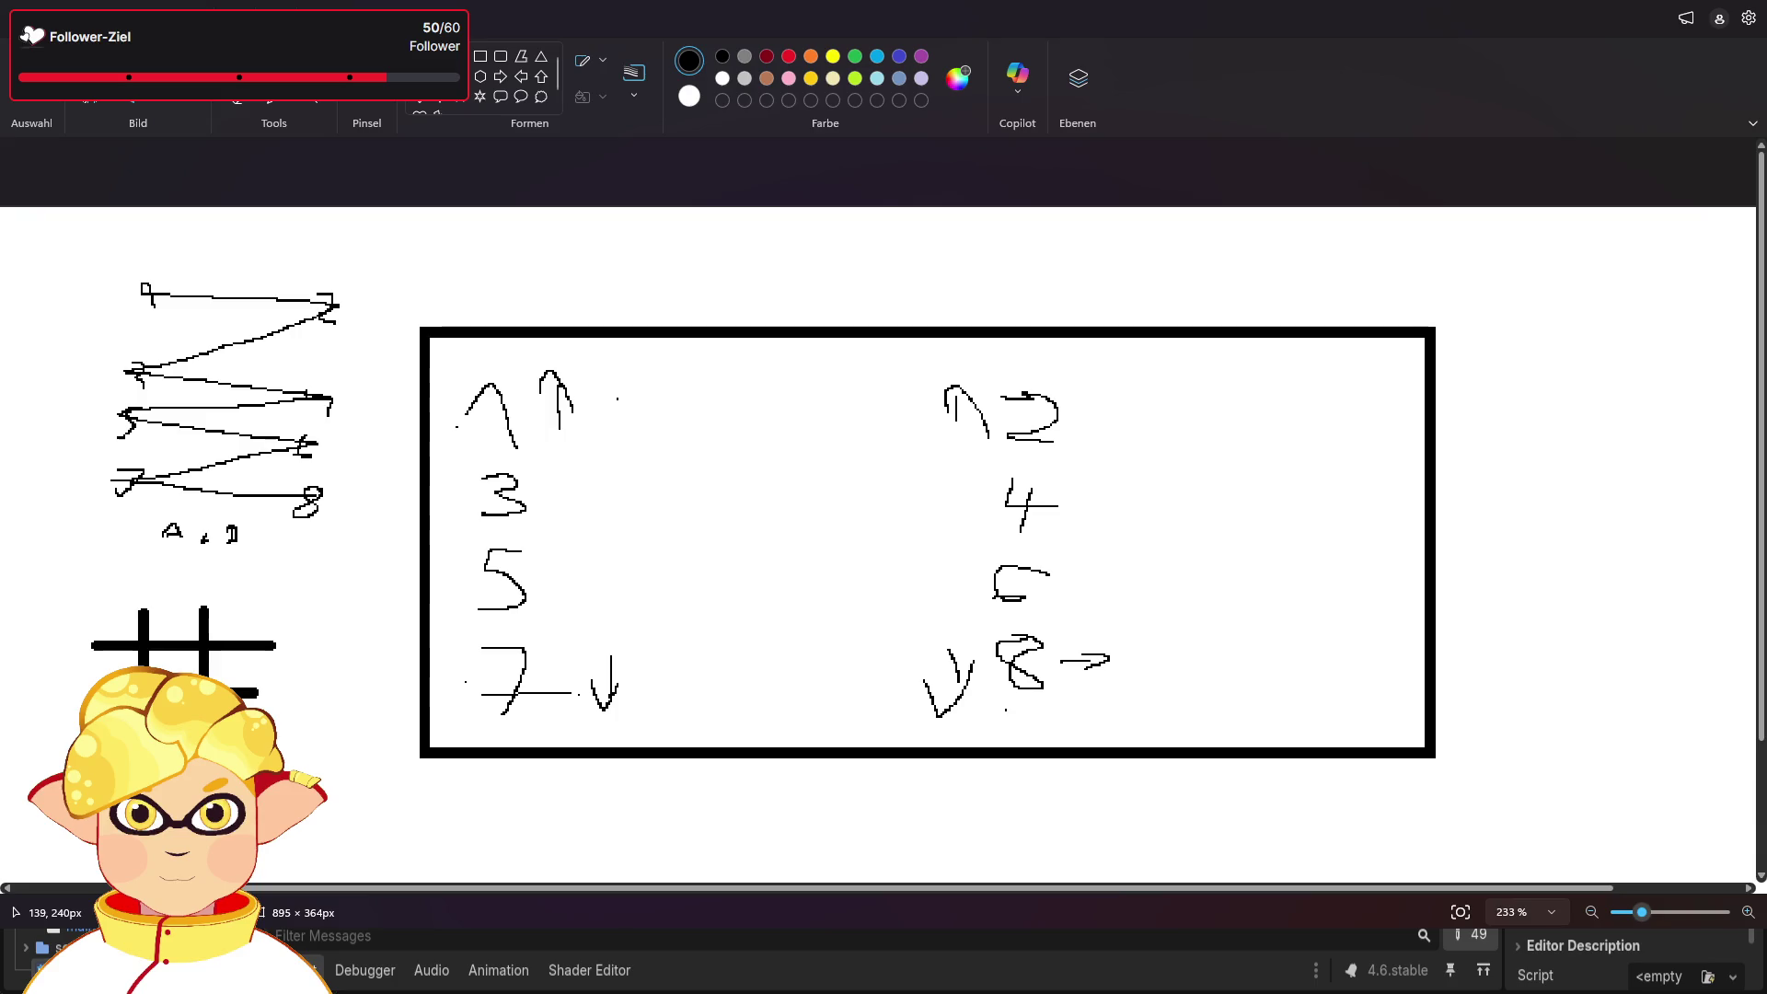
pyautogui.moveTo(97, 623); pyautogui.dragTo(267, 627)
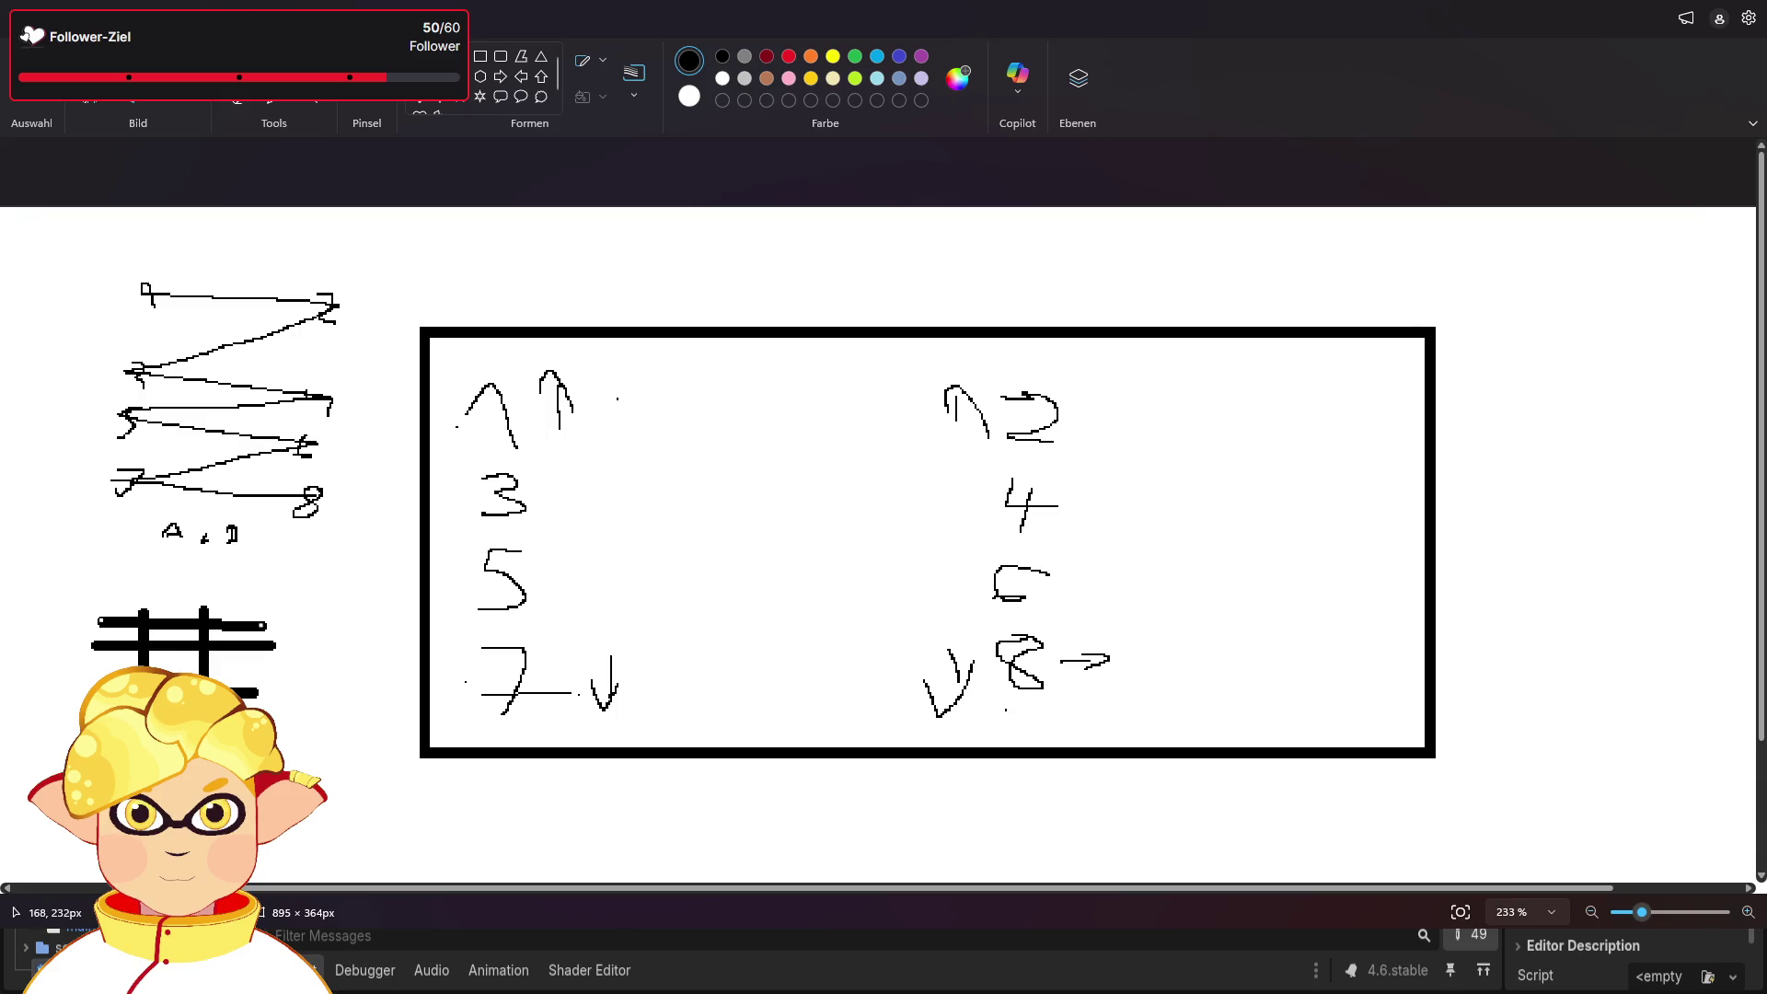
pyautogui.moveTo(105, 239)
pyautogui.mouseDown()
pyautogui.moveTo(136, 267)
pyautogui.moveTo(280, 272)
pyautogui.mouseUp()
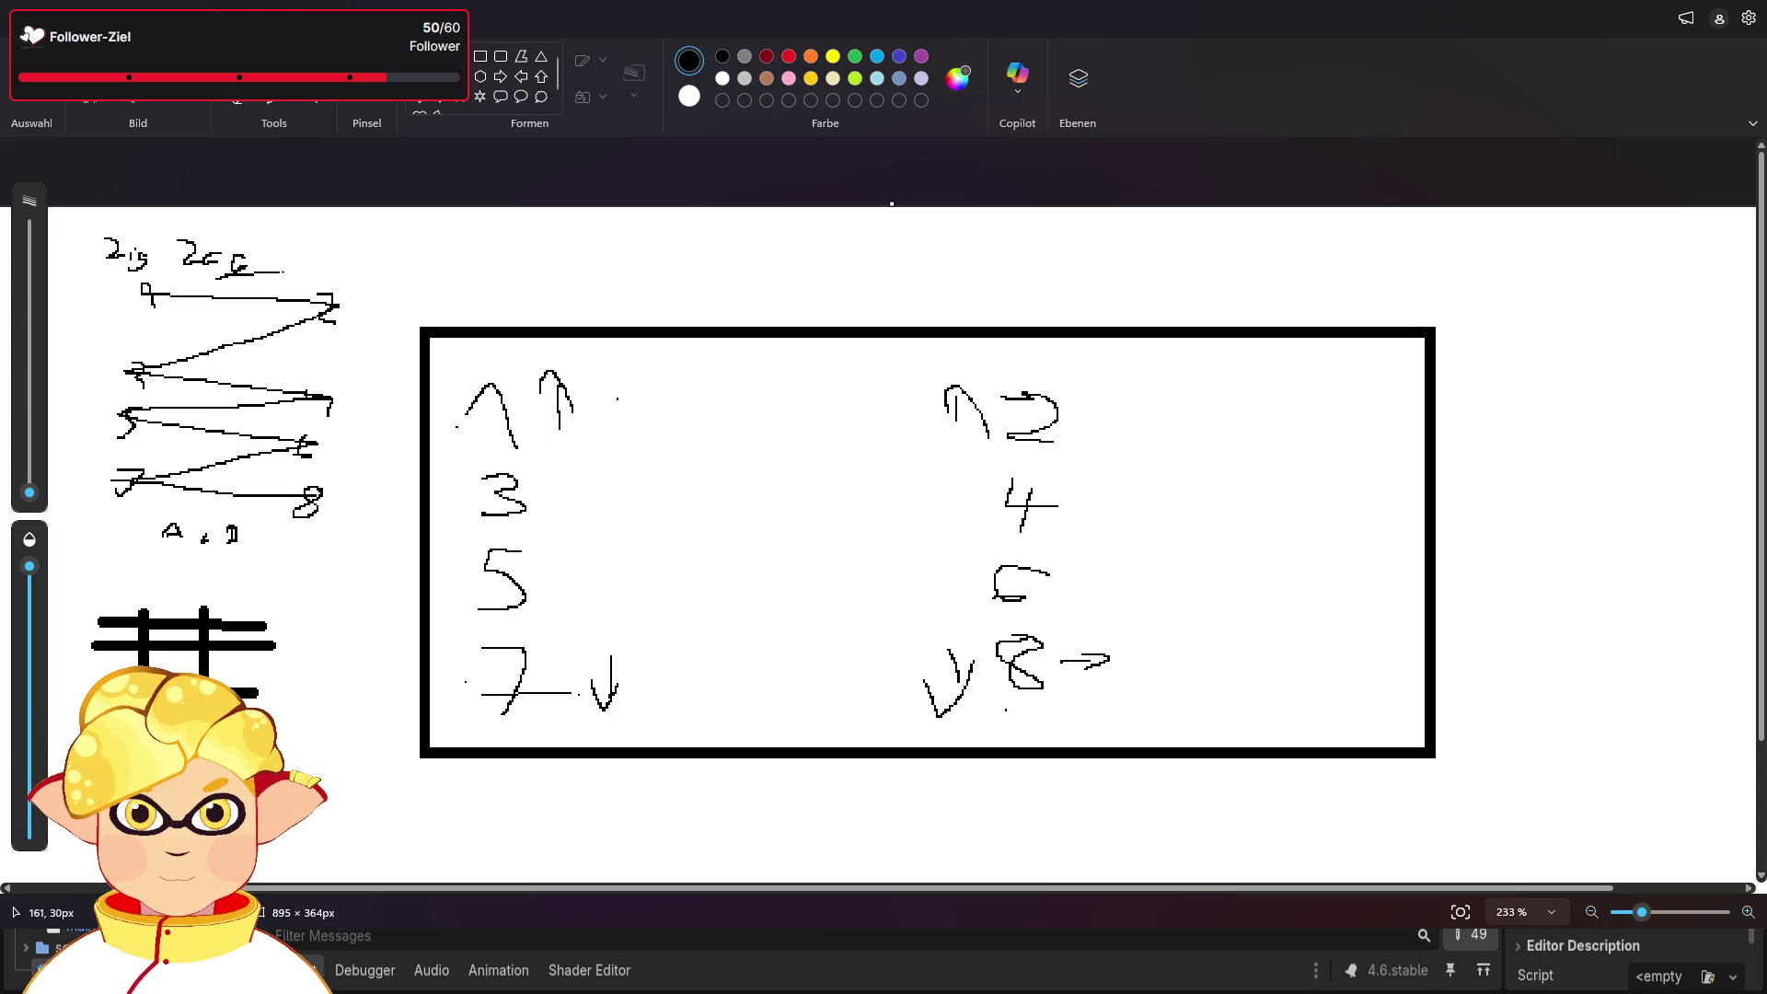
pyautogui.moveTo(120, 567); pyautogui.dragTo(171, 578)
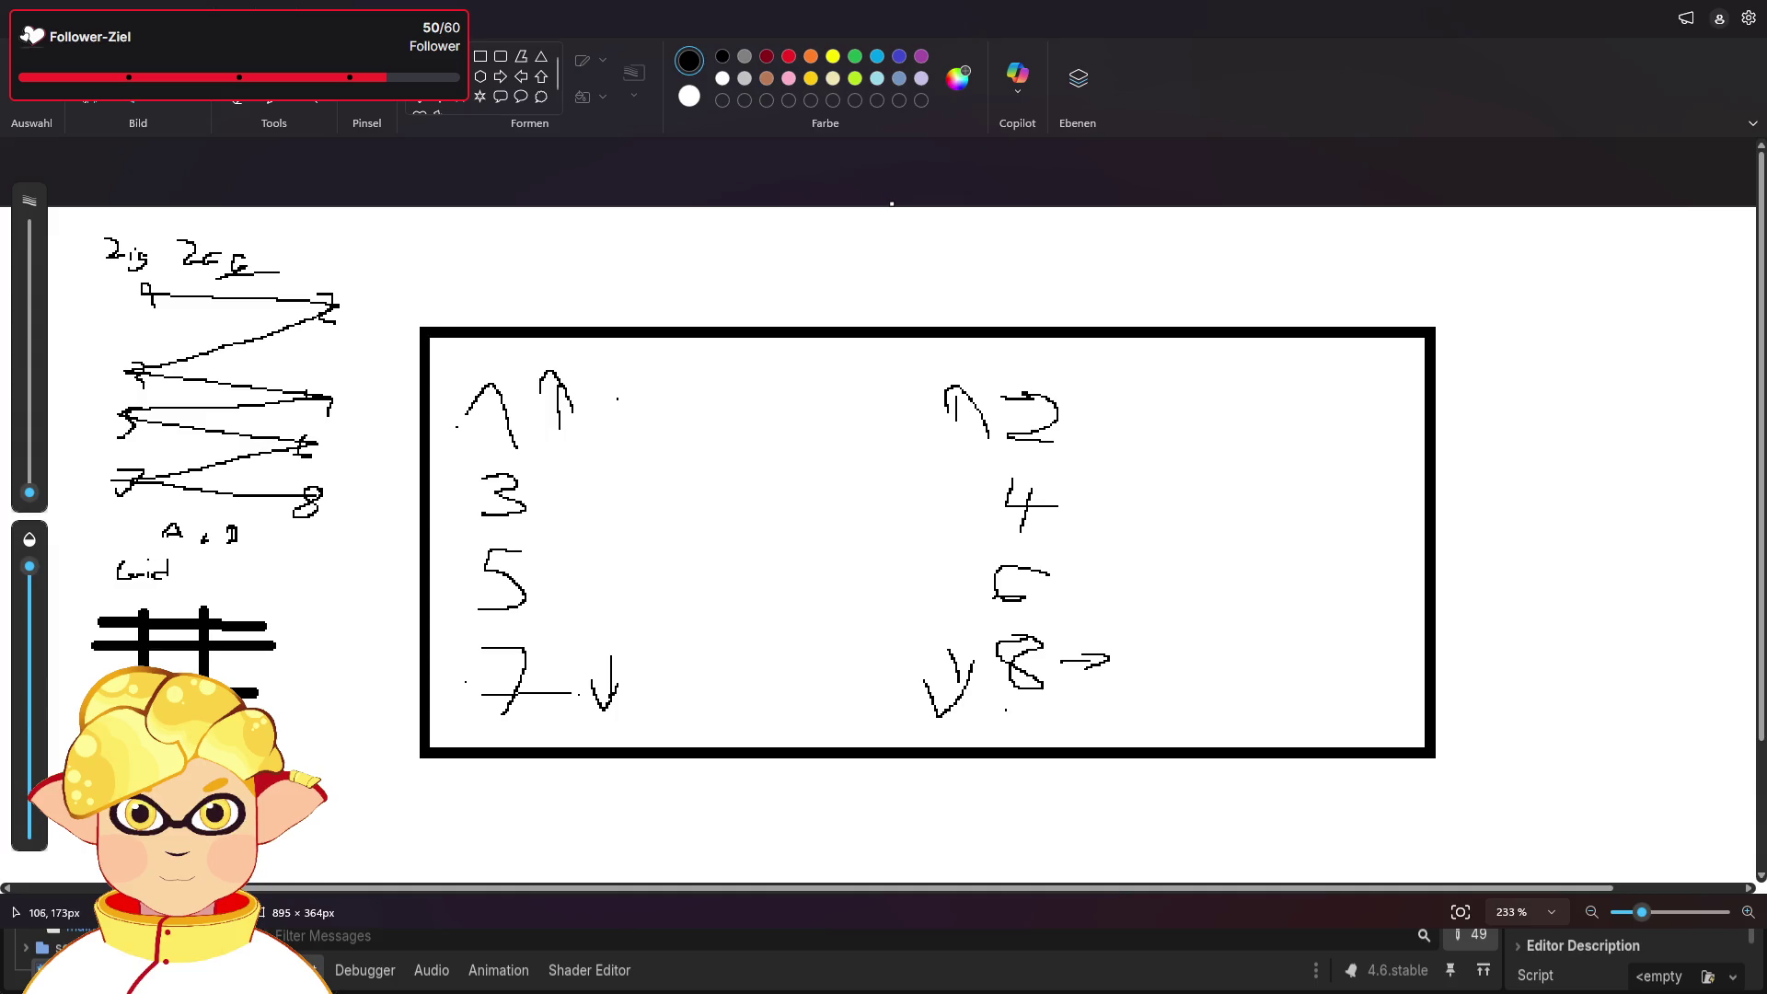